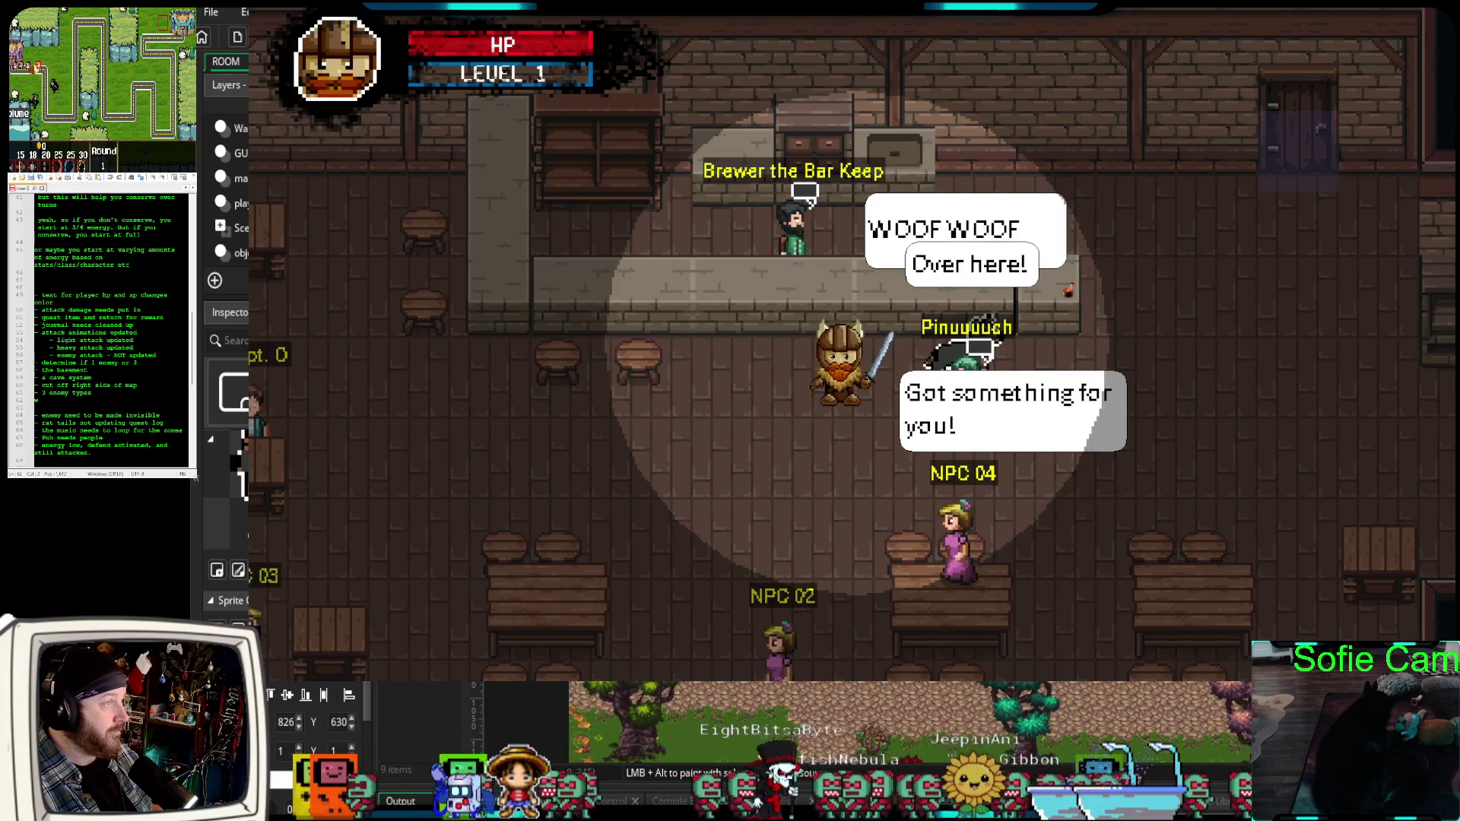
Close the running game window and switch to the Debugger view.
key("Escape")
left_click(368, 38)
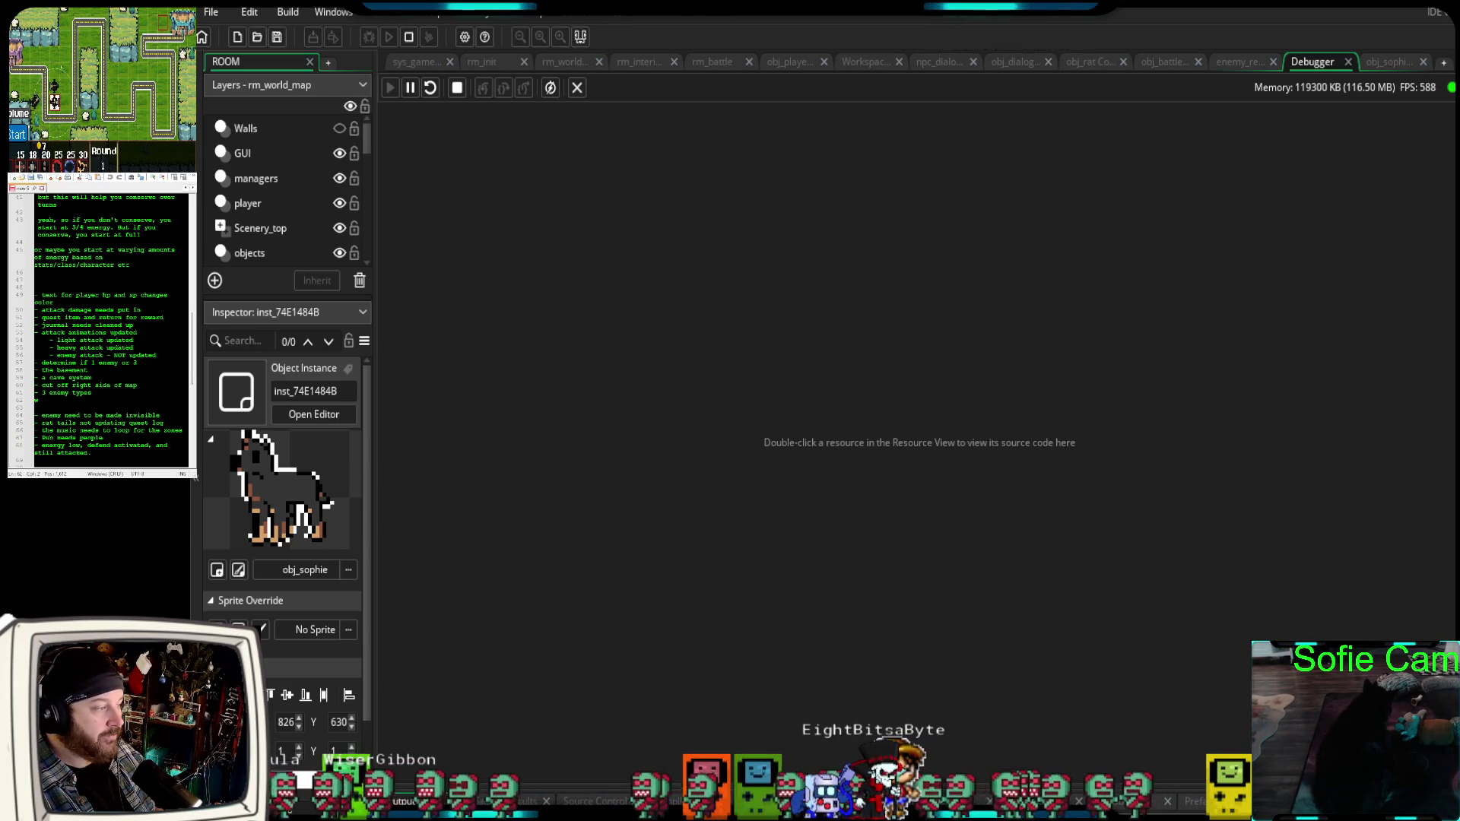
Launch the debug build and walk the hero along the village paths to the fenced sheep pen.
key("w")
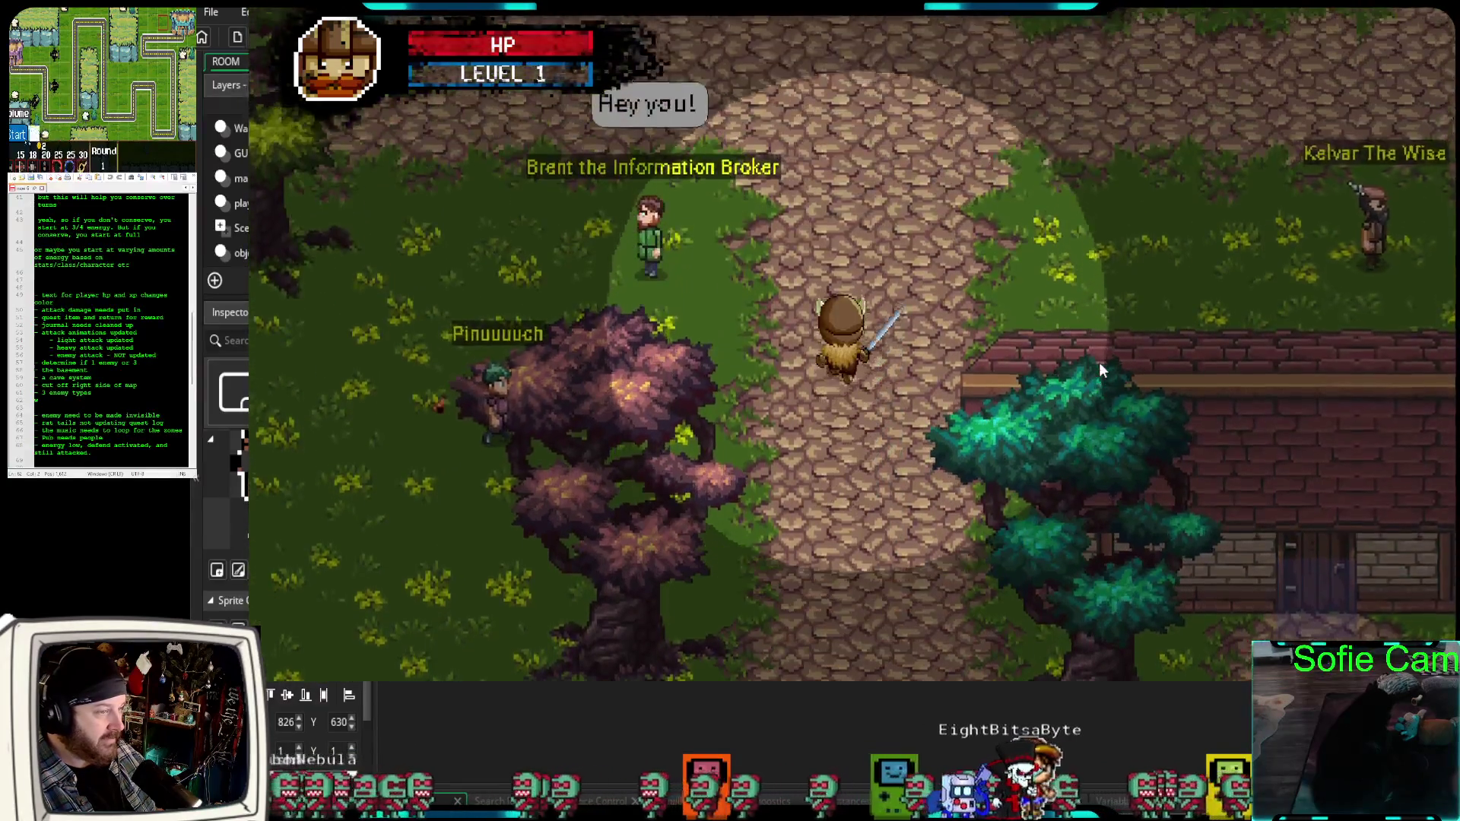
key("w")
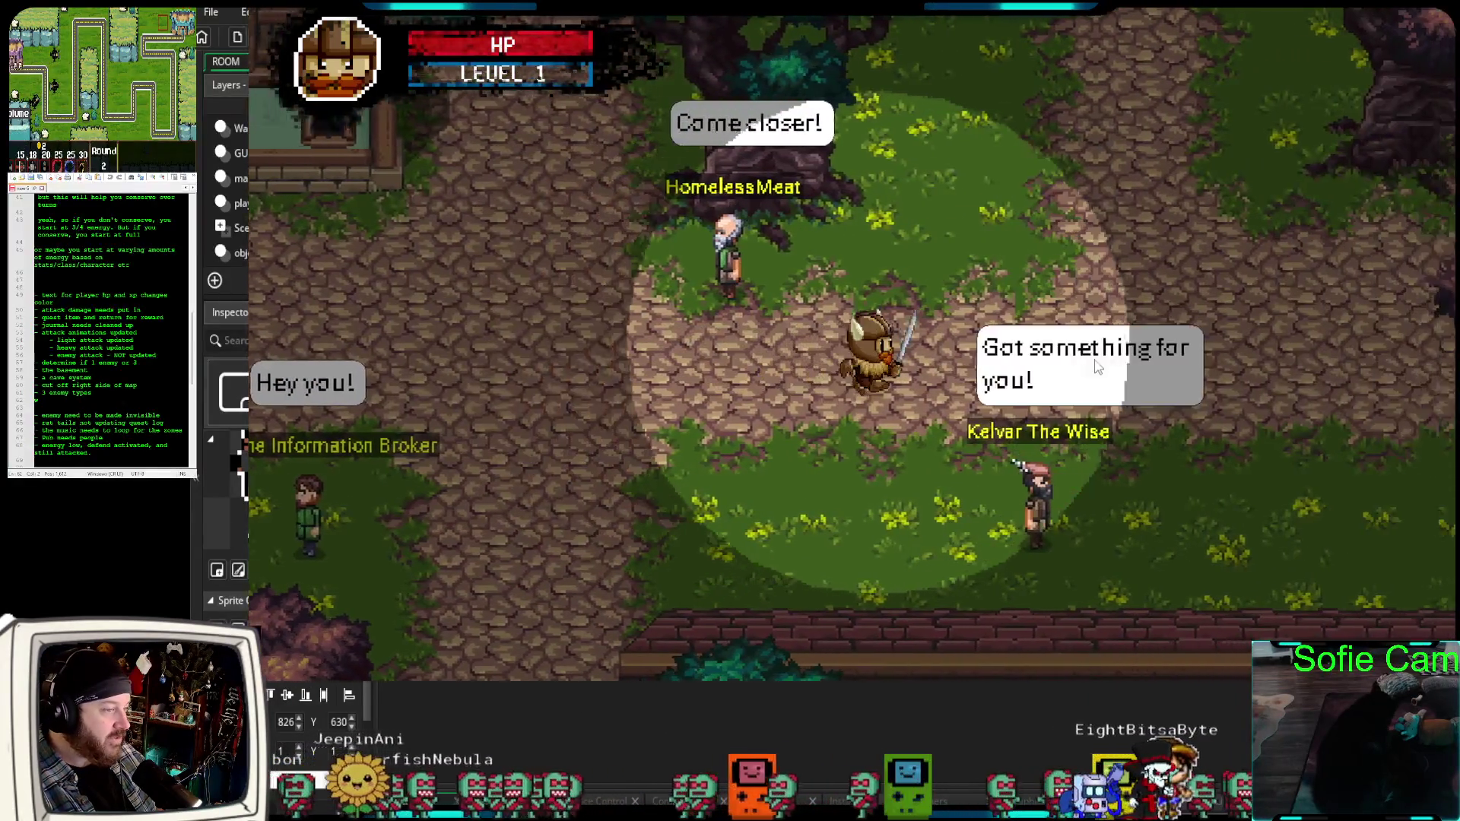
key("d")
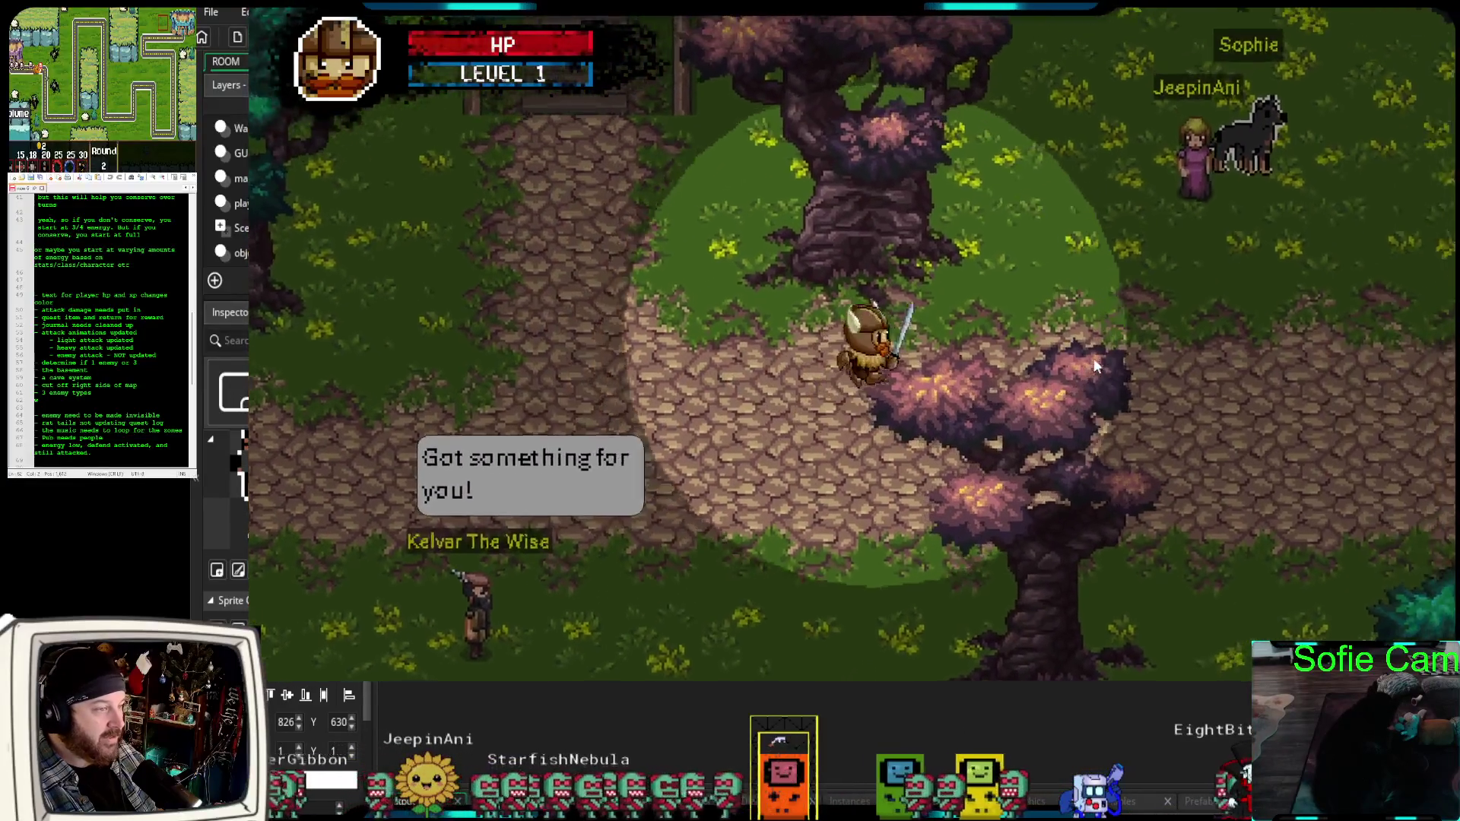
key("d")
key("w")
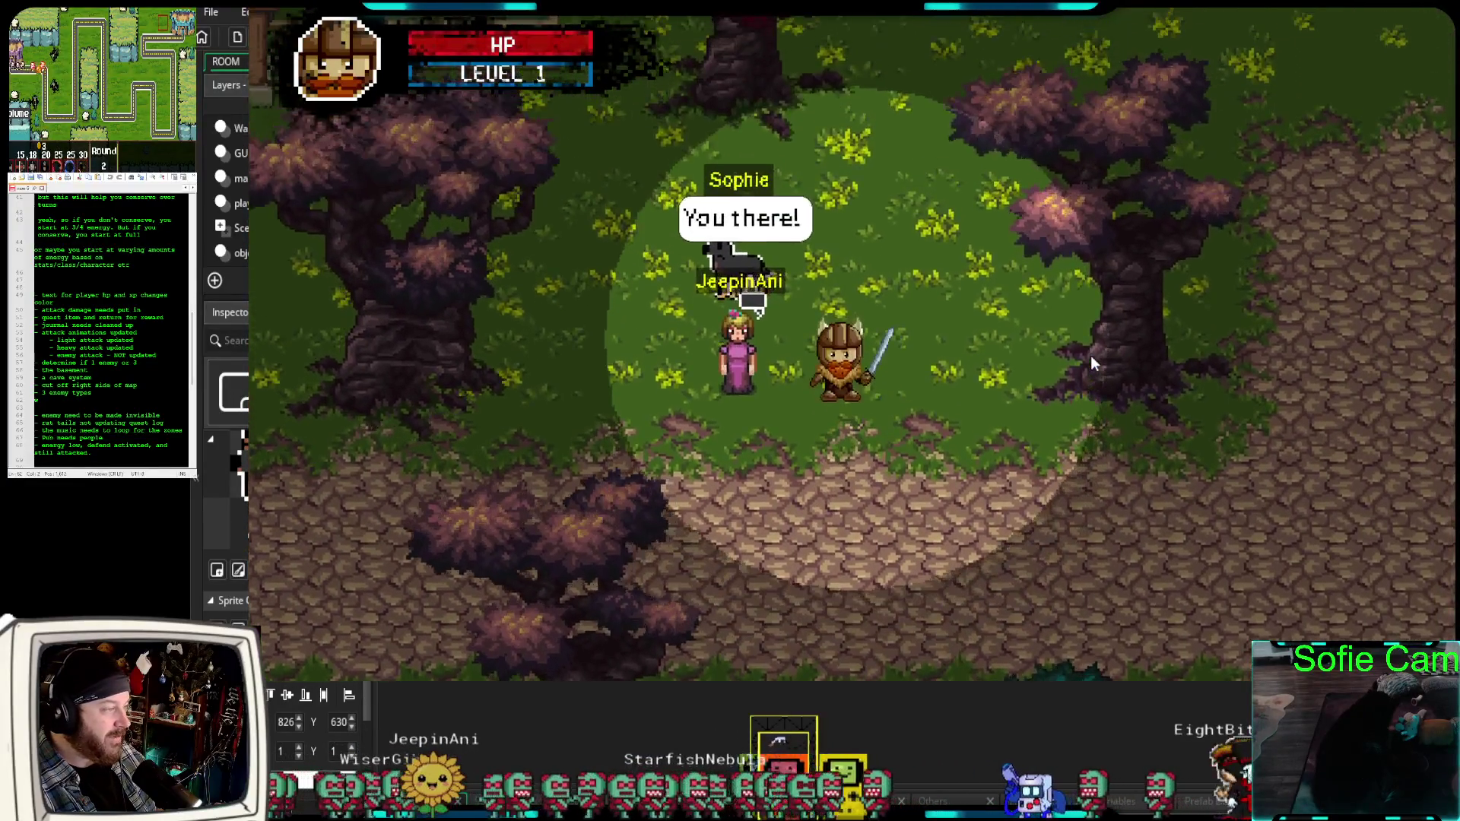
key("s")
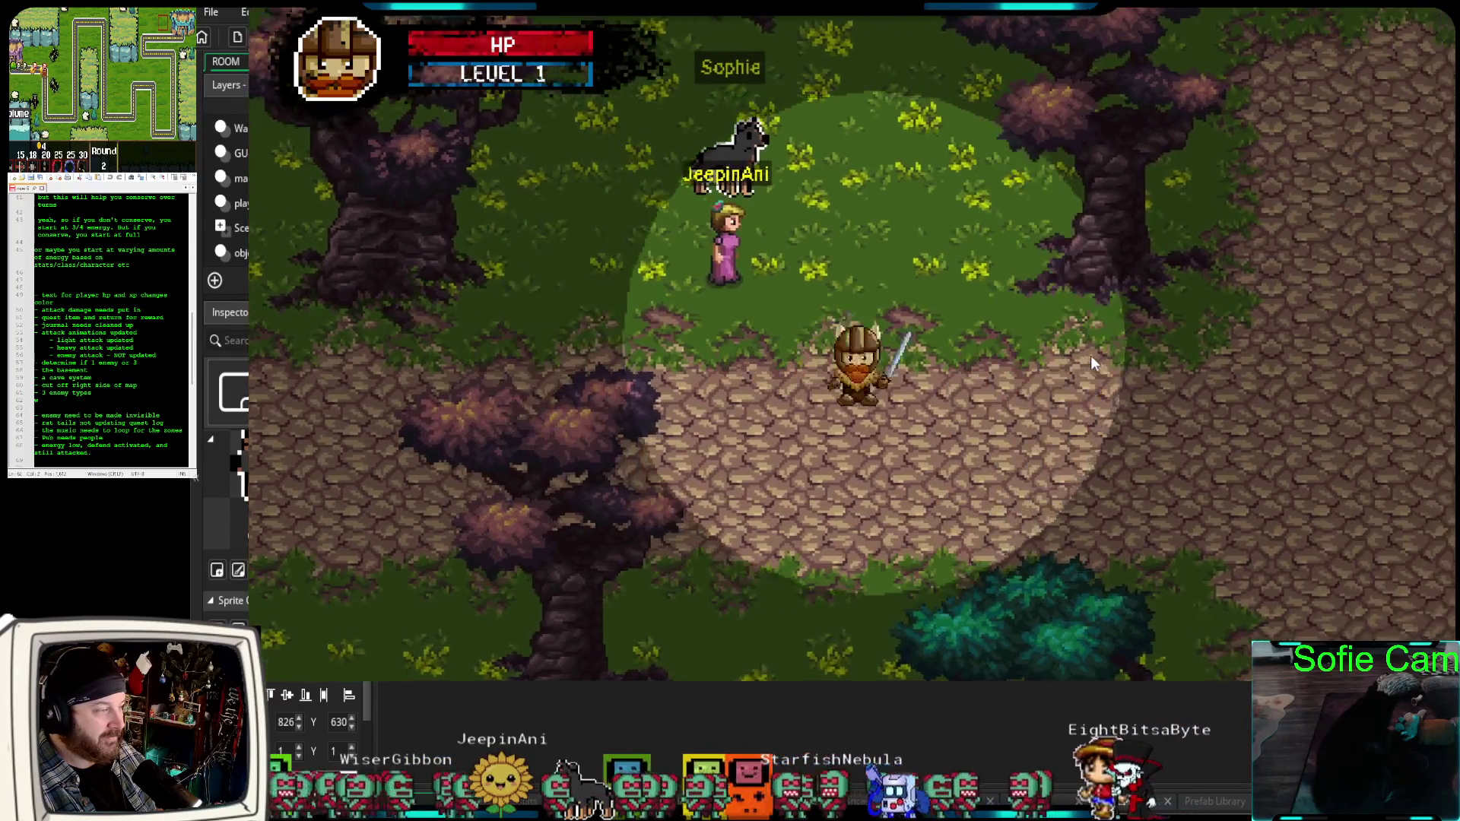
key("a")
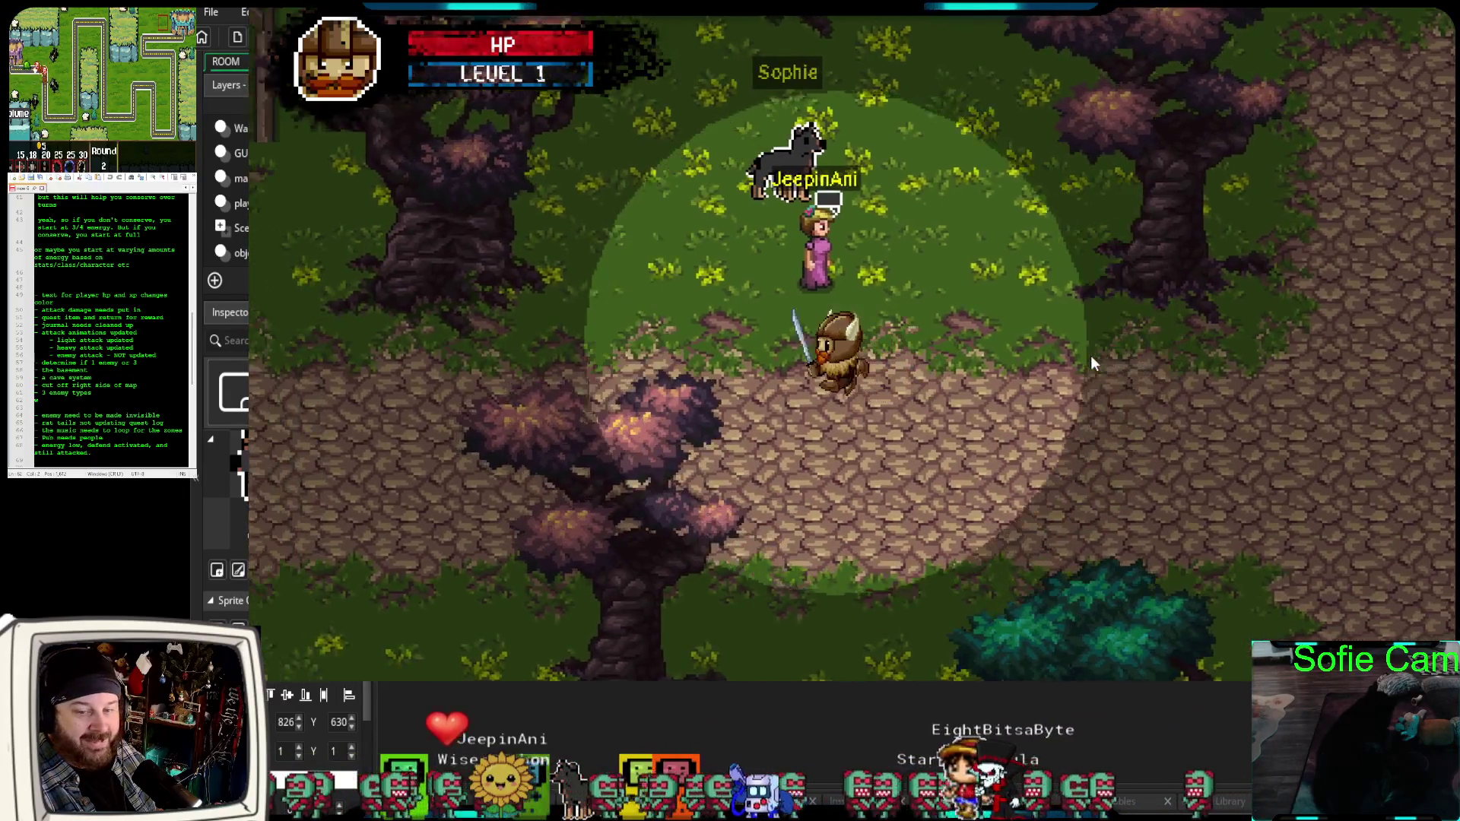
key("a")
key("w")
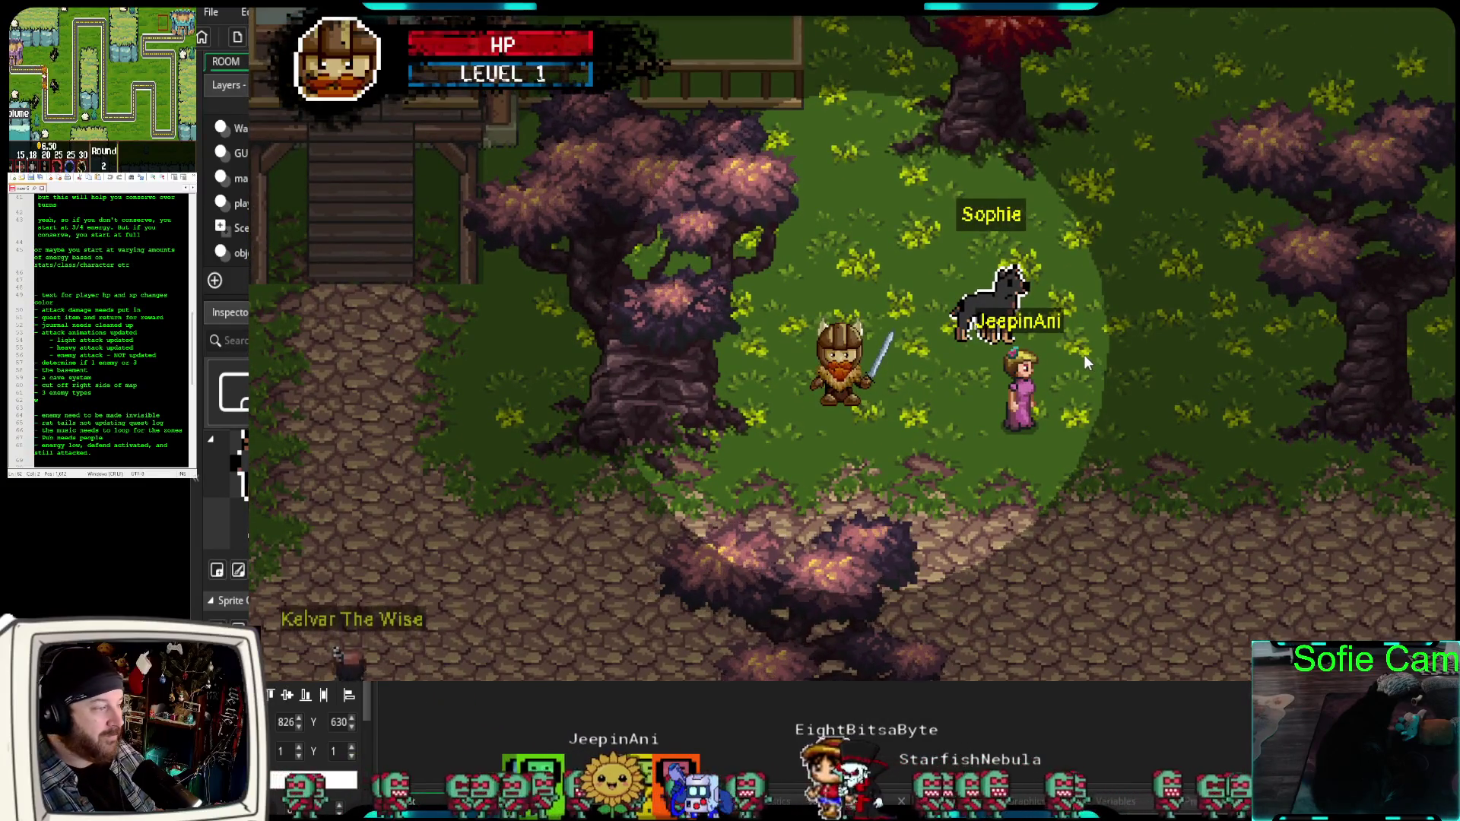
key("w")
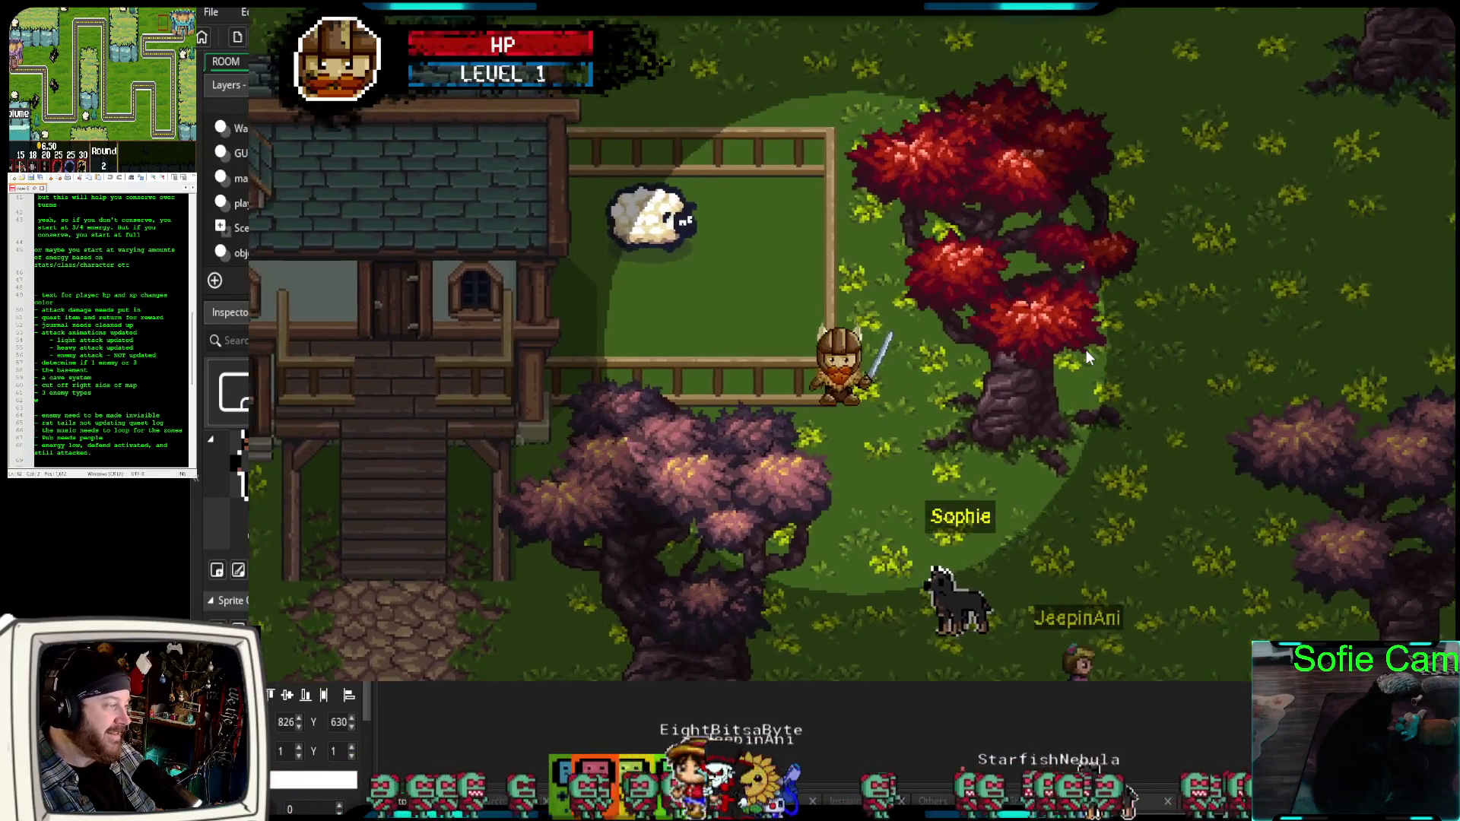
key("a")
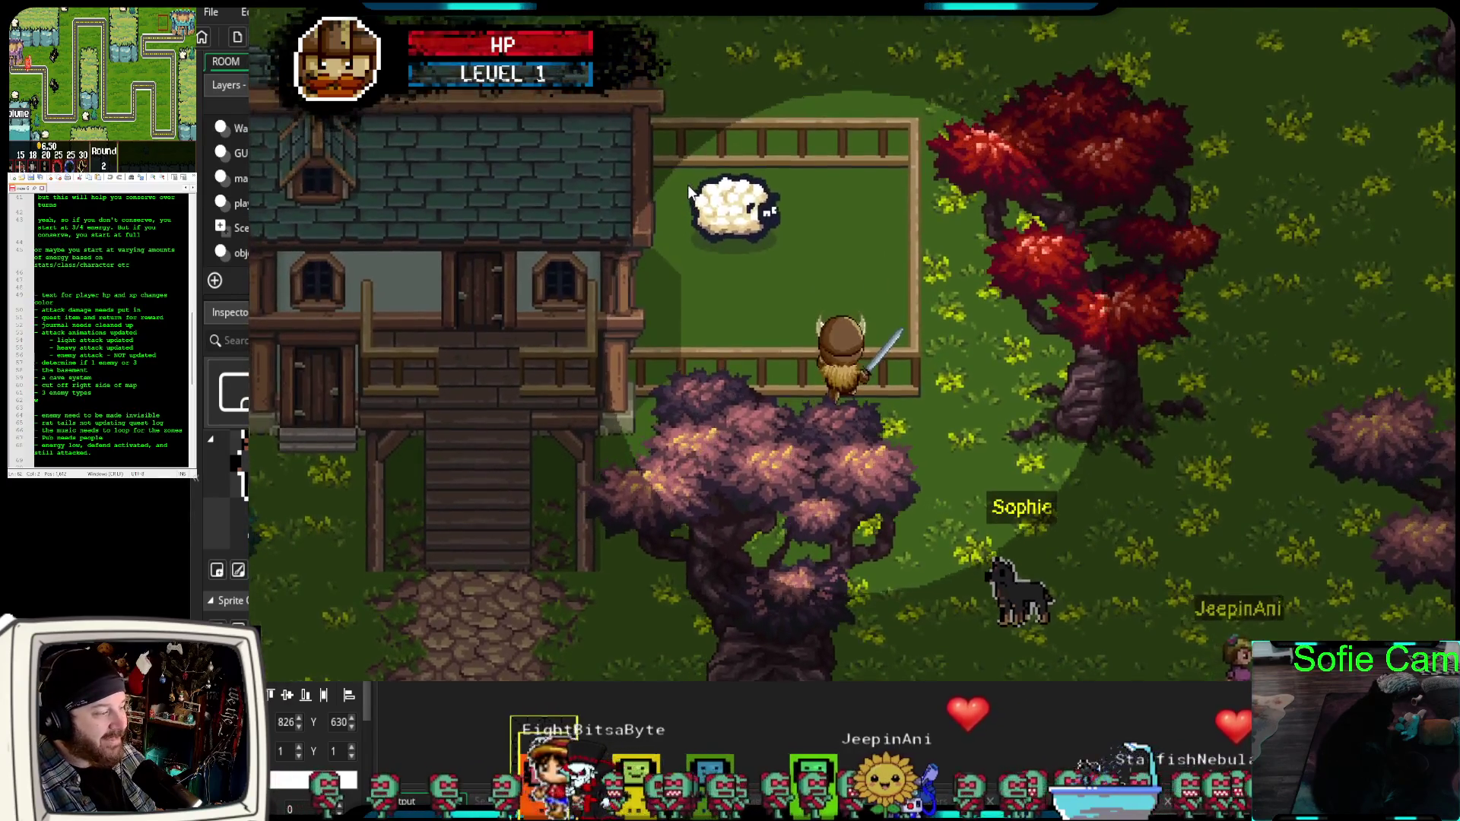
Walk south from the pen past the tree, then north-west toward Kelvar The Wise.
key("s")
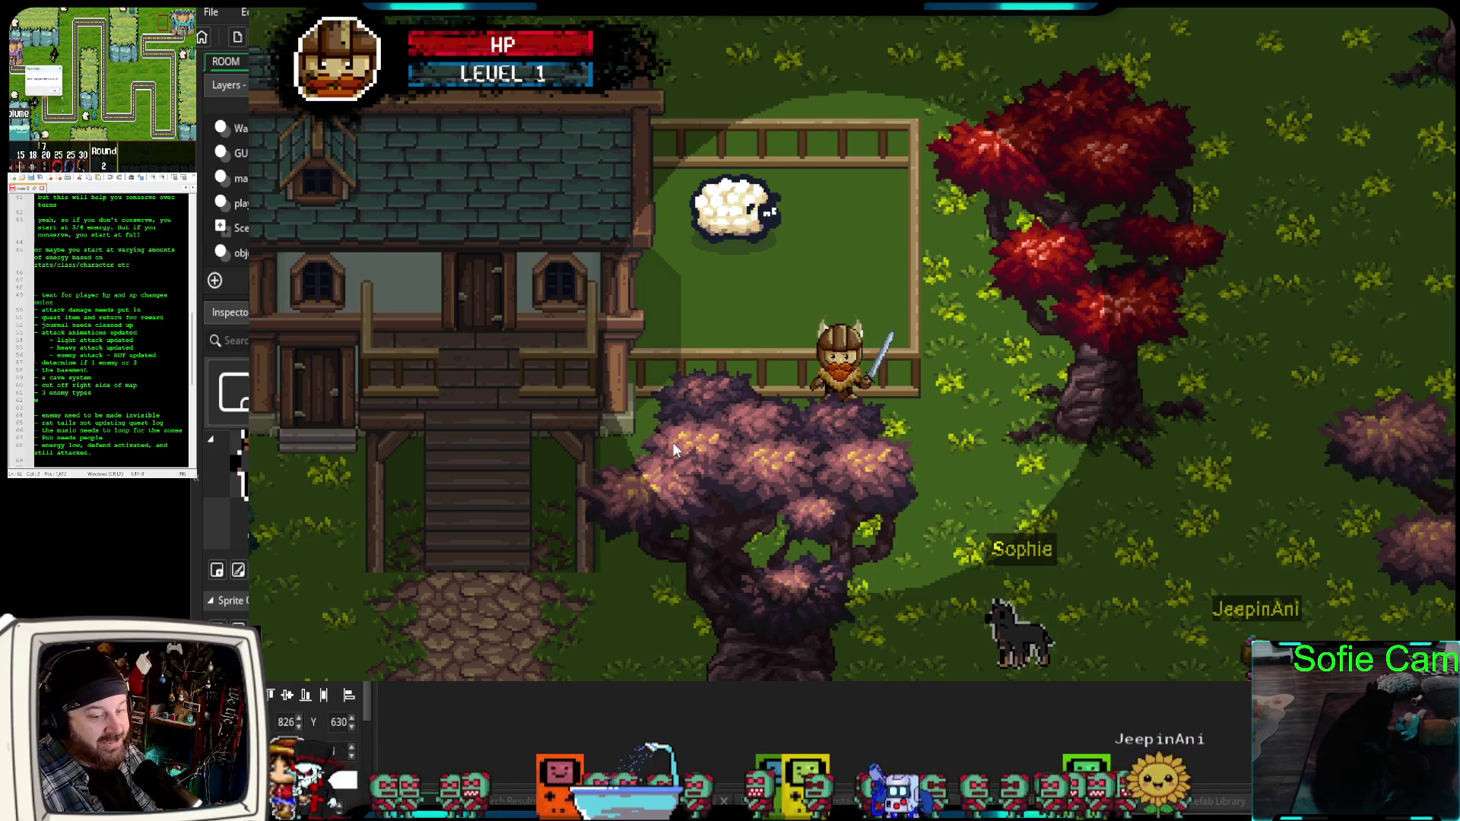
key("s")
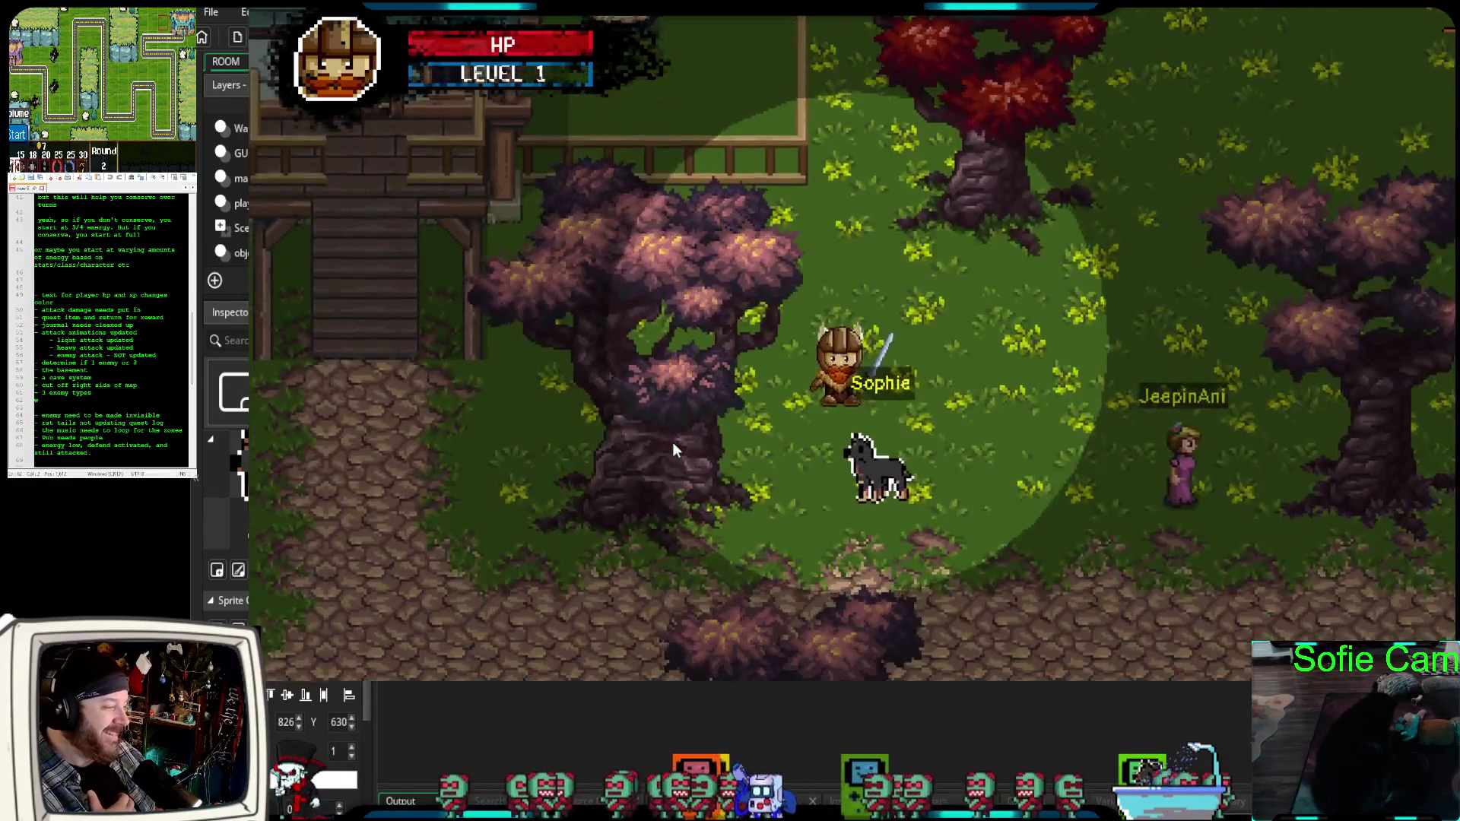
key("s")
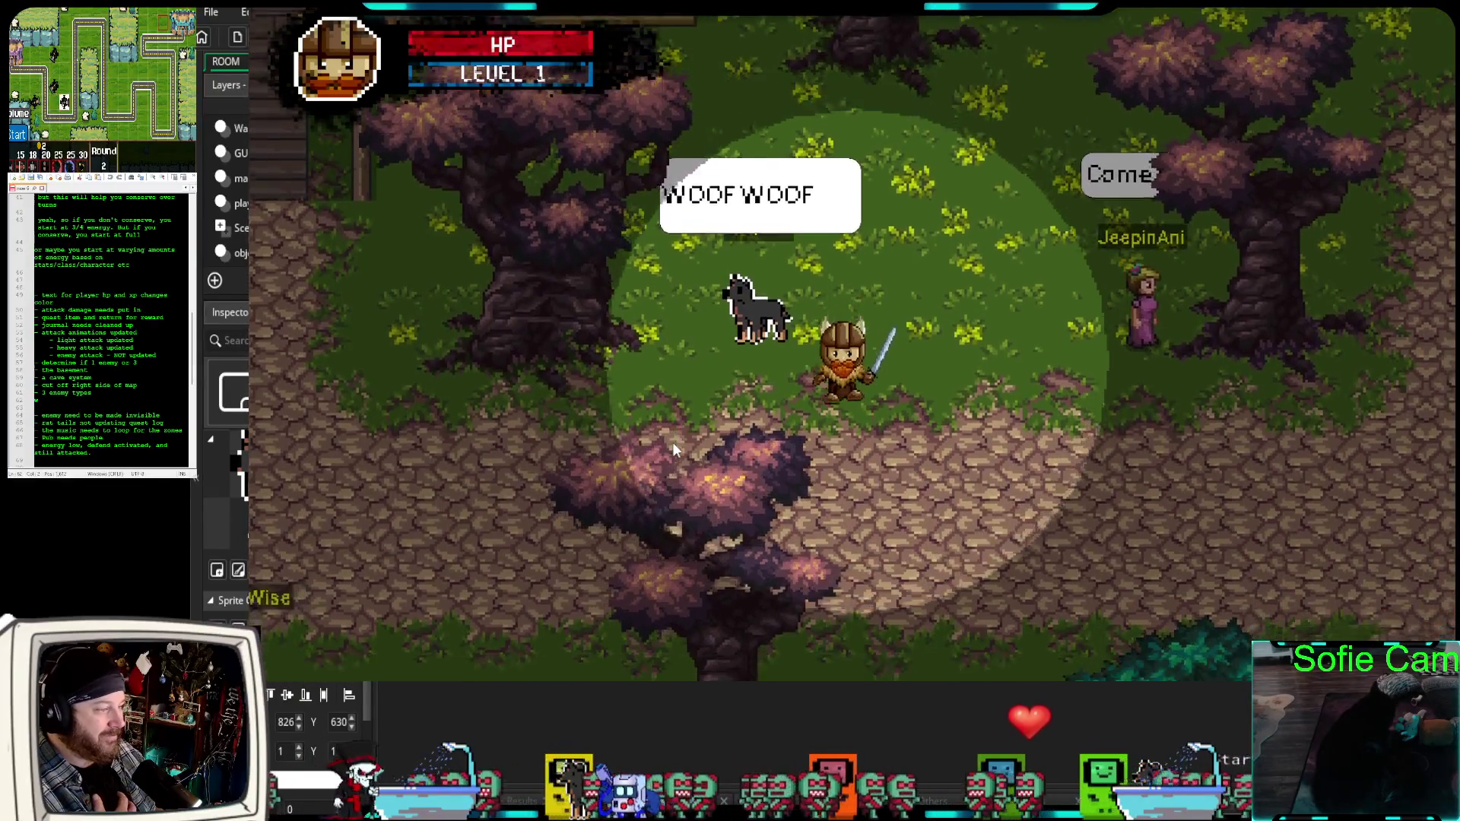
key("a")
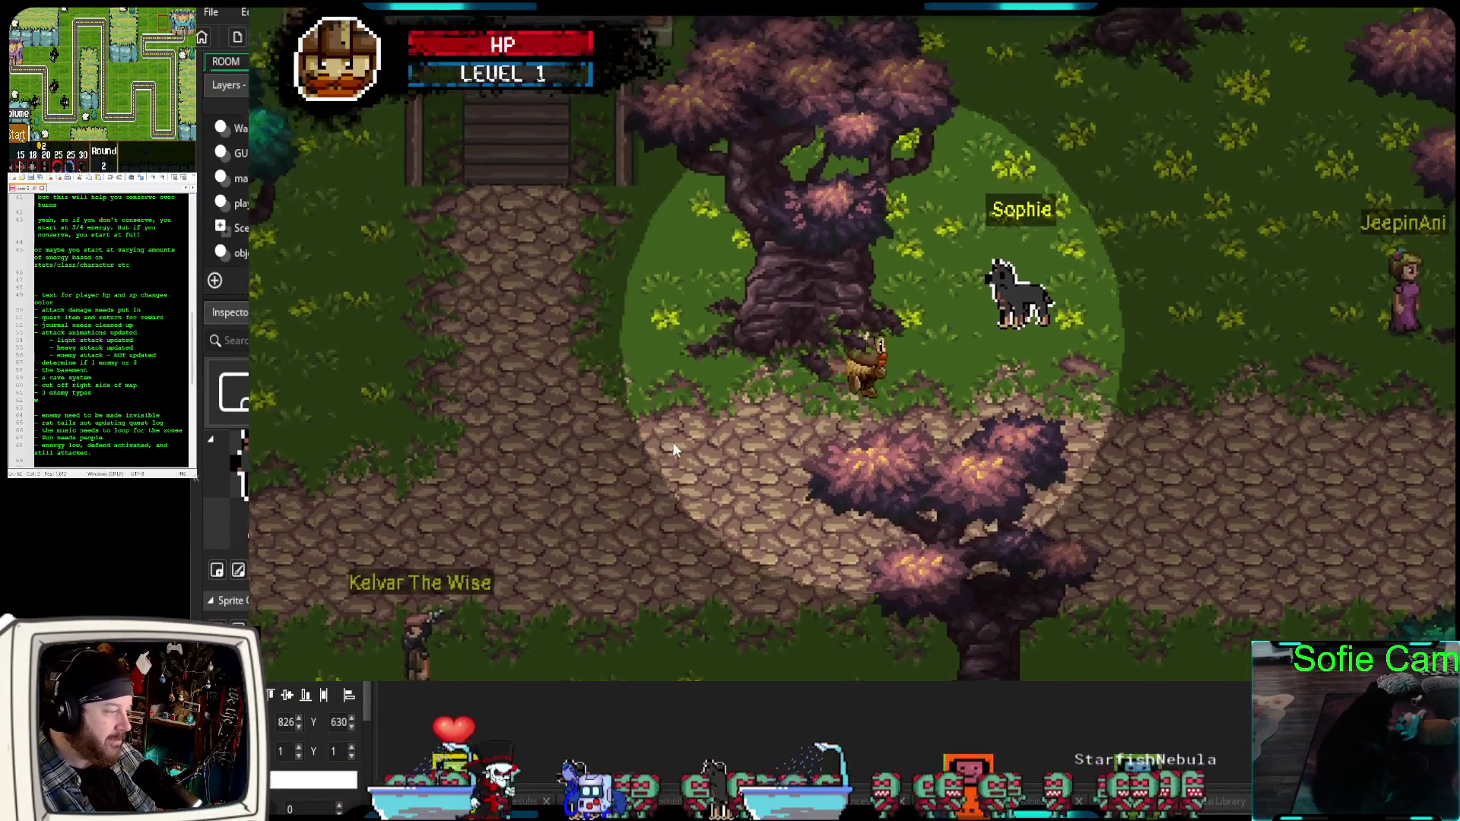
key("s")
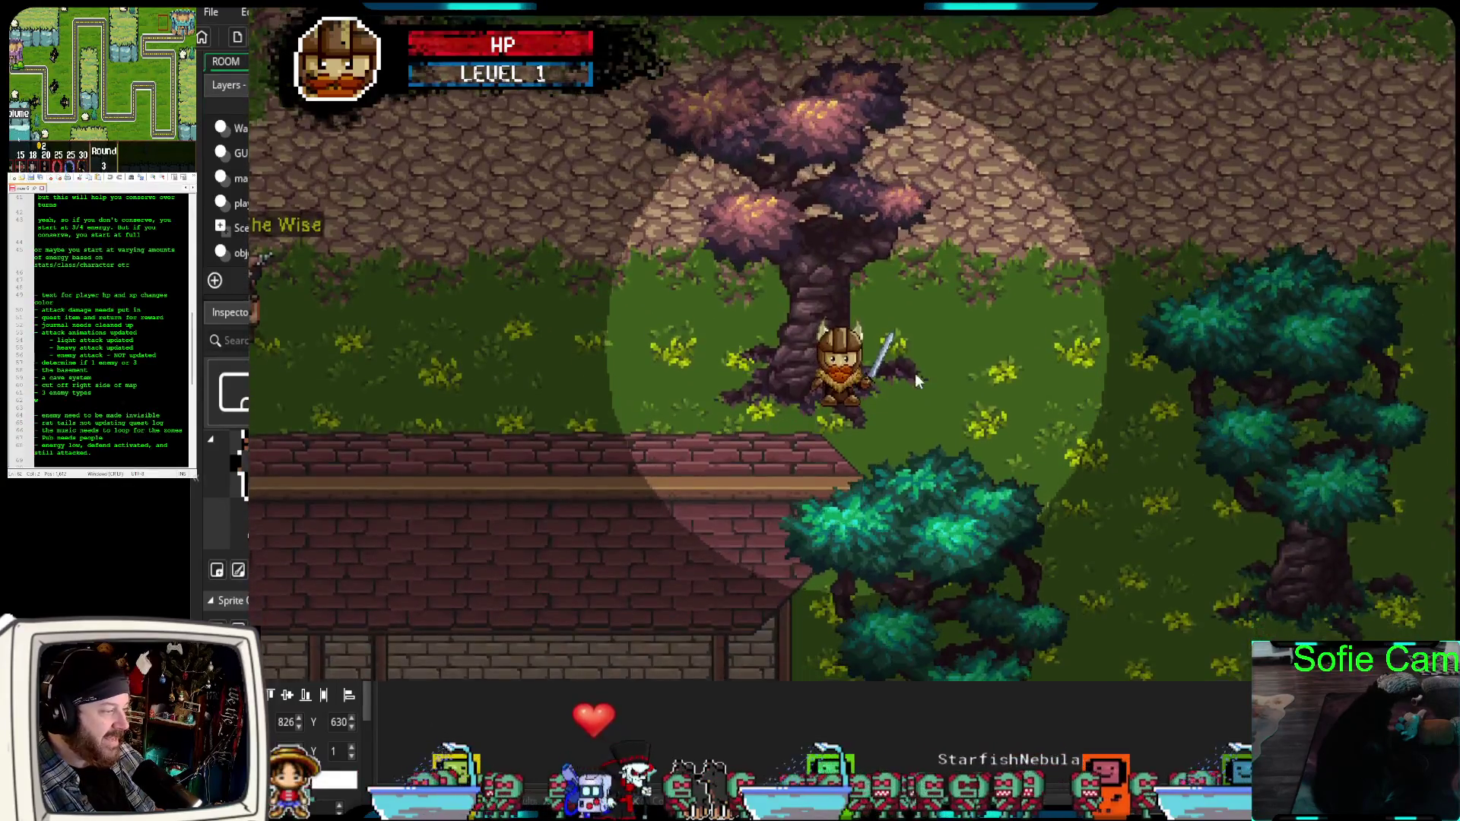
key("w")
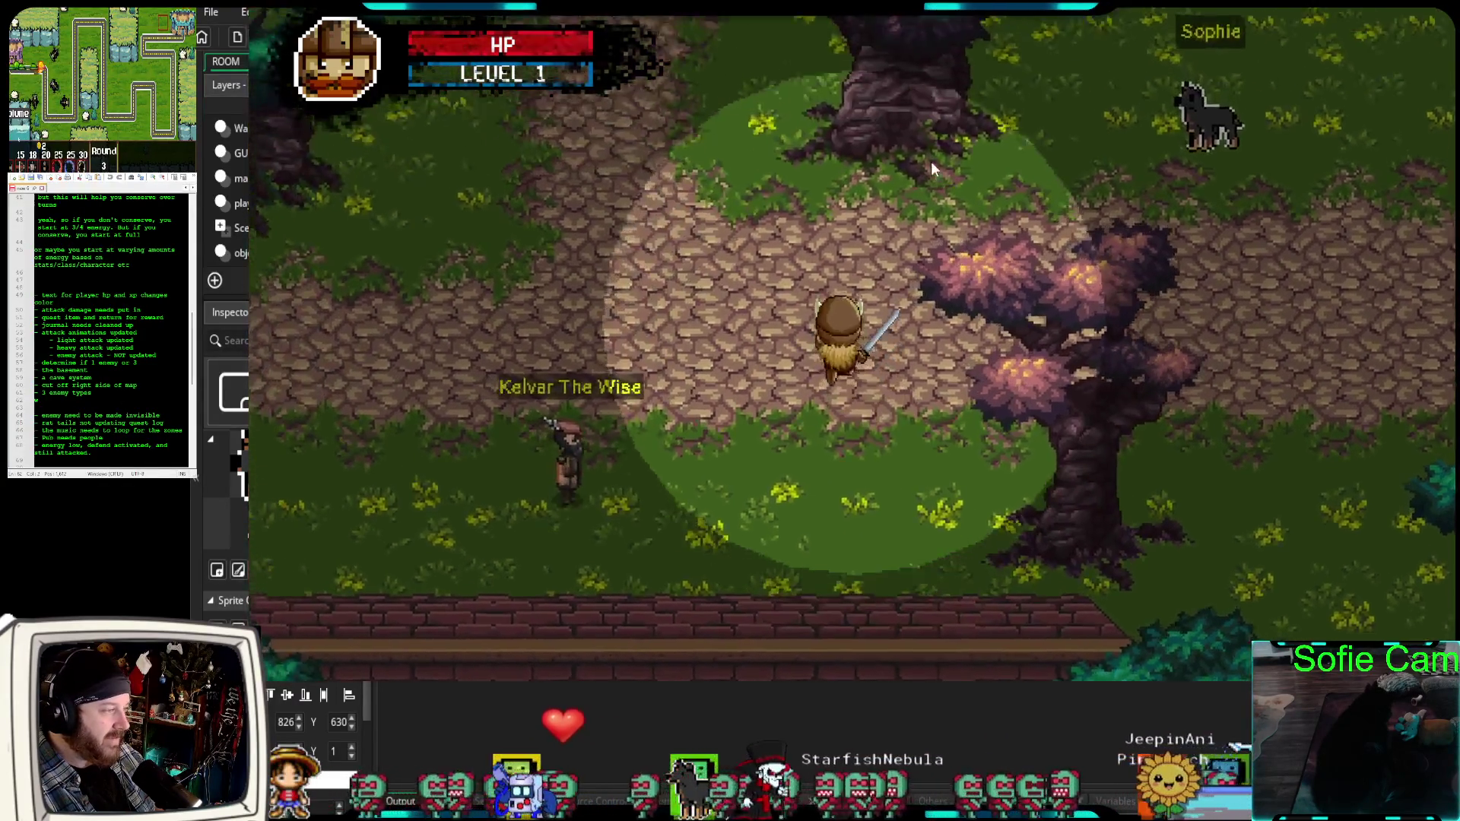
key("w")
key("a")
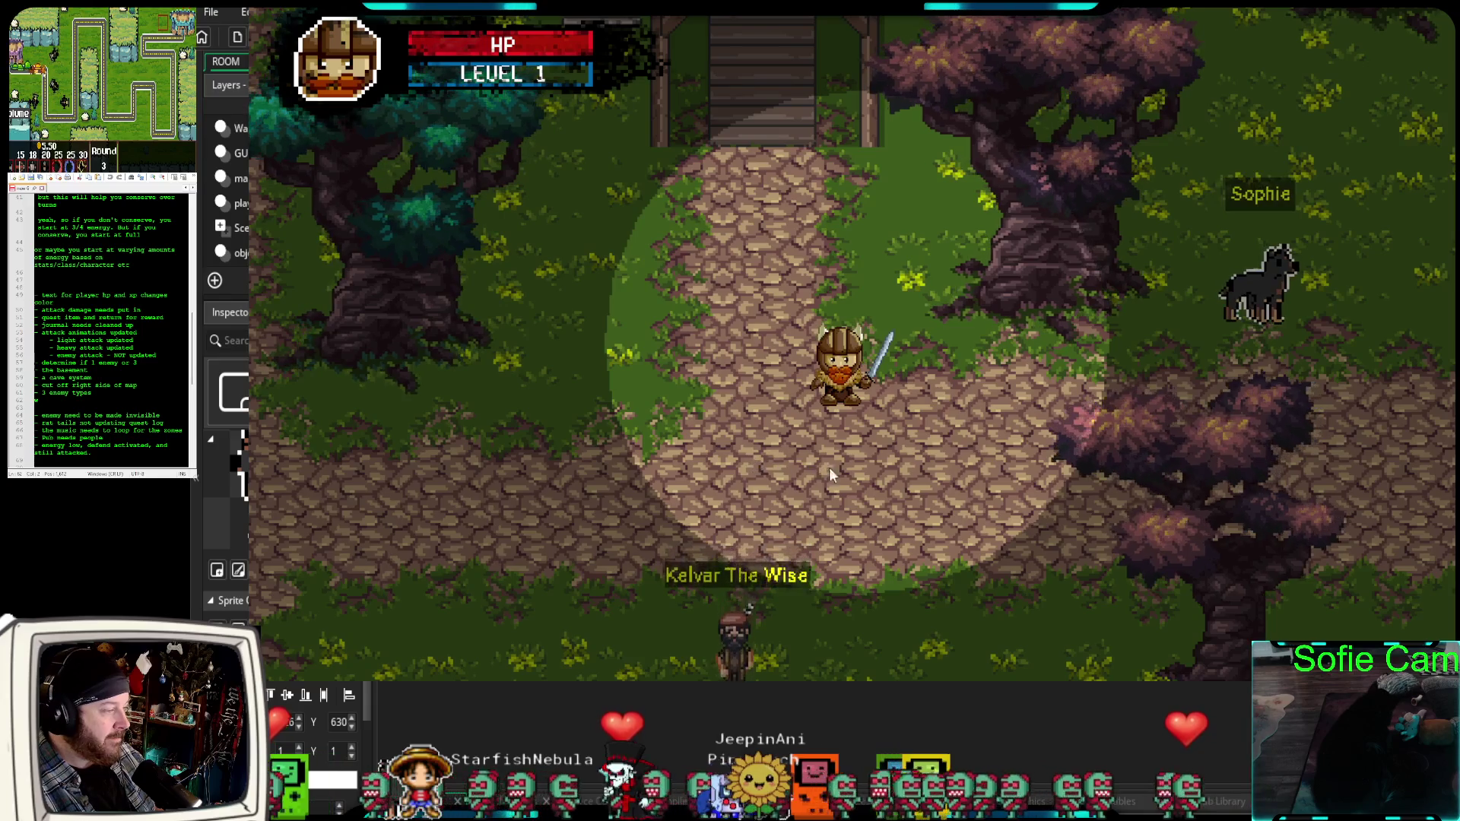
key("a")
key("s")
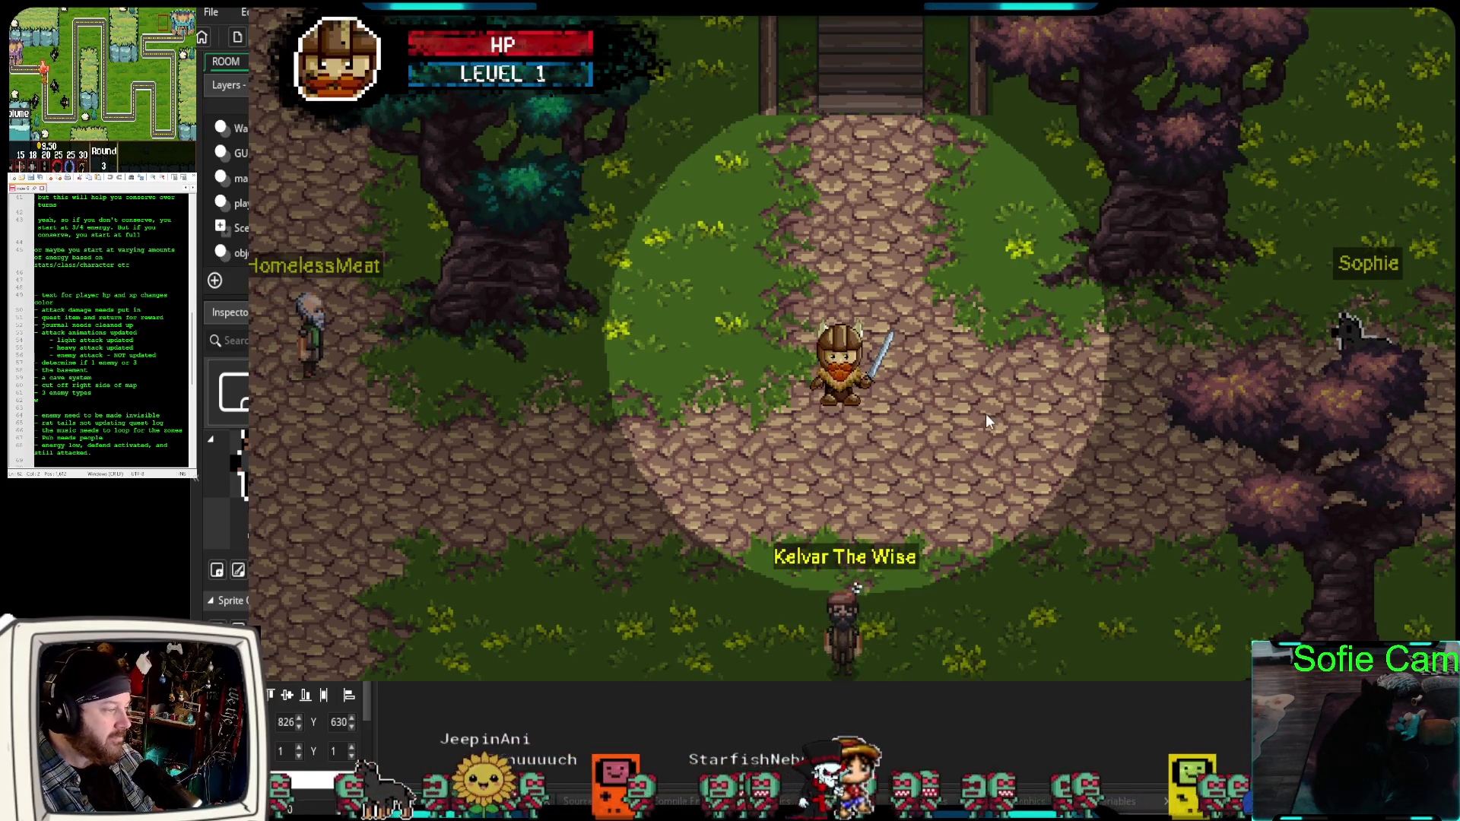
Walk west to the house, approach the white-haired villager, and head down the cobblestone path.
key("a")
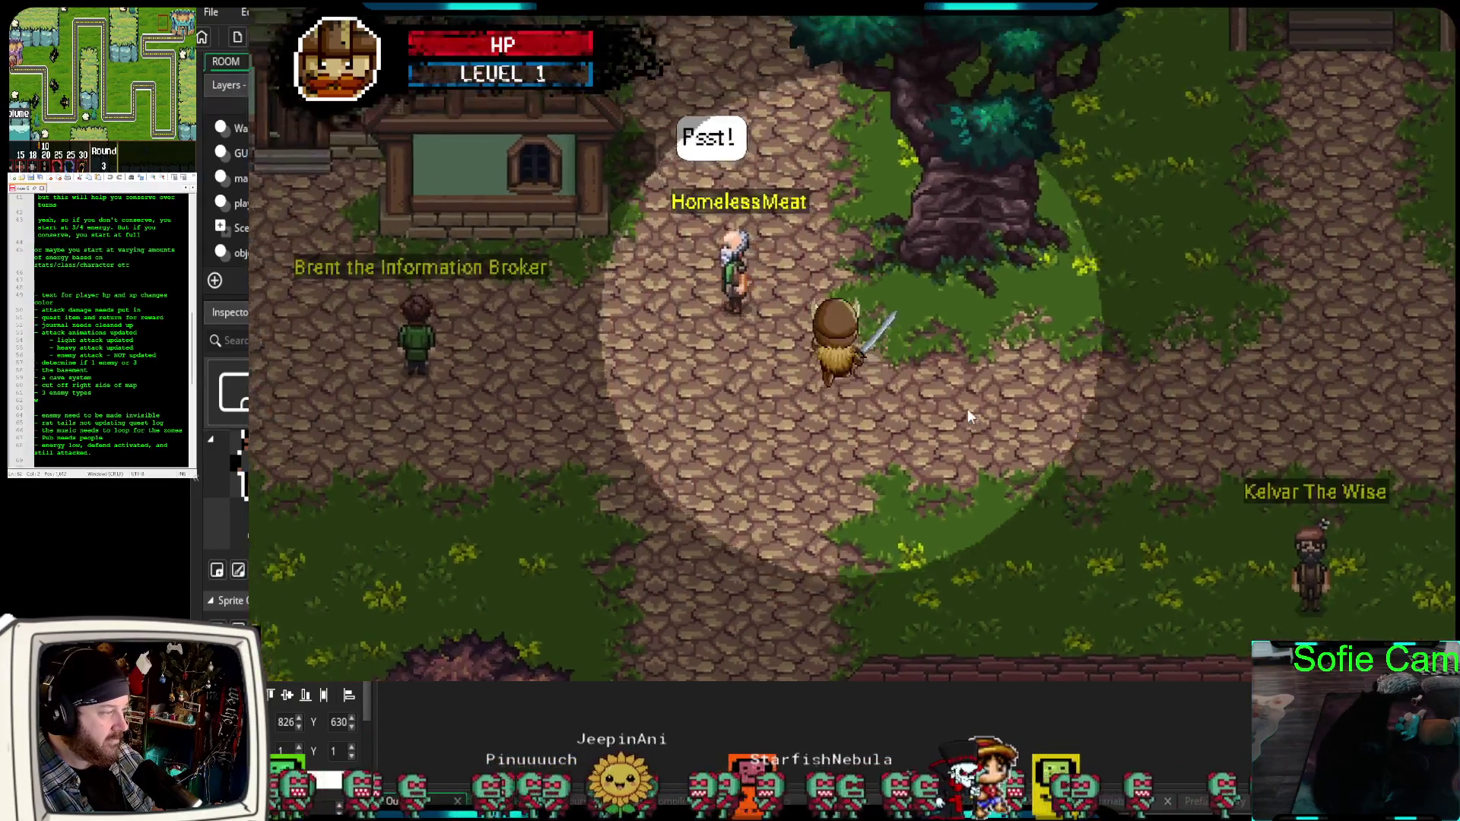
key("w")
key("d")
key("s")
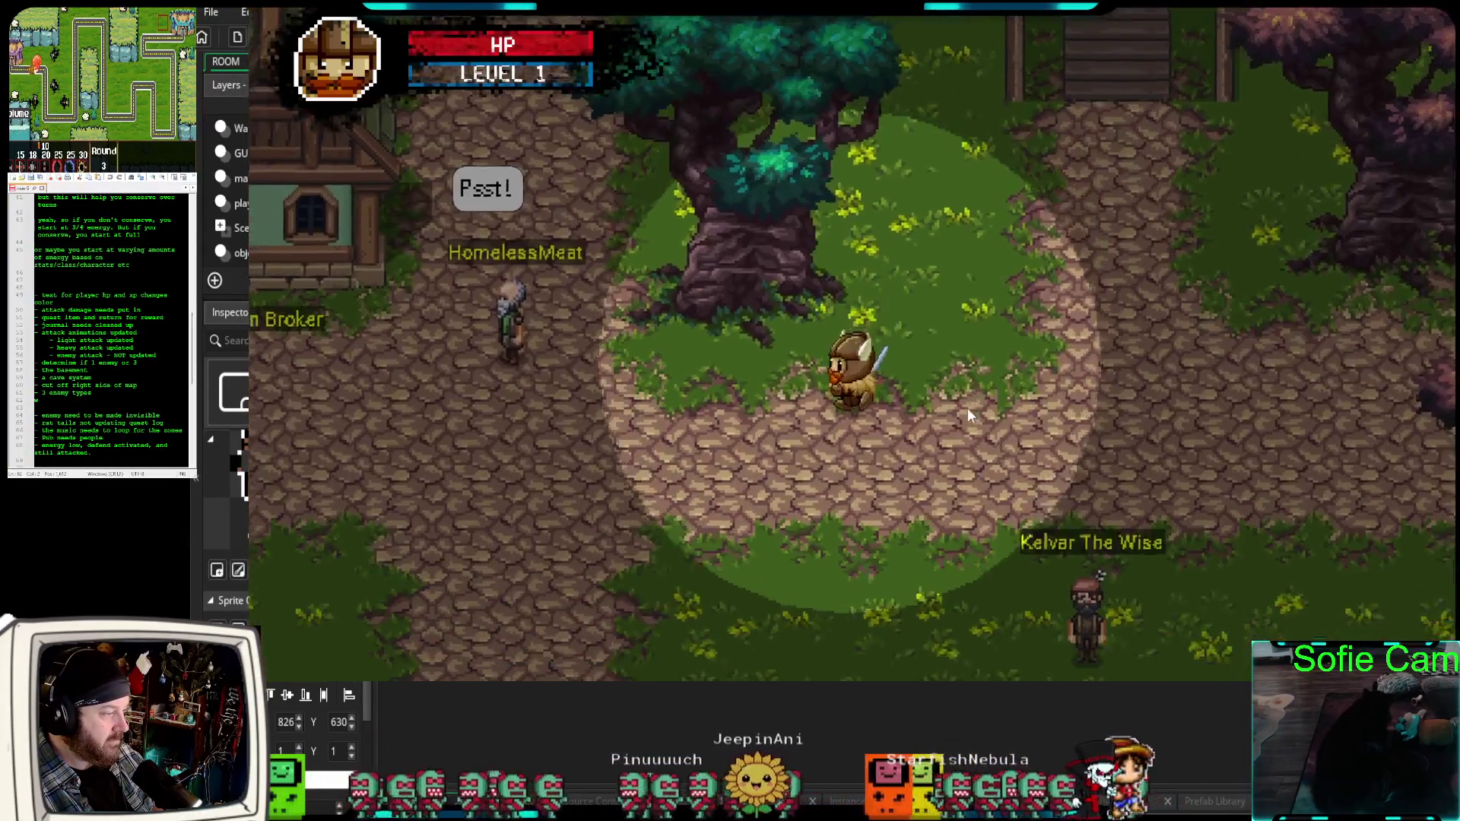
key("a")
key("w")
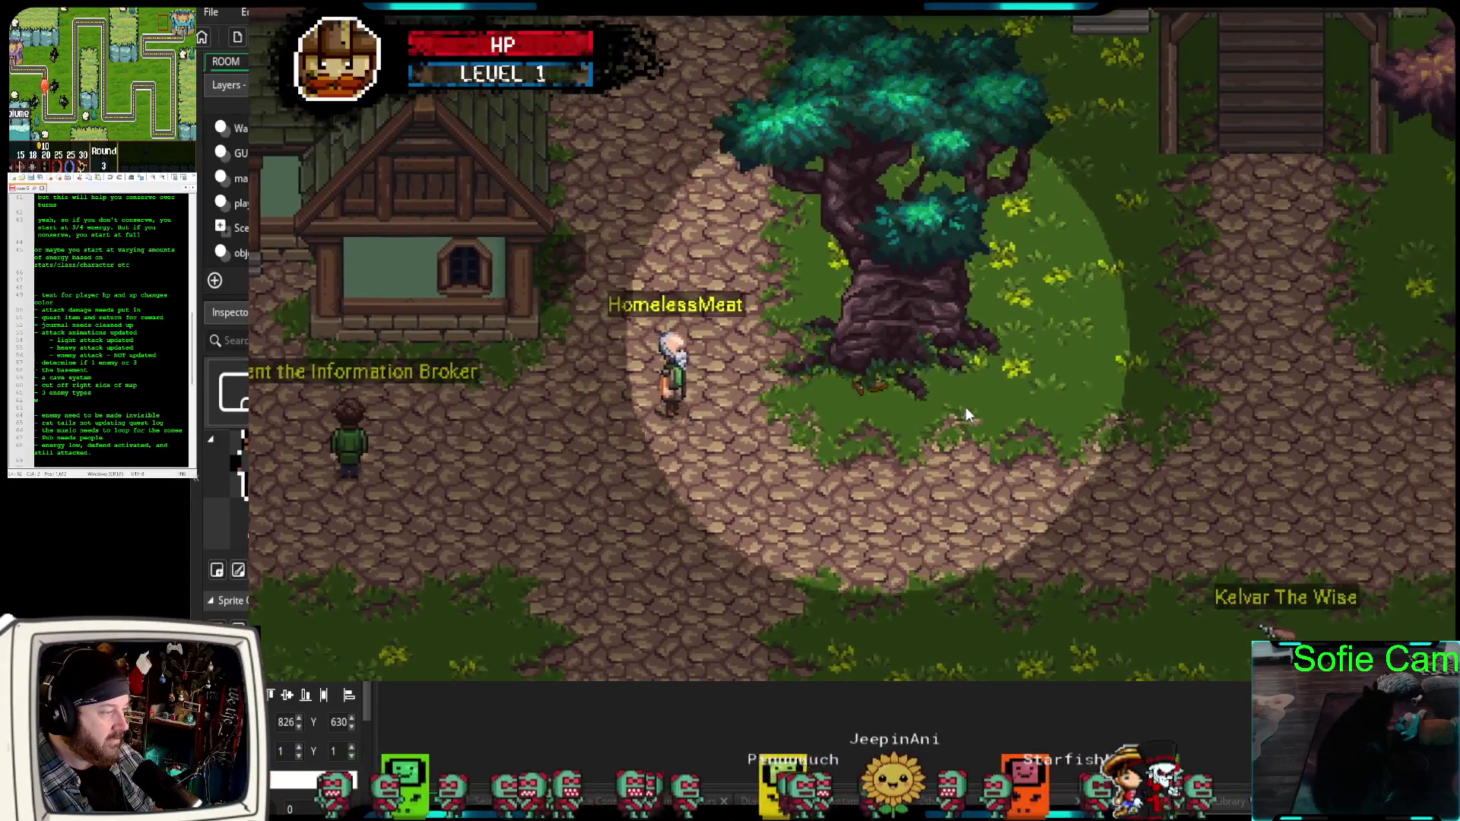
key("s")
key("d")
key("a")
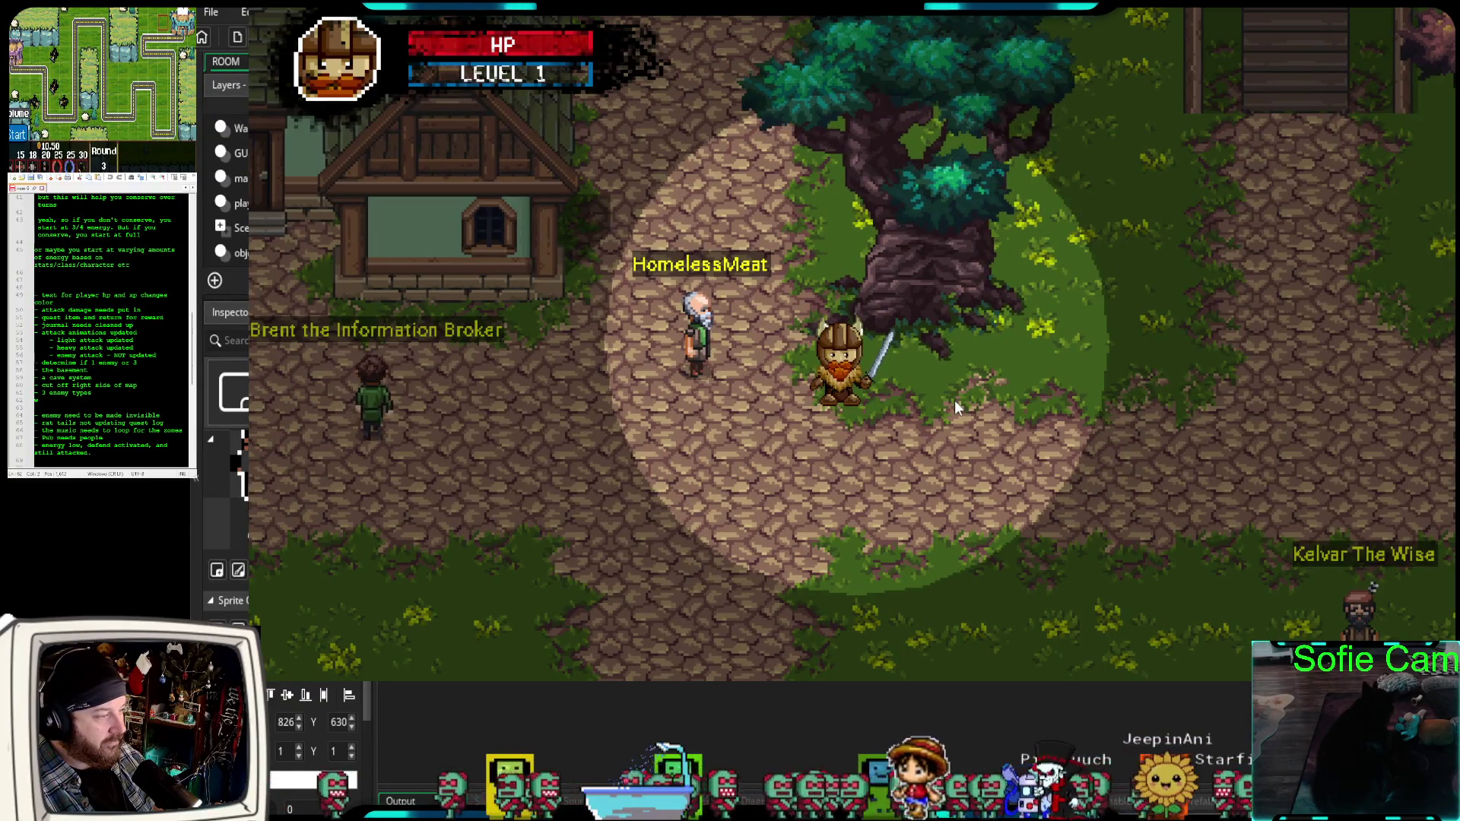
key("w")
key("a")
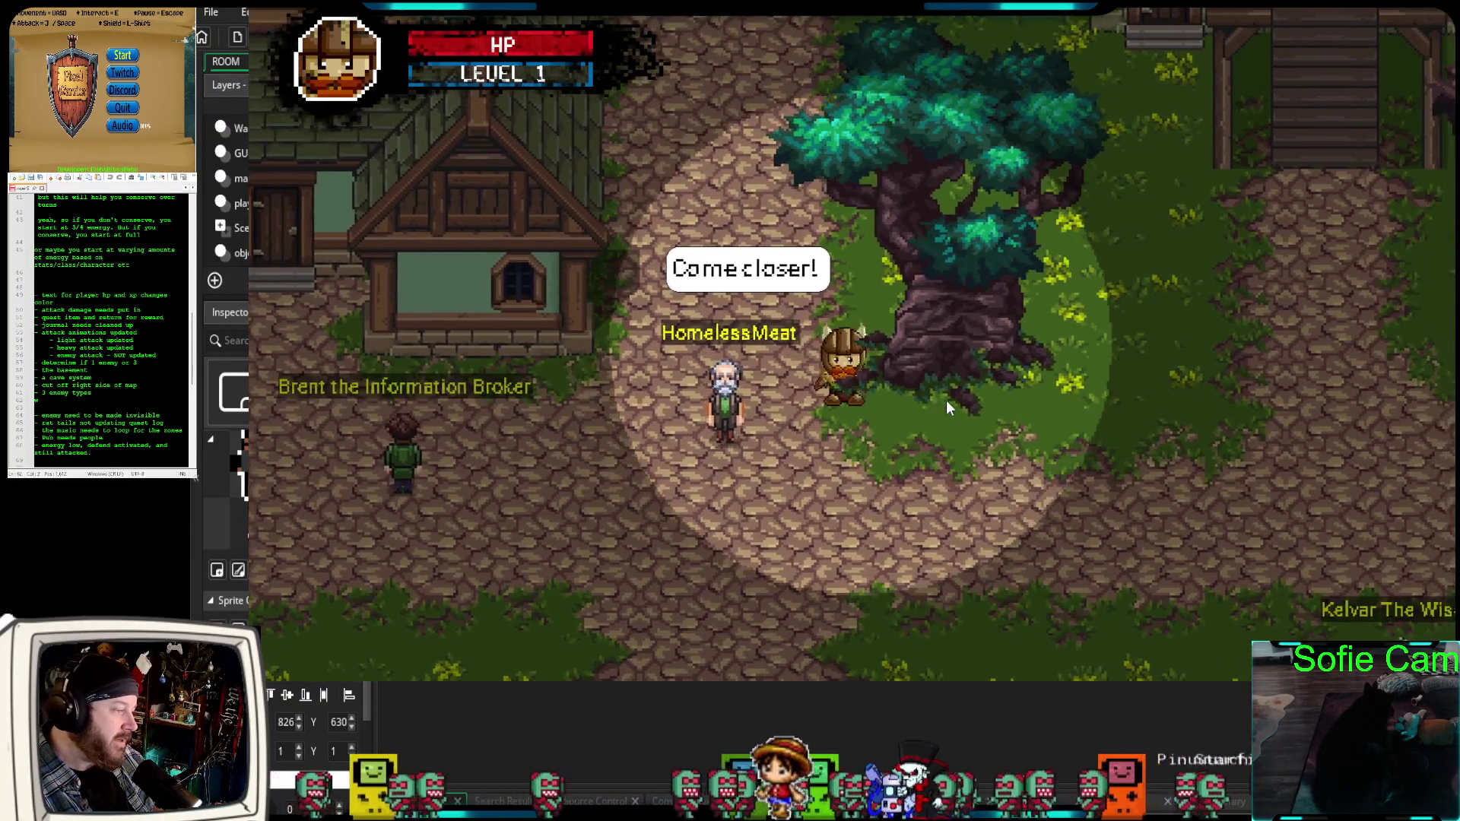
key("a")
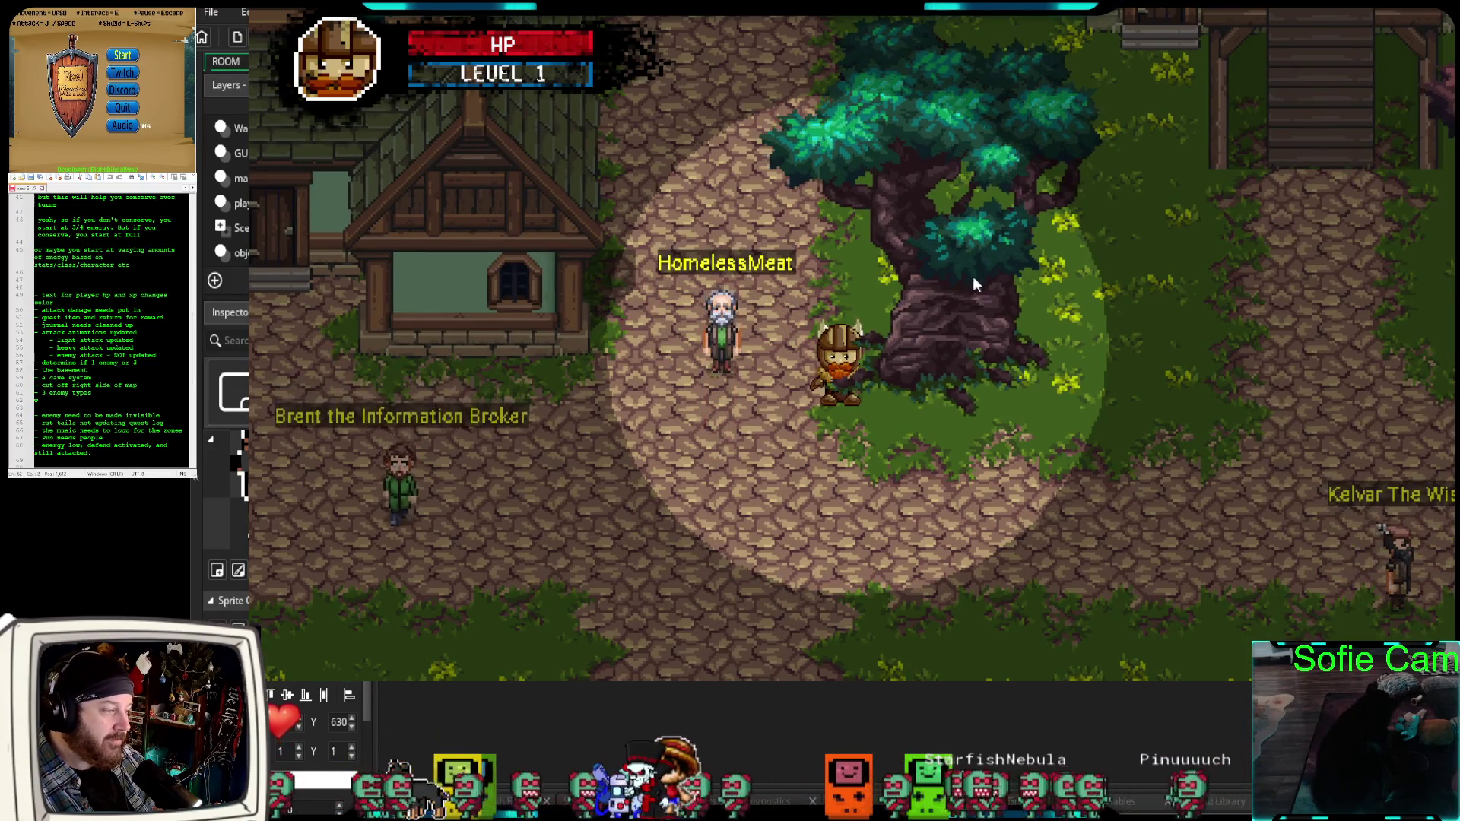
key("s")
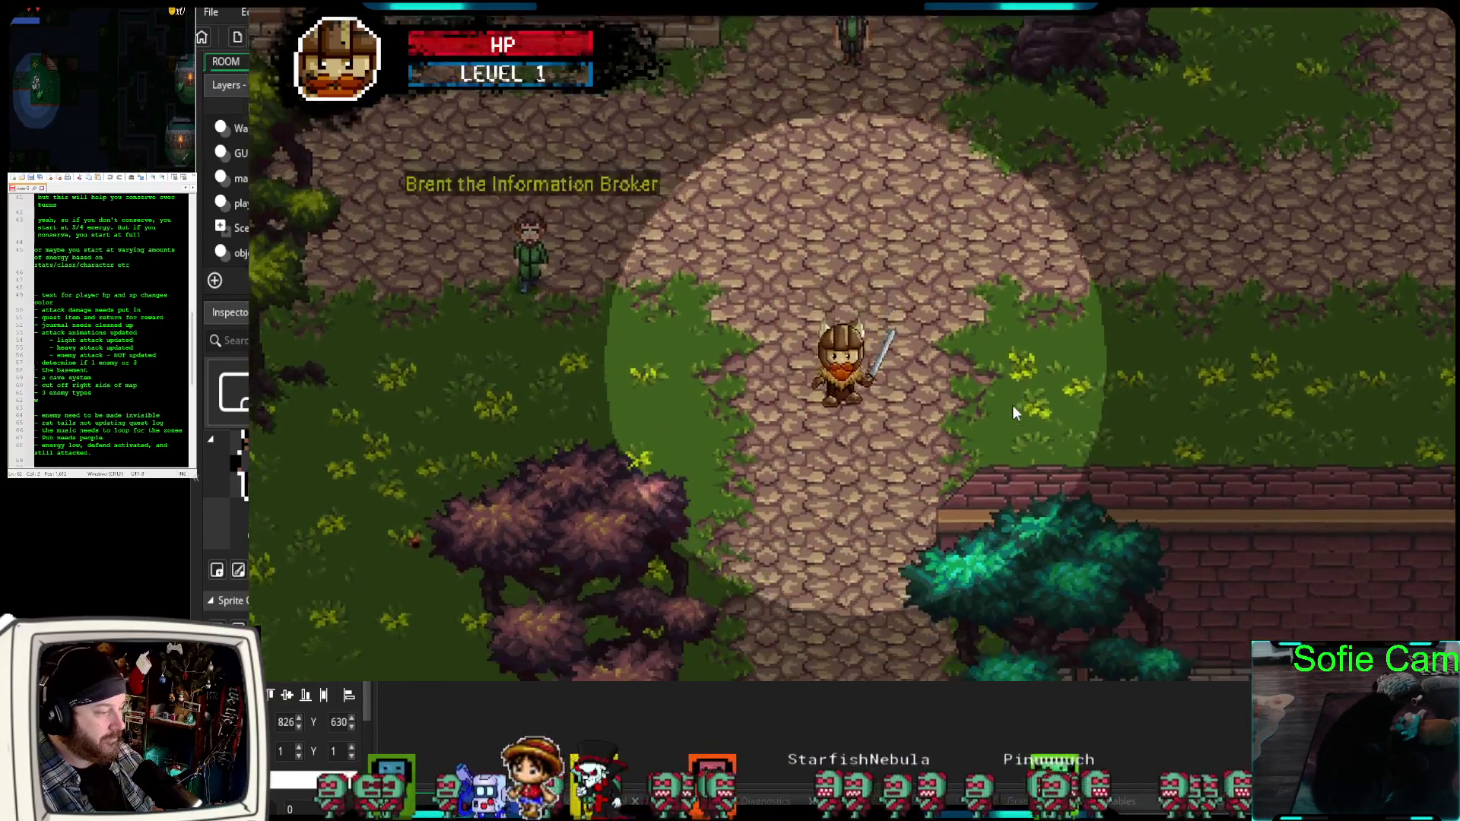
Walk down the path and east past the brick building and rock pile to the pond's broken bridge.
key("s")
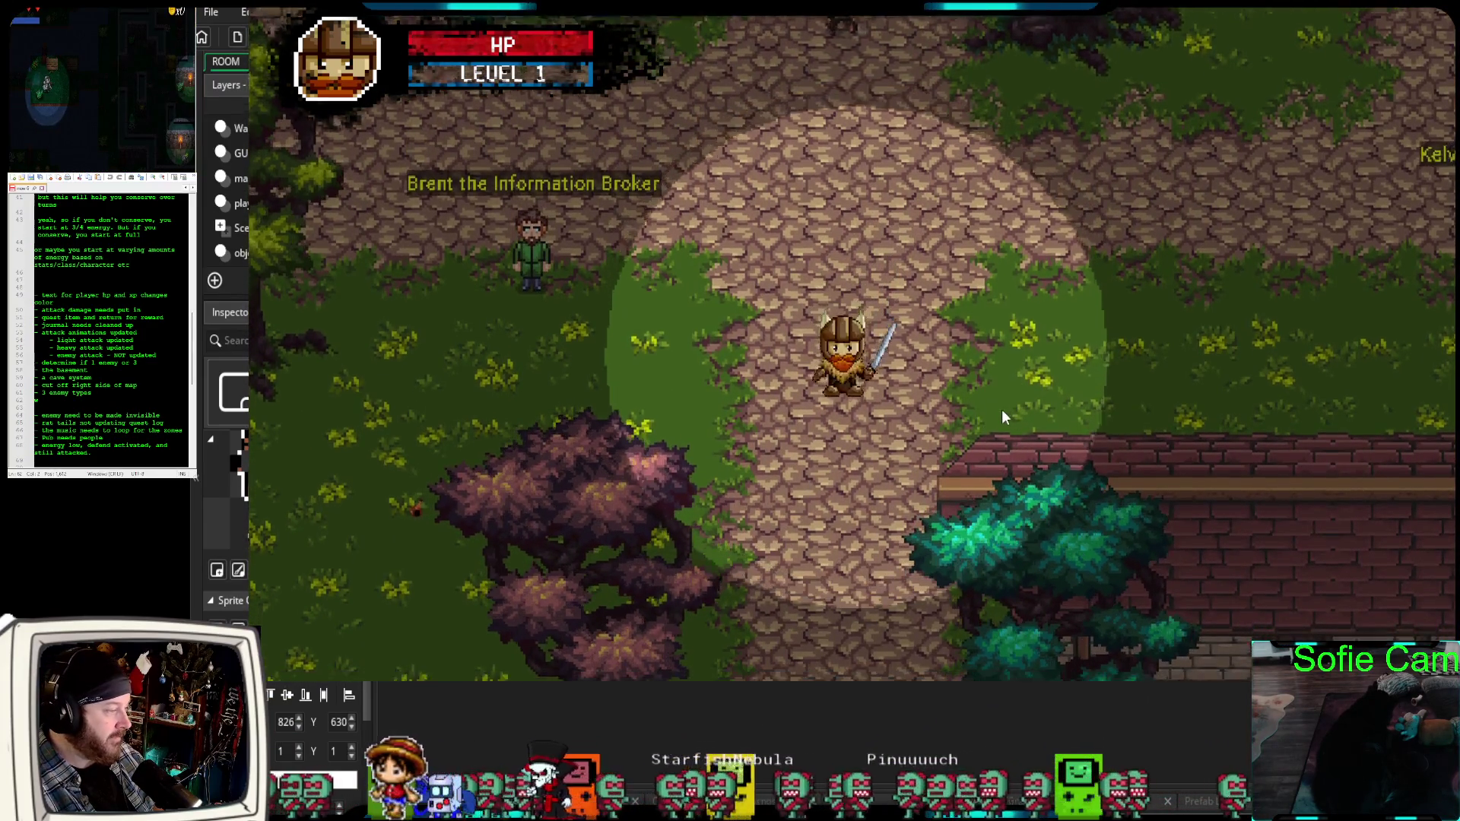
key("s")
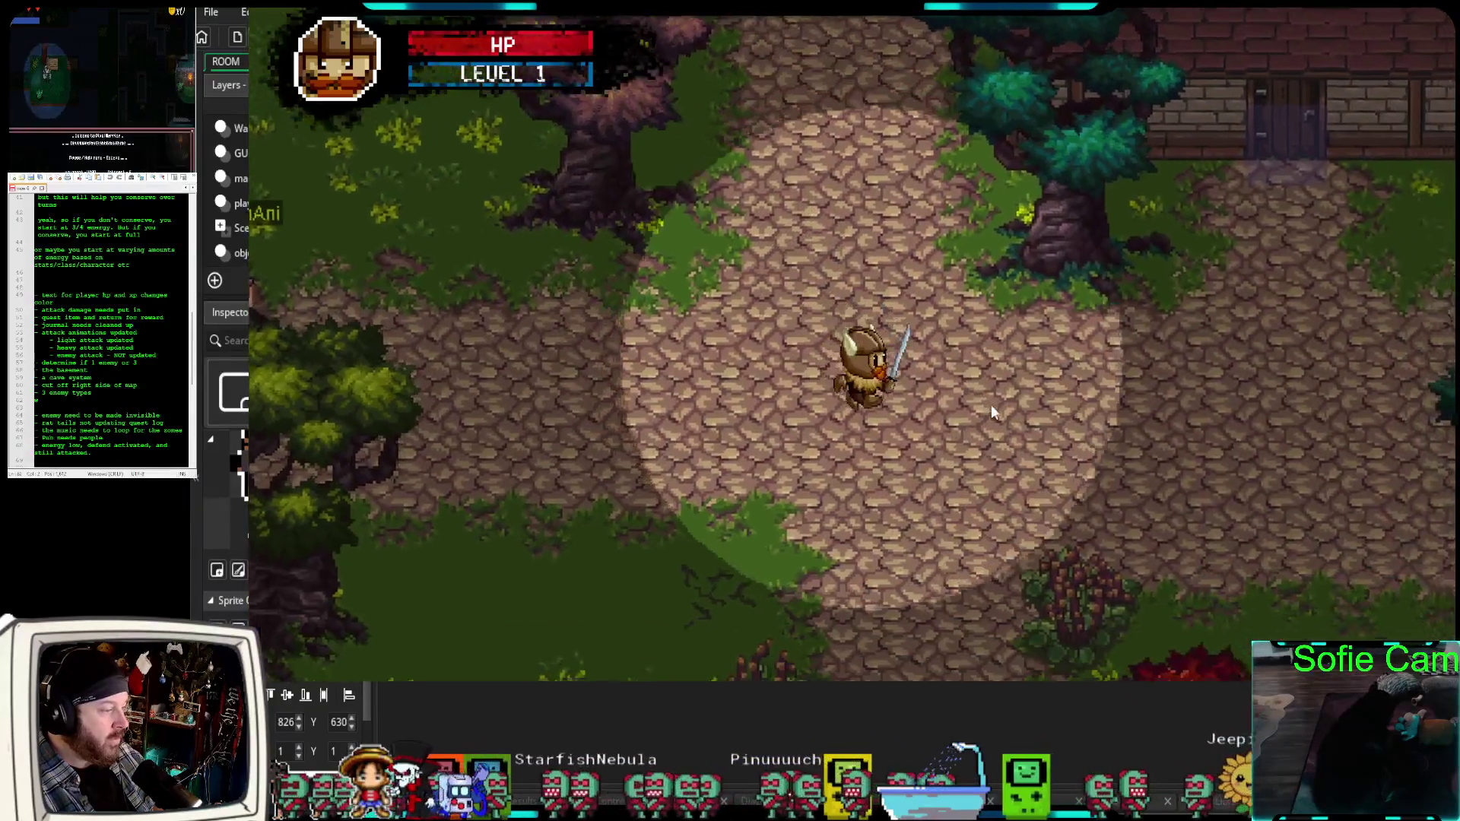
key("d")
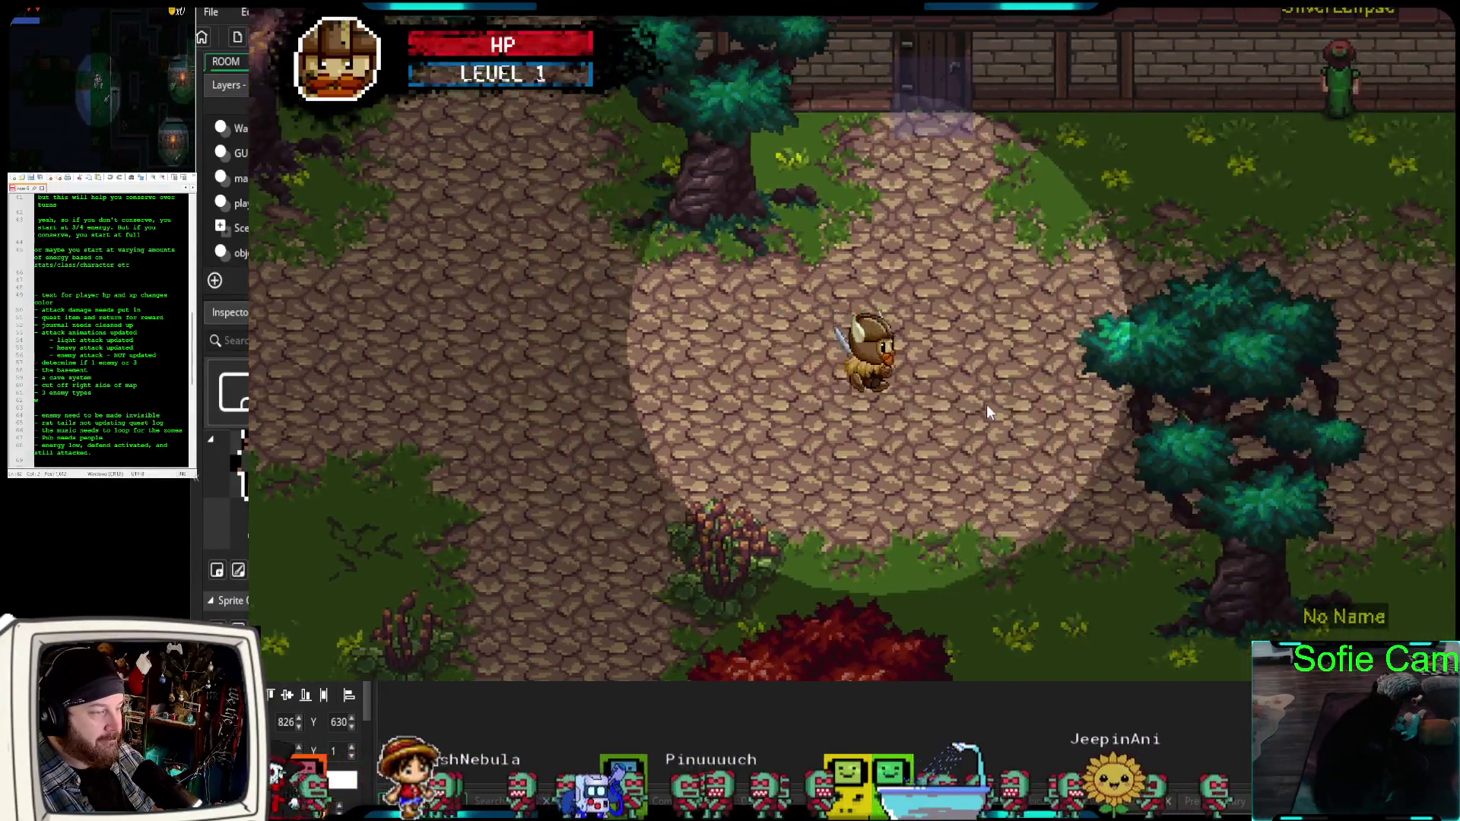
key("d")
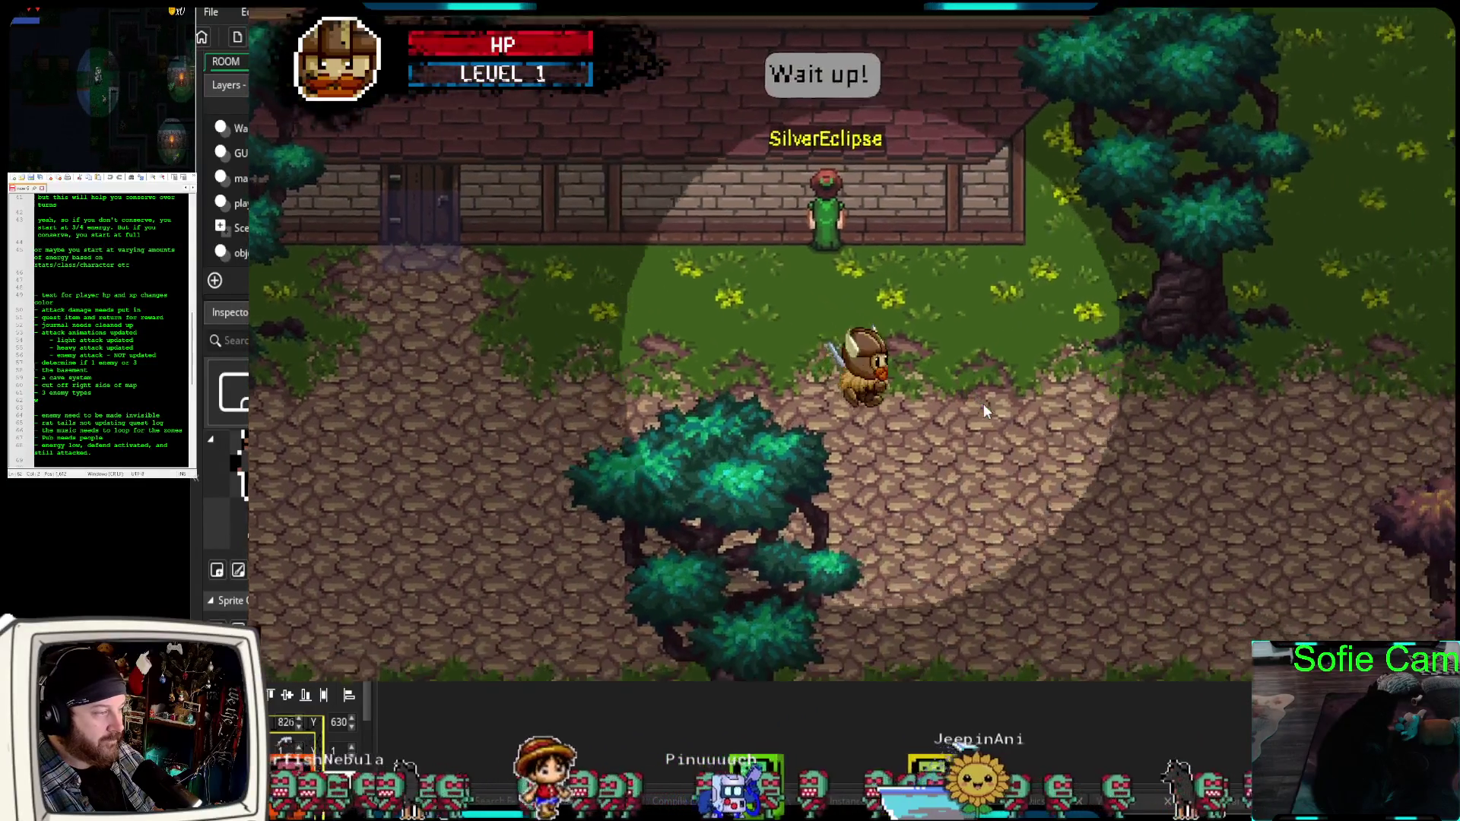
key("d")
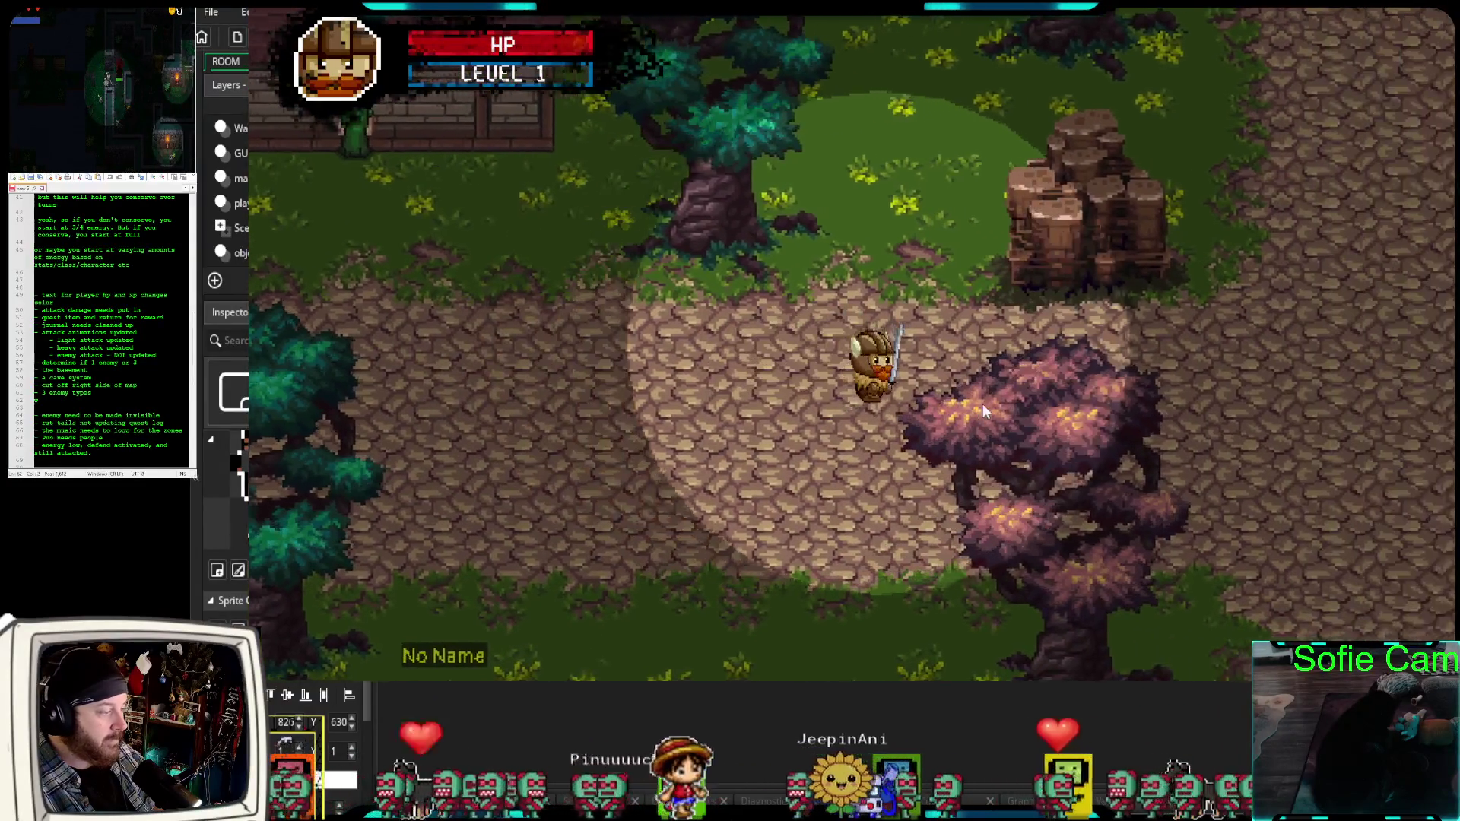
key("d")
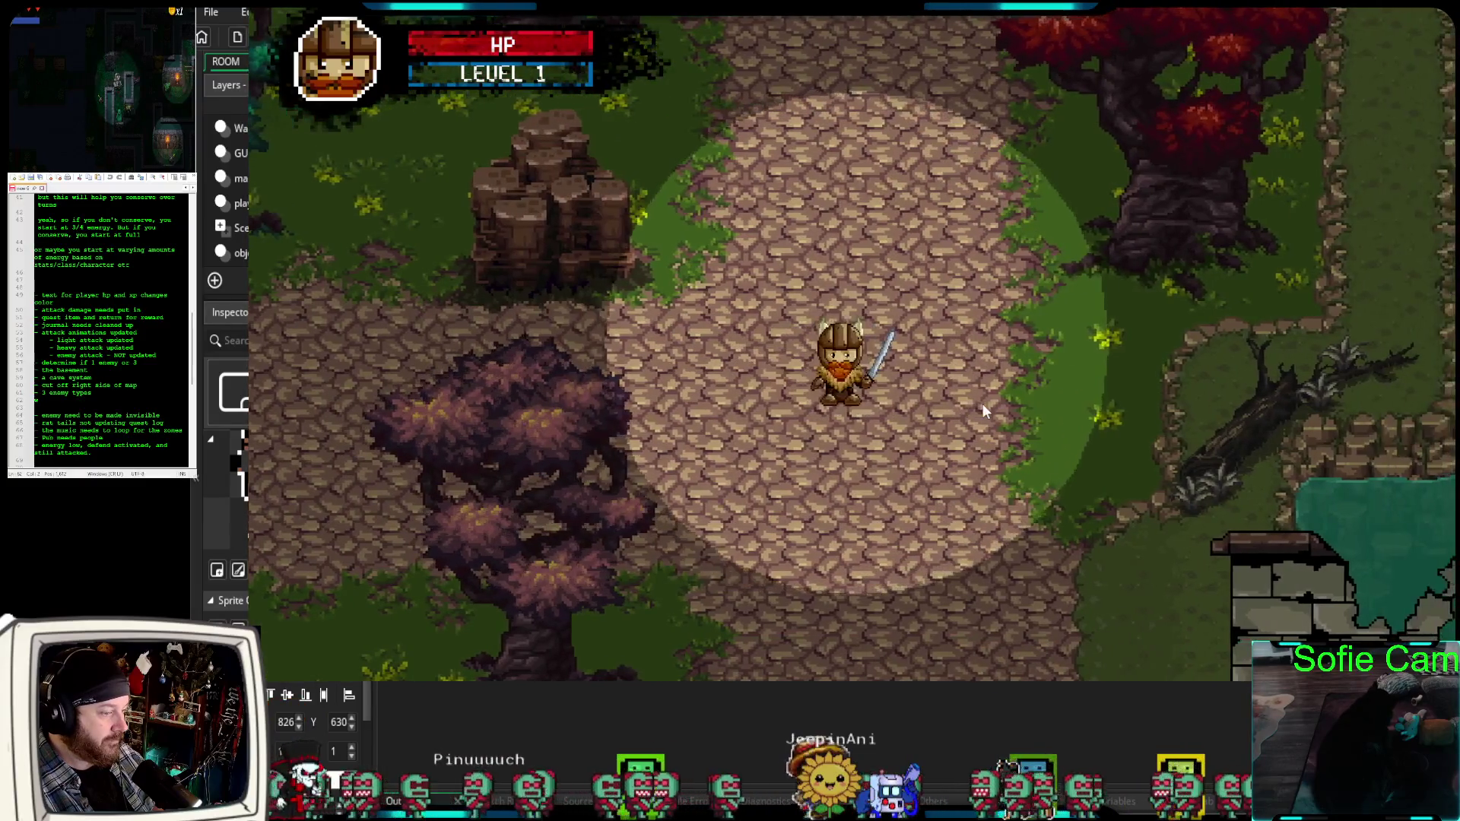
key("d")
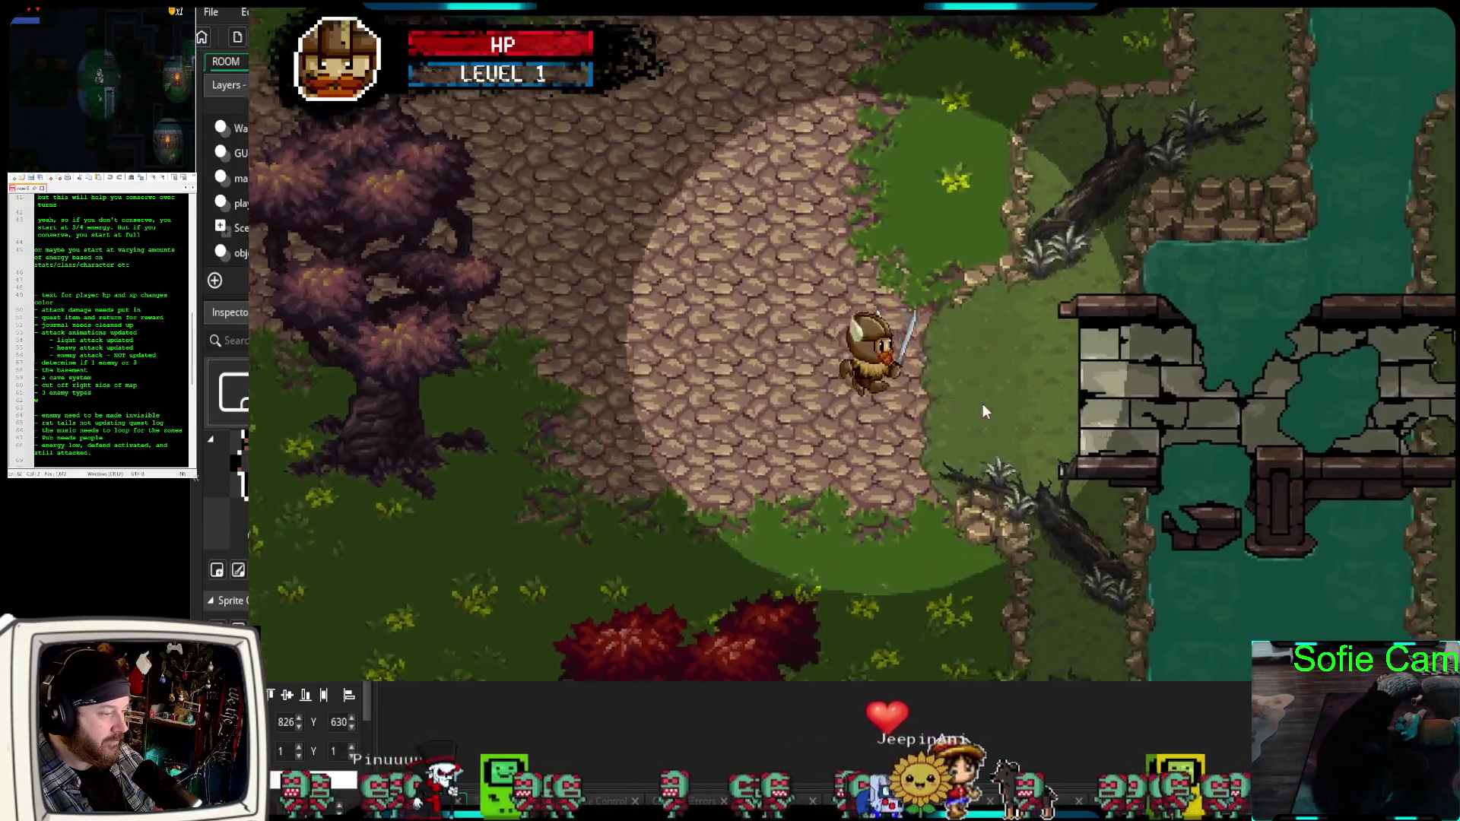
key("d")
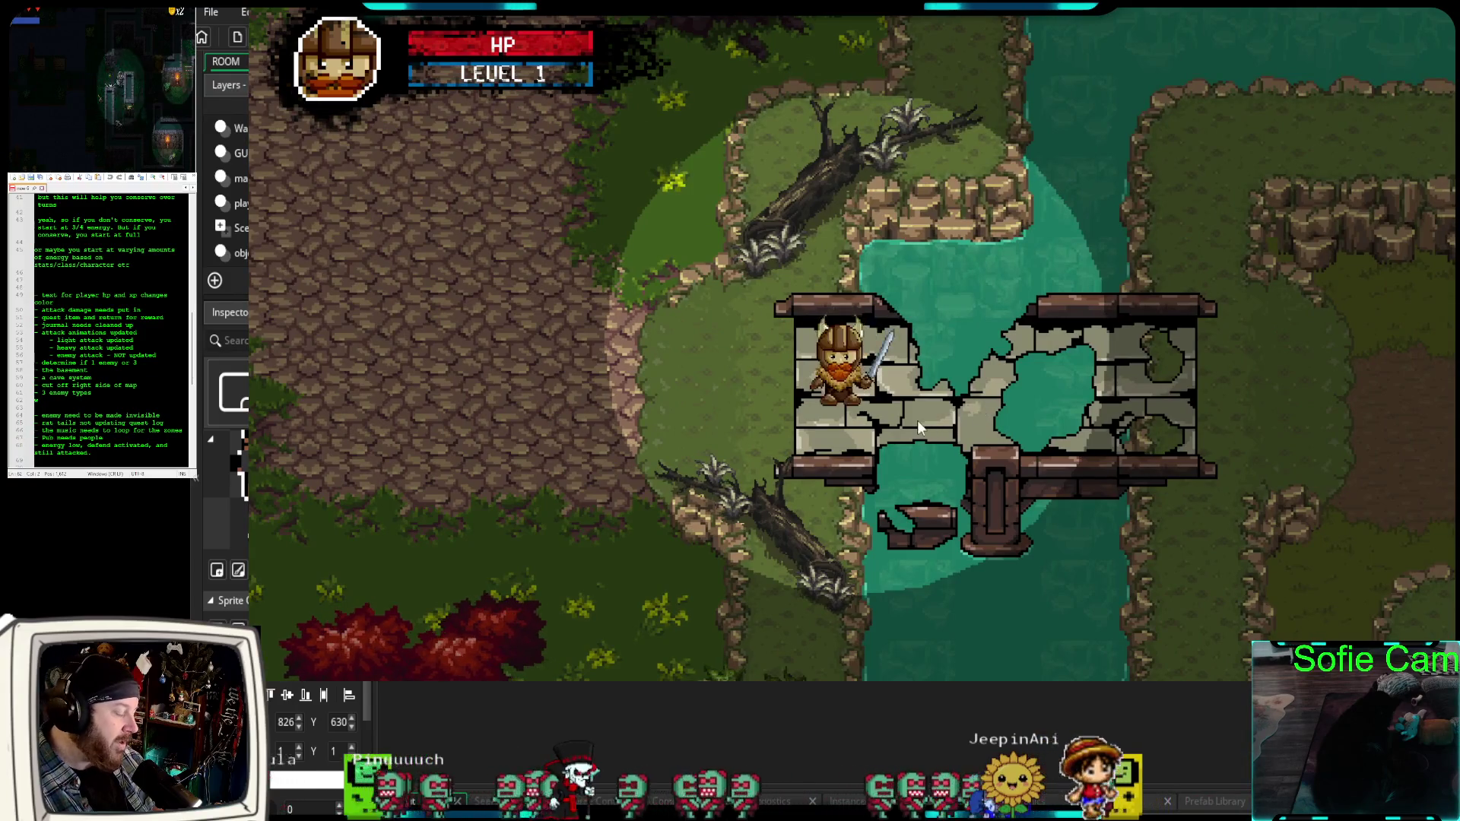
Get the hero past the broken bridge, down to the red tree and onto the stone path.
key("w")
key("s")
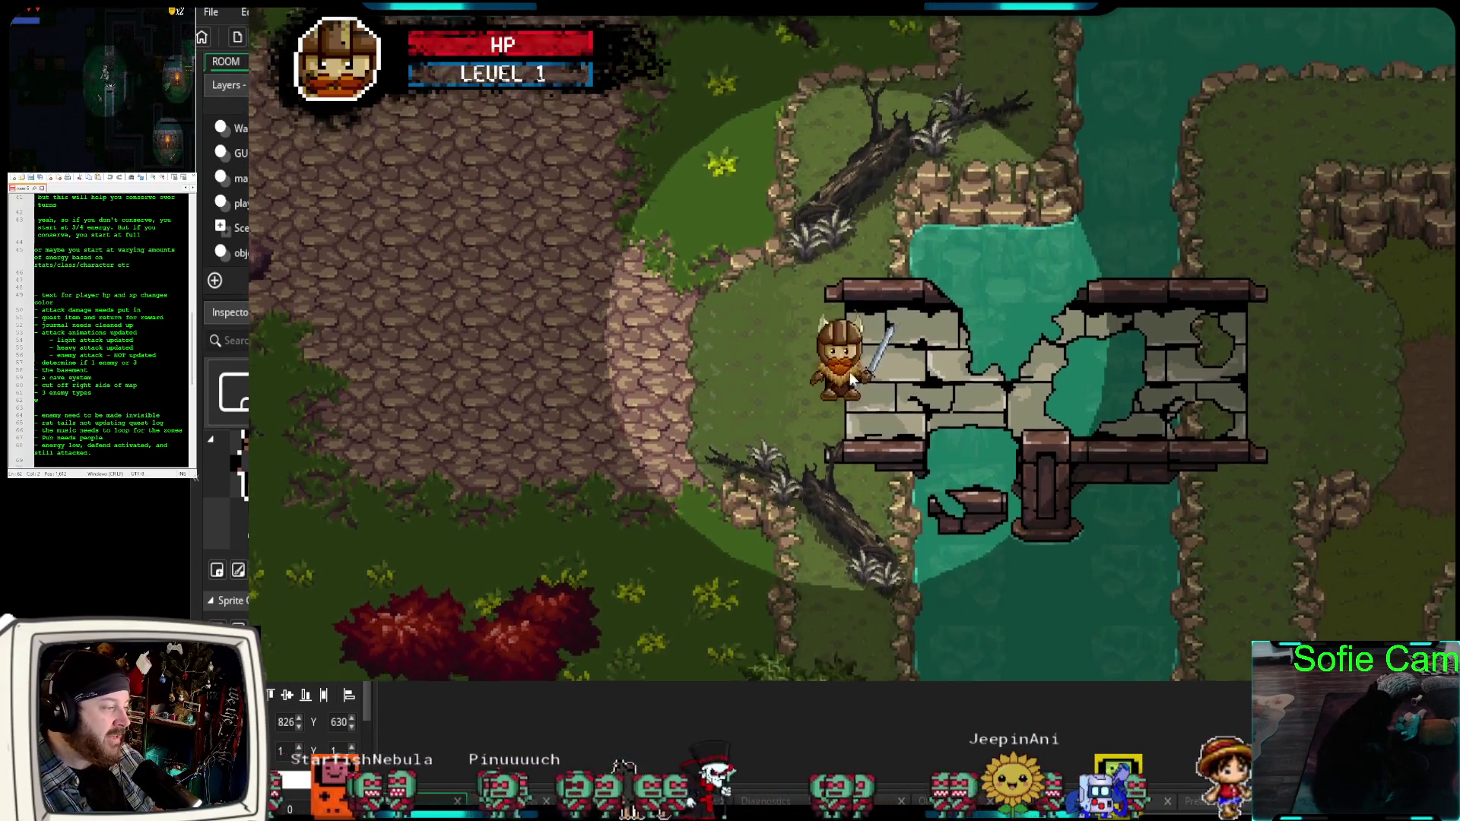
key("a")
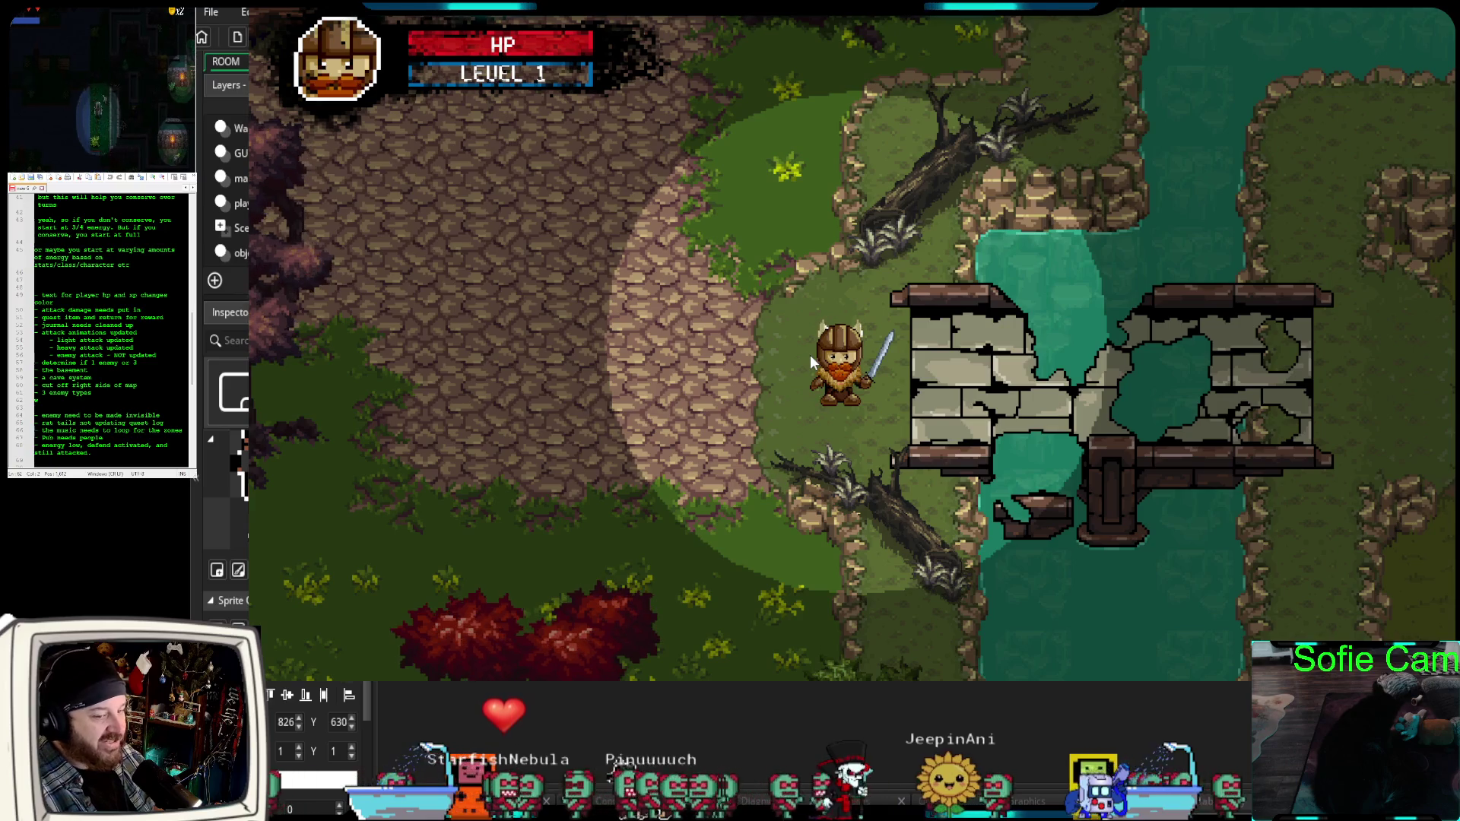
key("d")
key("s")
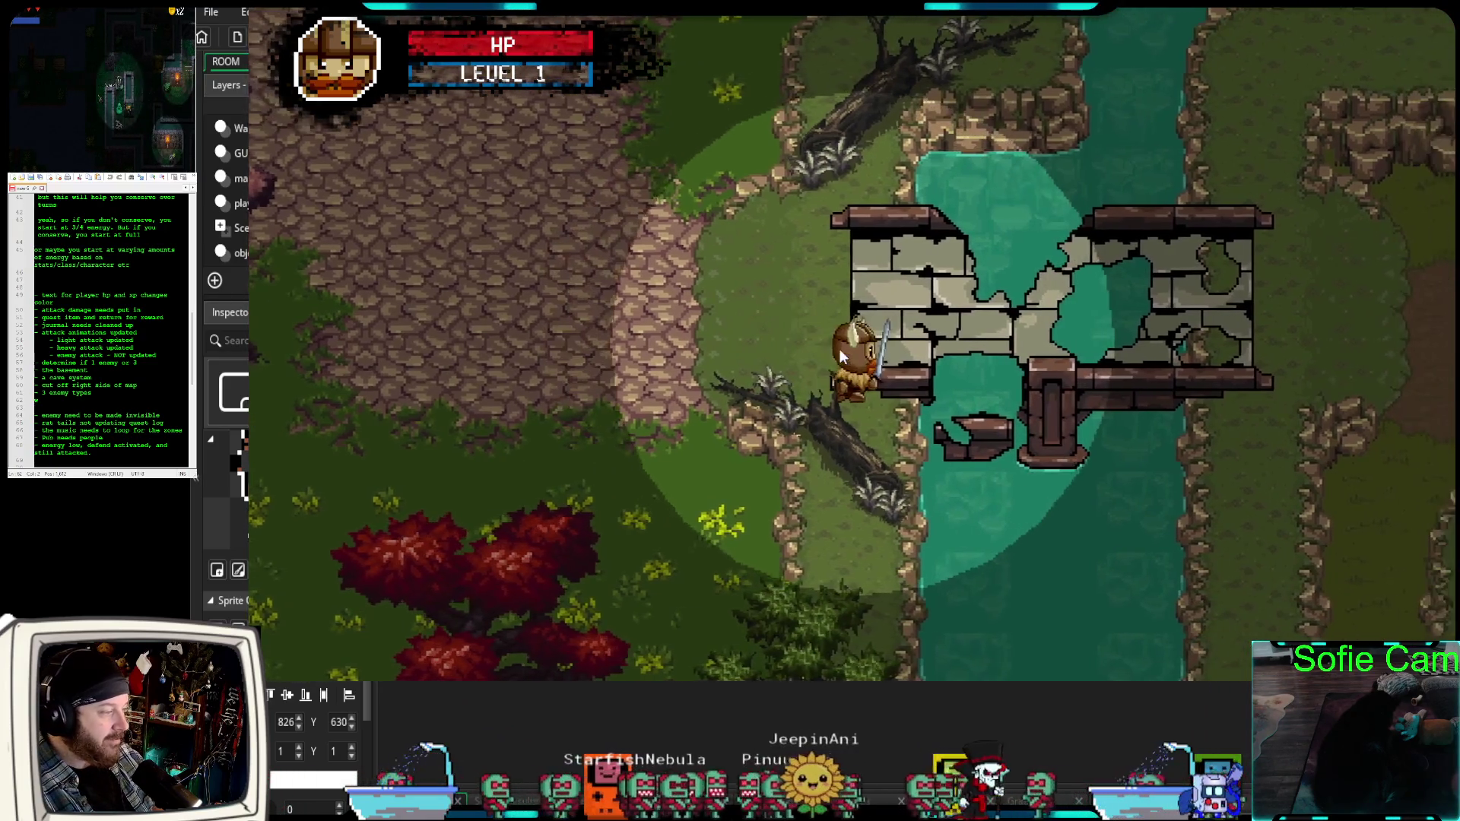
key("a")
key("s")
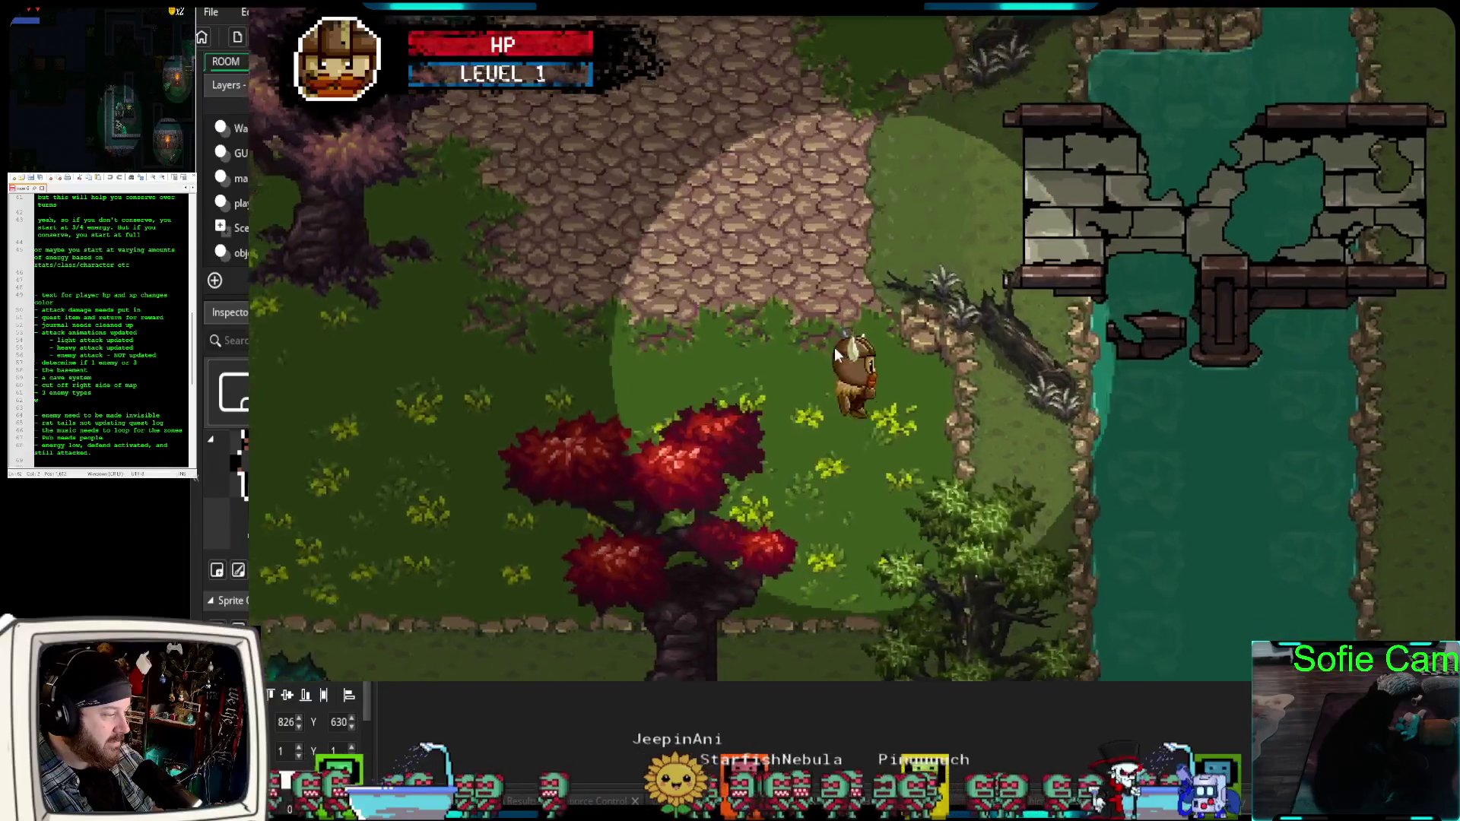
key("s")
key("a")
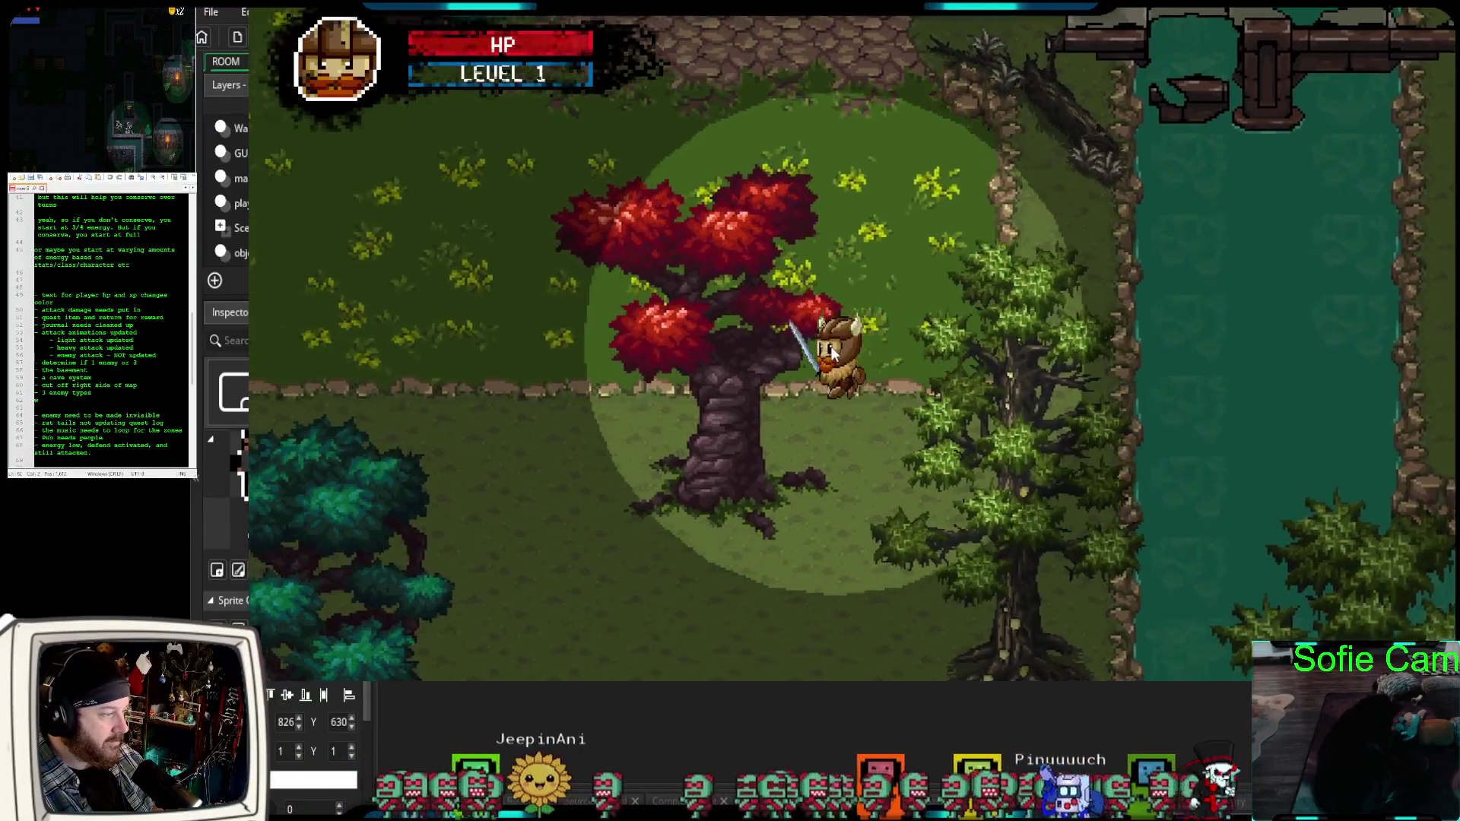
key("w")
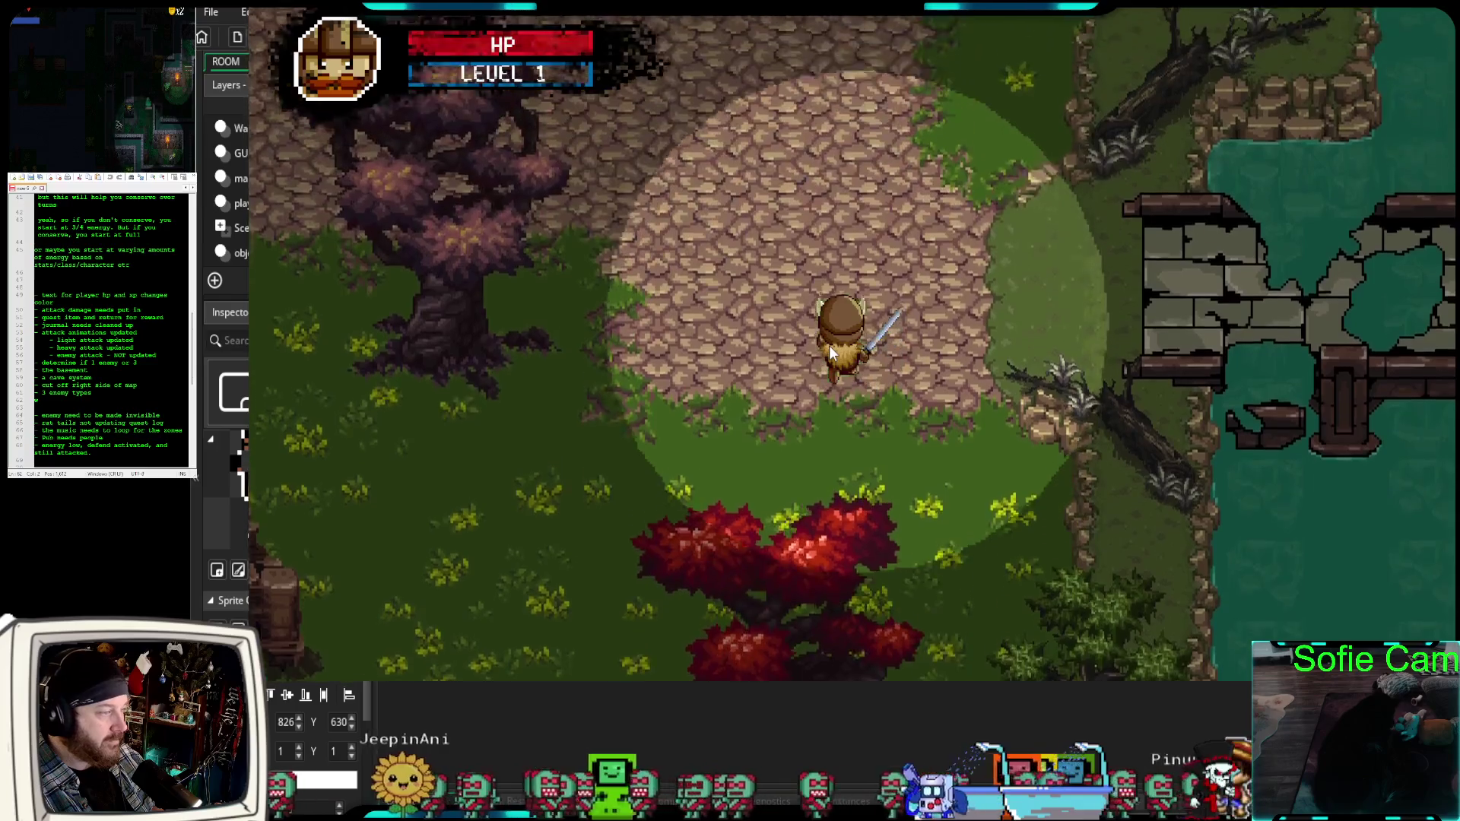
key("w")
key("d")
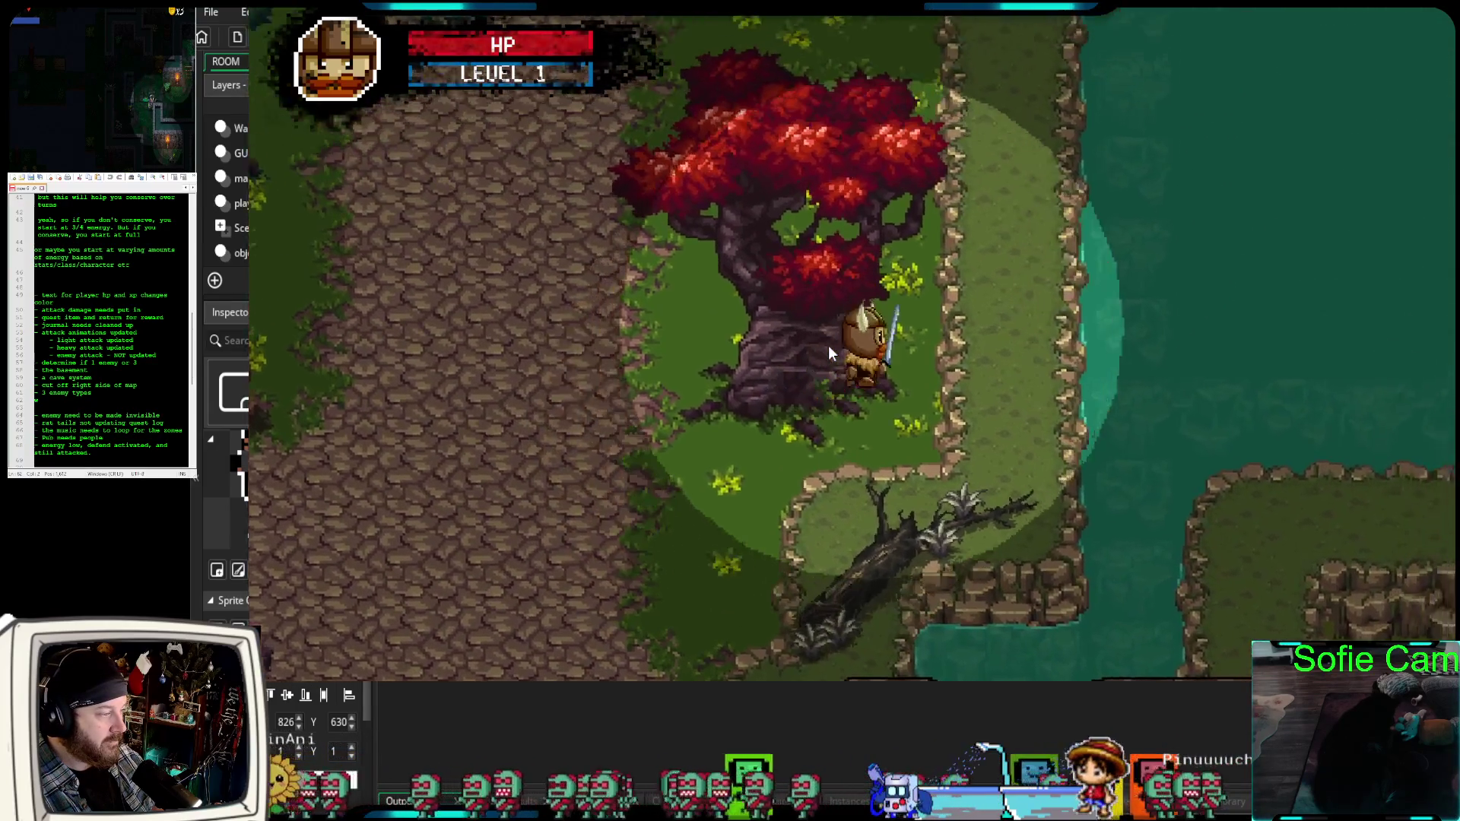
Walk past Kelvar The Wise and the dog, then down through the trees into the tavern.
key("a")
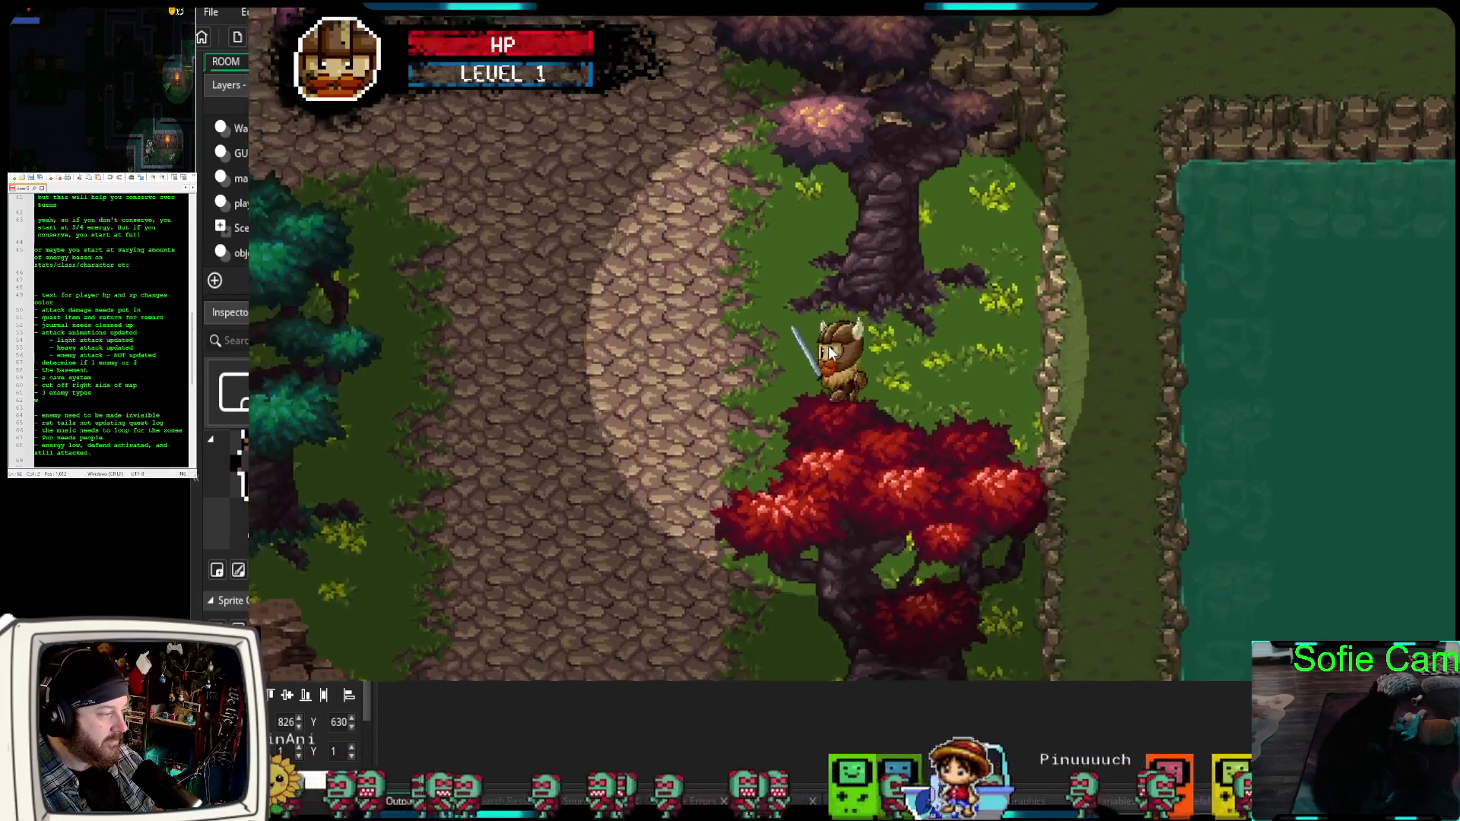
key("a")
key("s")
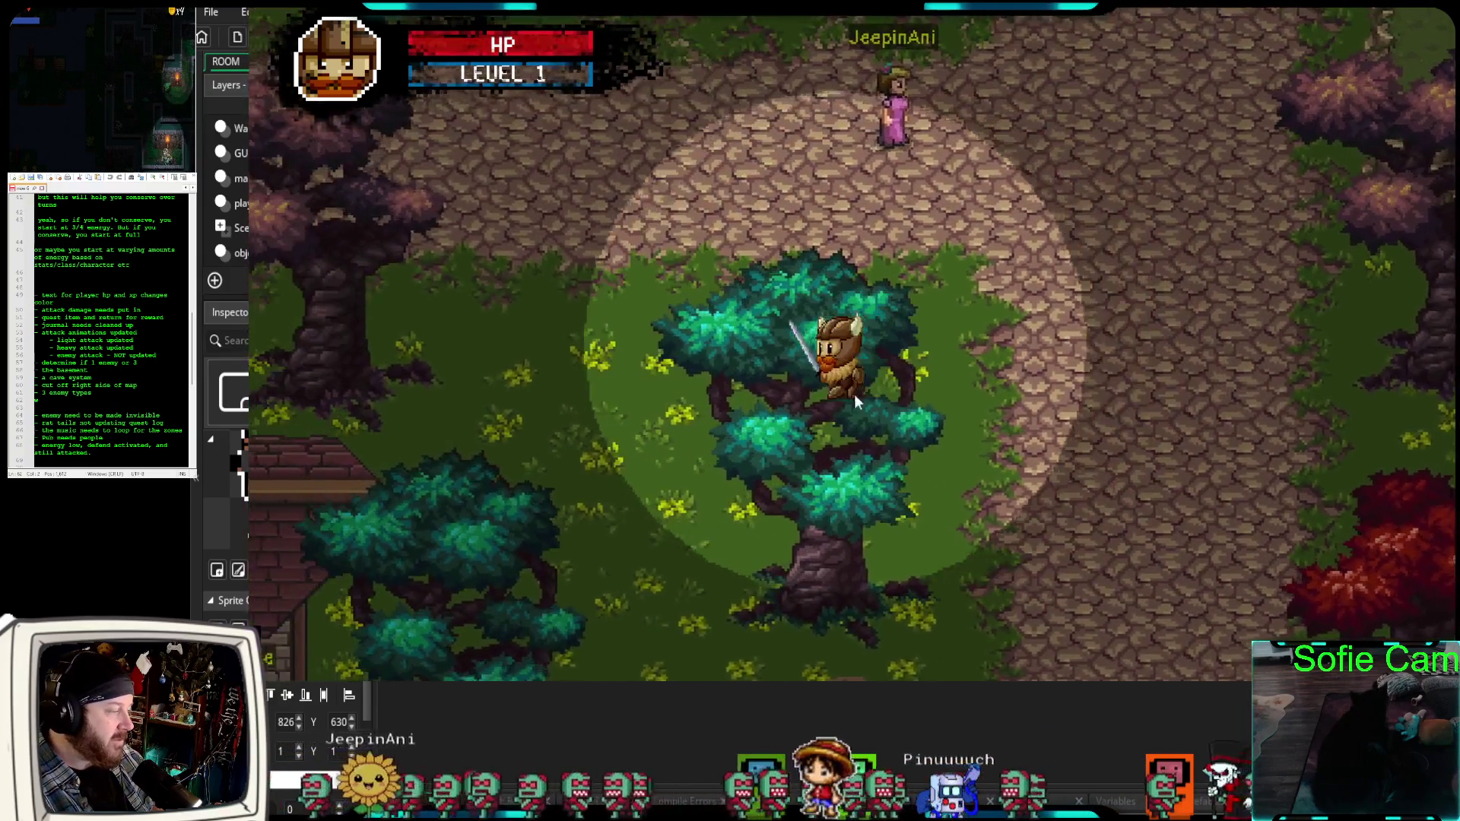
key("a")
key("w")
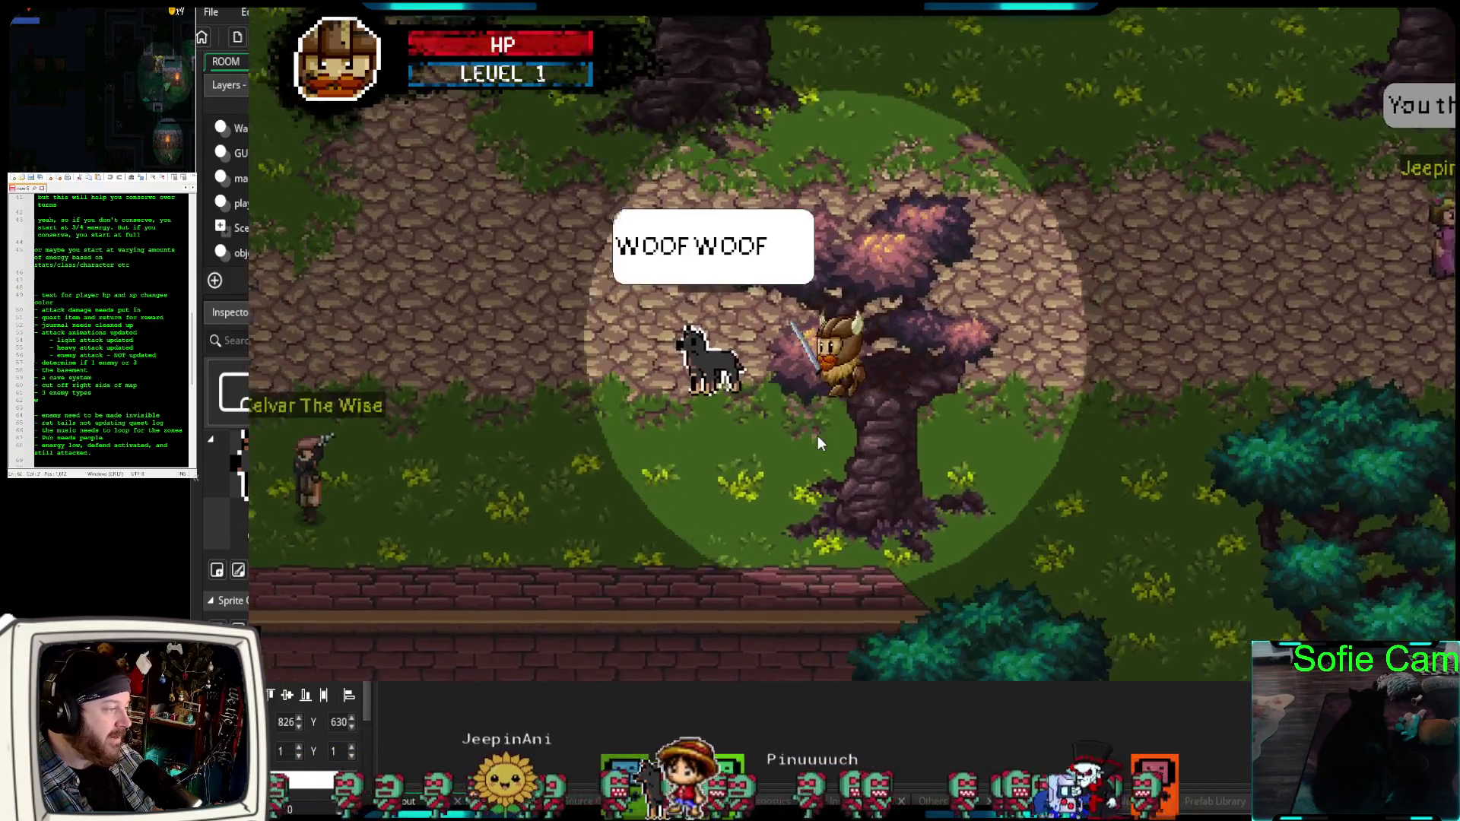
key("a")
key("w")
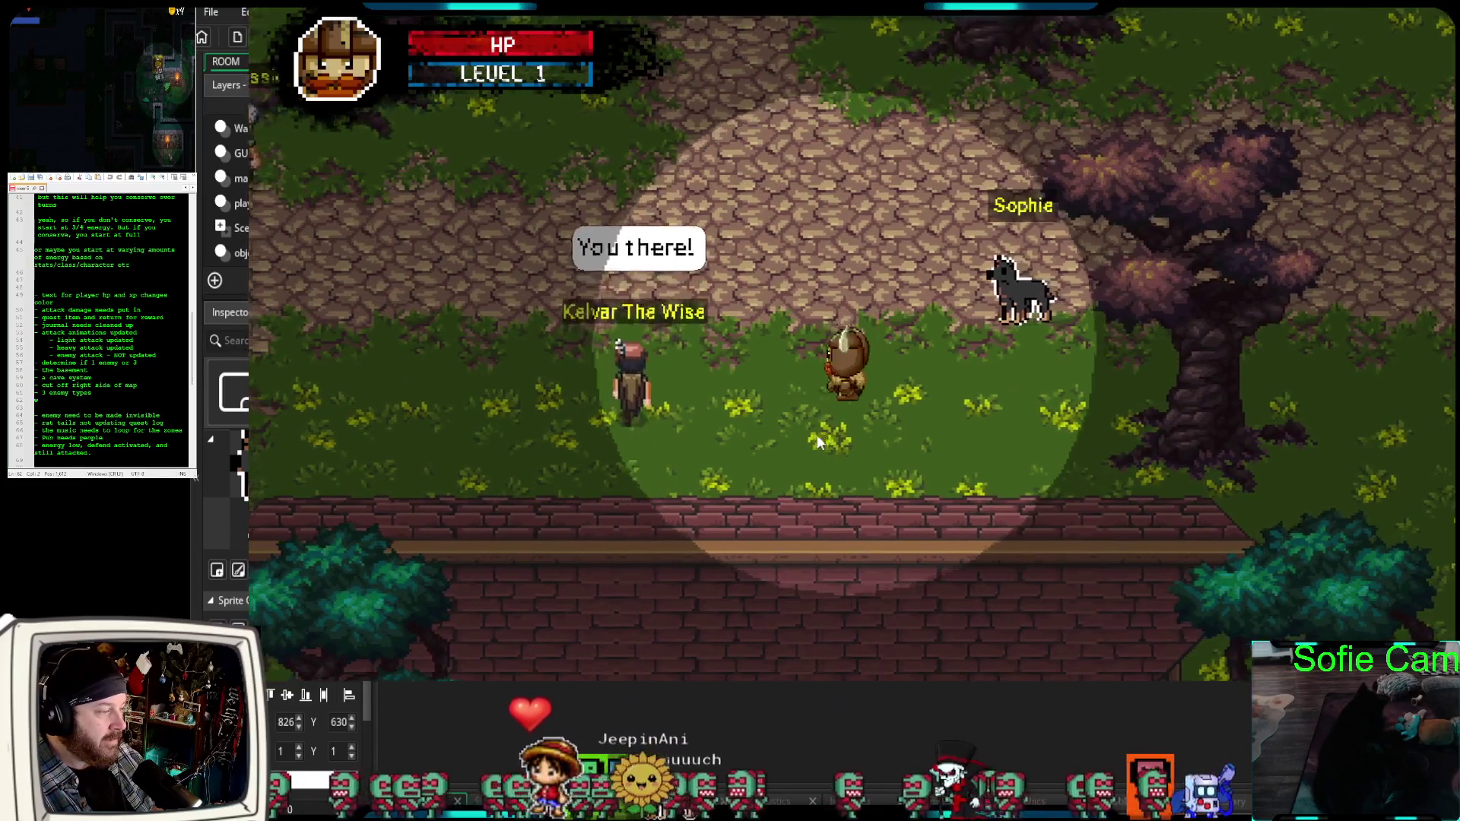
key("s")
key("a")
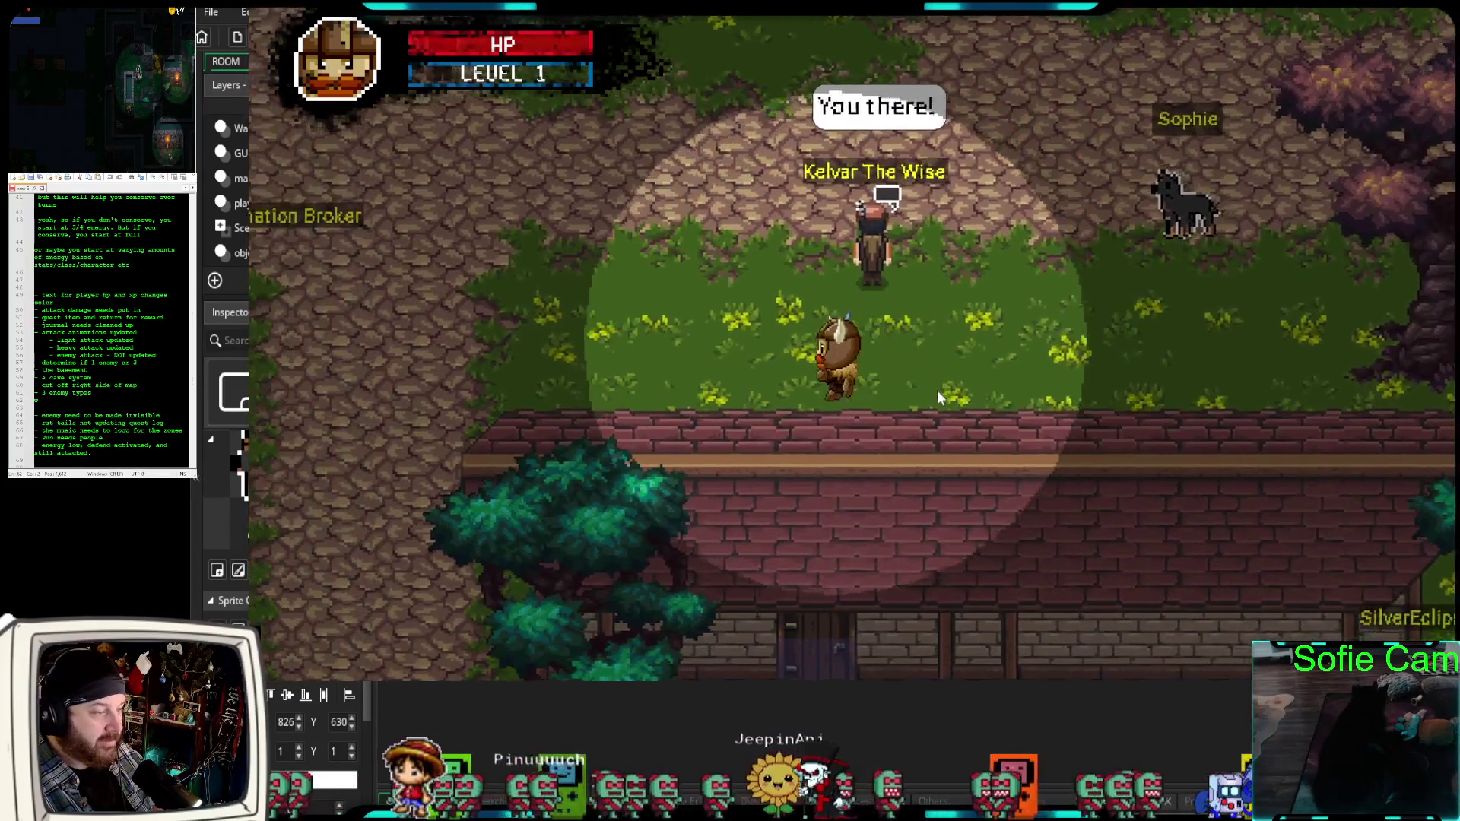
key("a")
key("s")
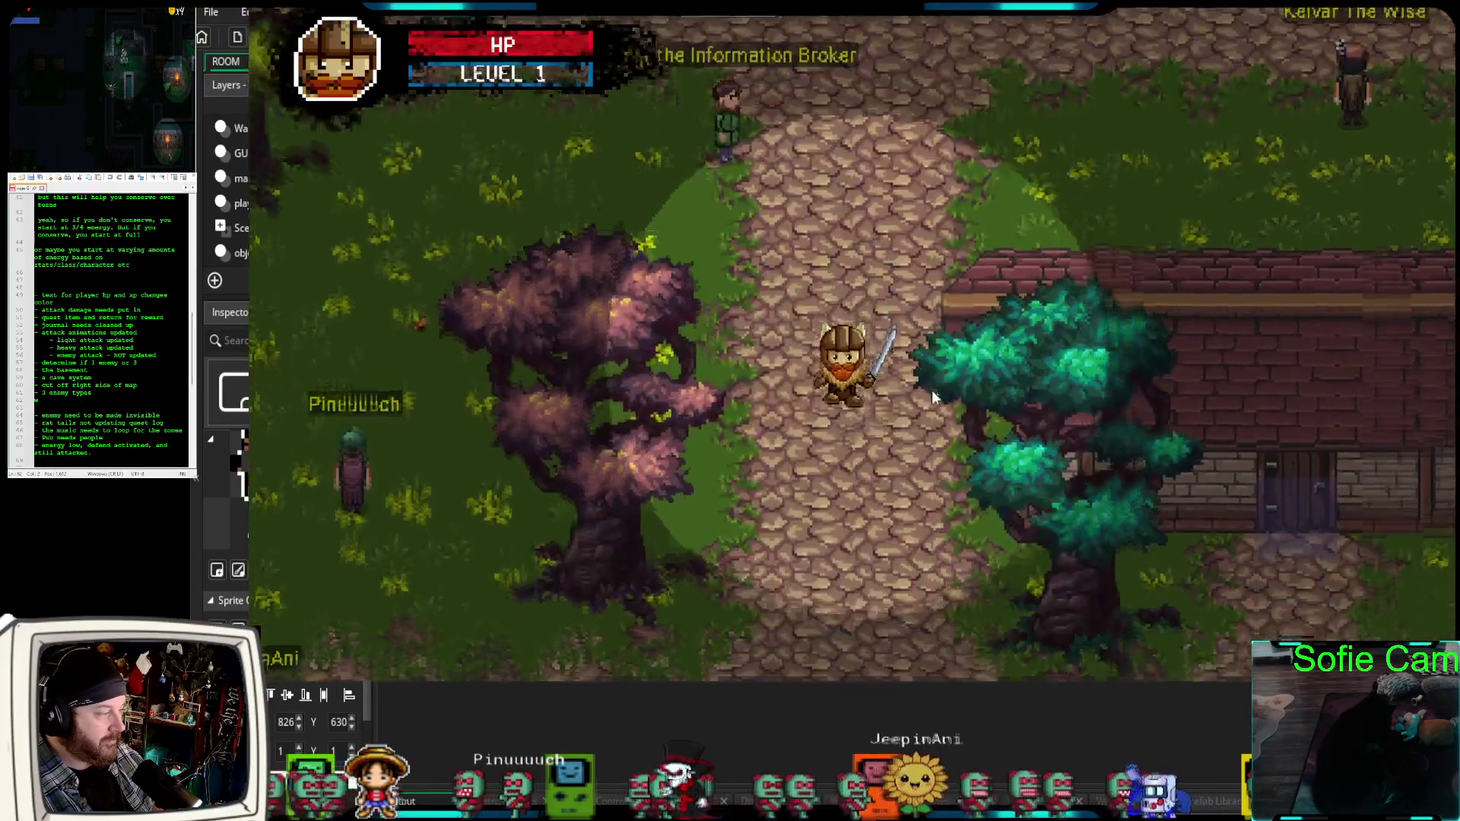
key("s")
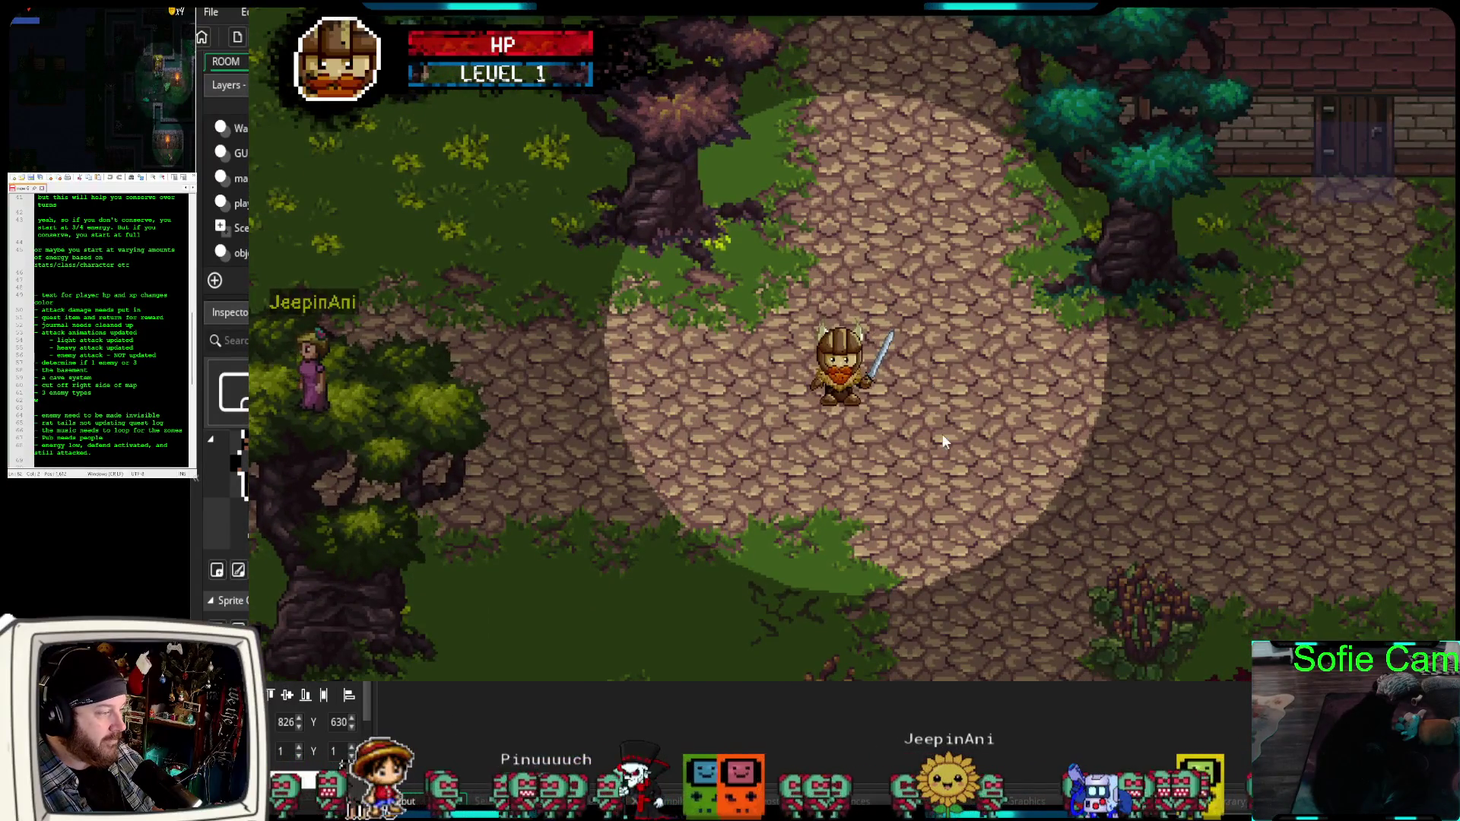
key("d")
key("d")
key("s")
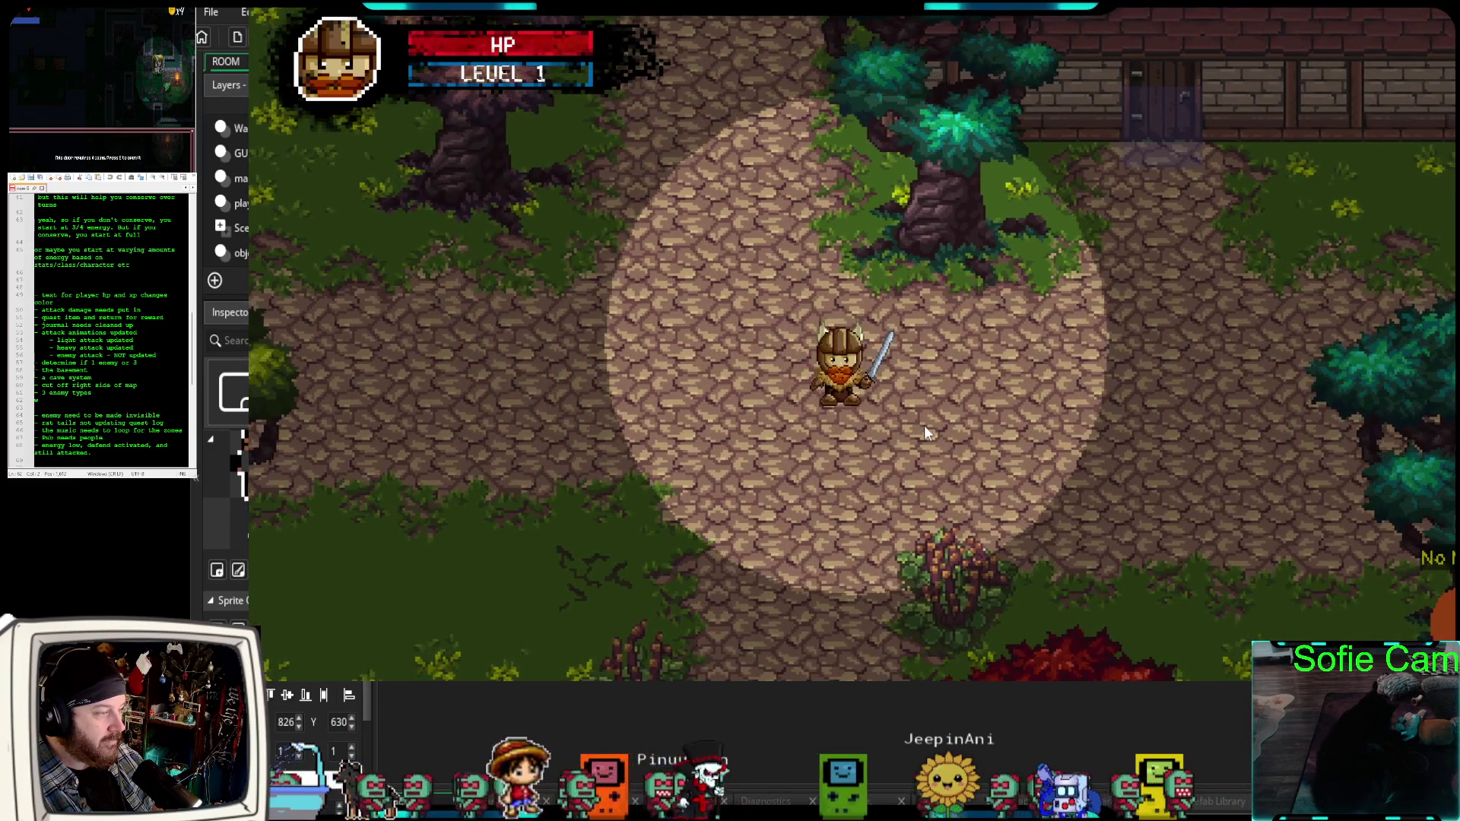
key("d")
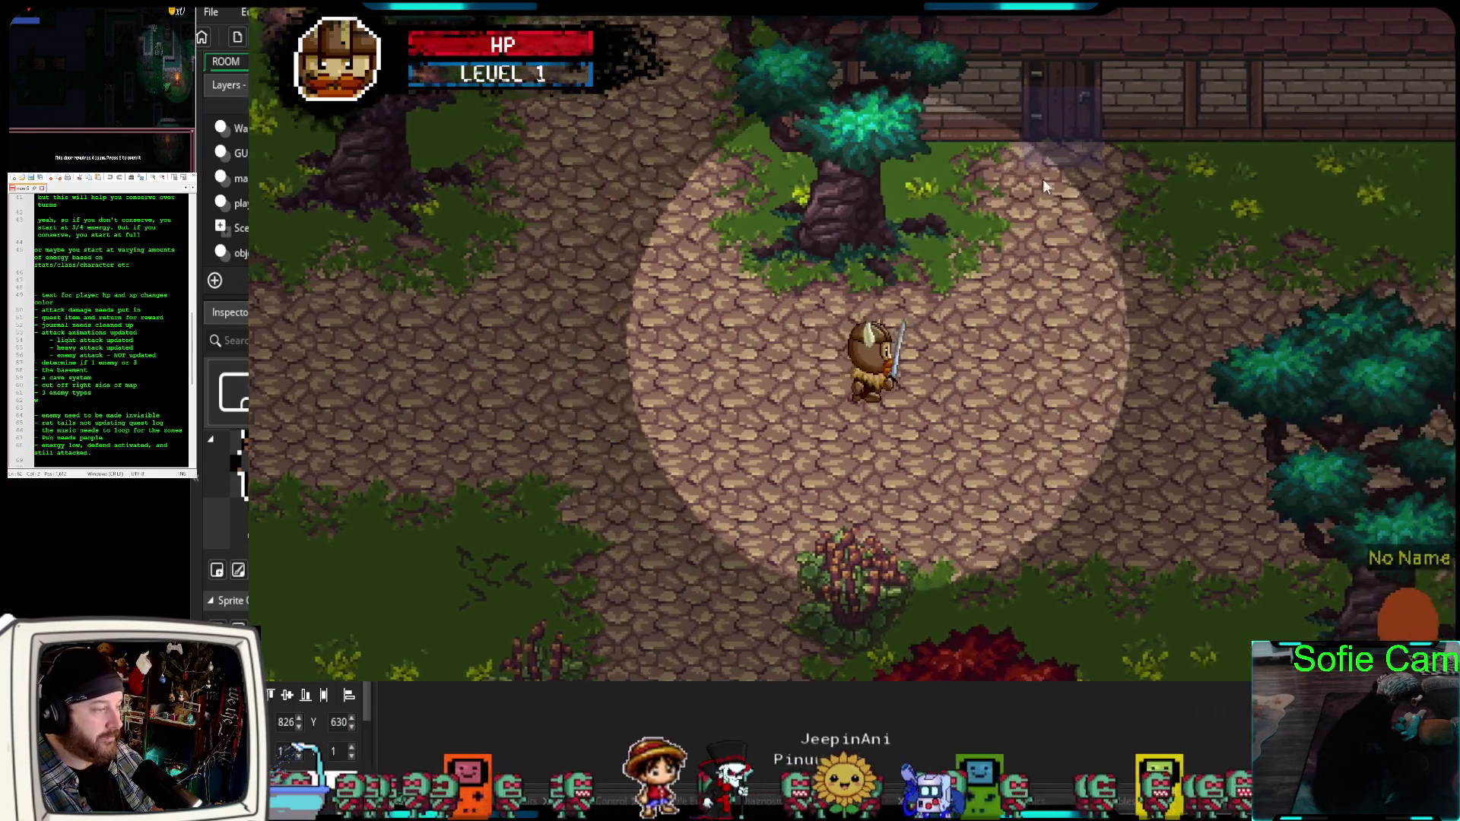
Walk up to the bar and start talking to Brewer the Bar Keep.
key("w")
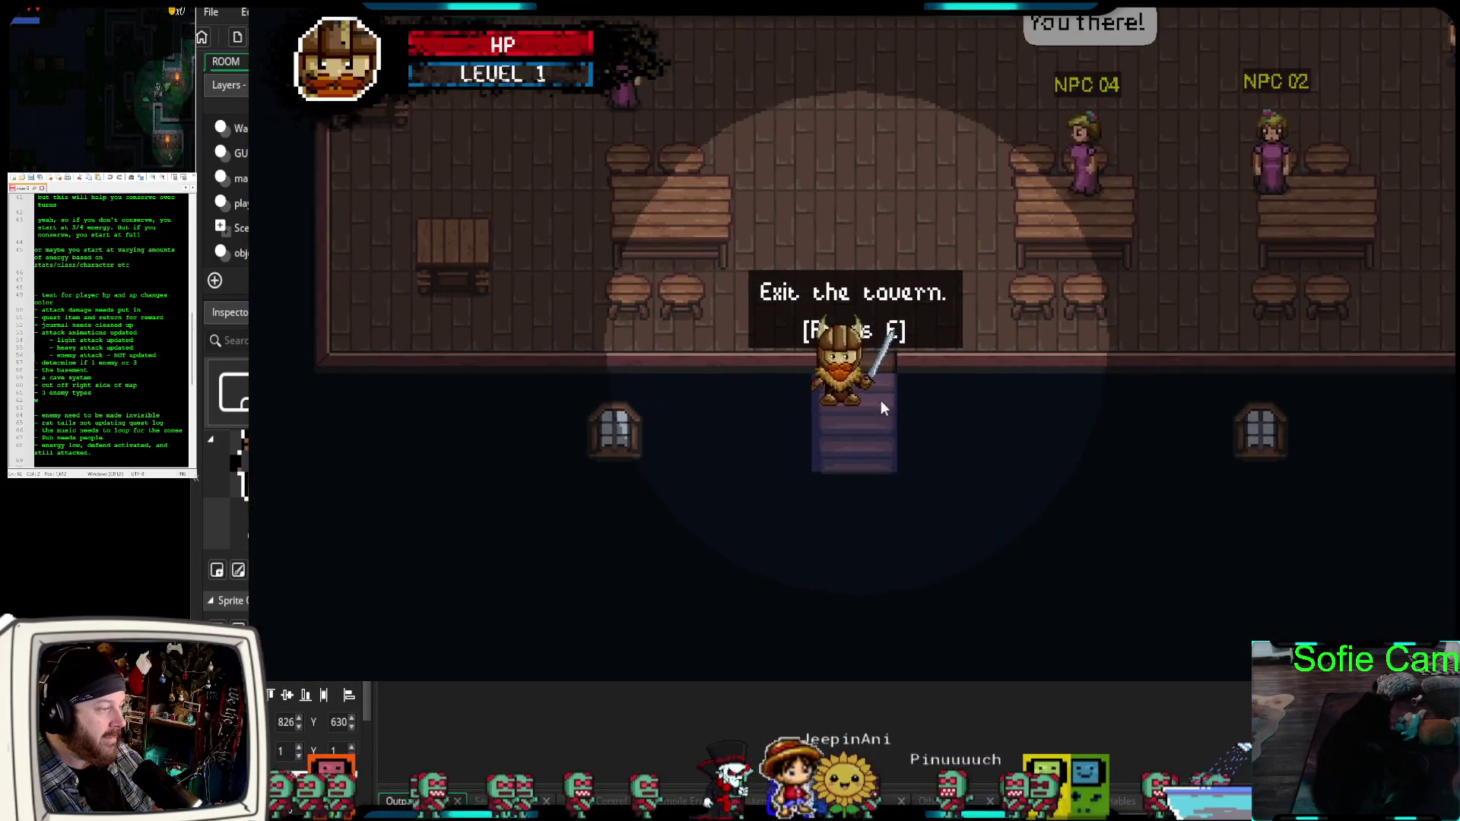
key("w")
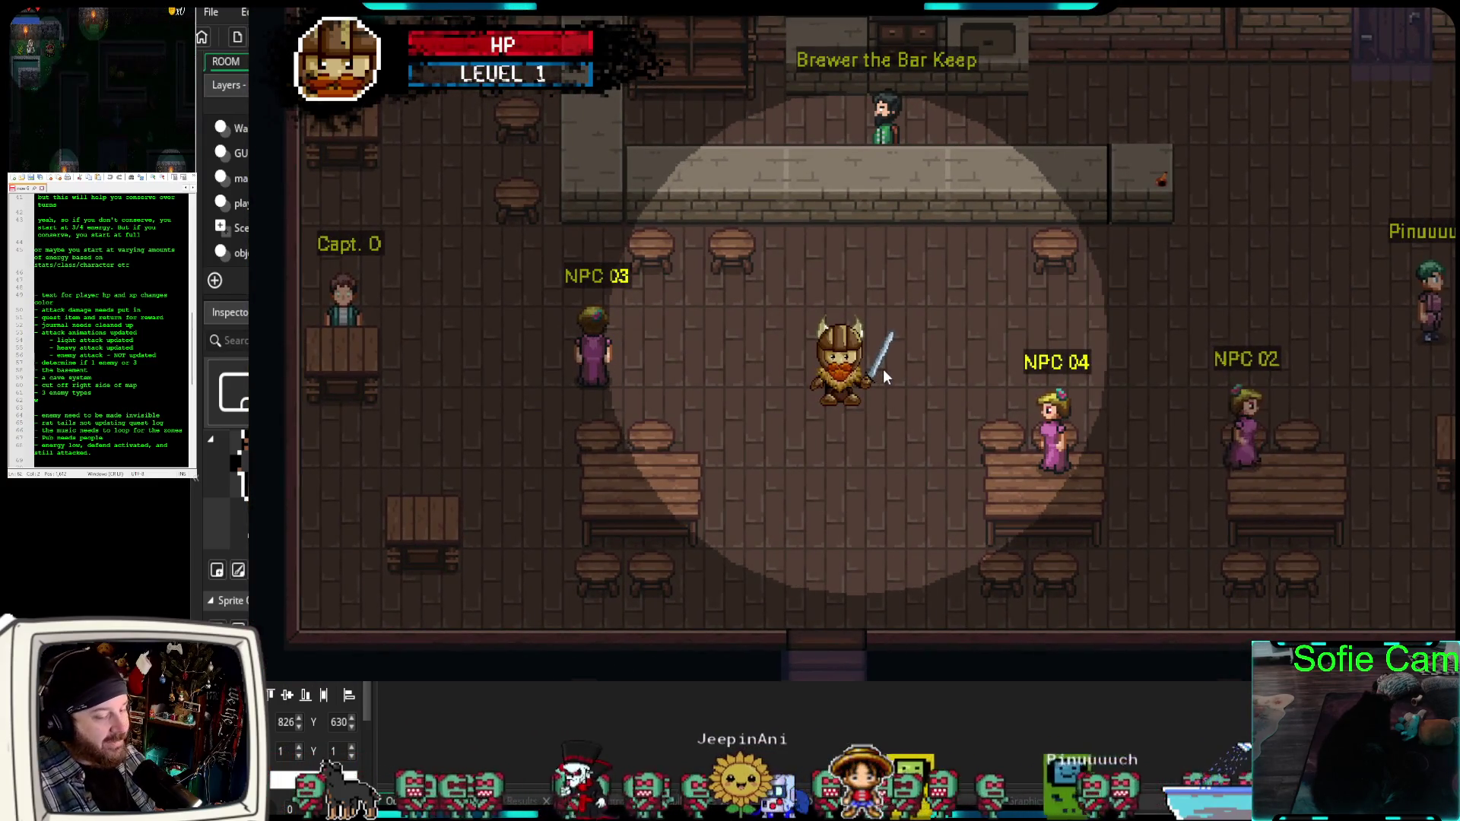
key("s")
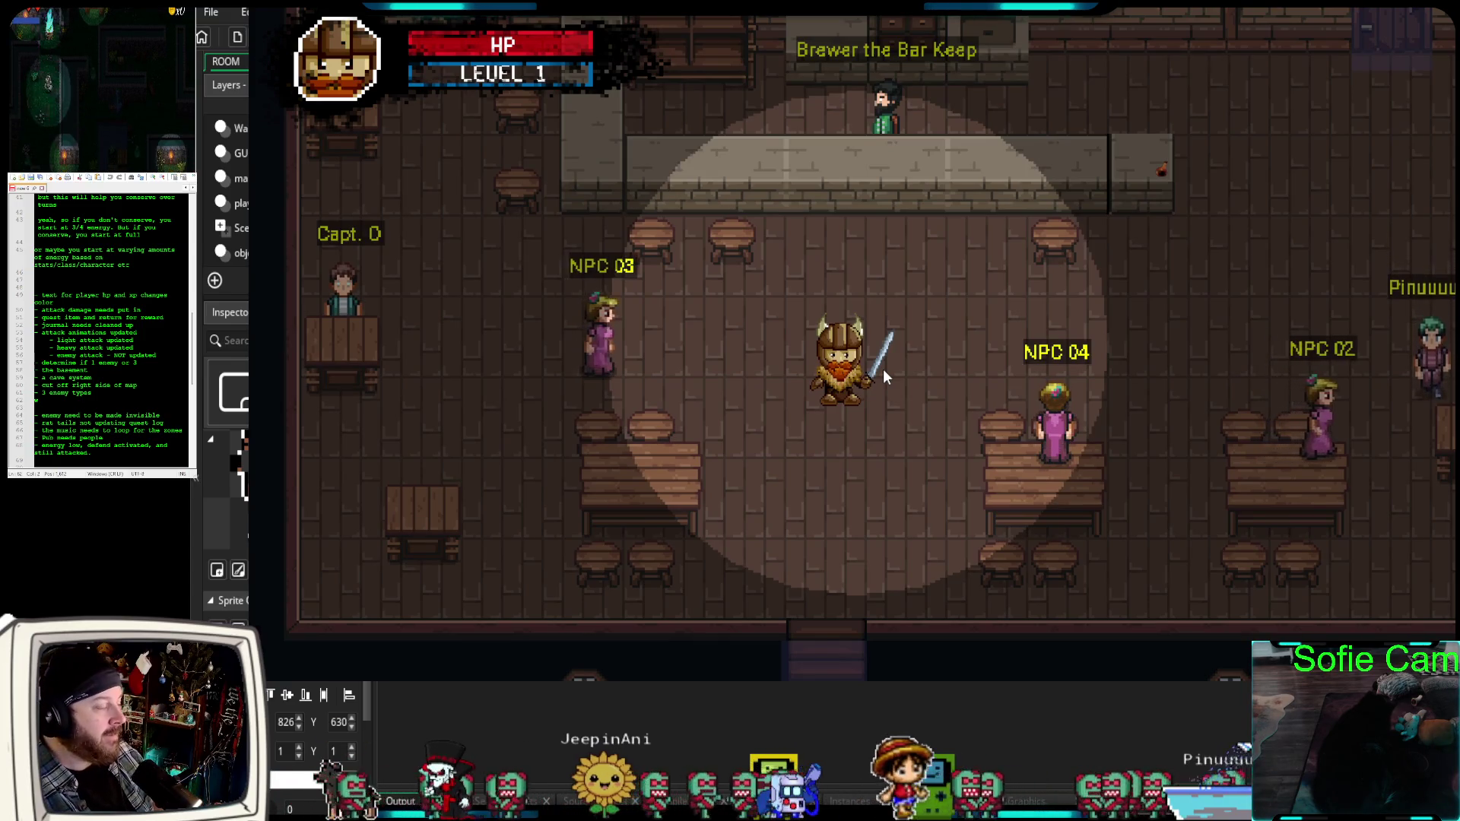
key("w")
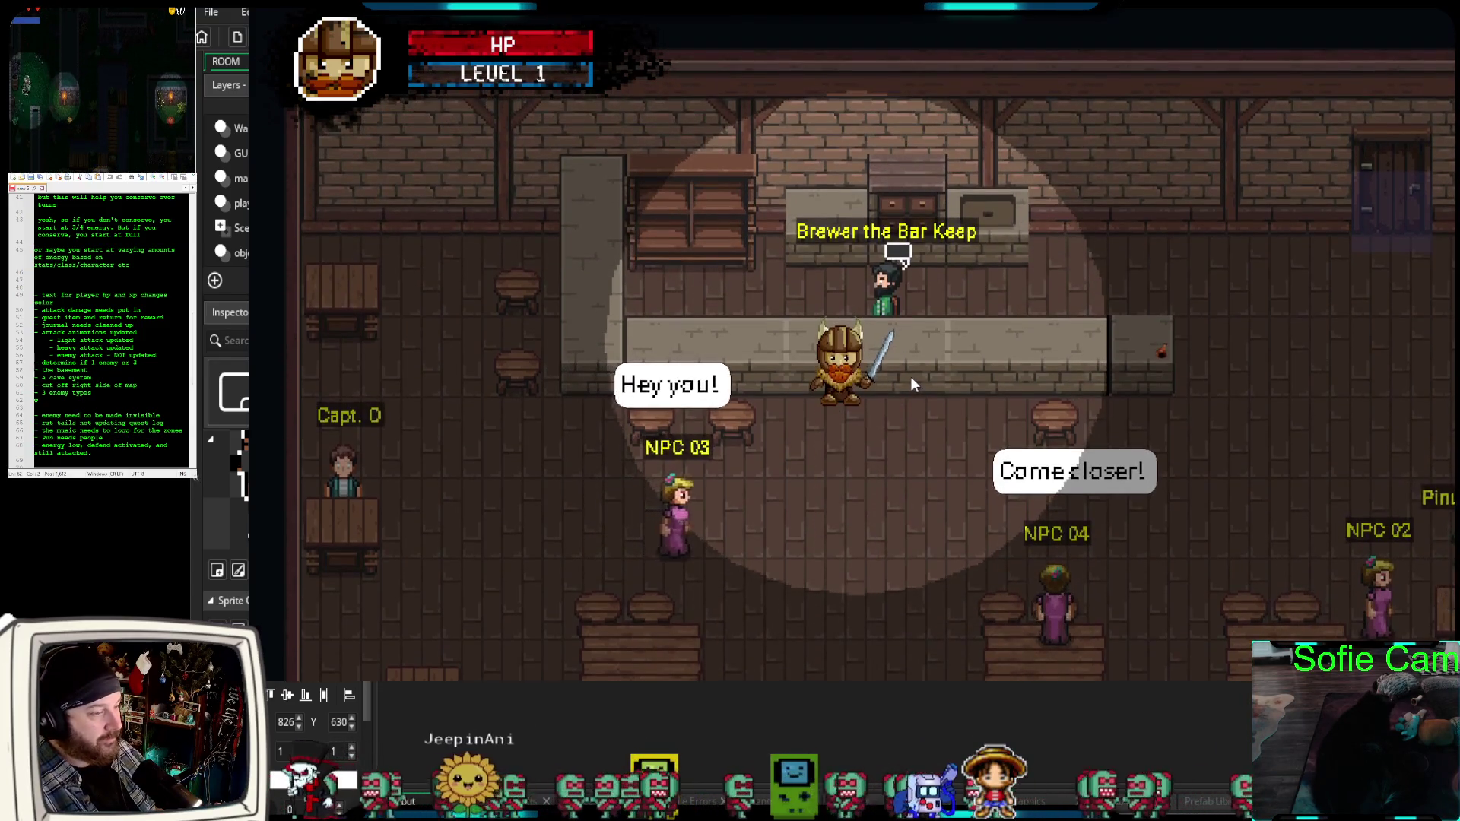
key("e")
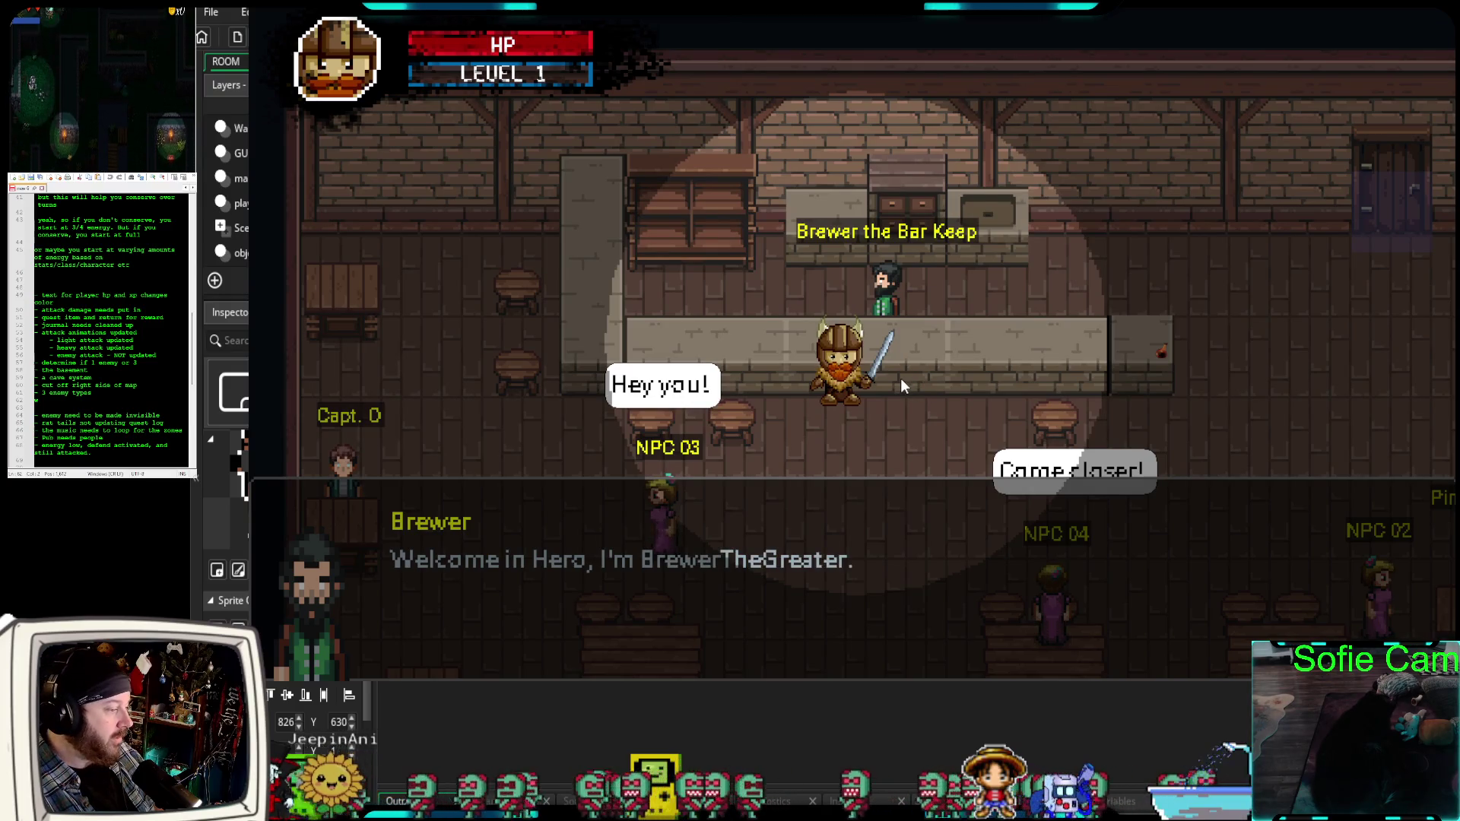
key("space")
key("space")
key("space")
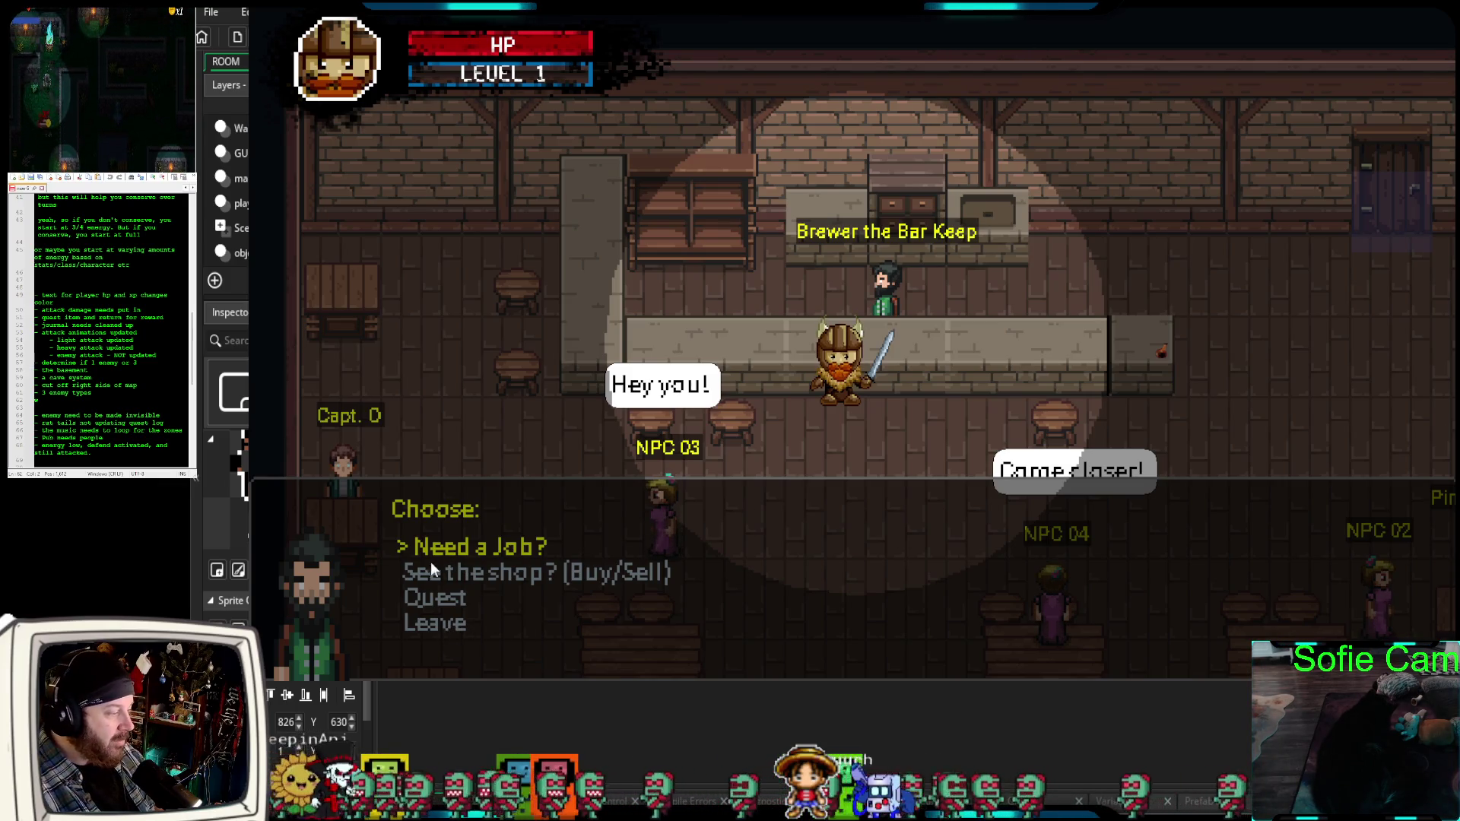
Choose Need a Job? and Rats, accept the cellar quest, and close the conversation.
left_click(547, 545)
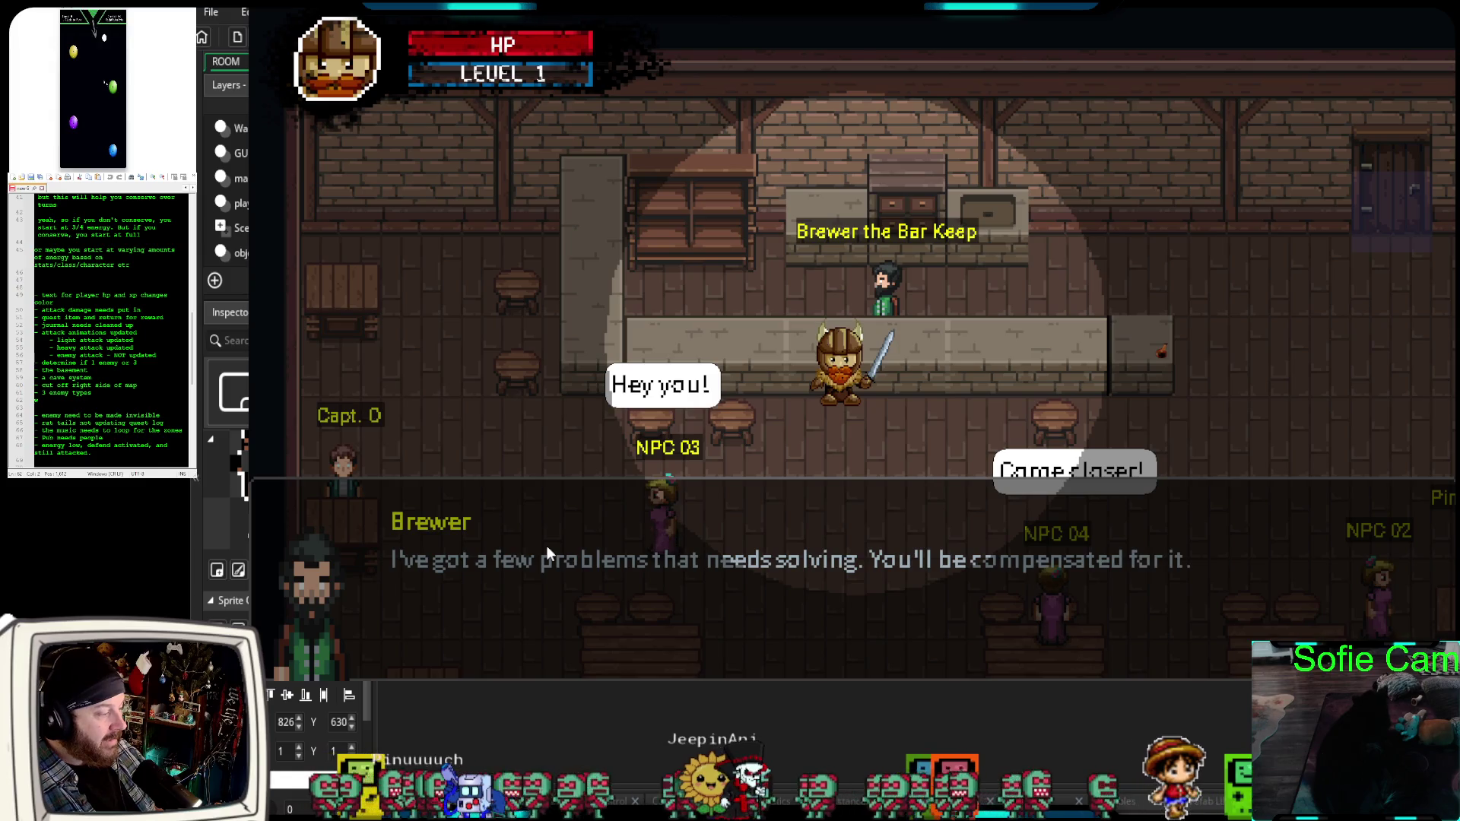
left_click(547, 546)
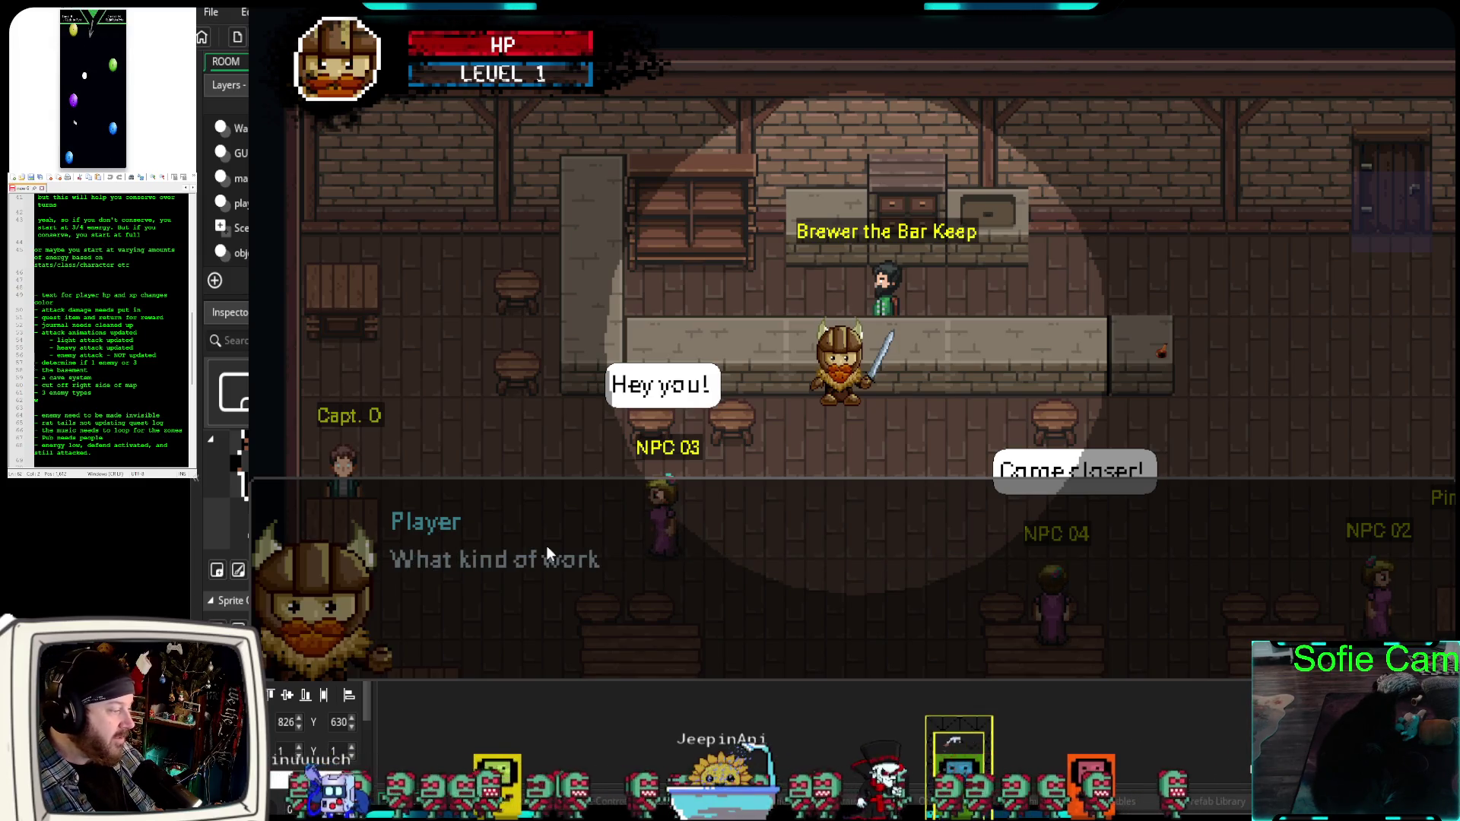
left_click(547, 545)
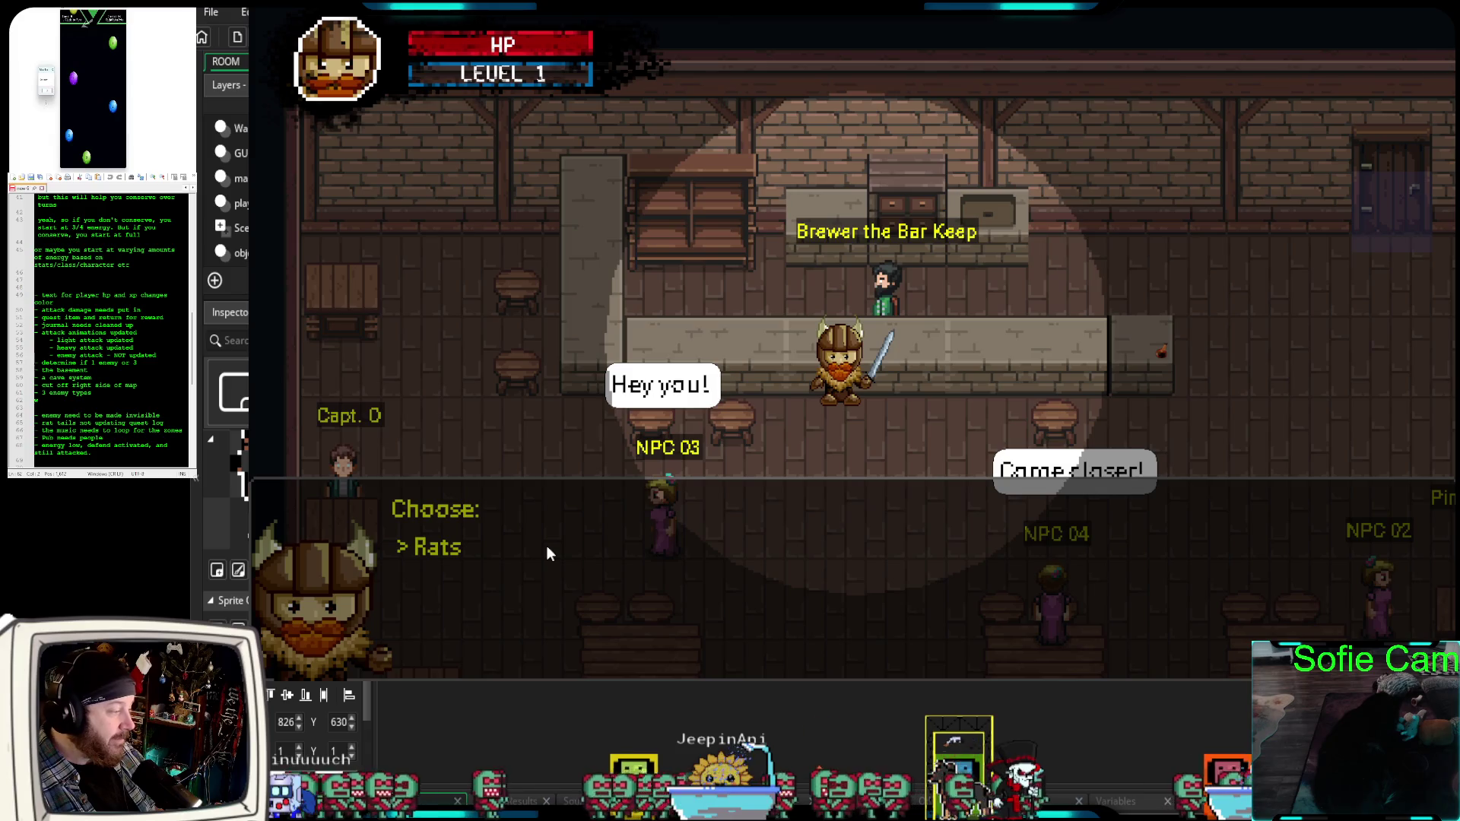
left_click(547, 553)
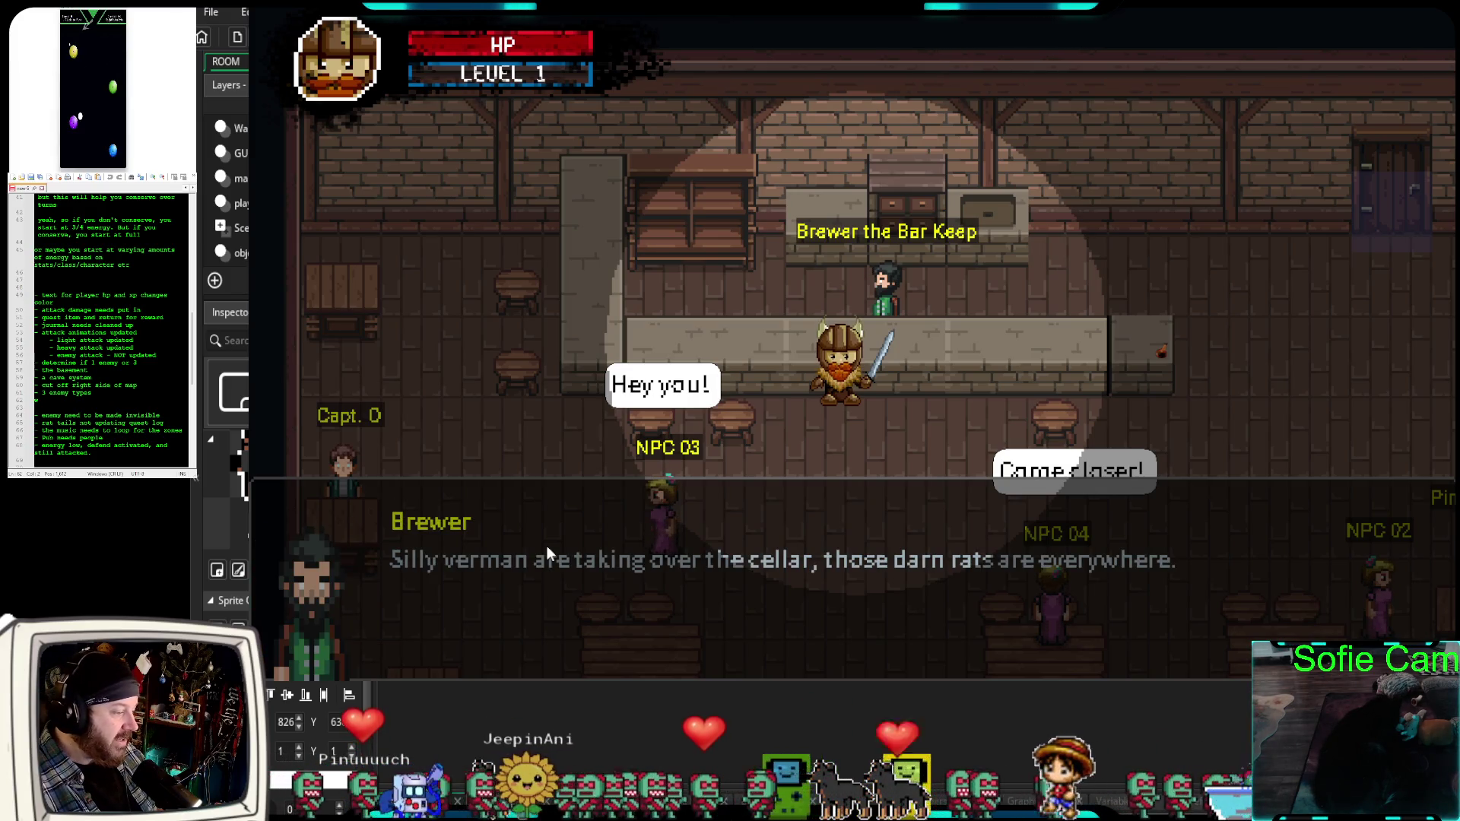
left_click(547, 545)
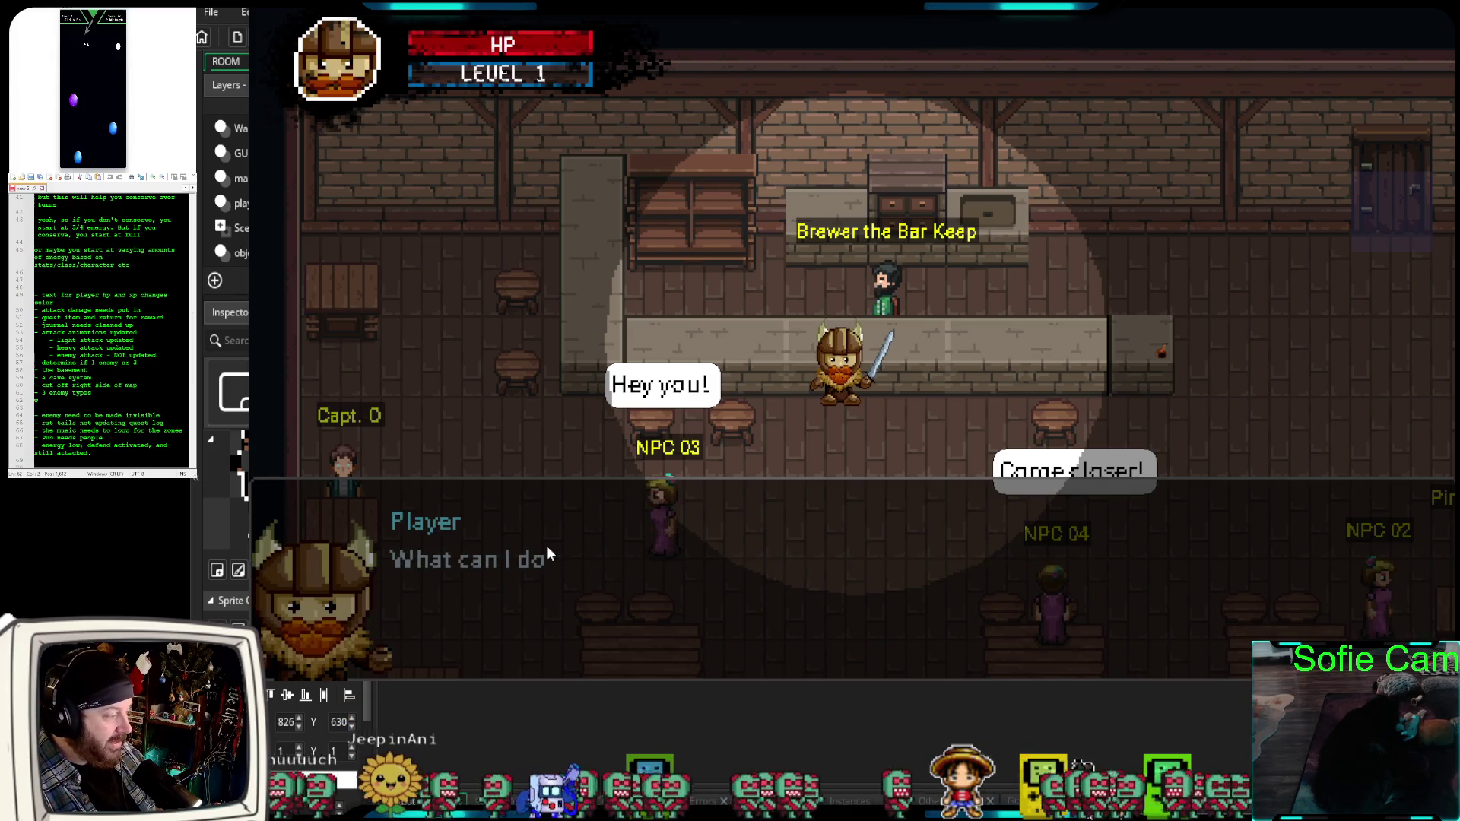
left_click(547, 545)
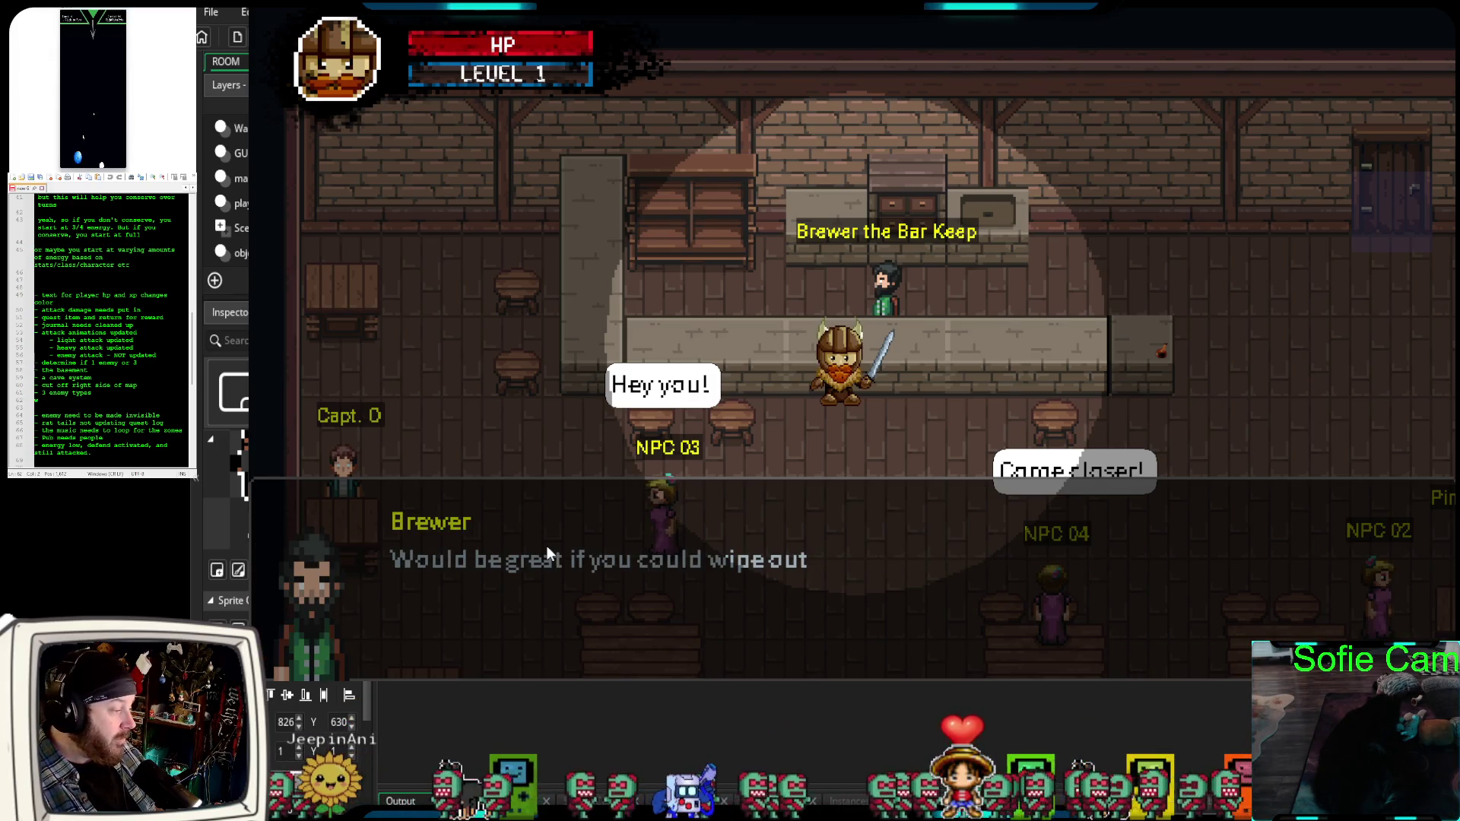
left_click(546, 545)
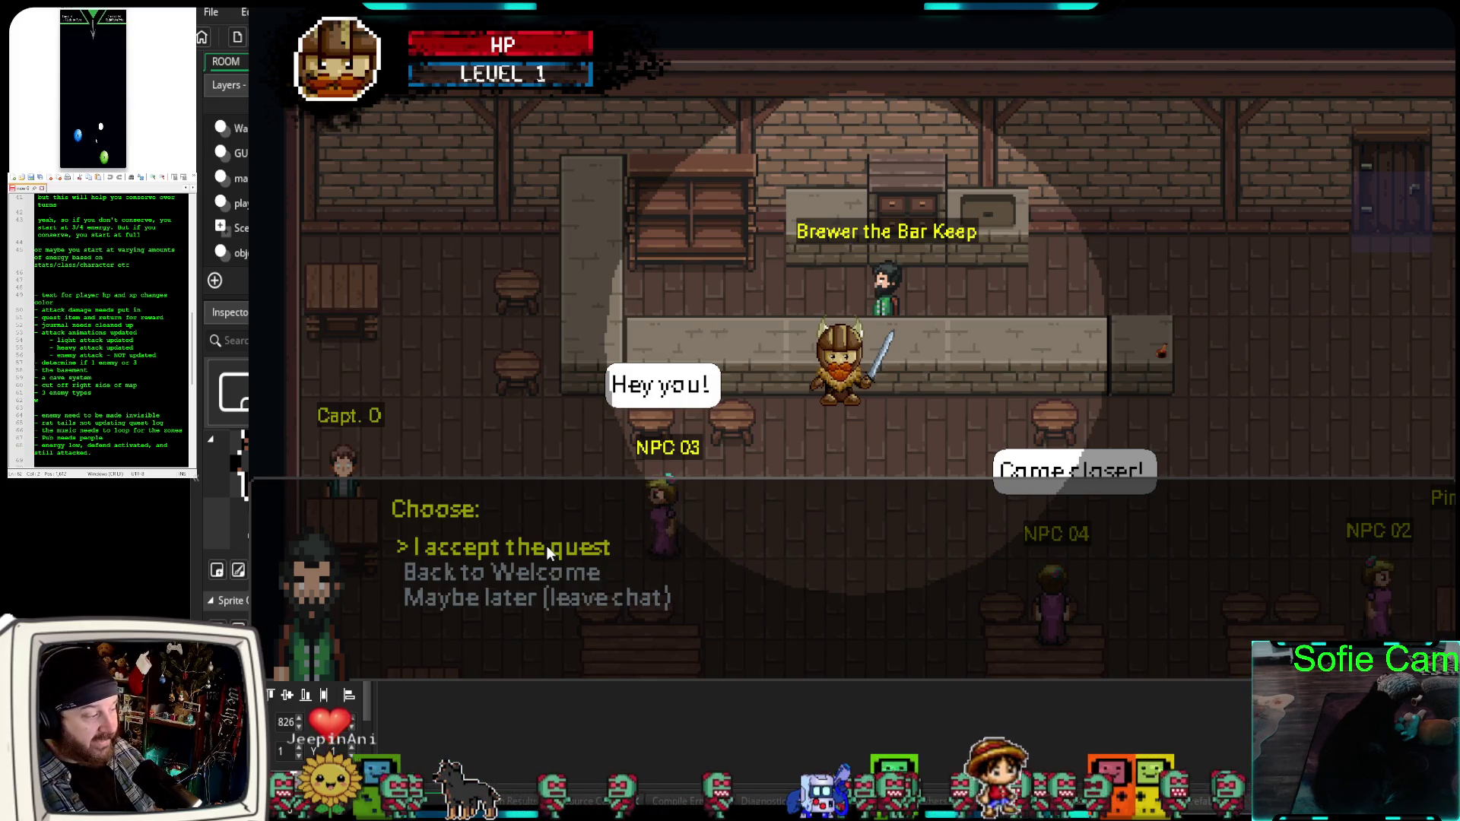
left_click(547, 546)
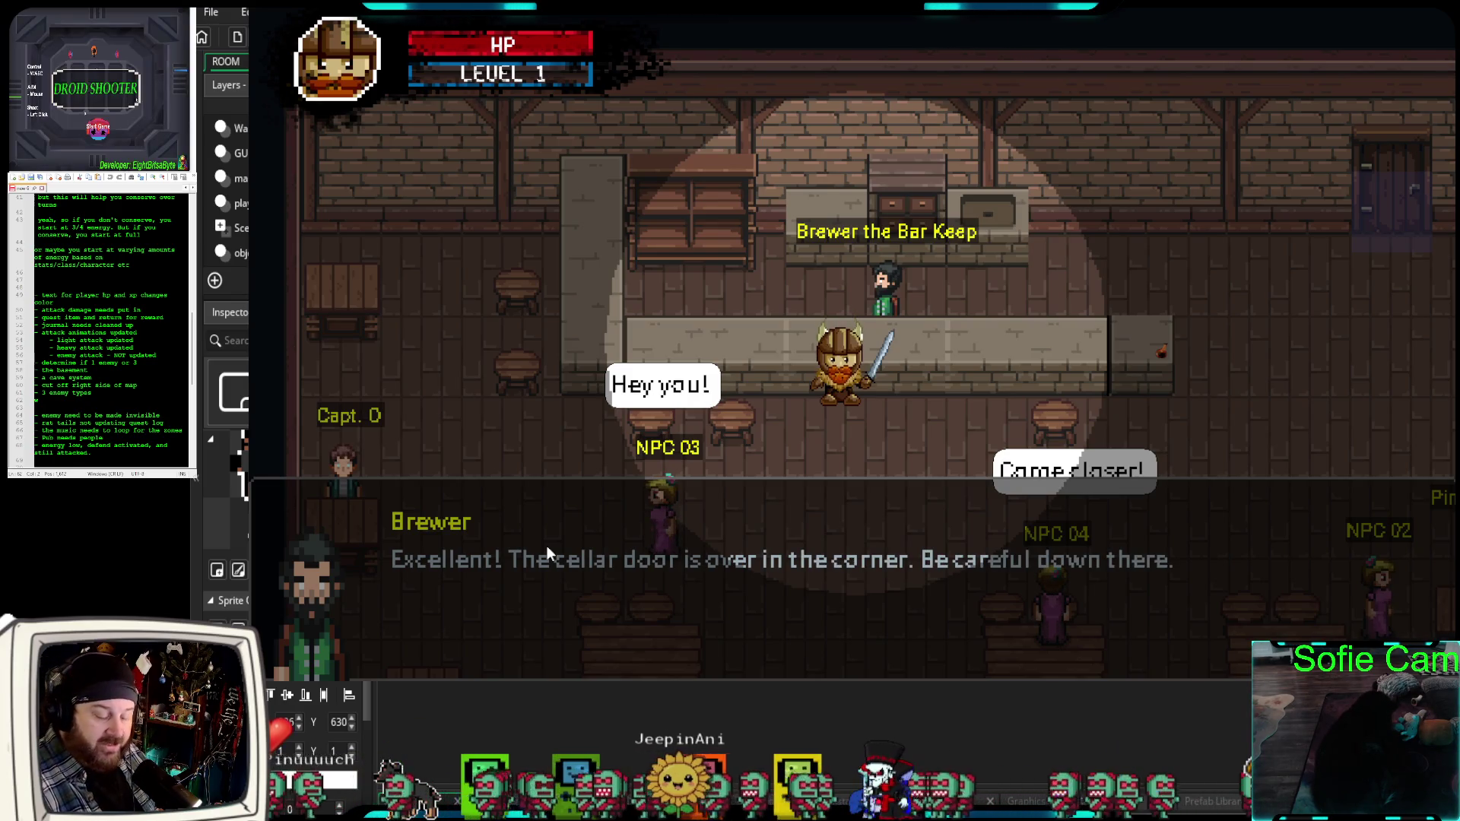
key("space")
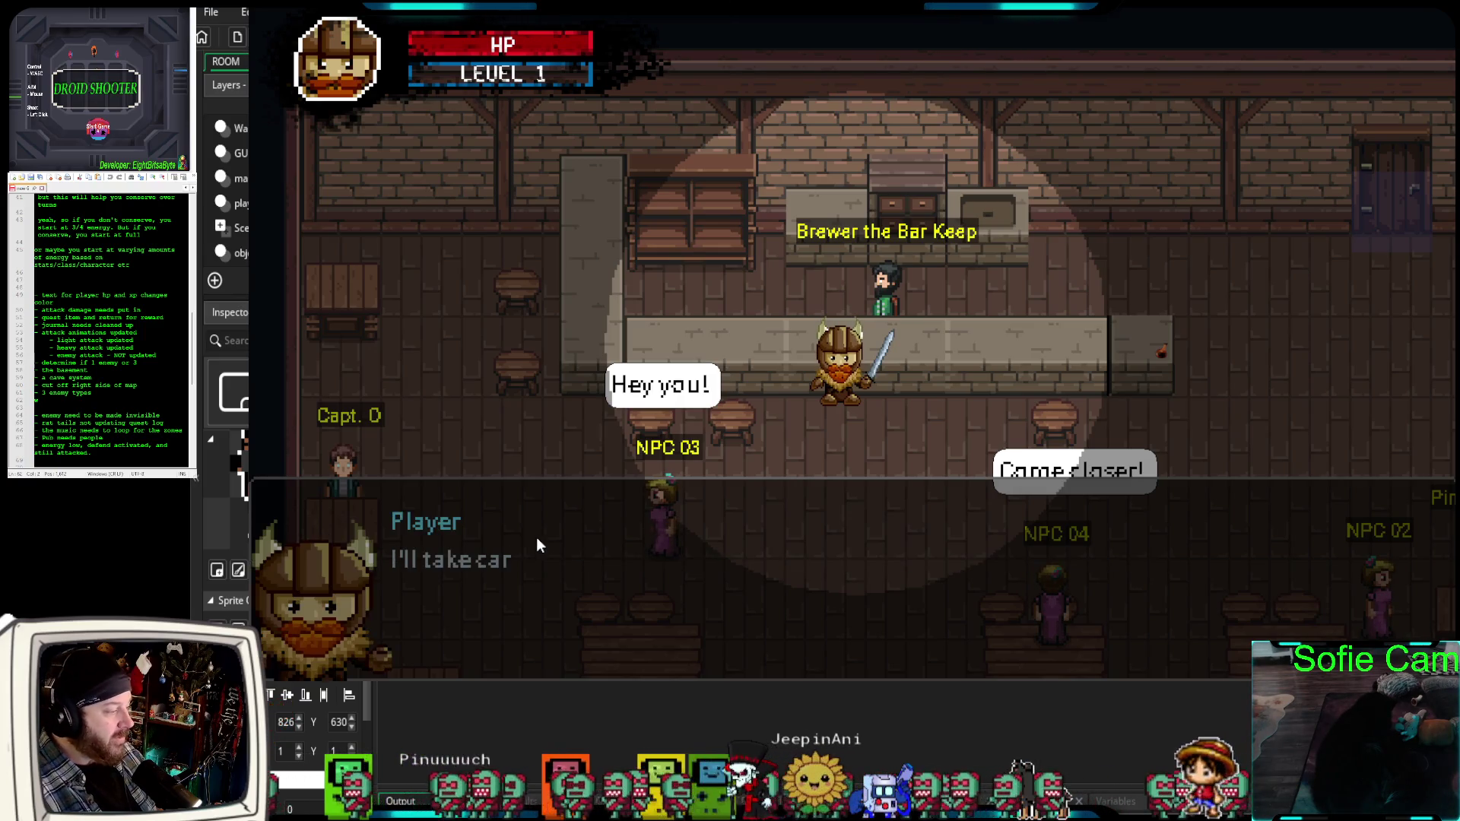
key("space")
Enter the cellar through its door and walk into a rat to start a battle.
key("d")
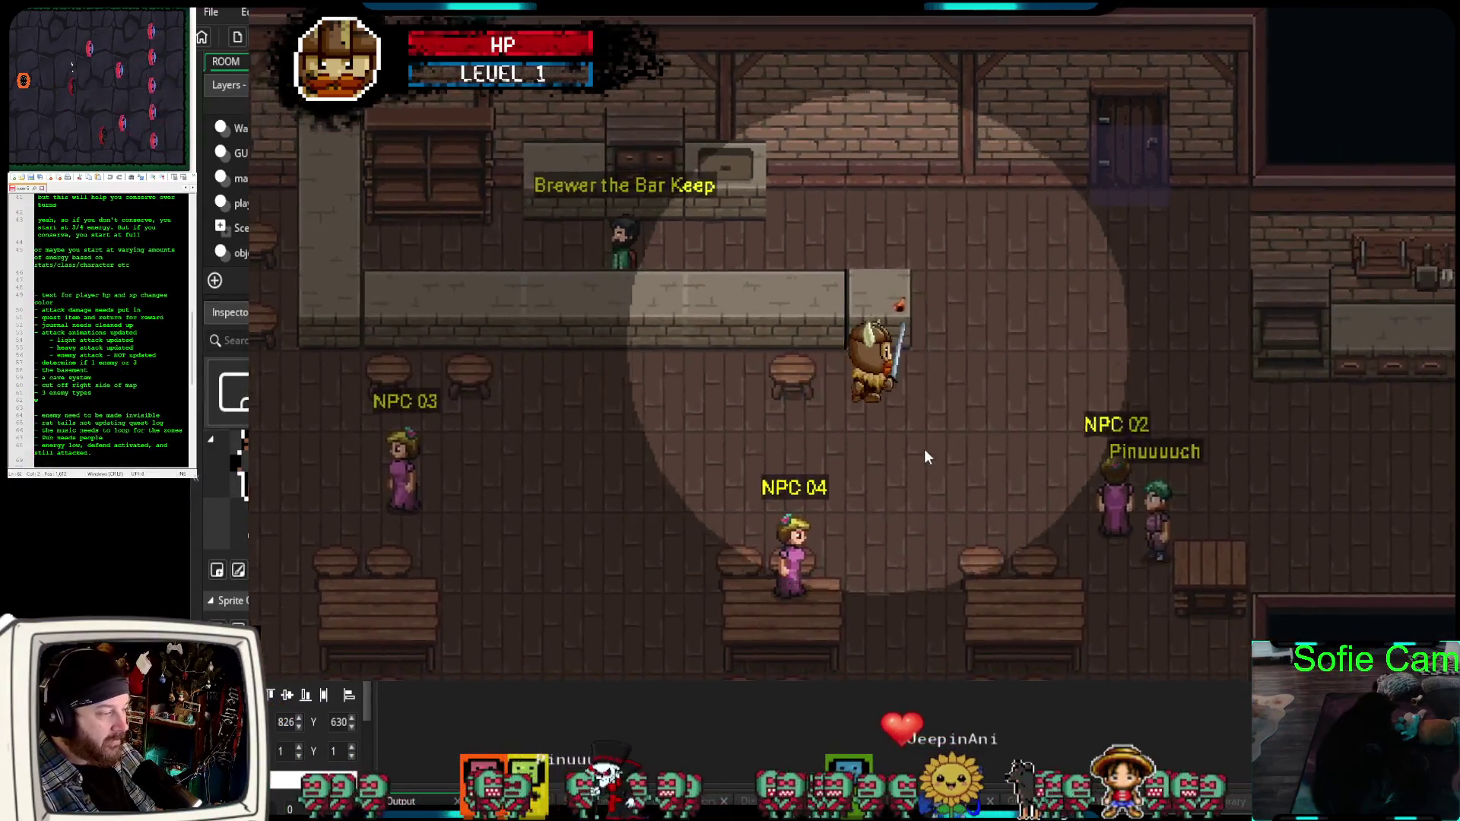
key("w")
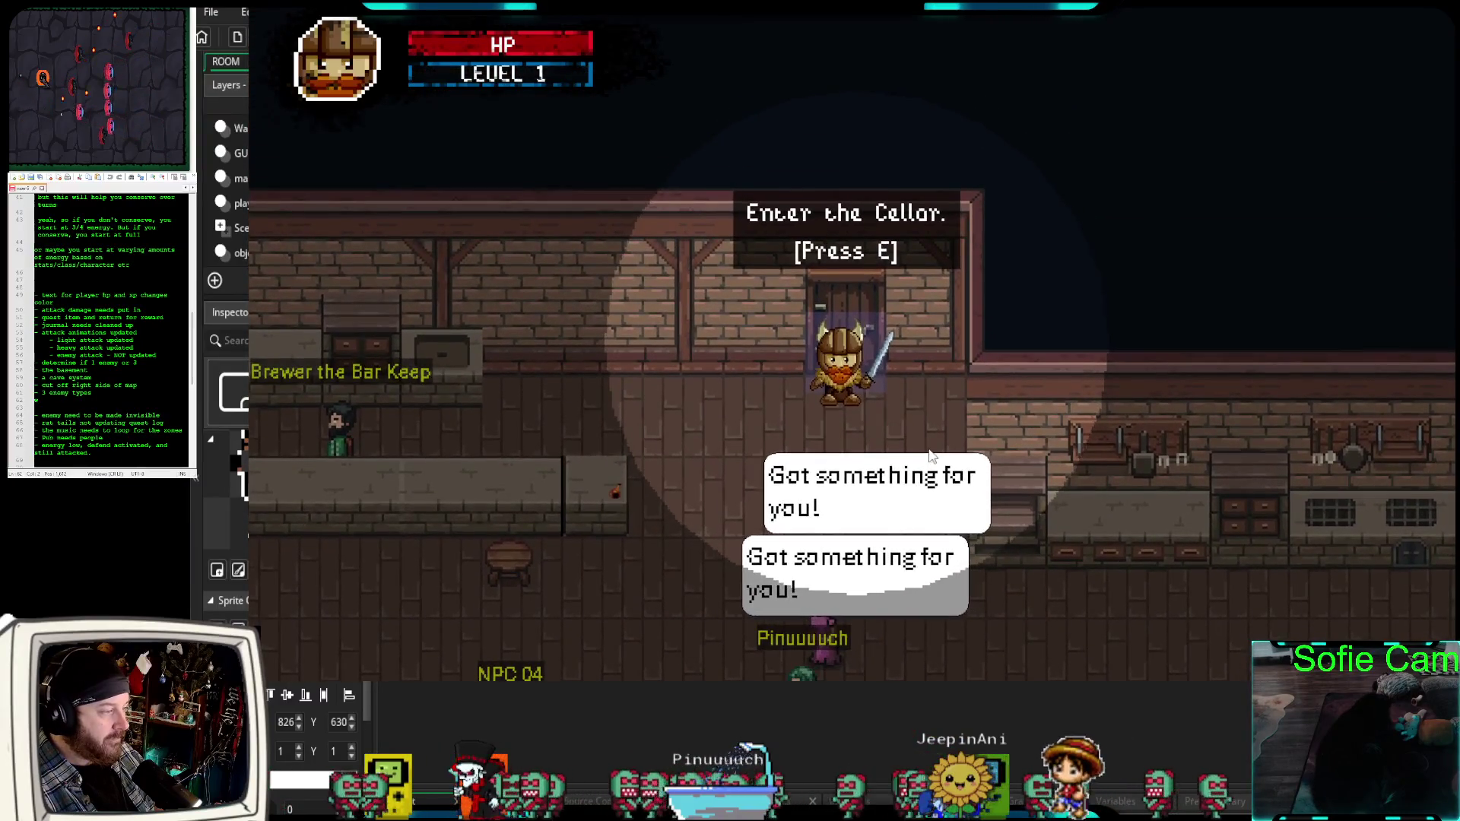
key("e")
key("s")
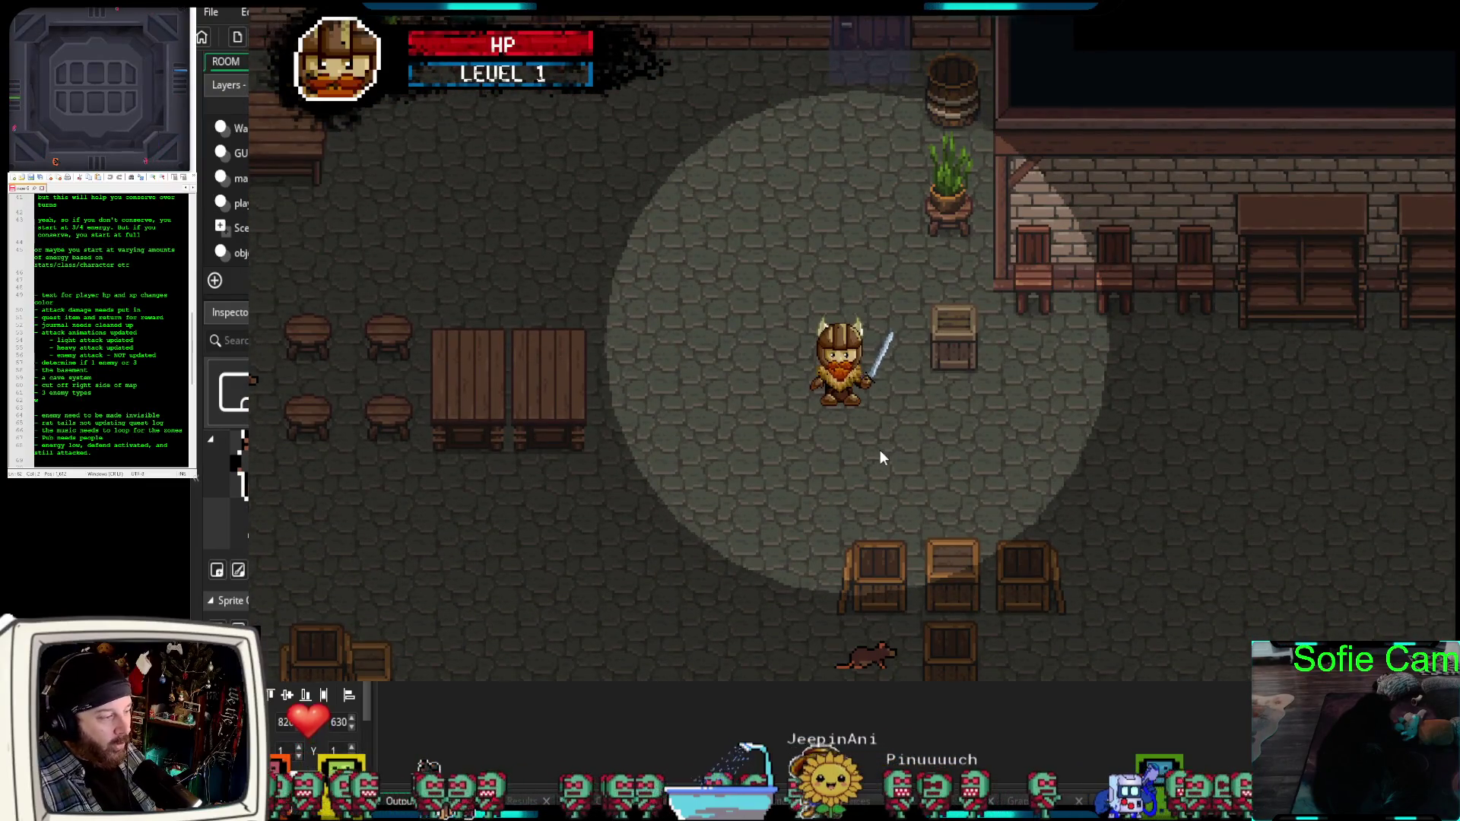
key("a")
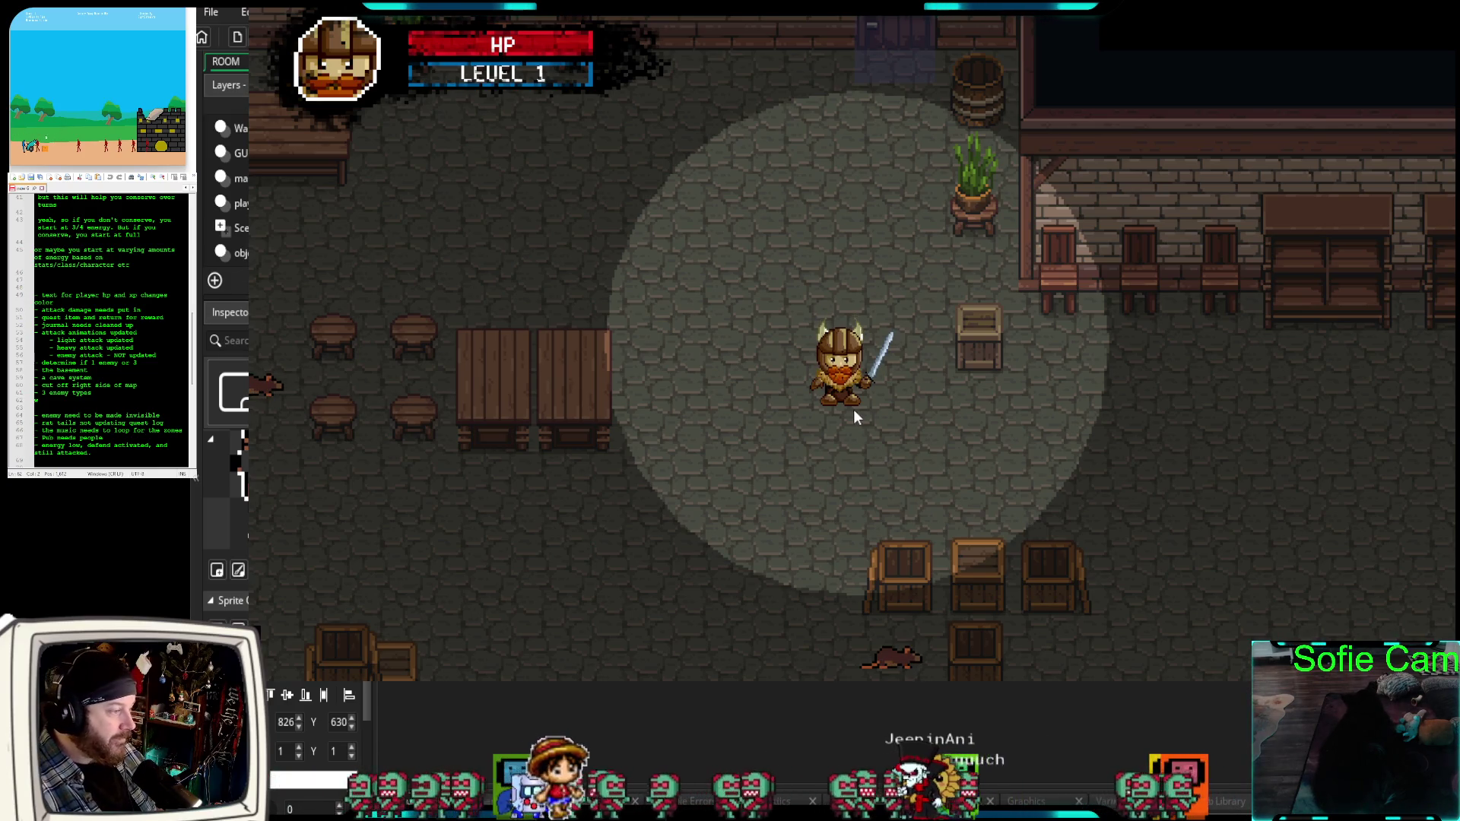
key("s")
key("a")
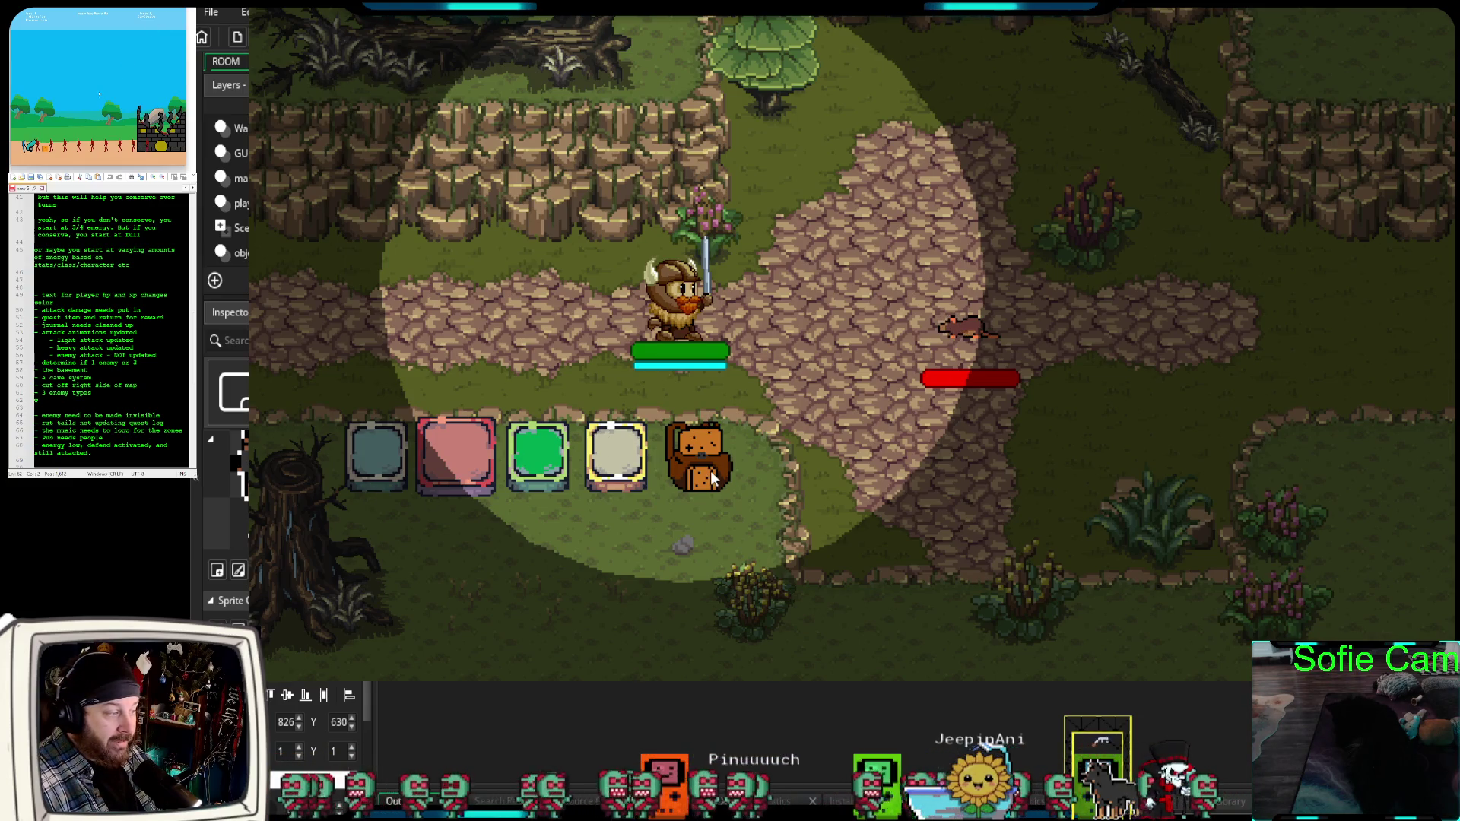
Hit the rat with repeated slash cards, refilling energy once, until its health runs out.
left_click(376, 451)
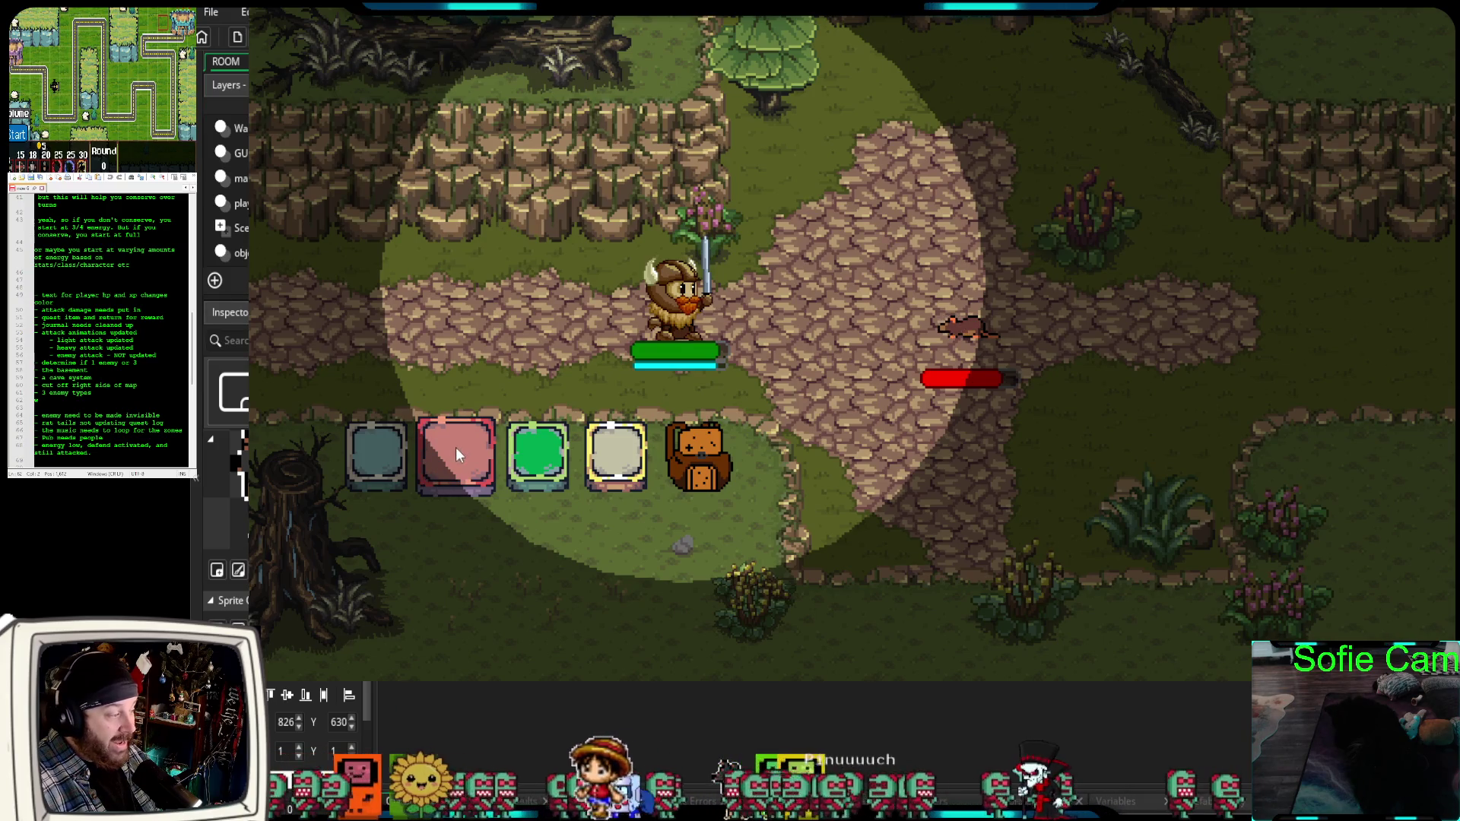
left_click(454, 455)
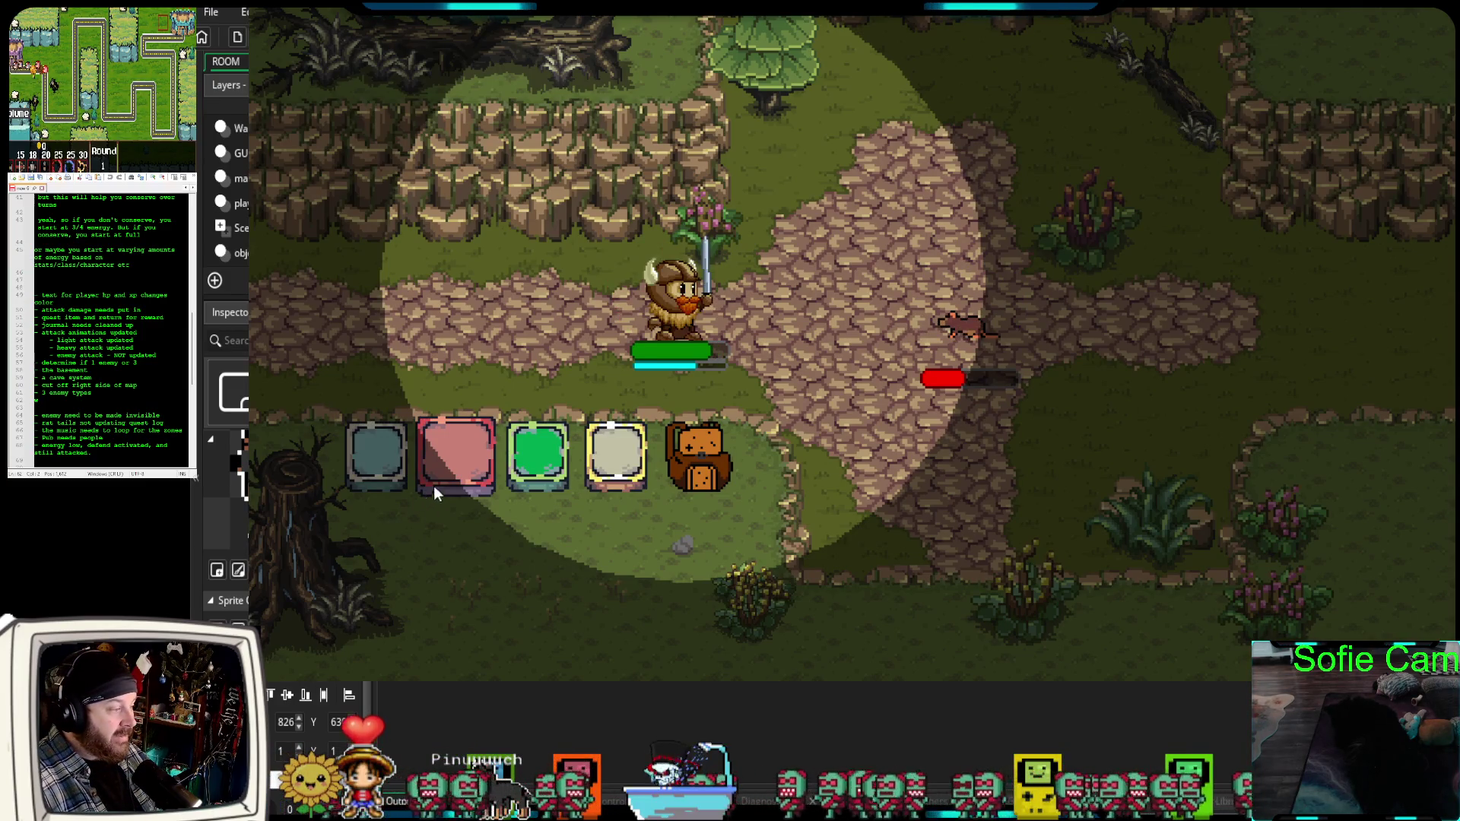
left_click(542, 456)
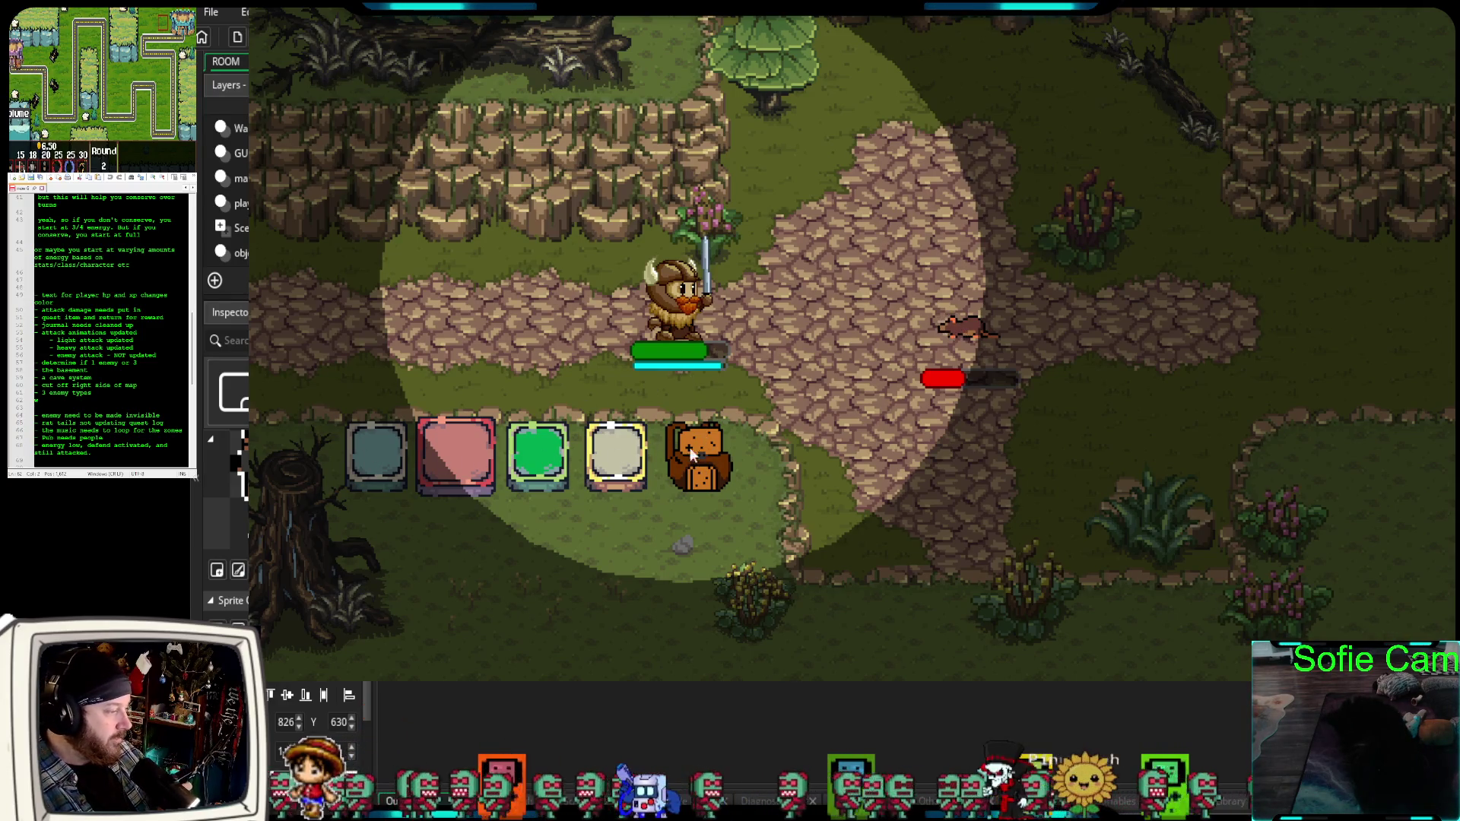
left_click(371, 456)
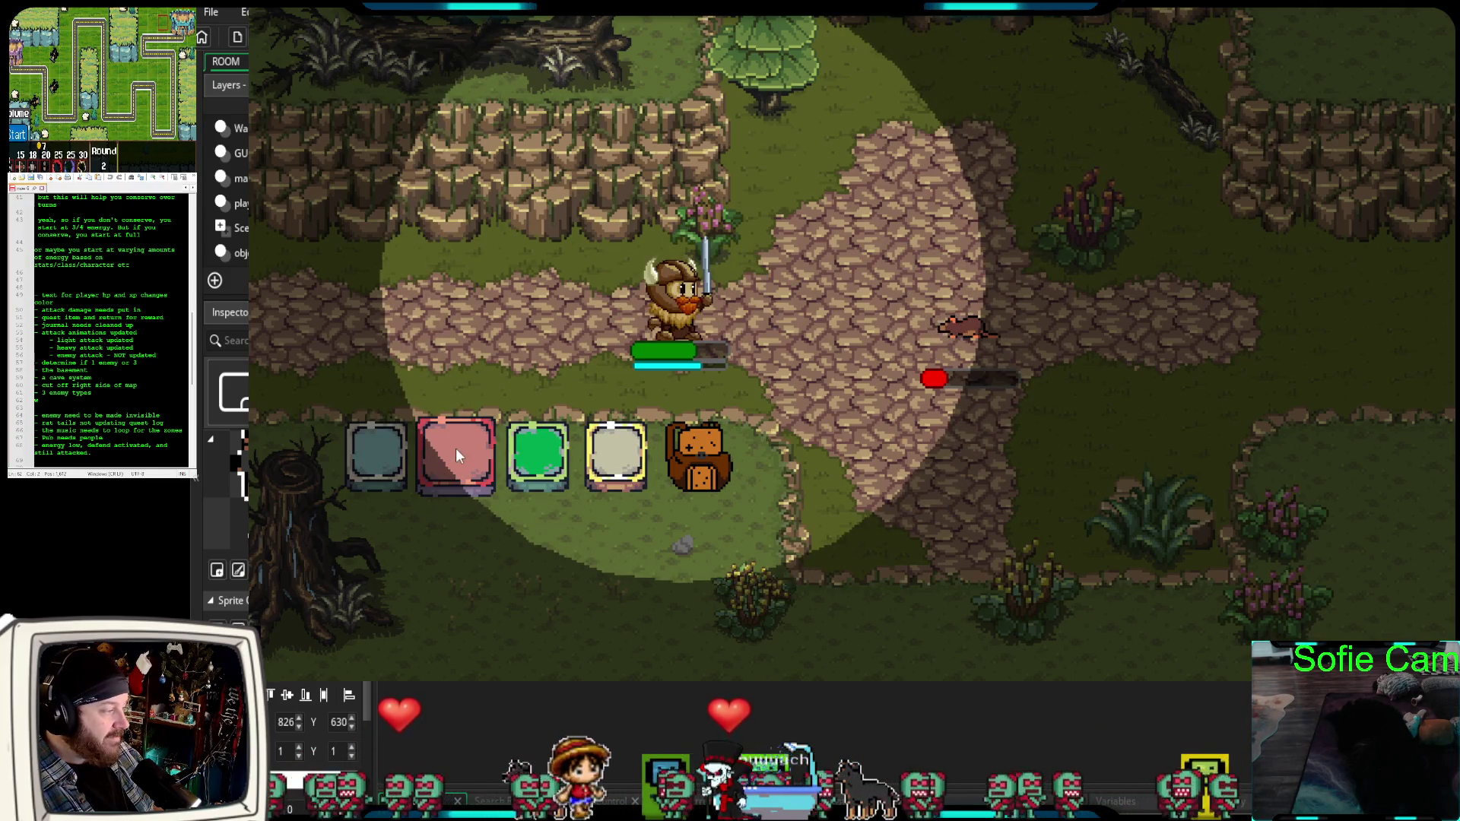
left_click(455, 451)
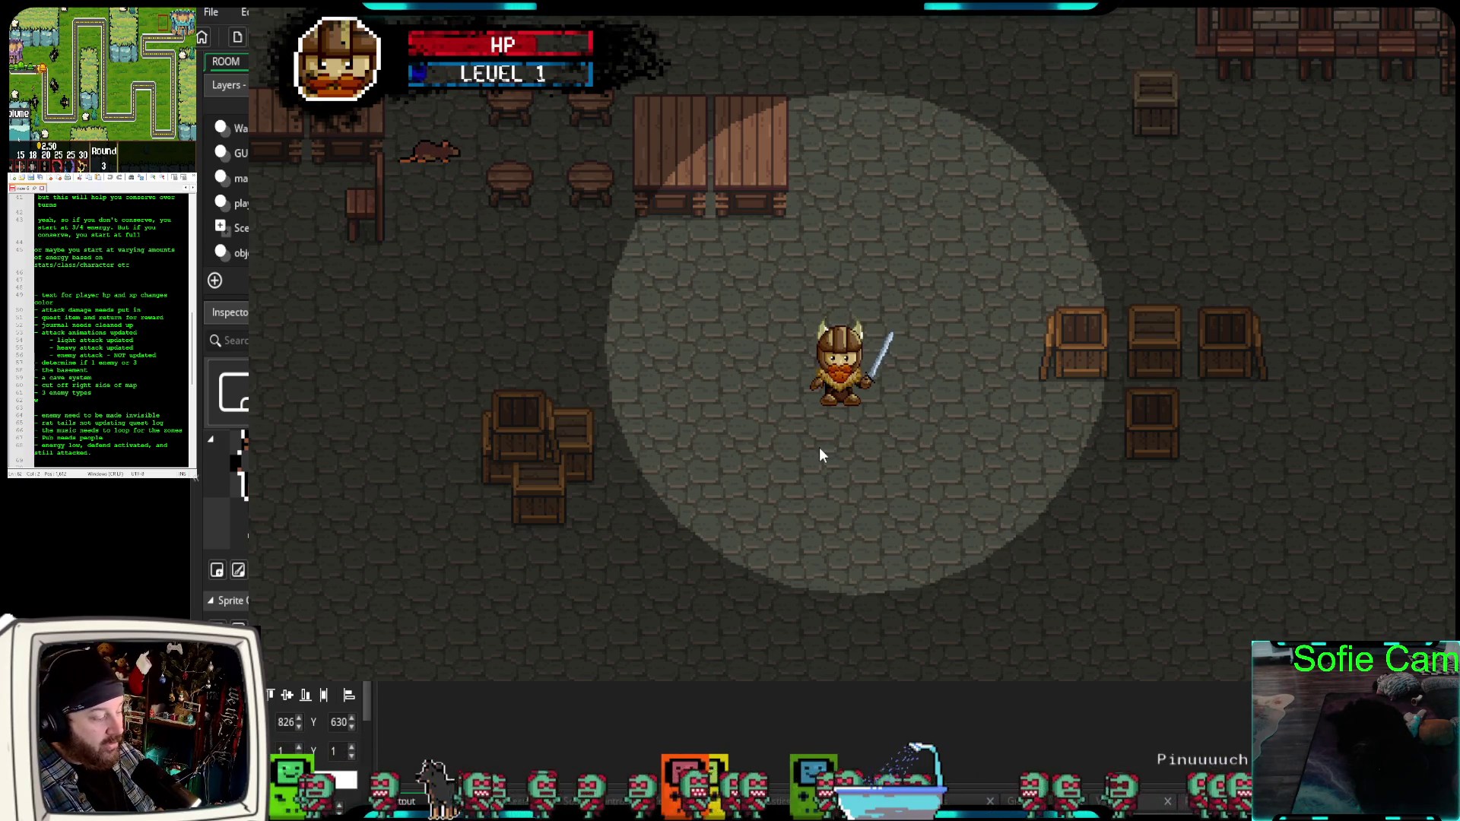
Check the inventory for the collected rat tail.
key("i")
mouse_move(1028, 289)
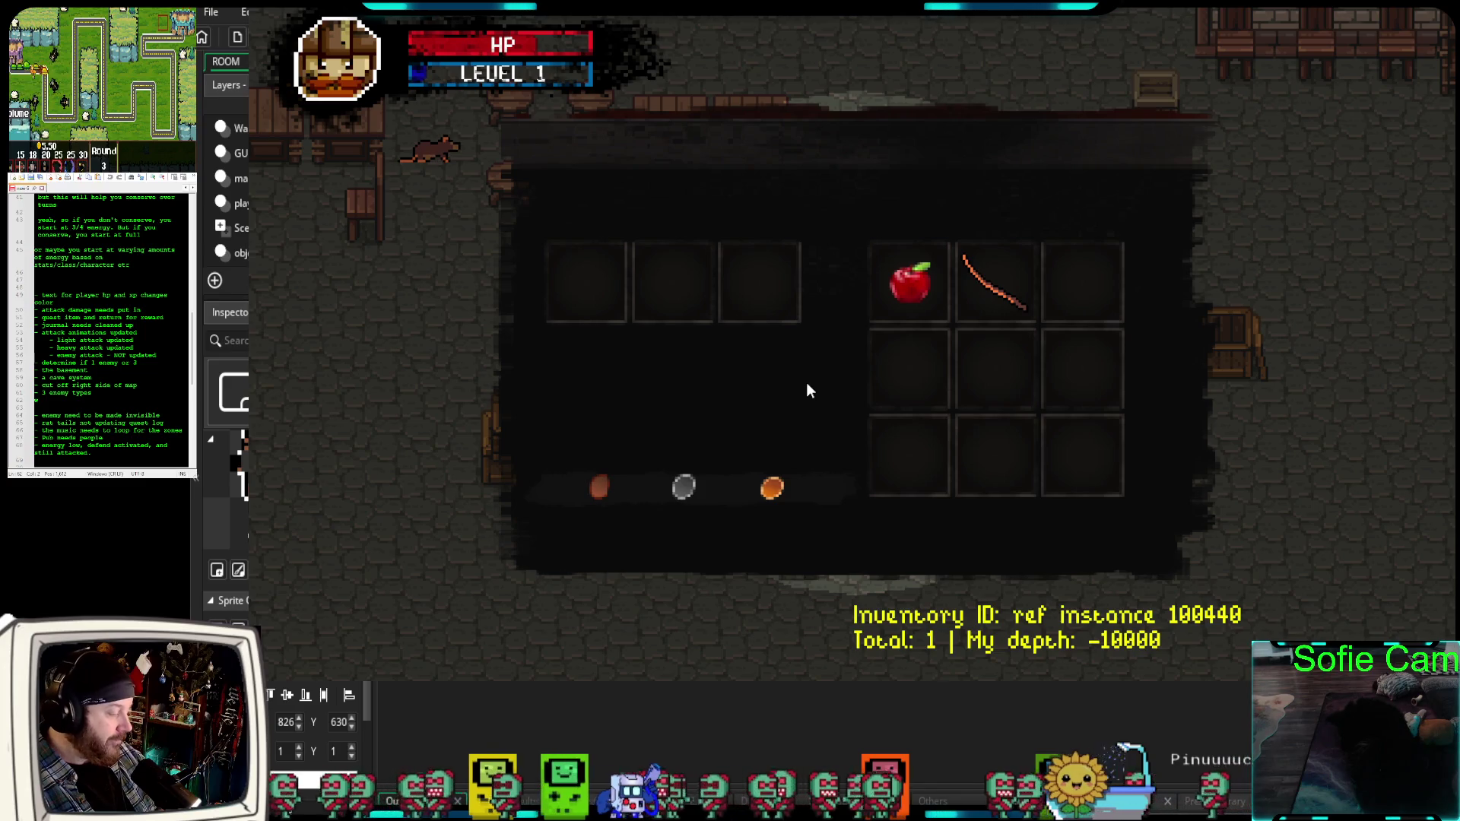
key("i")
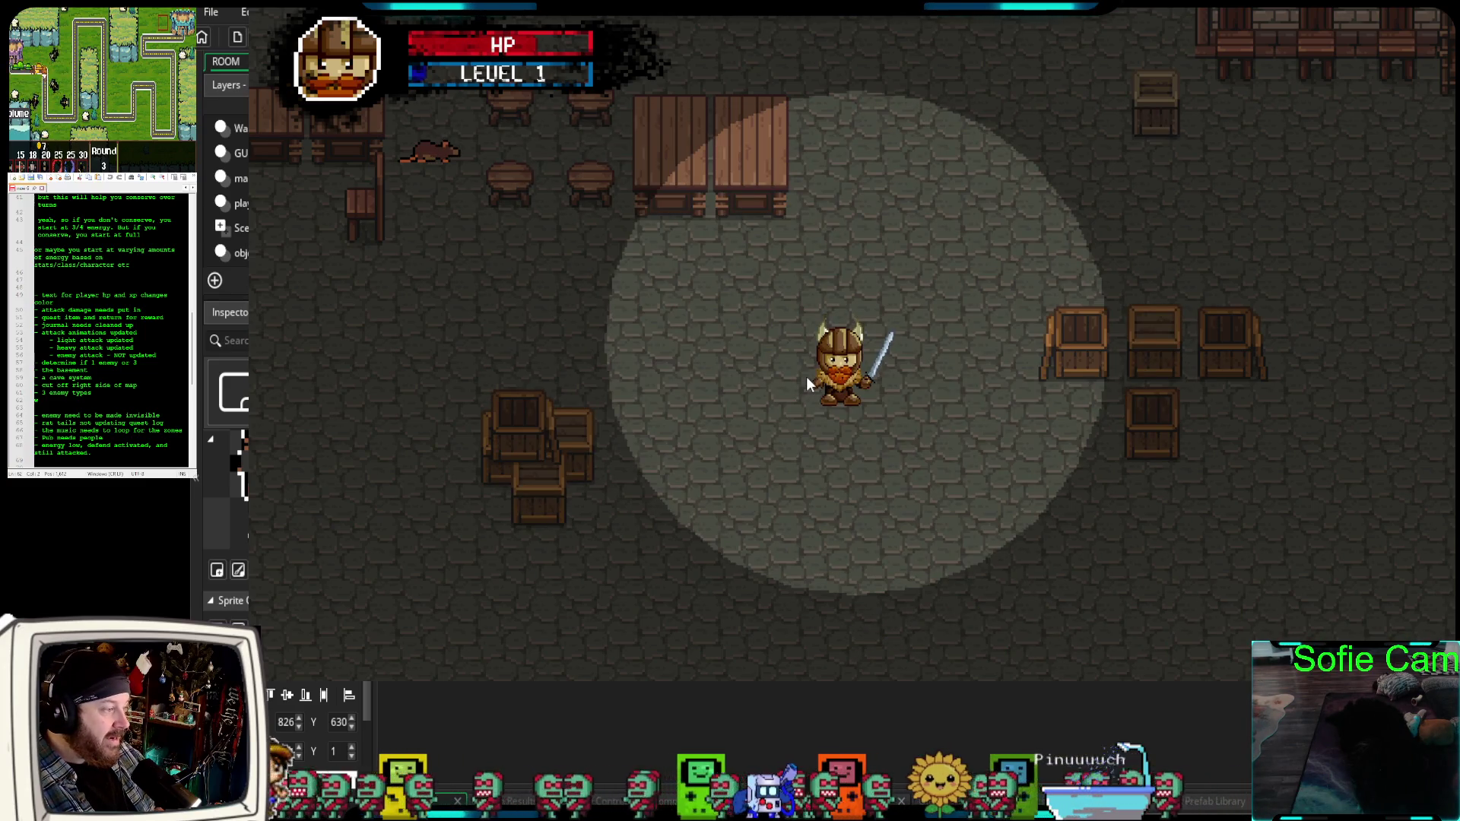
Review the Quest Journal's completed list and the Rats in the Cellar progress.
key("j")
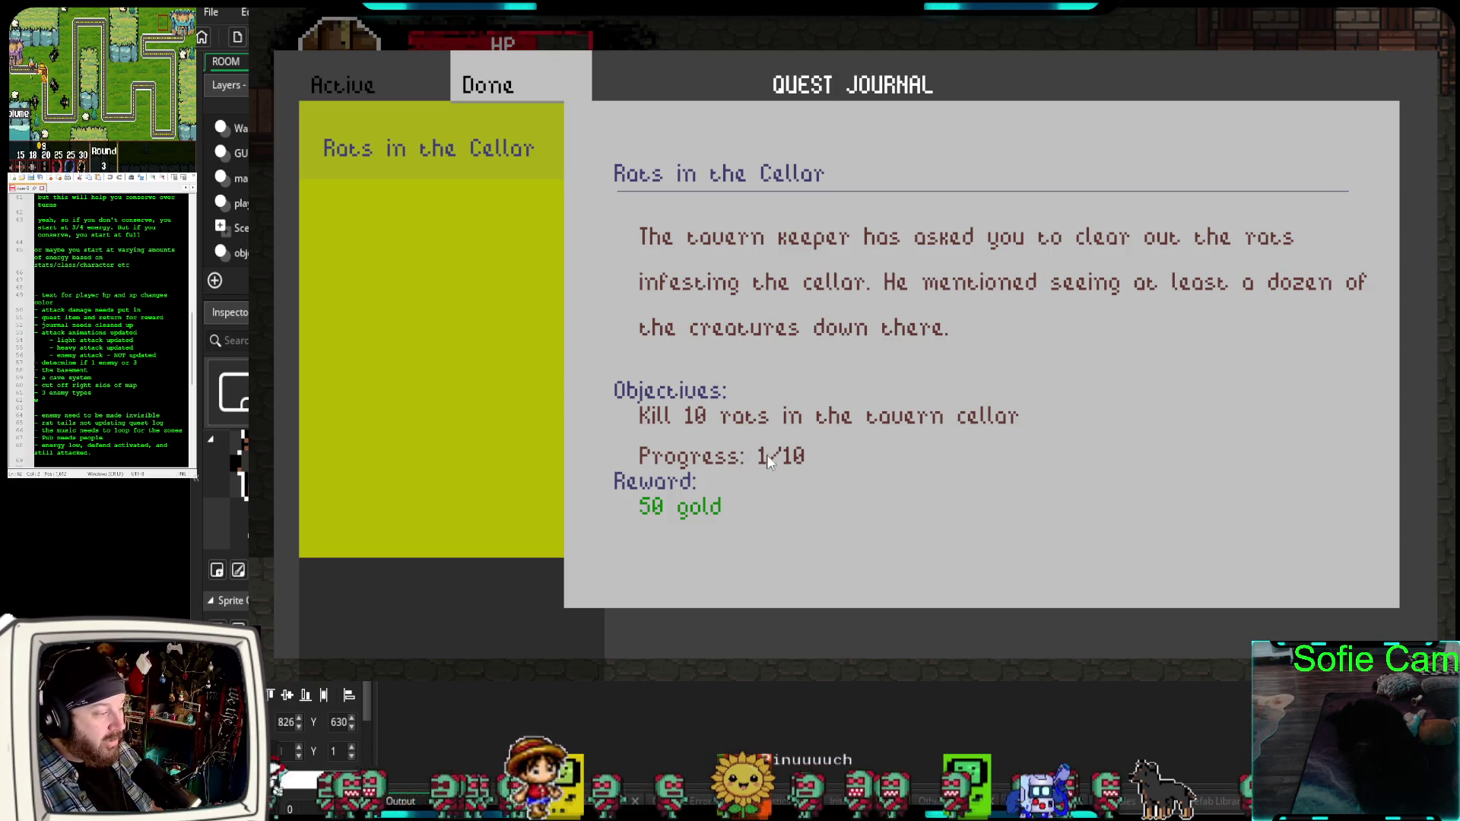
left_click(401, 82)
left_click(487, 83)
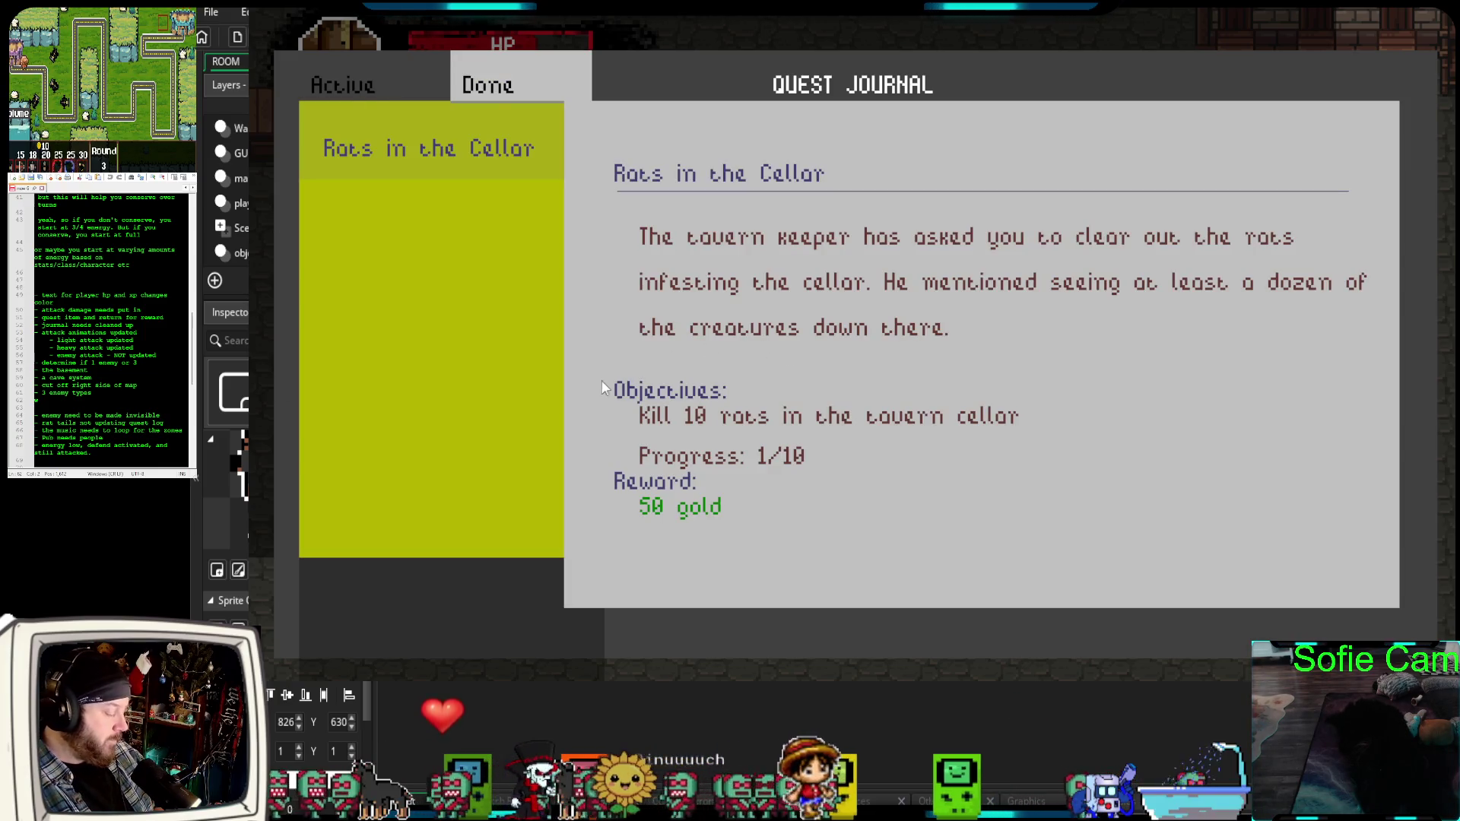
key("j")
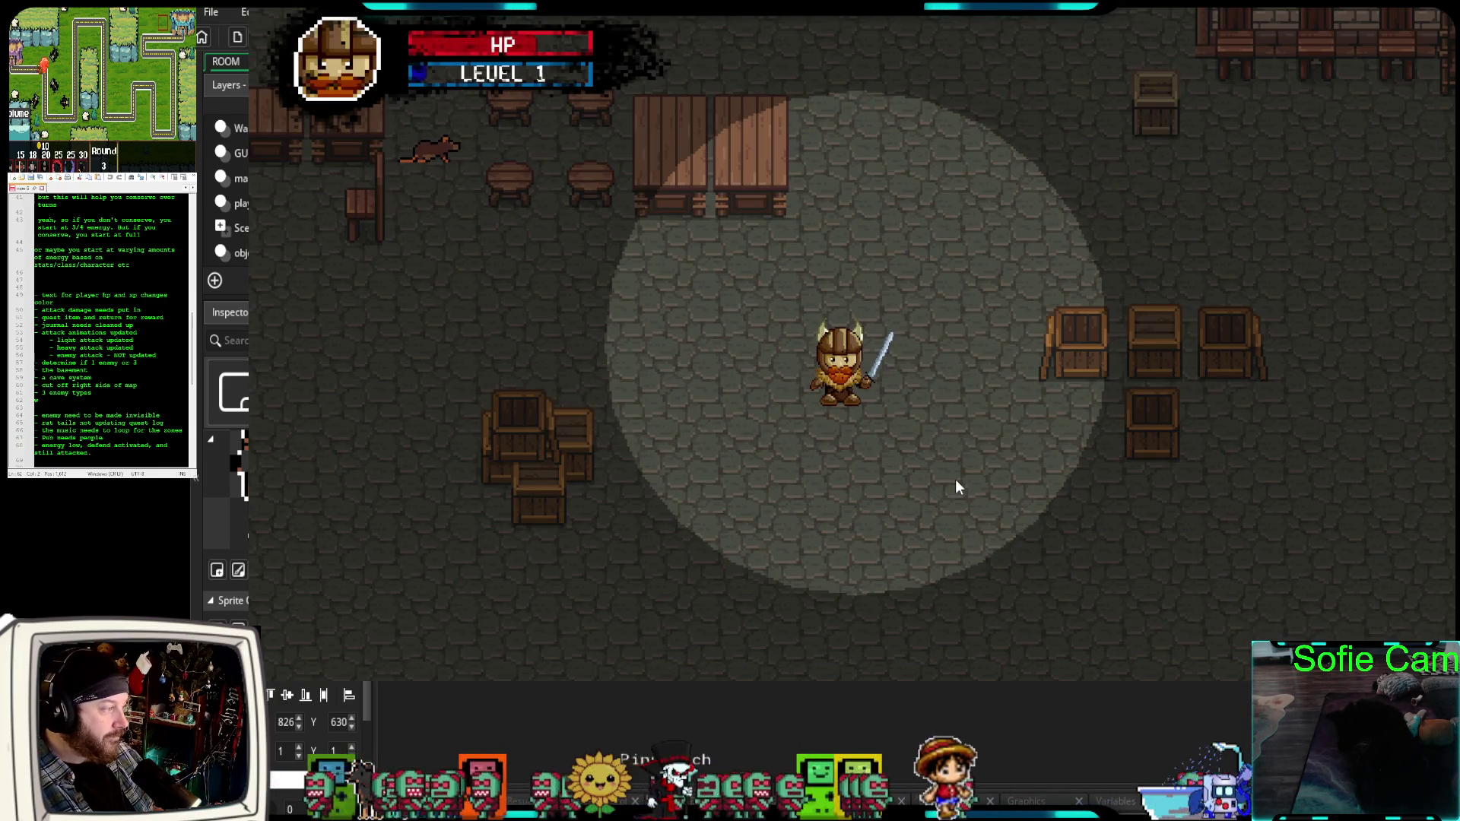
Walk to the cellar exit door and leave back up to the tavern.
key("d")
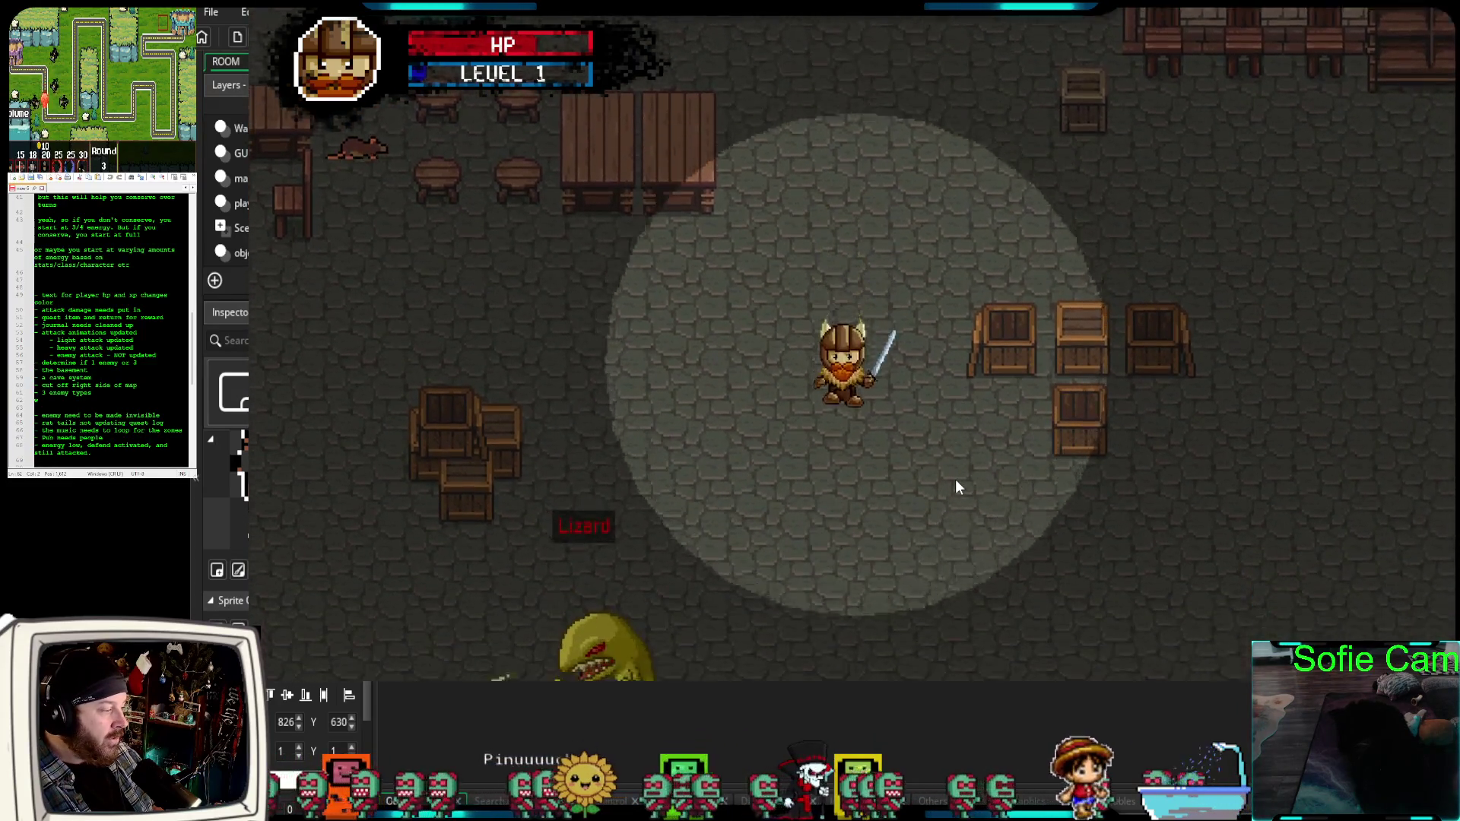
key("s")
key("w")
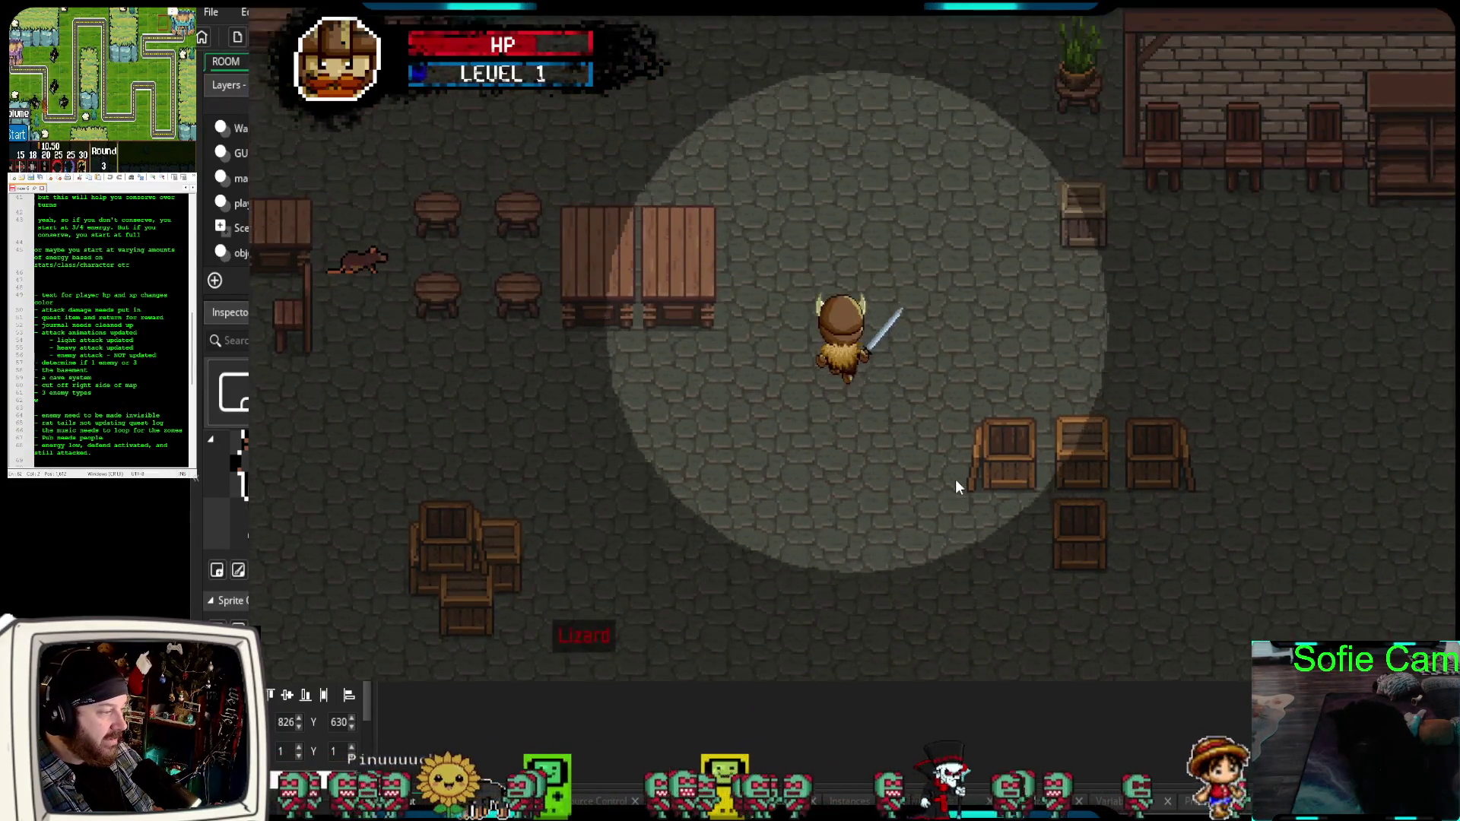
key("w")
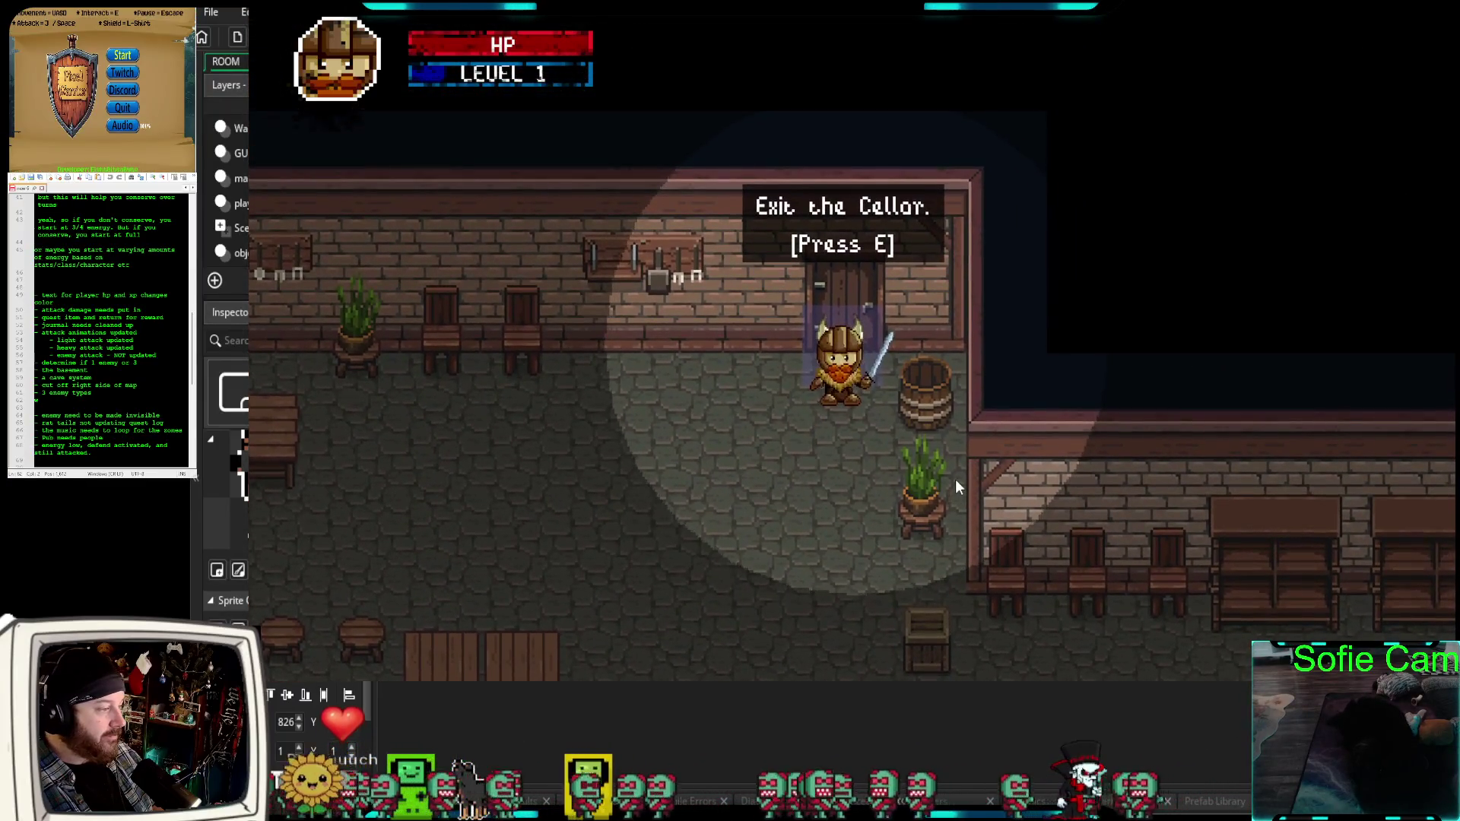
key("e")
Ask Brewer Need a Job? again, hear to return with 10 rat tails, then restore the room editor.
key("s")
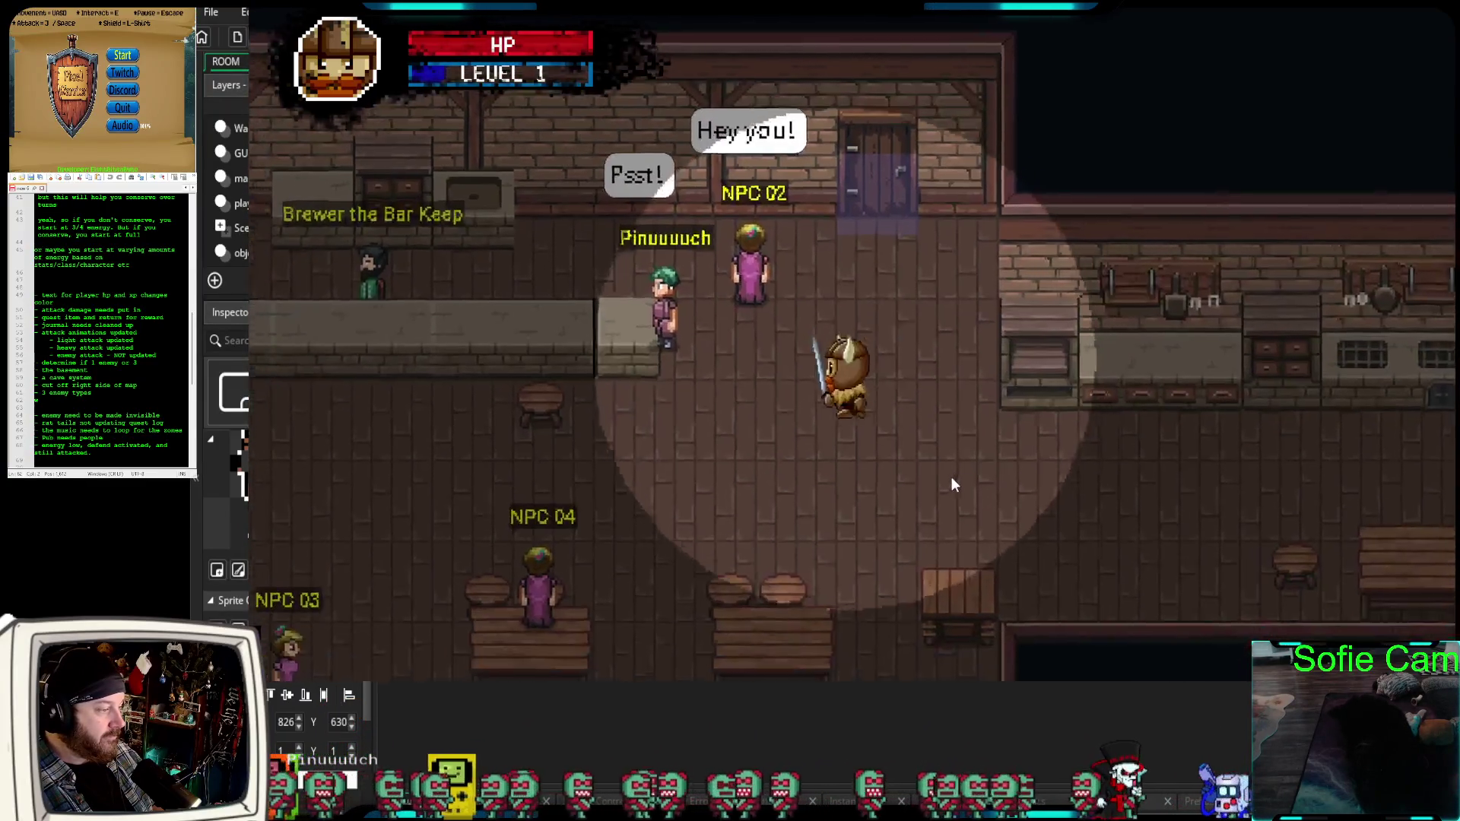
key("a")
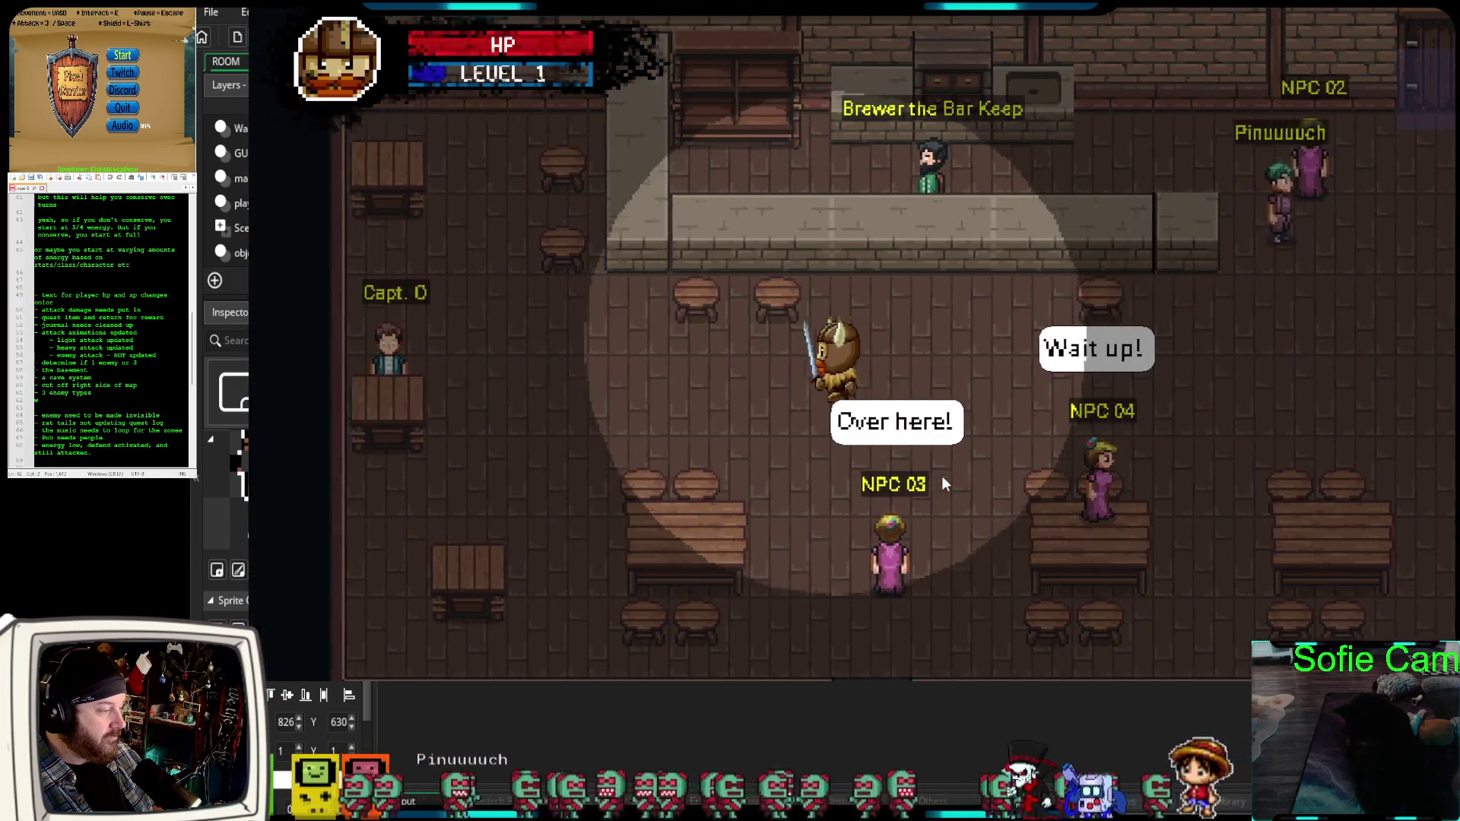
key("s")
key("d")
key("w")
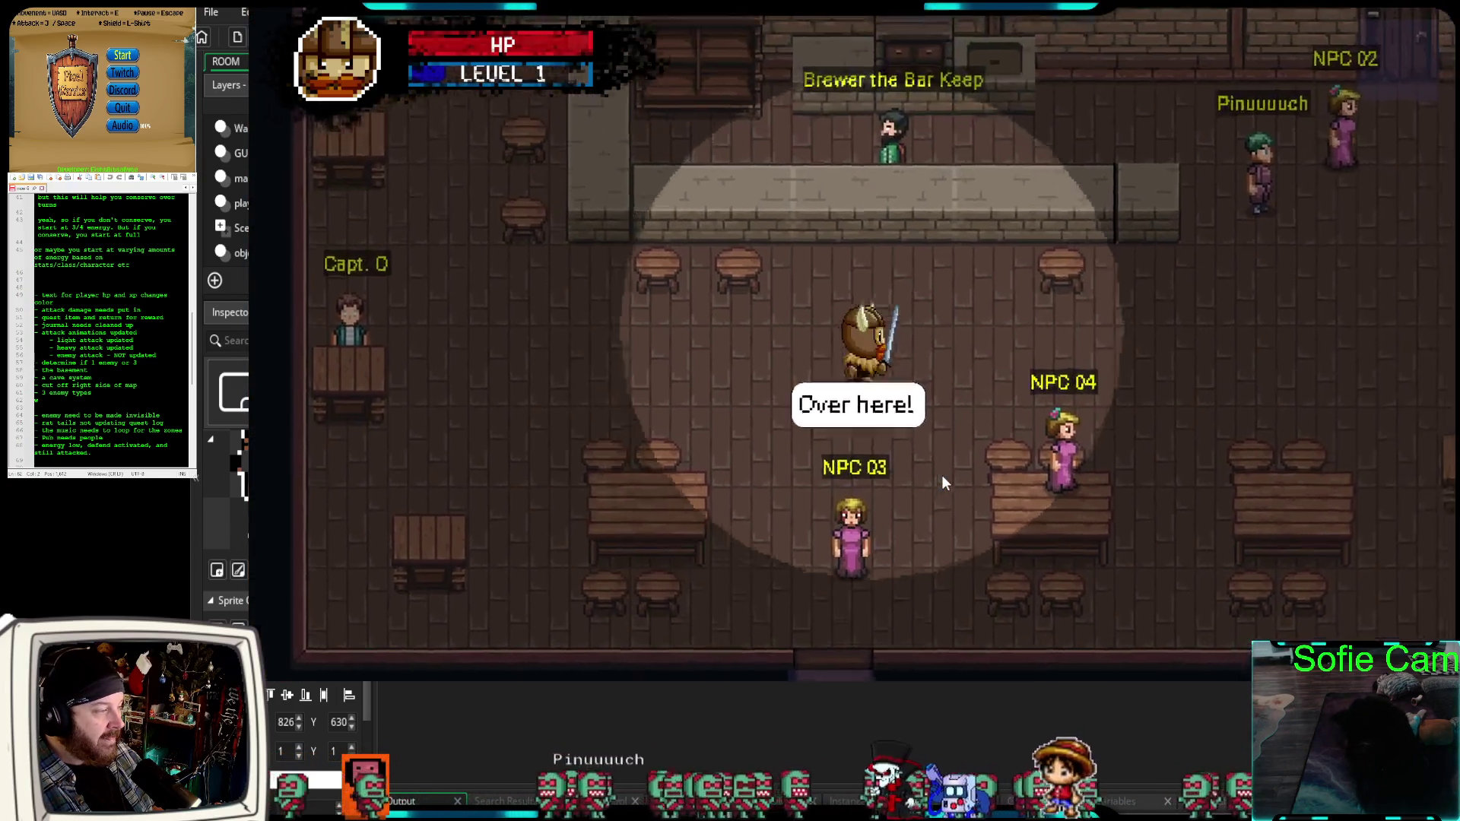
key("w")
key("e")
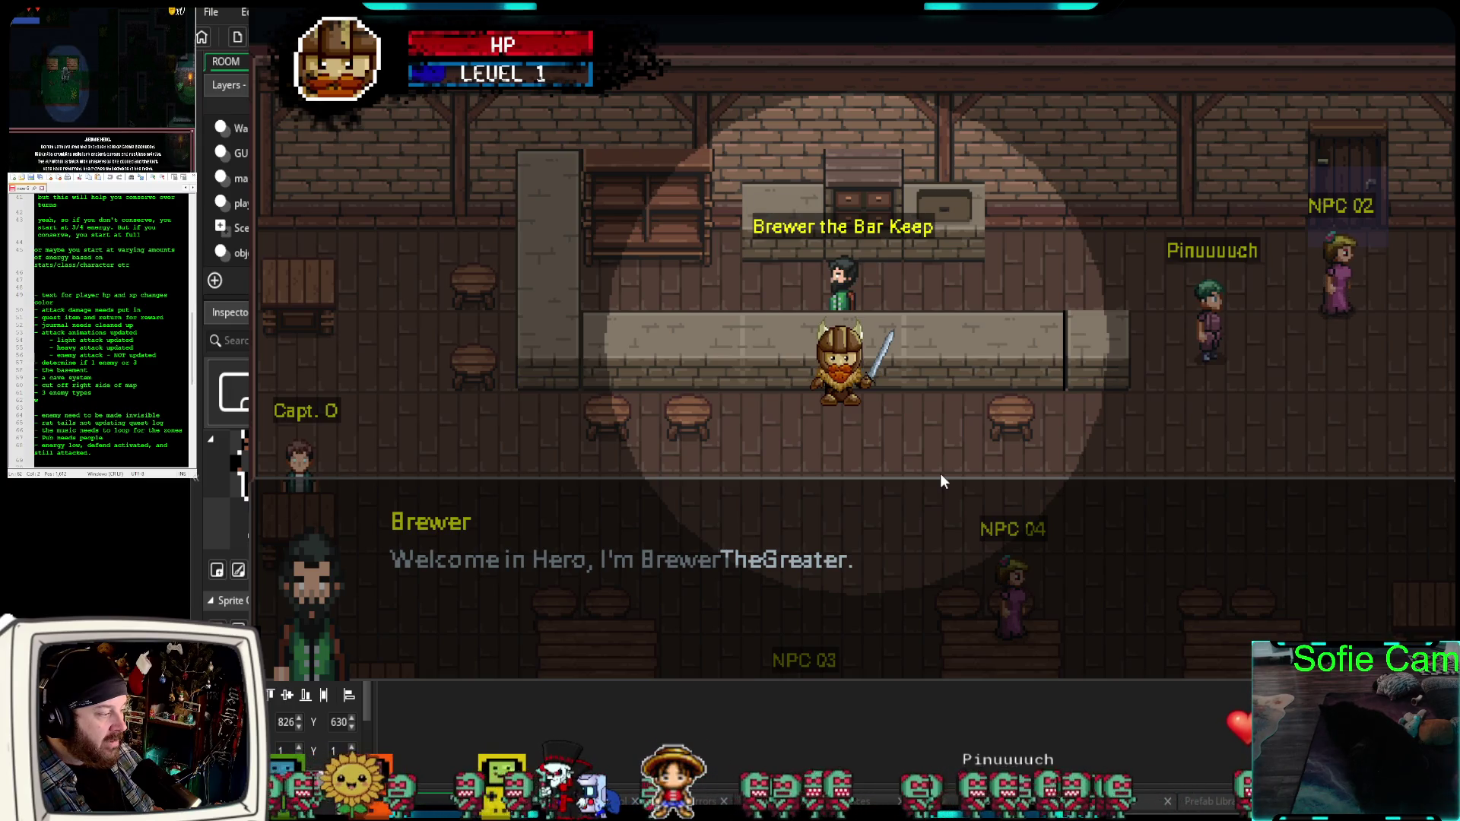
key("e")
key("e")
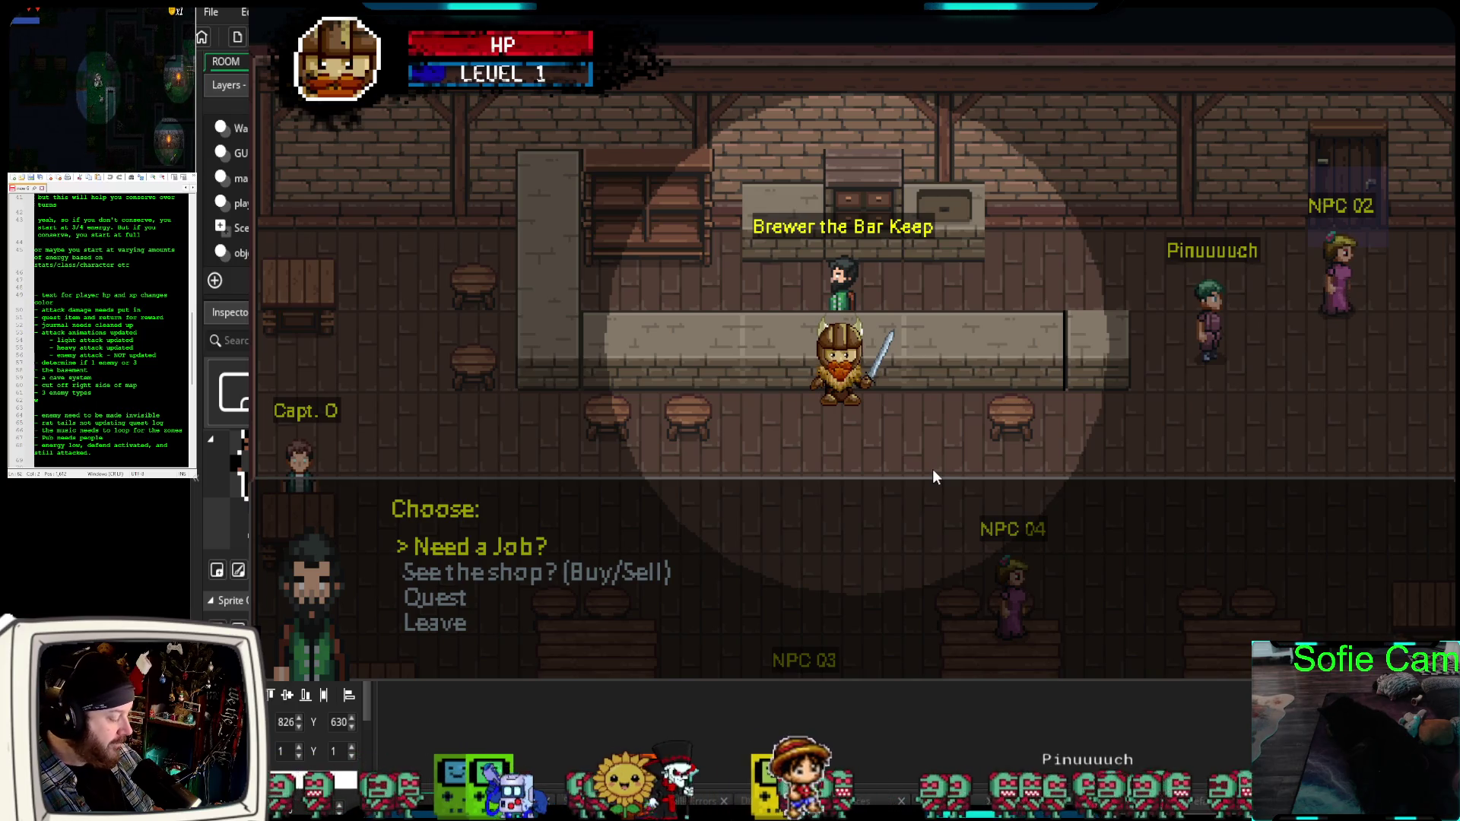
key("e")
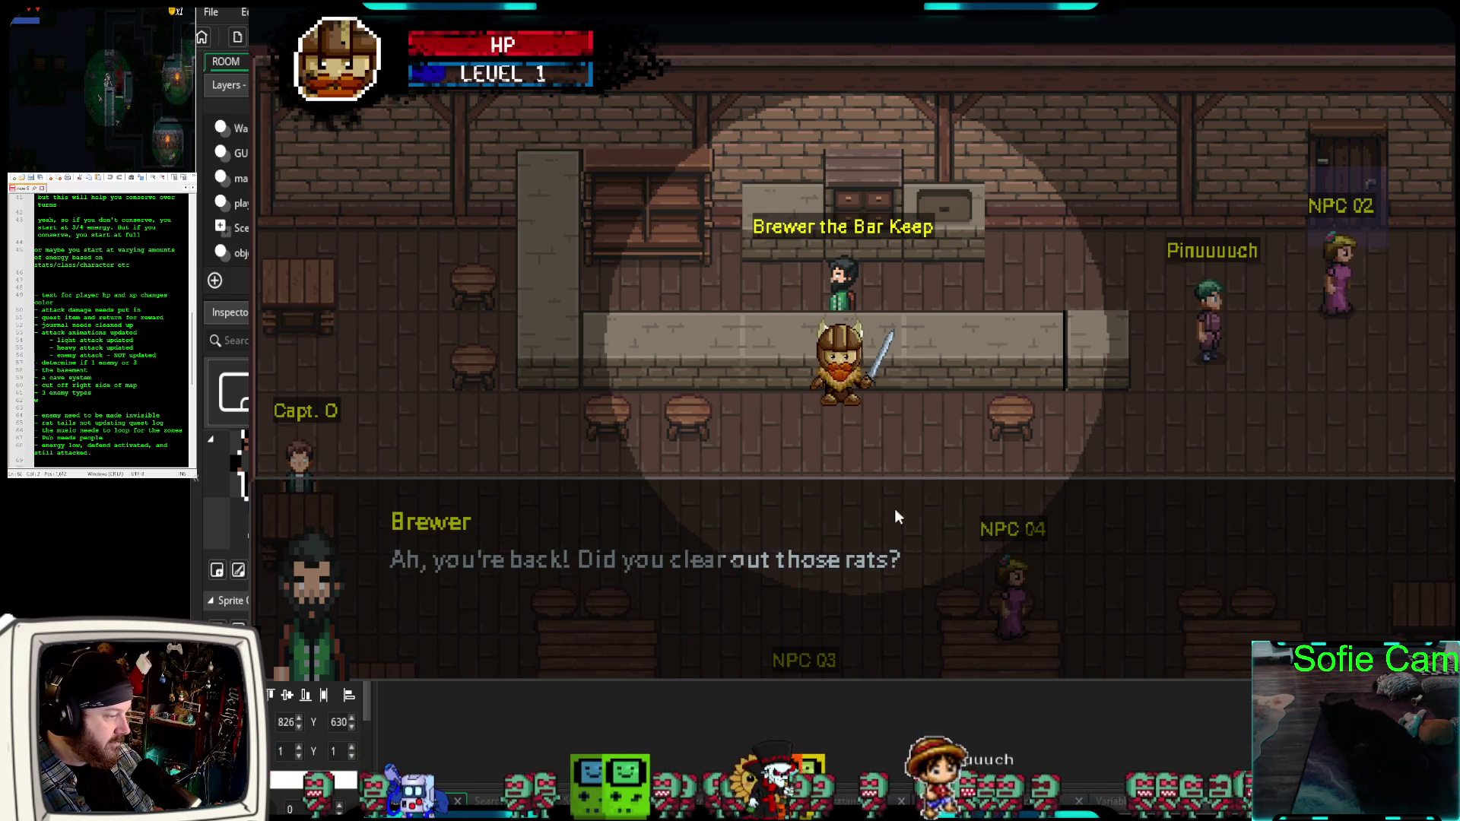
key("e")
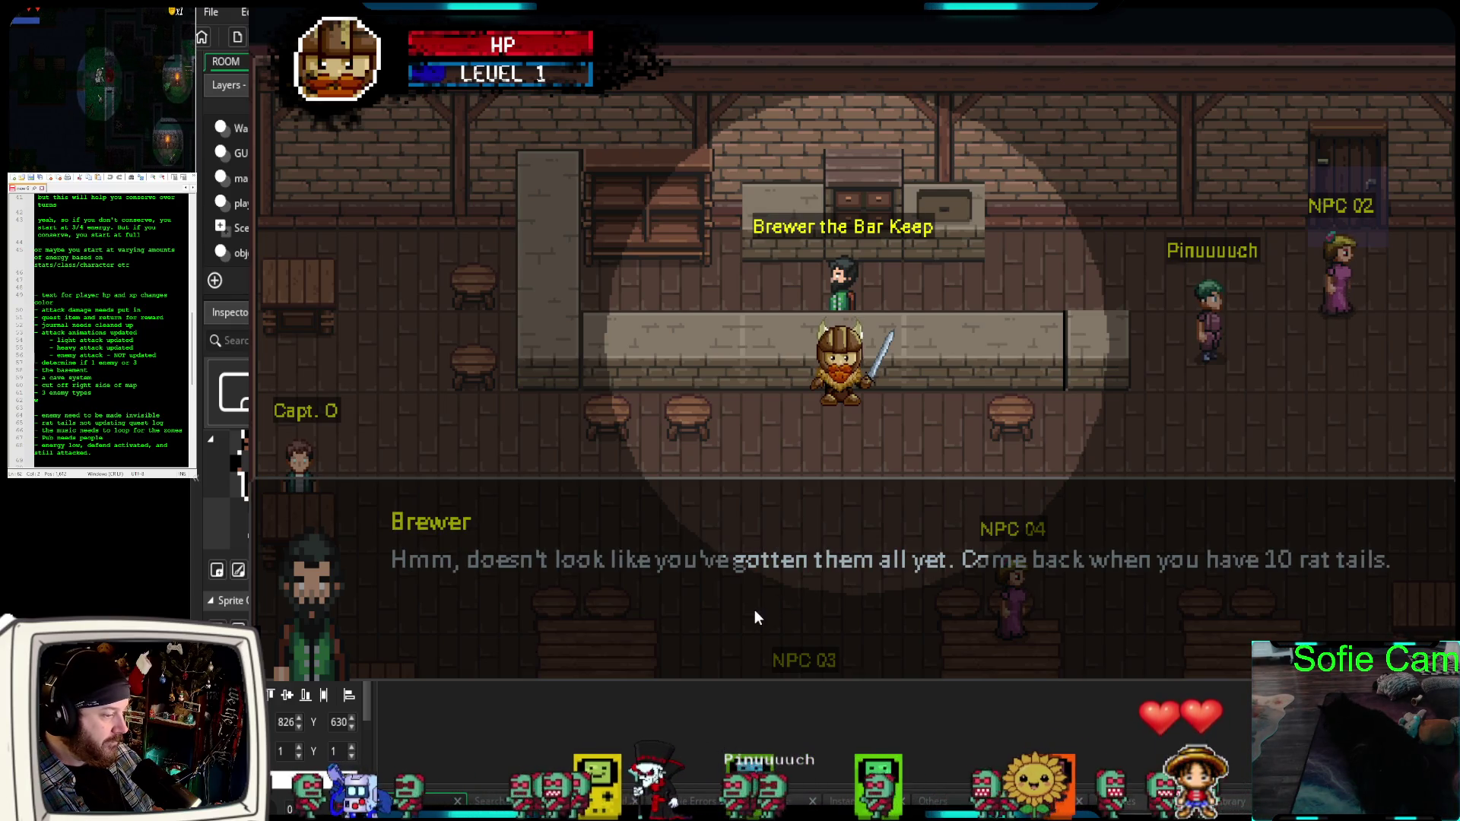
key("space")
key("Down")
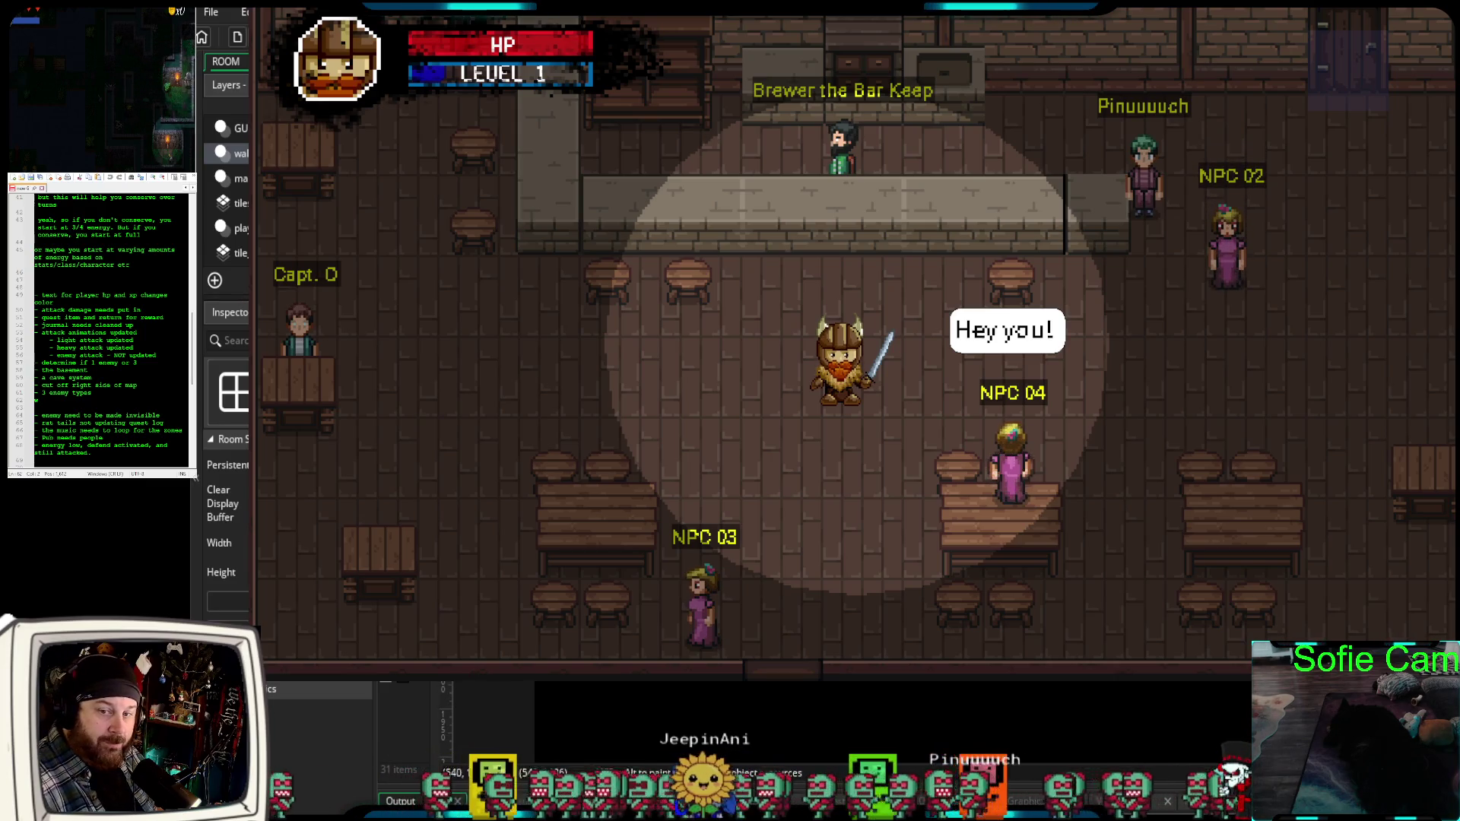
key("super+Down")
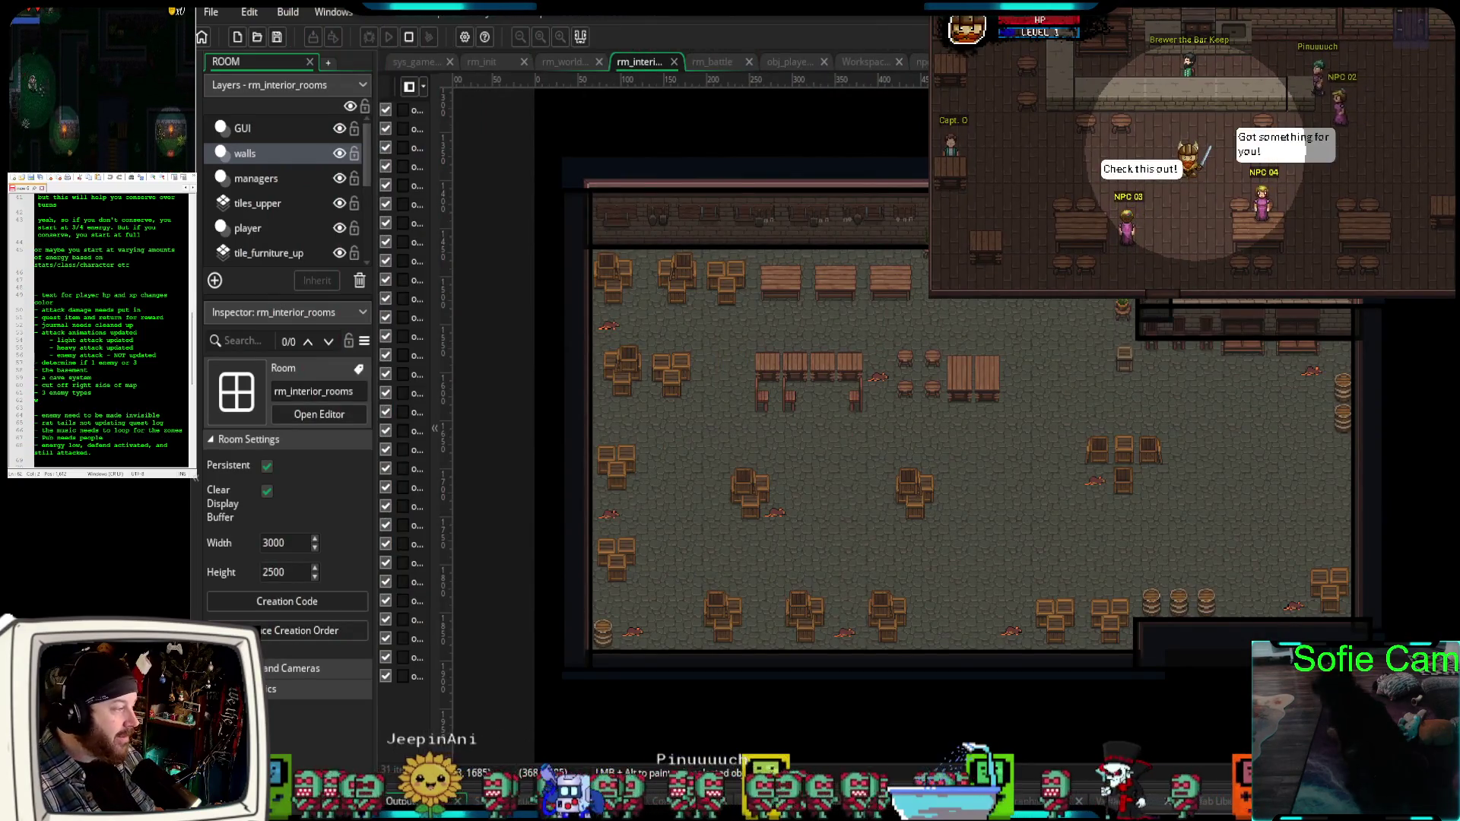
Look over the swamp in the rm_world_map room, then return to rm_interior_rooms.
left_click(565, 62)
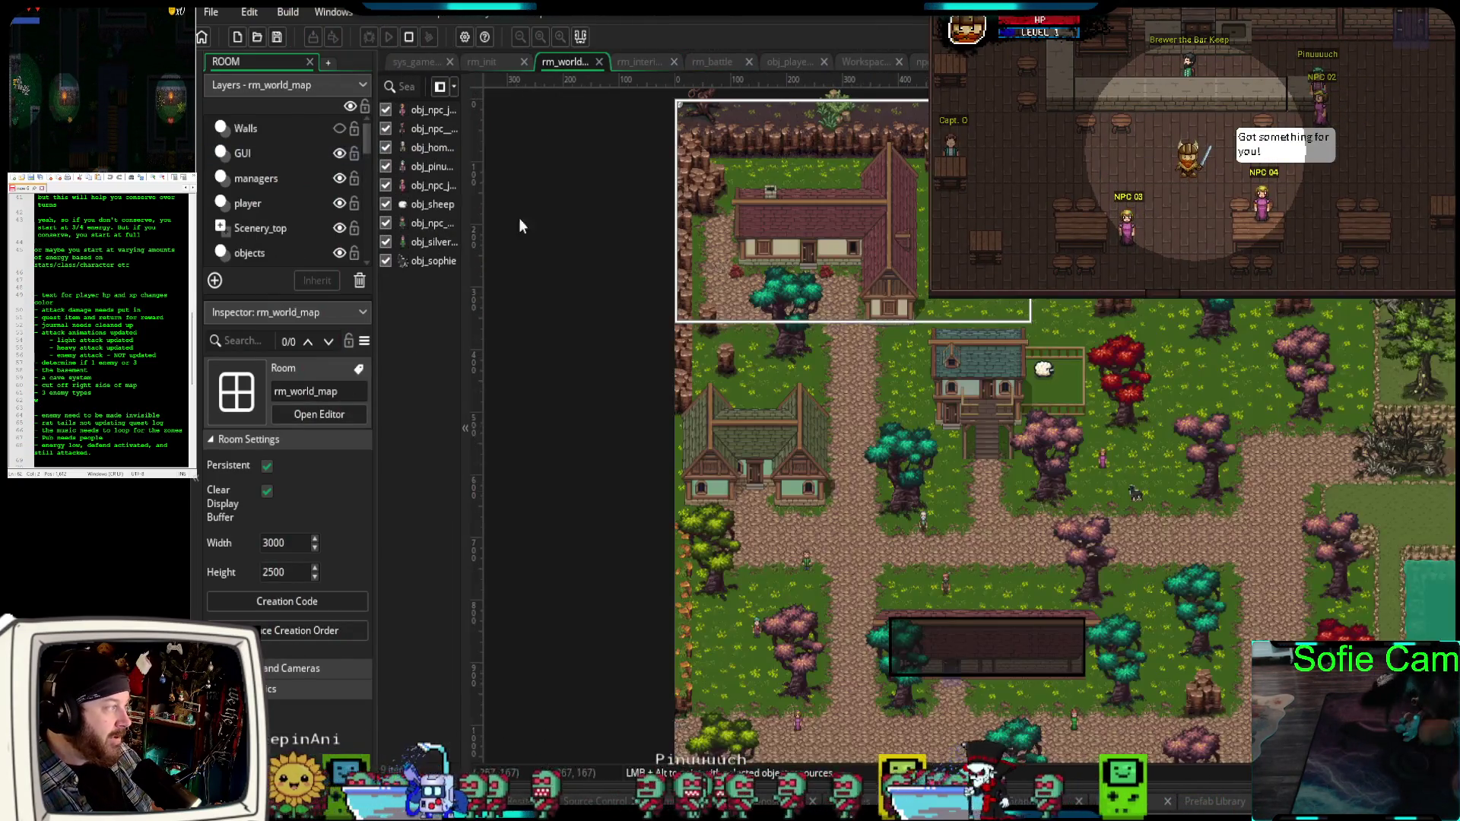
scroll(947, 436, "up", 2)
scroll(947, 436, "down", 3)
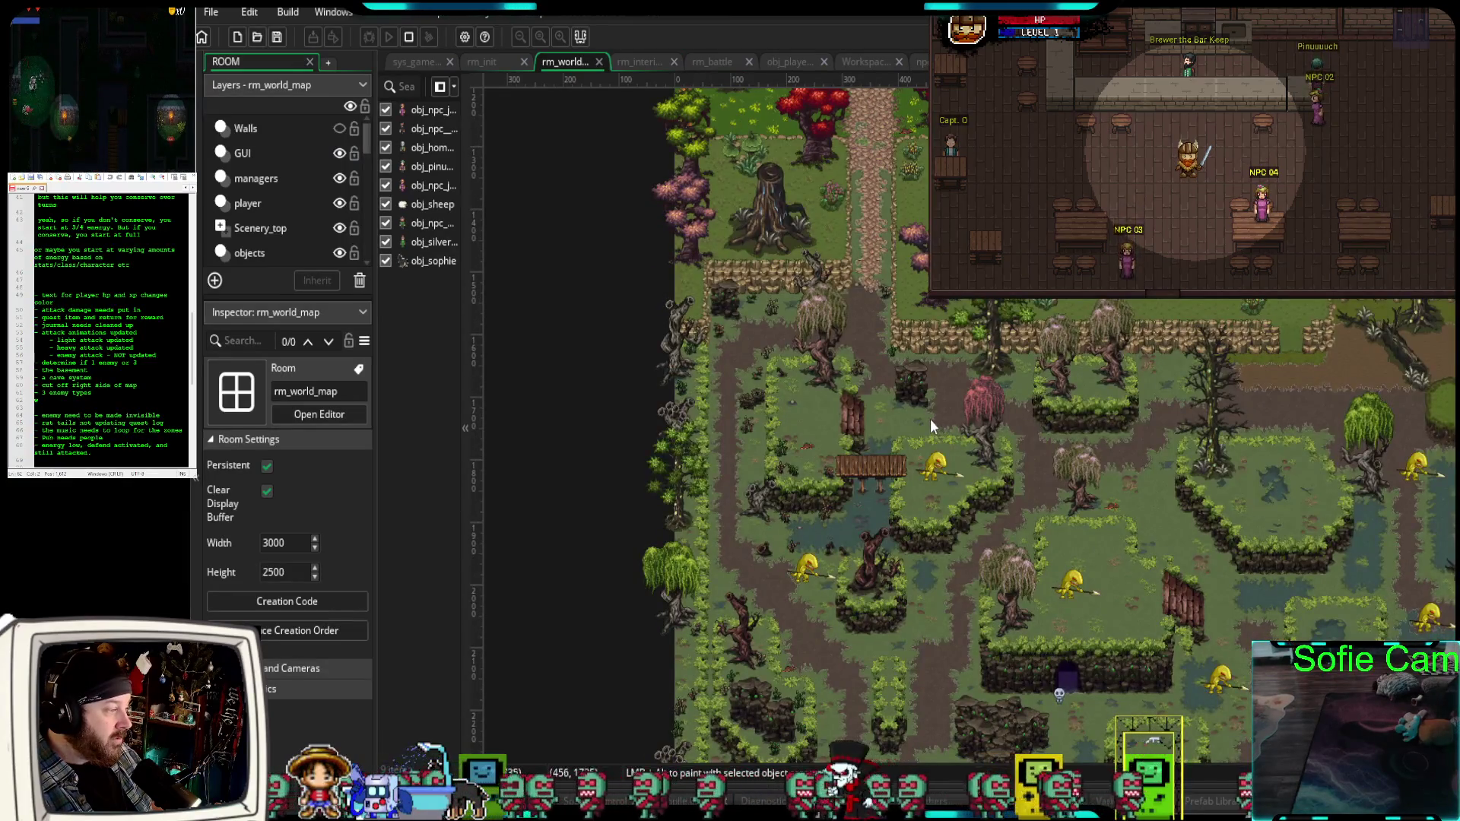
scroll(949, 403, "down", 3)
scroll(949, 402, "up", 2)
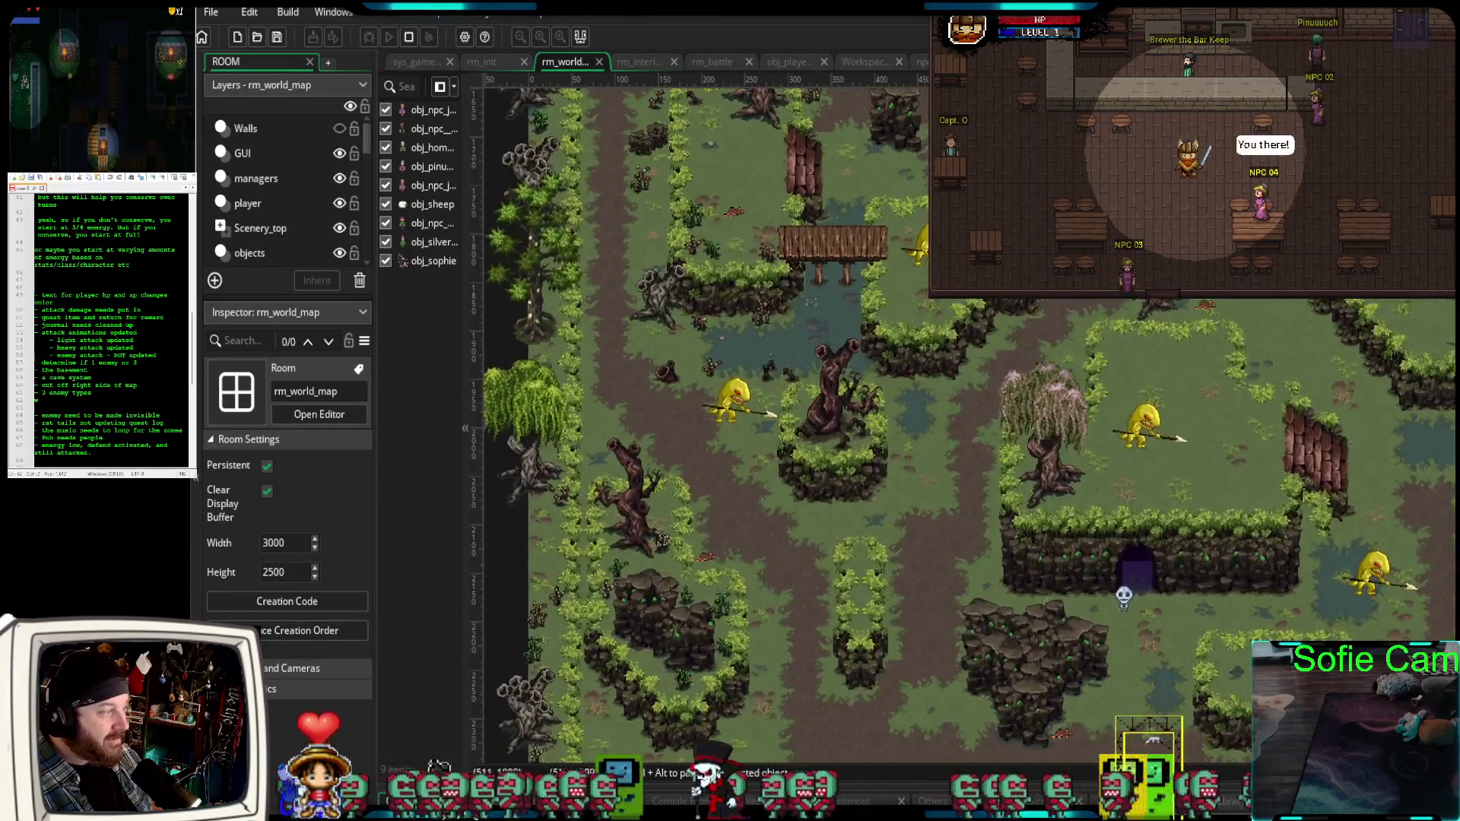
left_click_drag(969, 430, 912, 540)
scroll(897, 520, "up", 6)
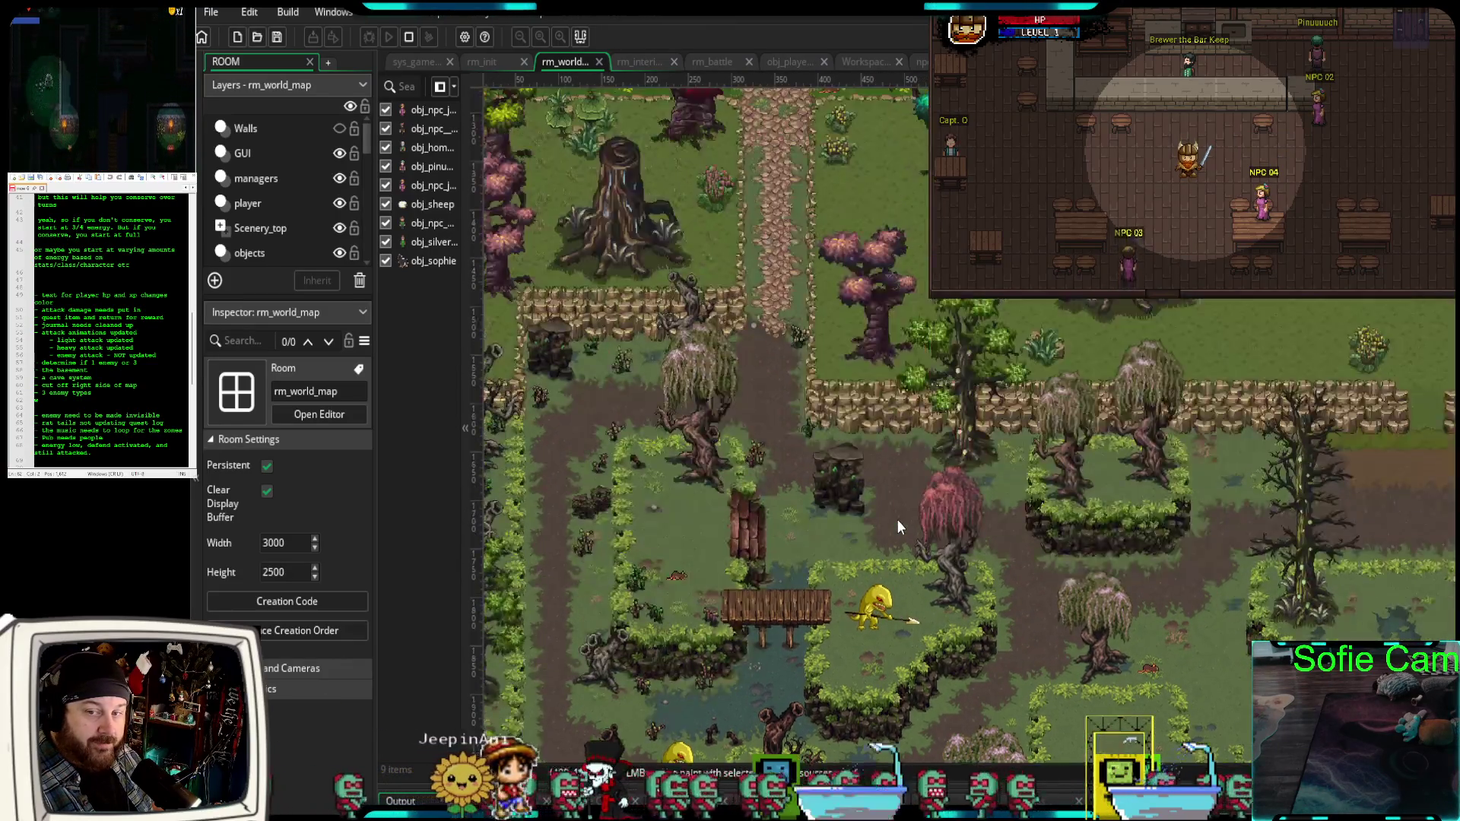
scroll(896, 517, "up", 2)
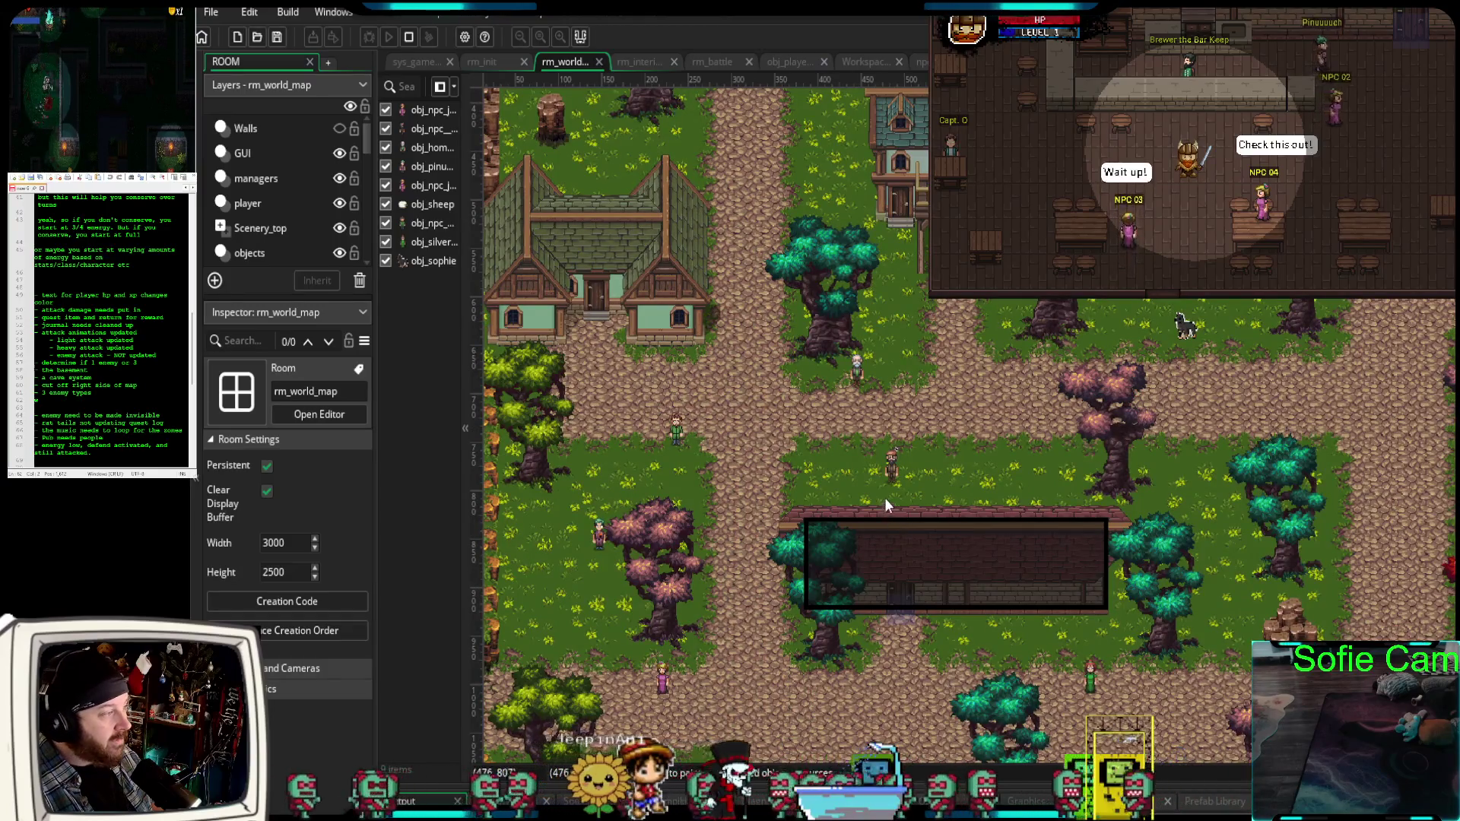
left_click(637, 63)
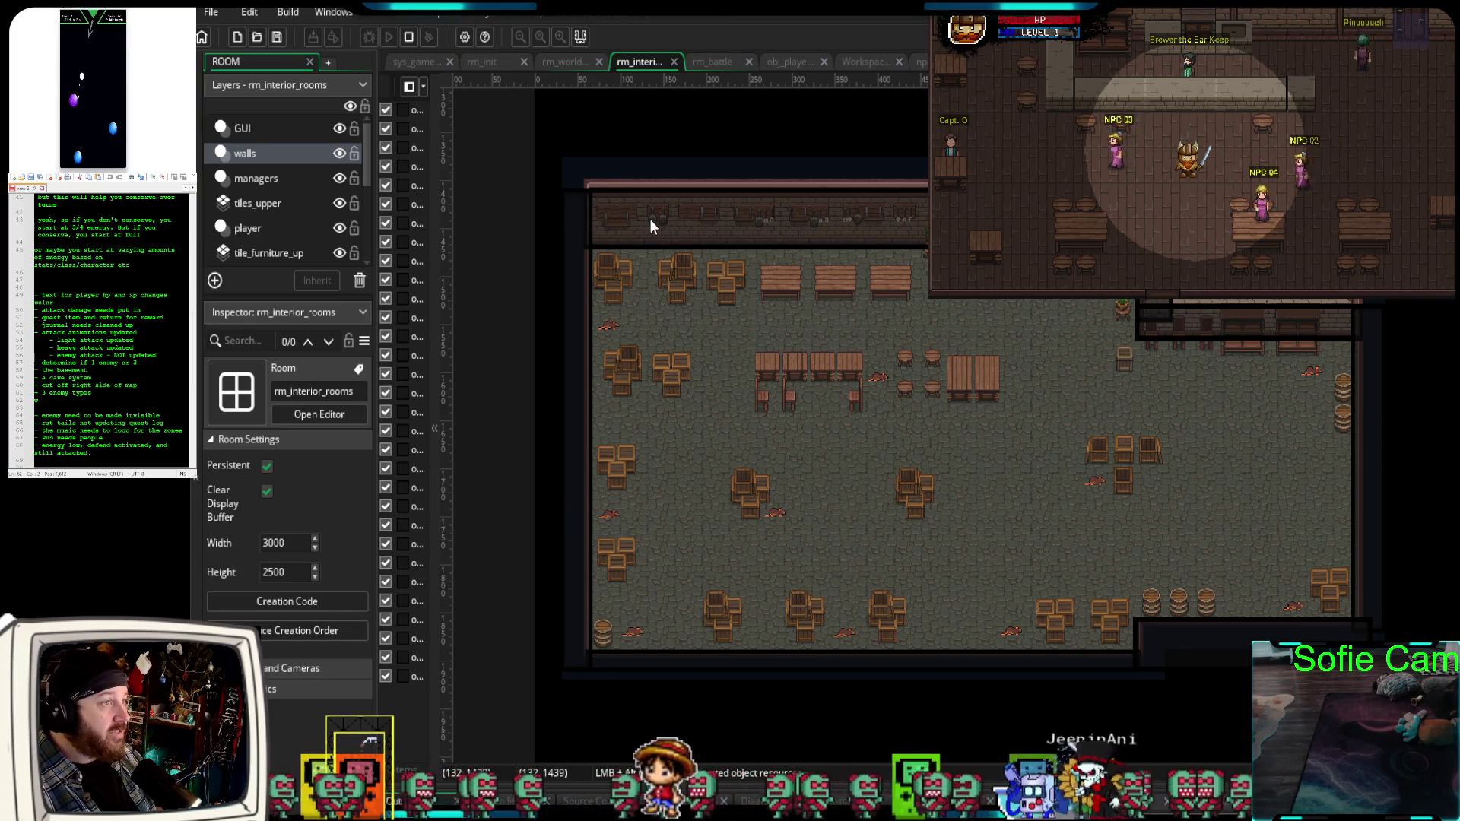
Stop the game preview and close the project back to the Welcome start page.
left_click(409, 40)
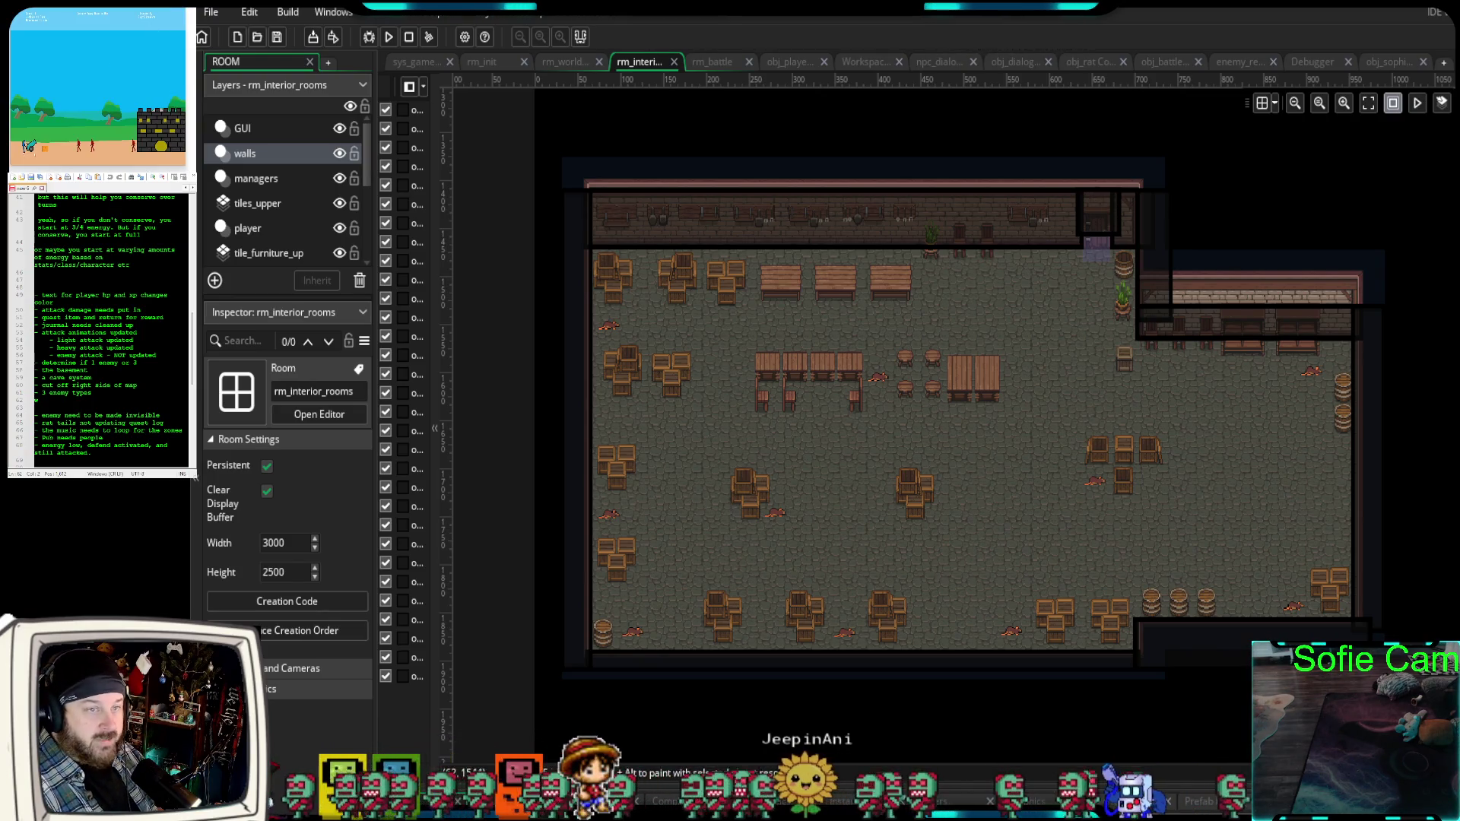
left_click(203, 37)
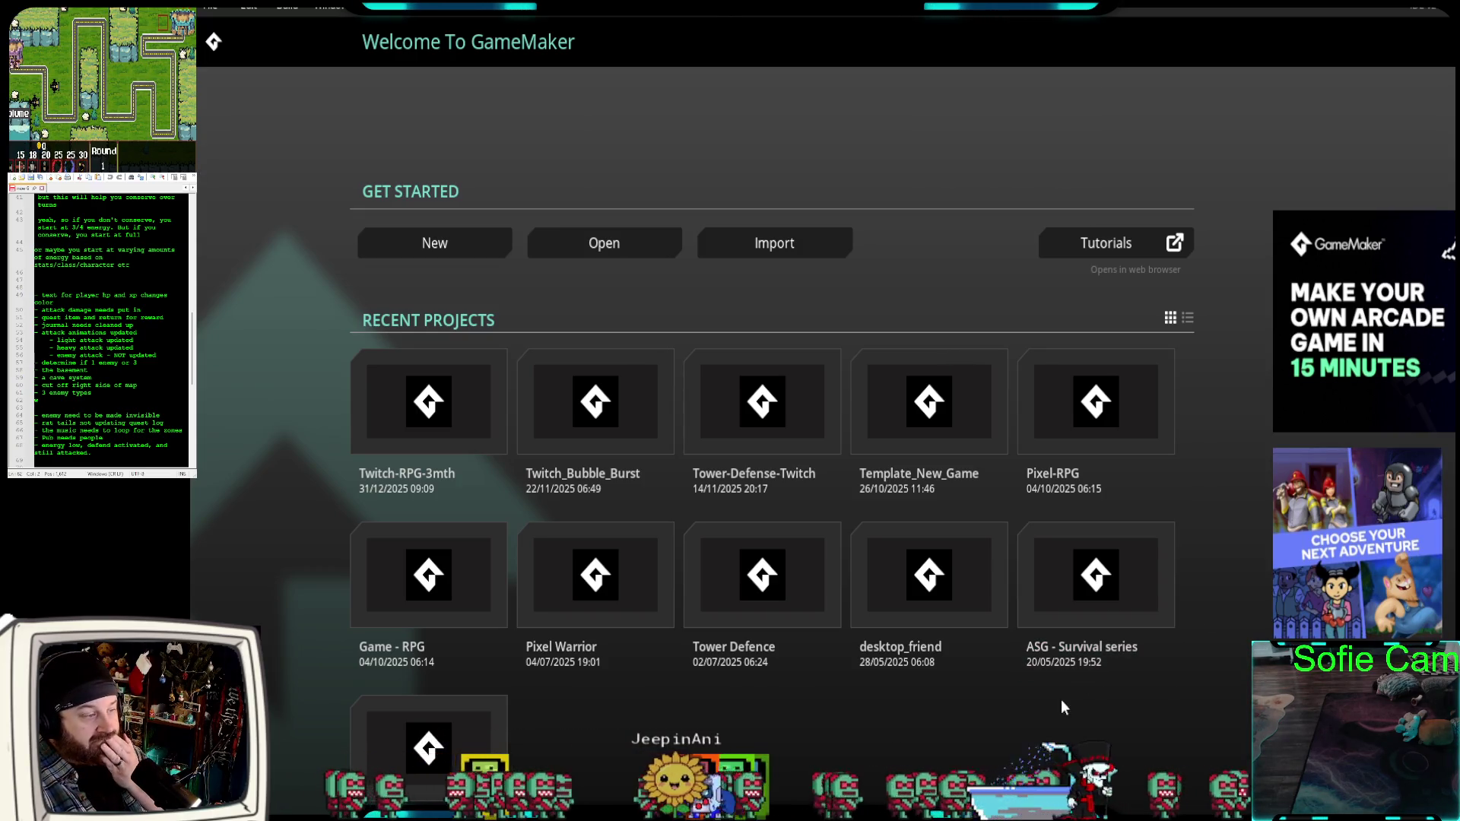
Reopen the Twitch-RPG-3mth project and compile and launch the game with Run.
left_click(429, 428)
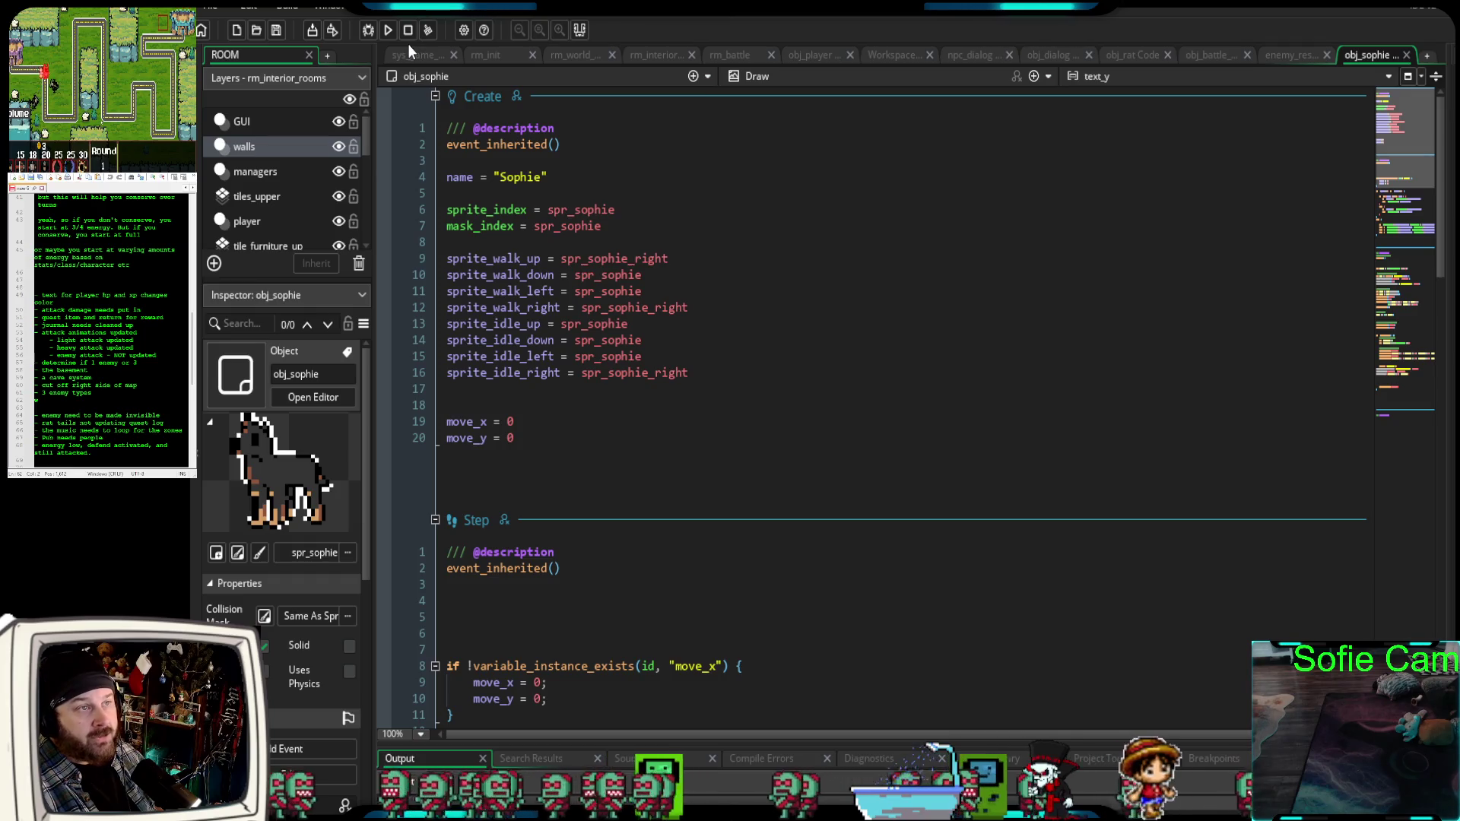
left_click(367, 31)
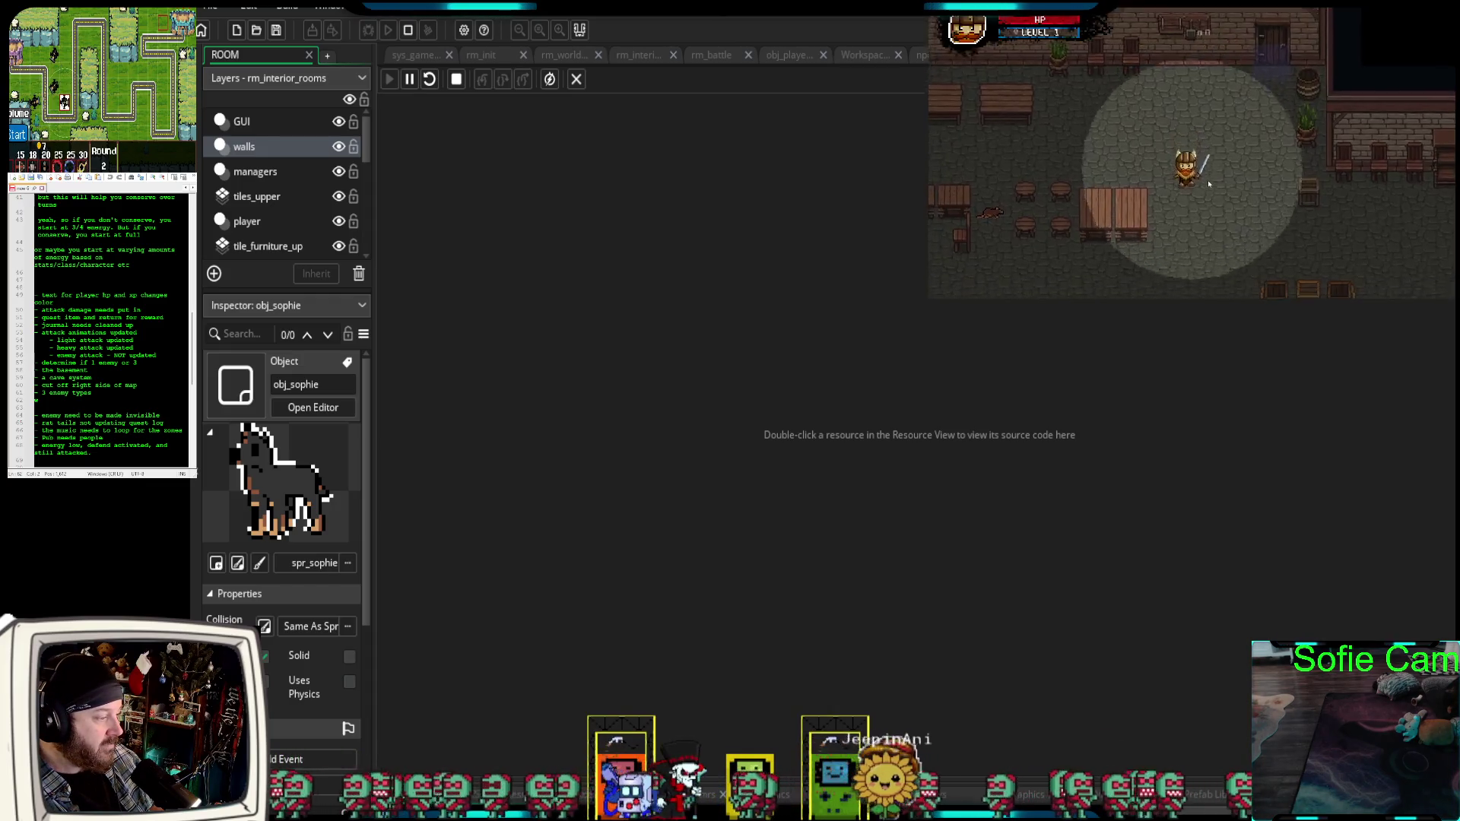
Walk and attack in the running game, stop it, then start and begin a debug run.
key("s")
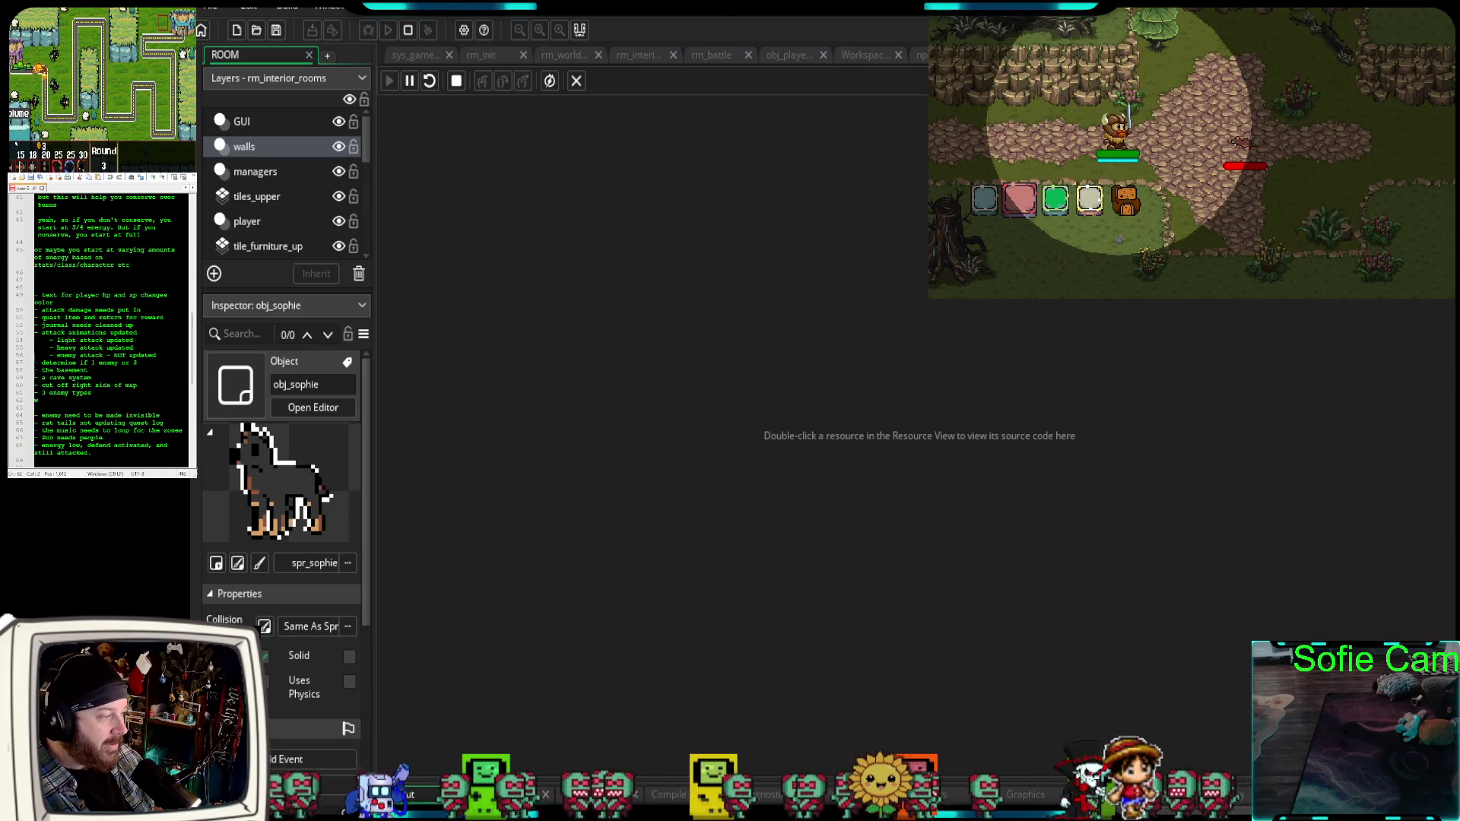
left_click(1089, 200)
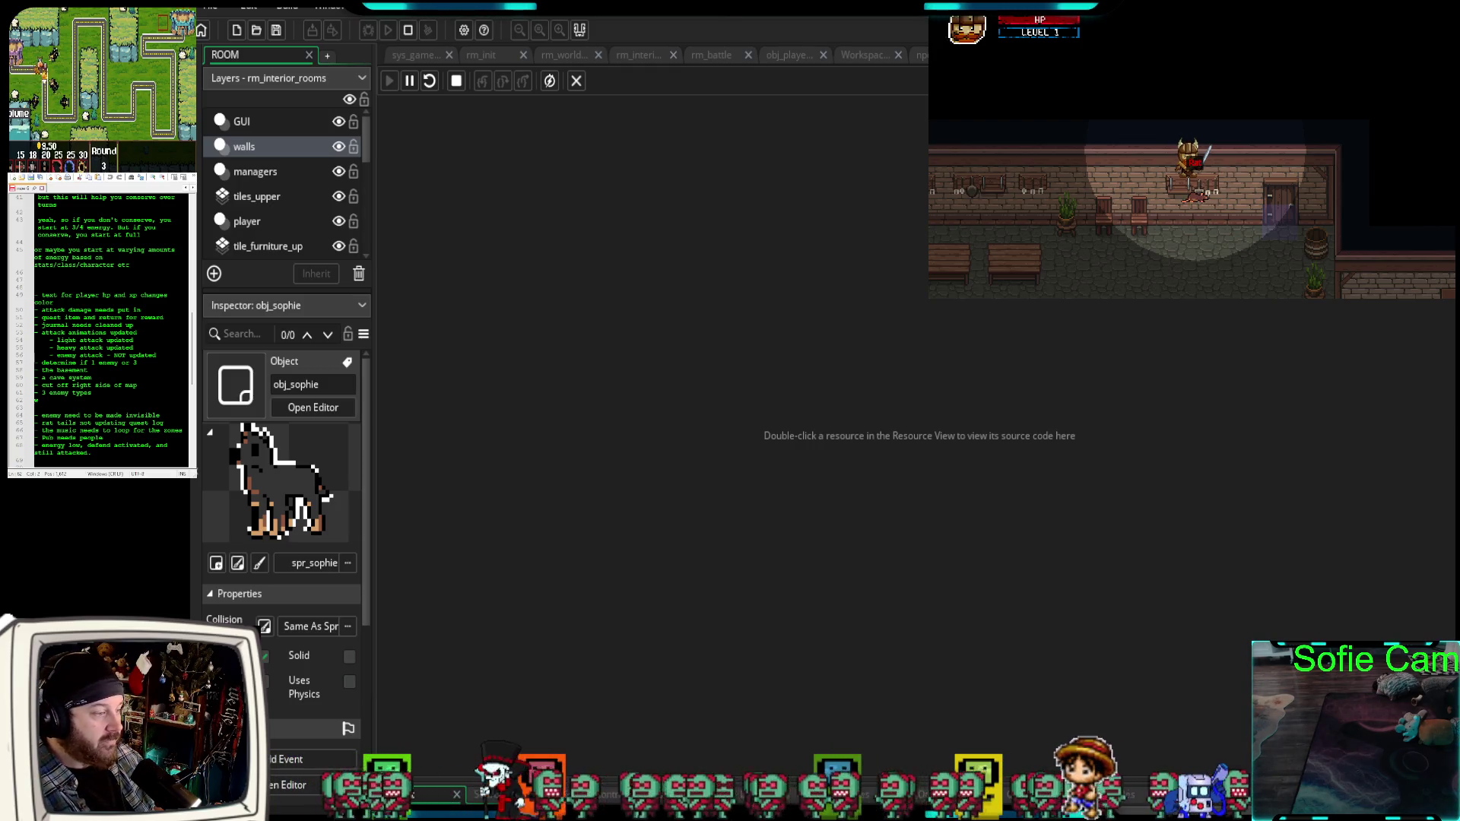
key("Escape")
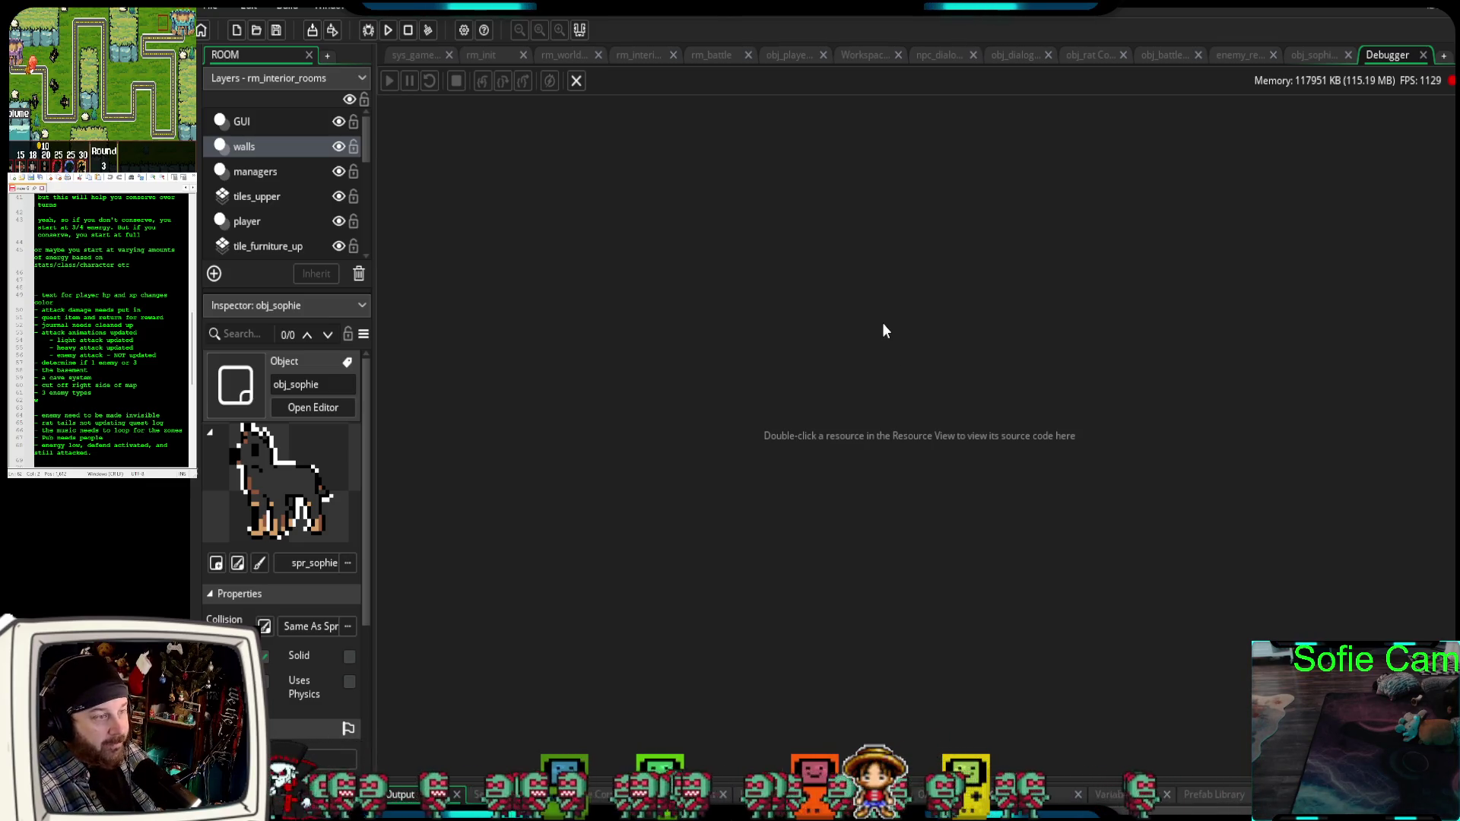
left_click(367, 30)
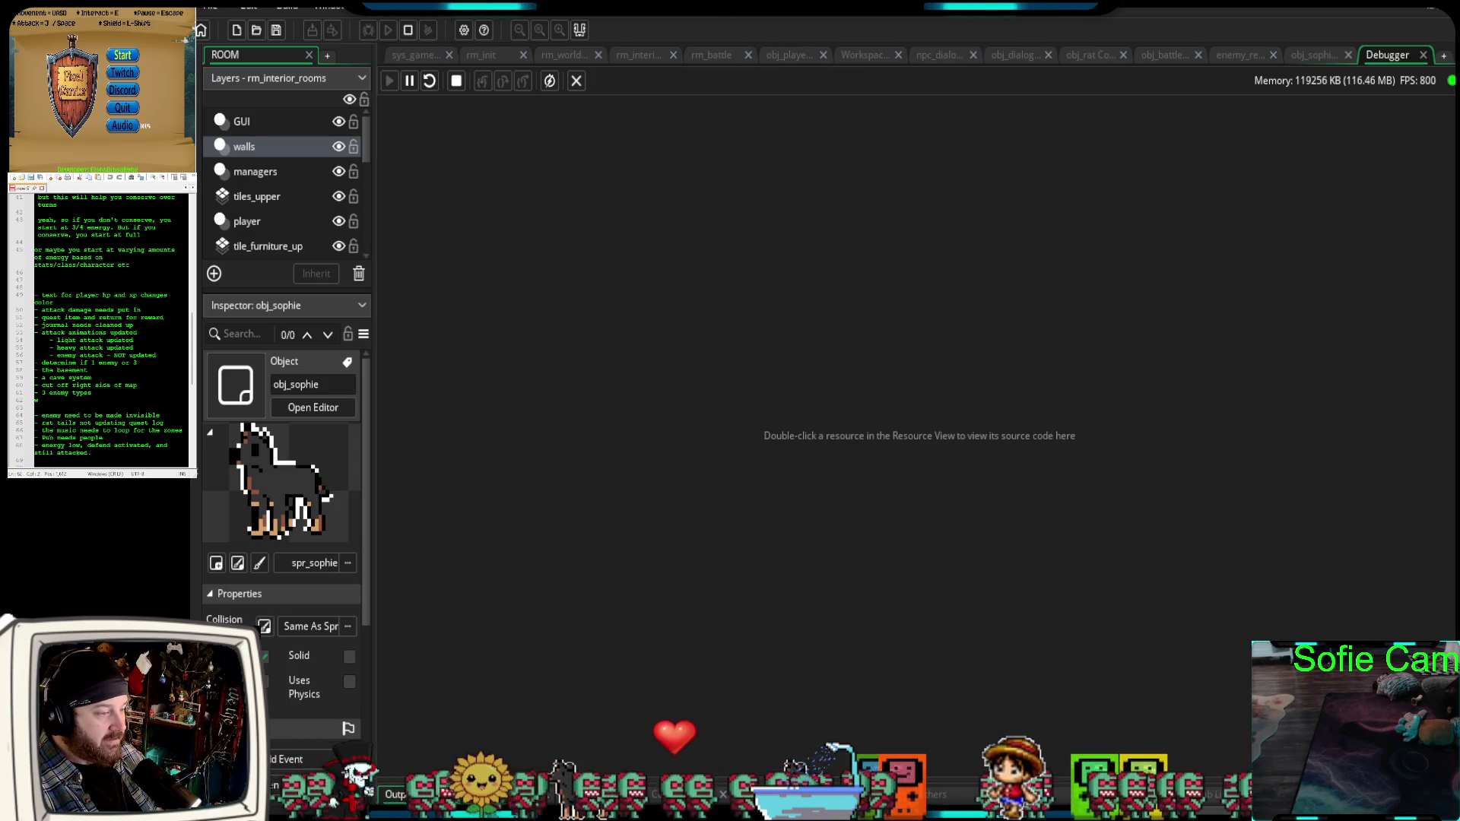
key("Return")
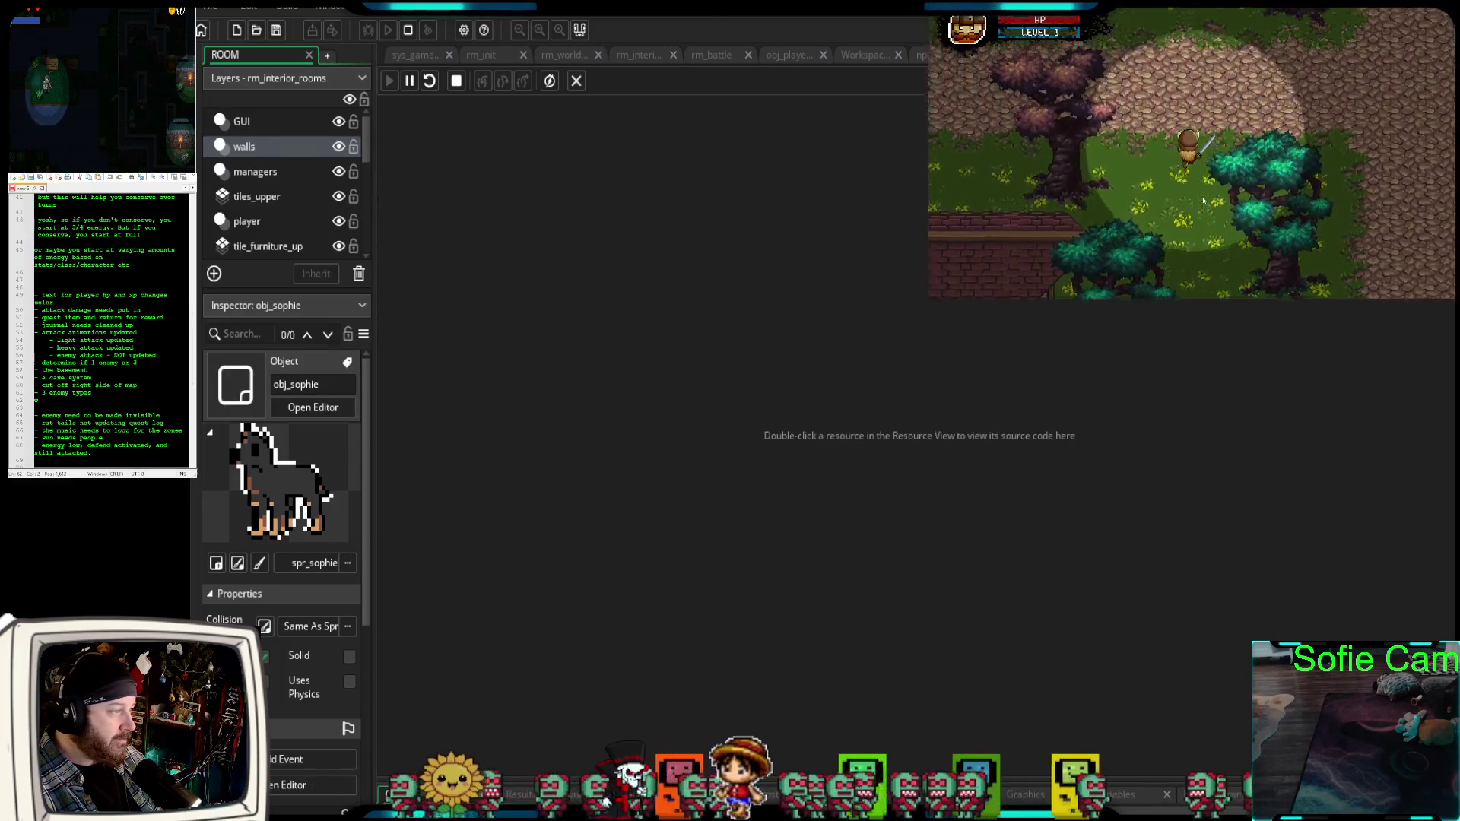
Walk the hero north, west and south through the forest to the cobblestone path by the house.
key("w")
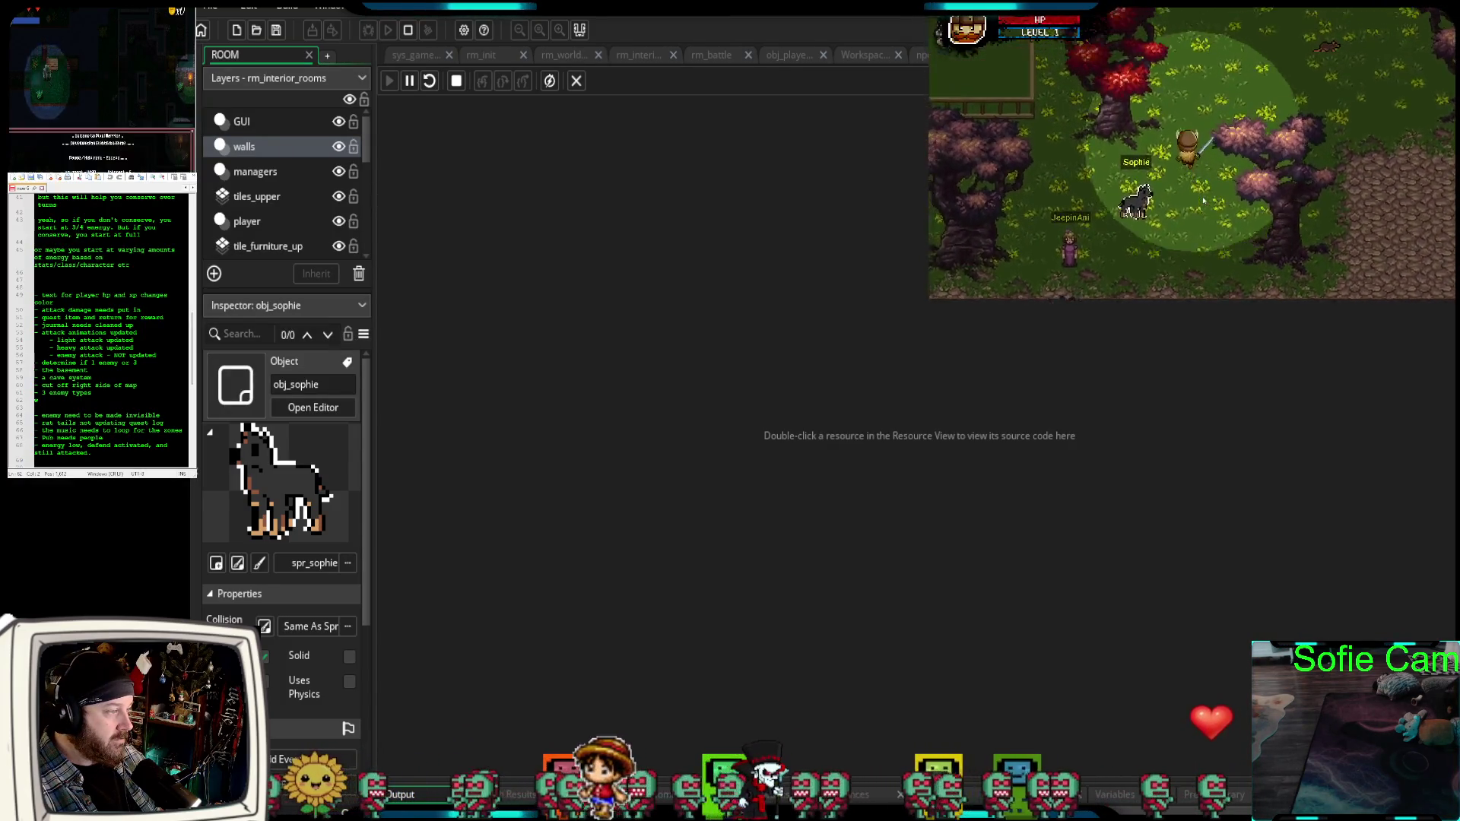
key("a")
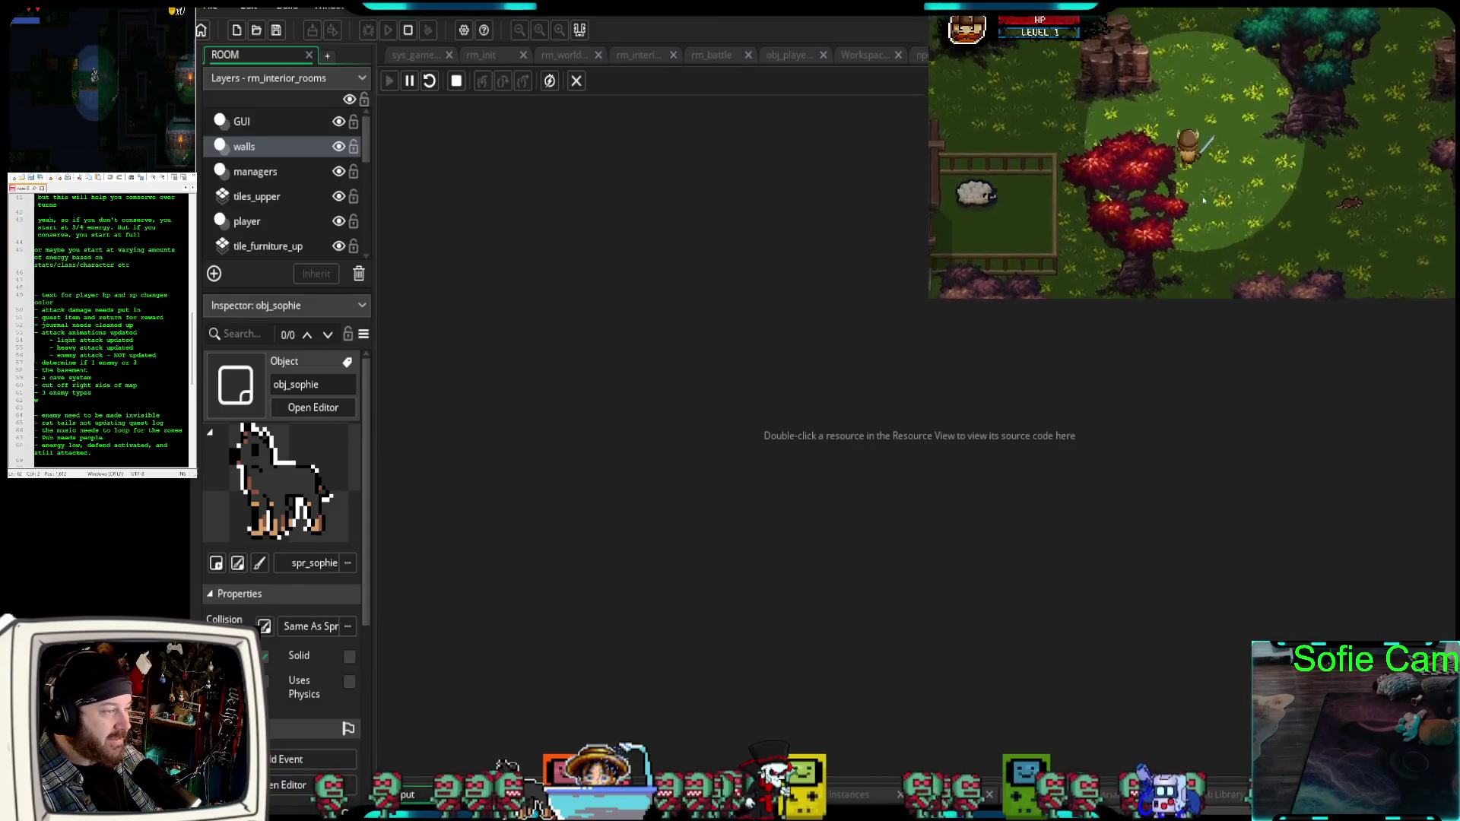
key("w")
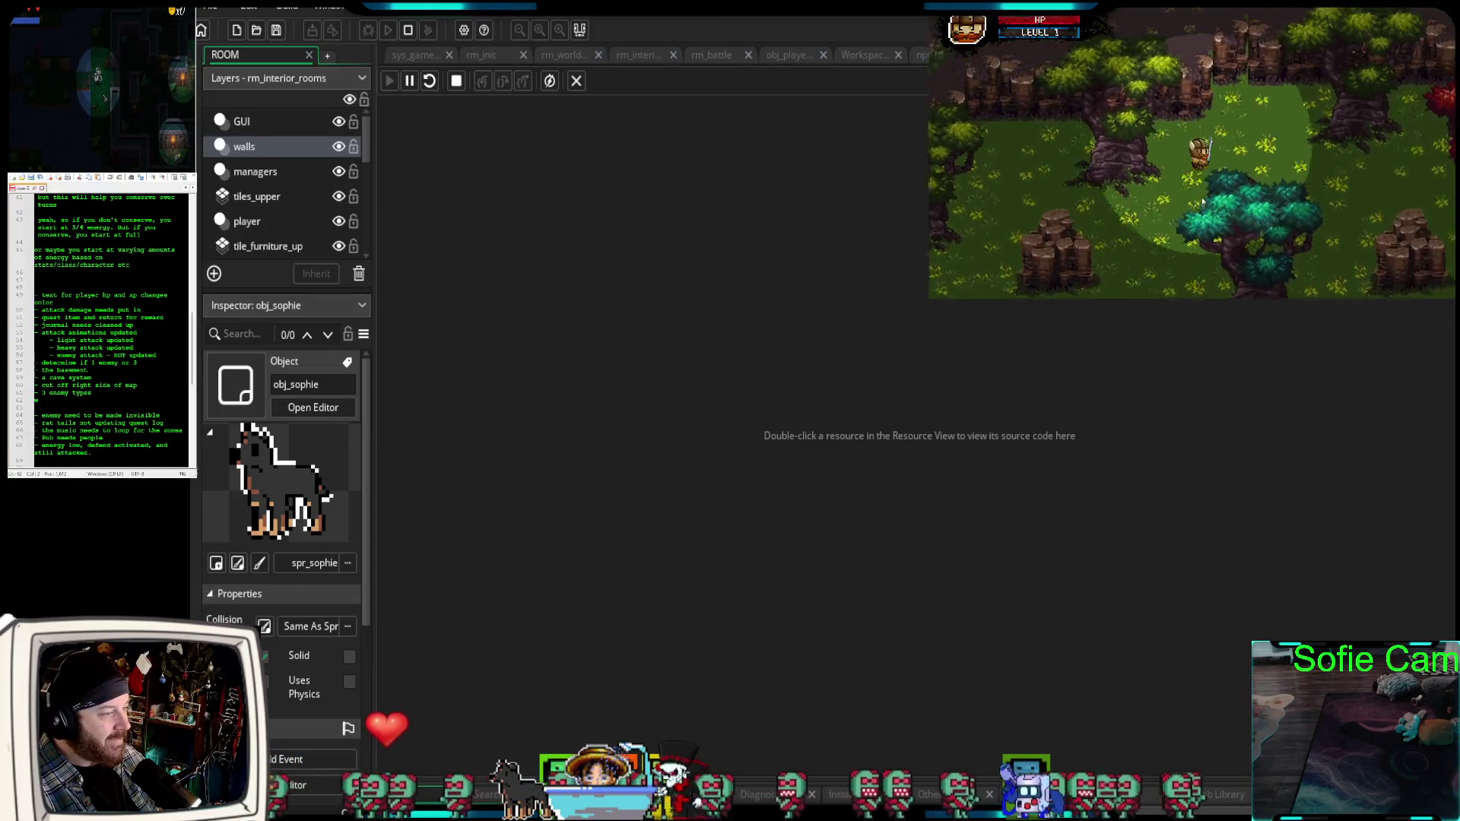
key("w")
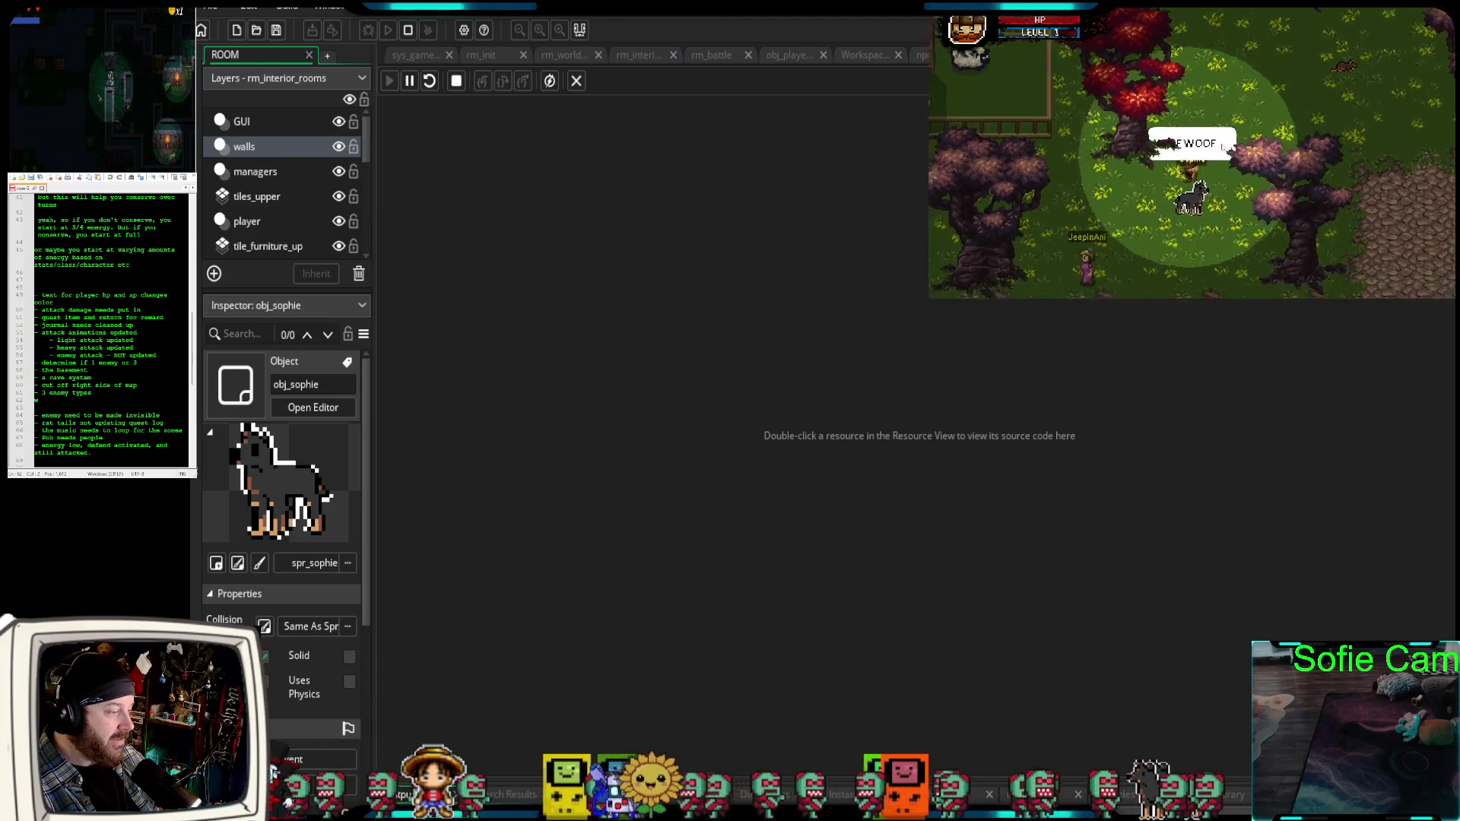
key("s")
key("s")
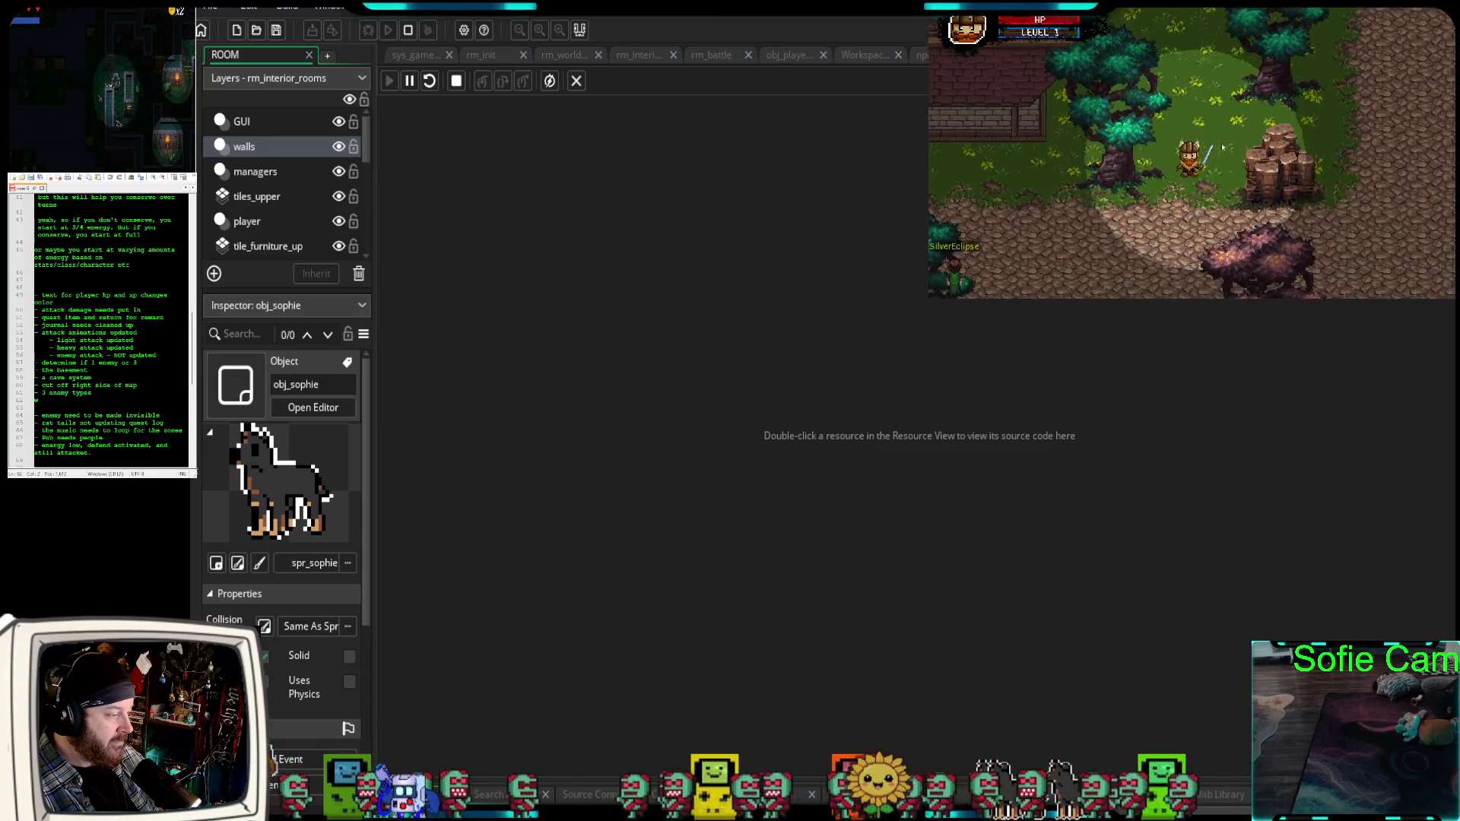
key("a")
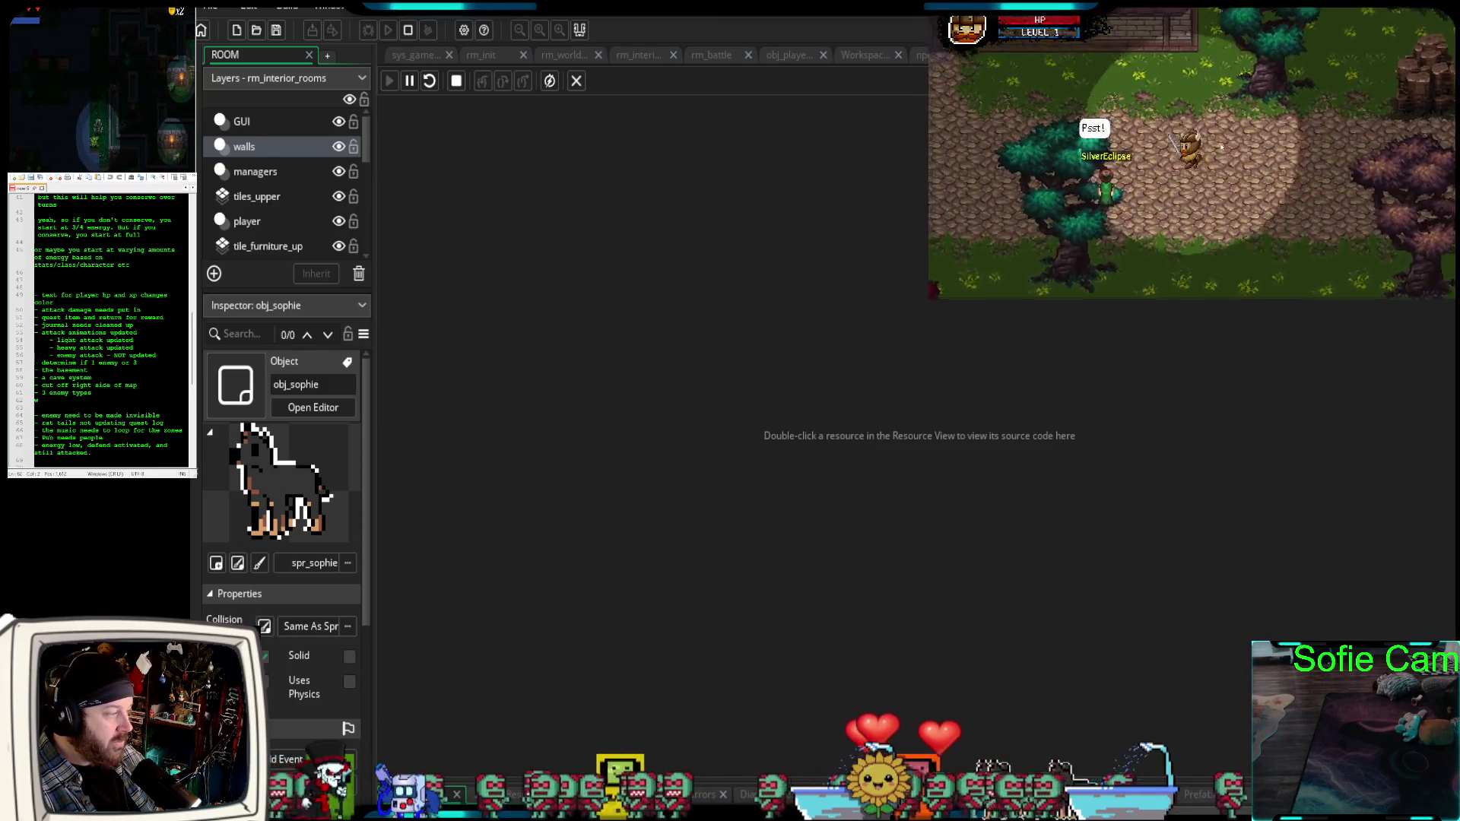
key("a")
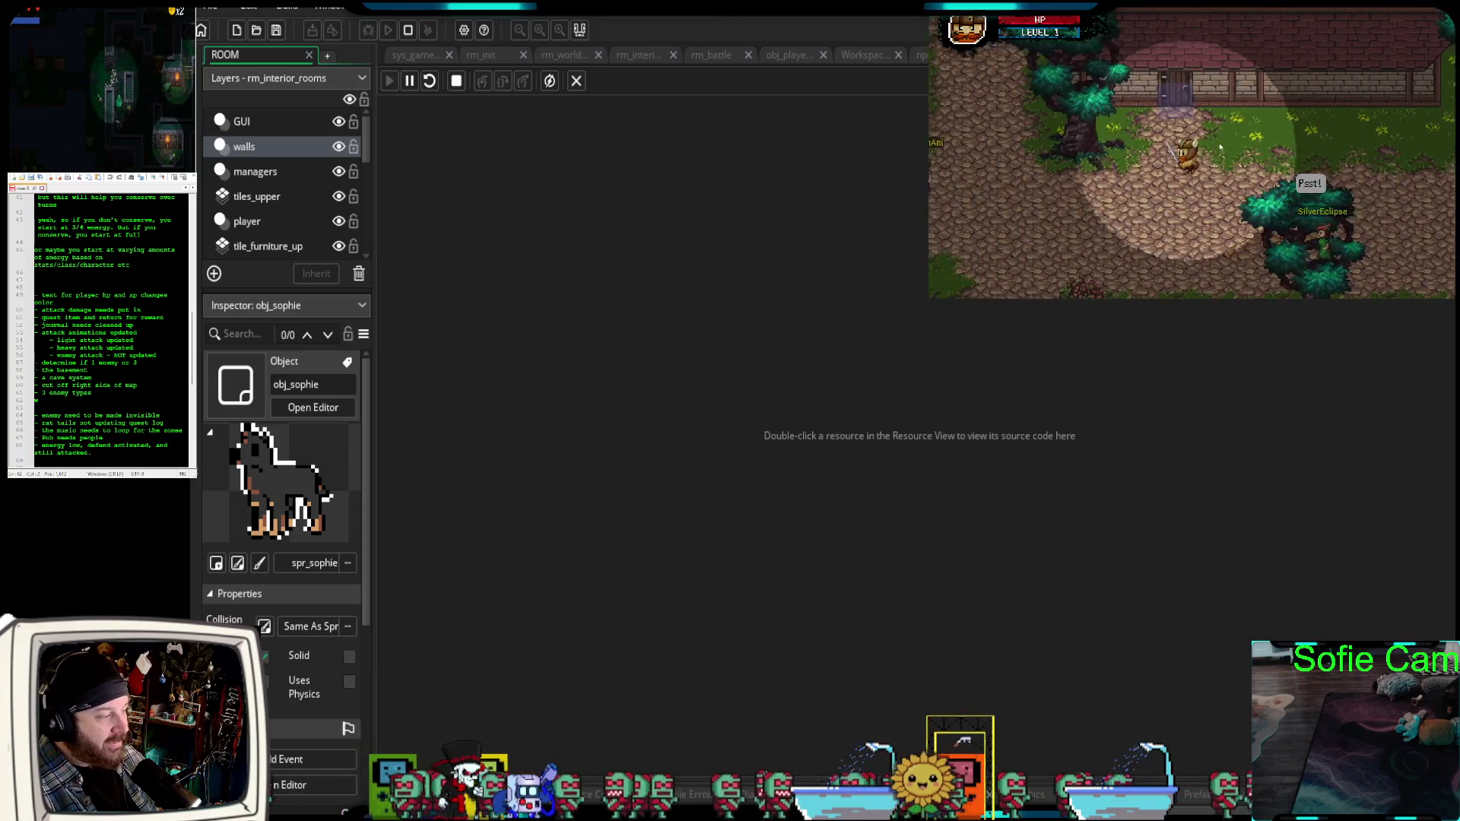
key("s")
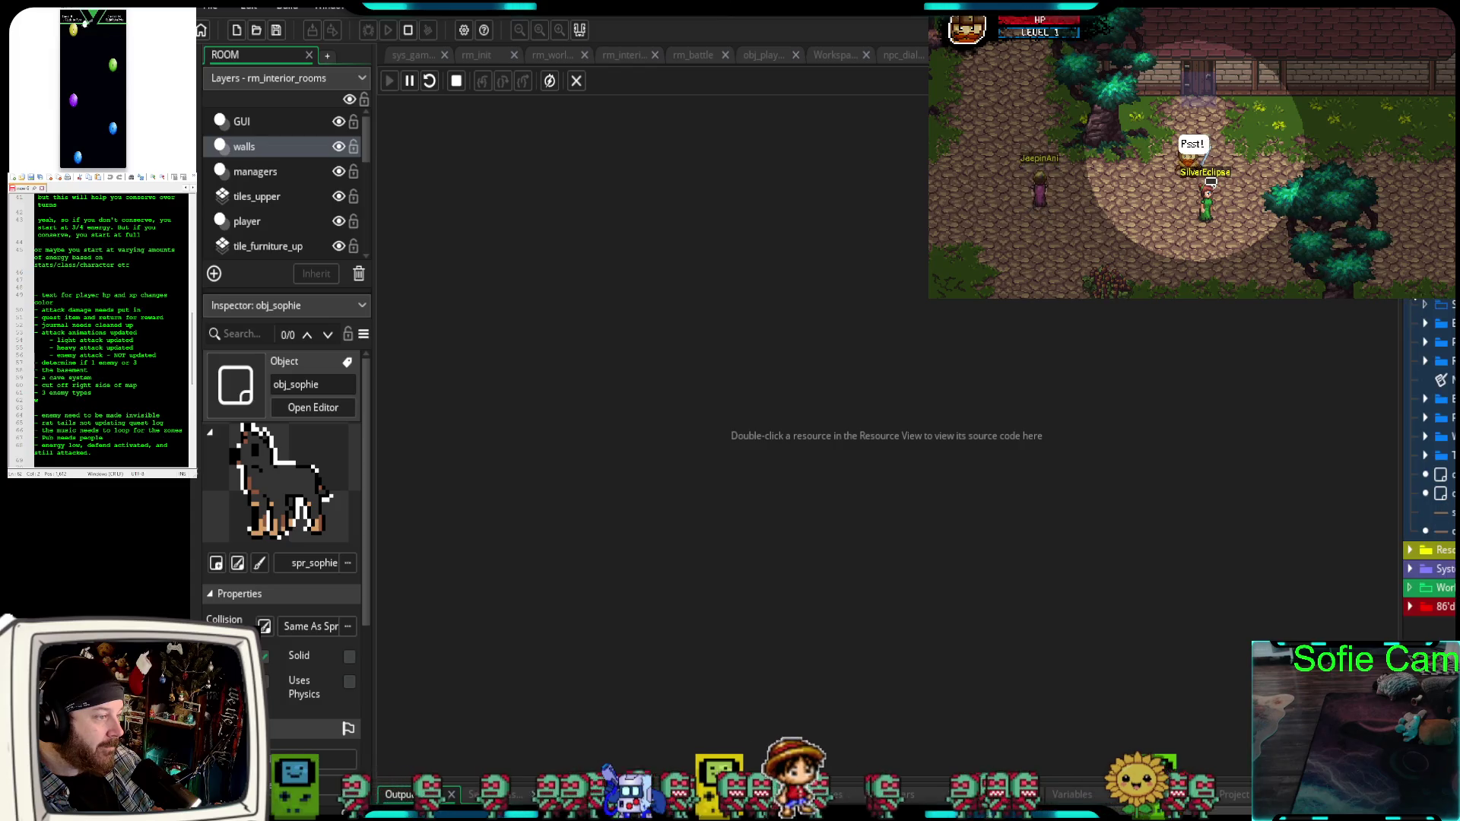
Expand the Asset Browser folders and open obj_rat's Create event code.
left_click(1425, 322)
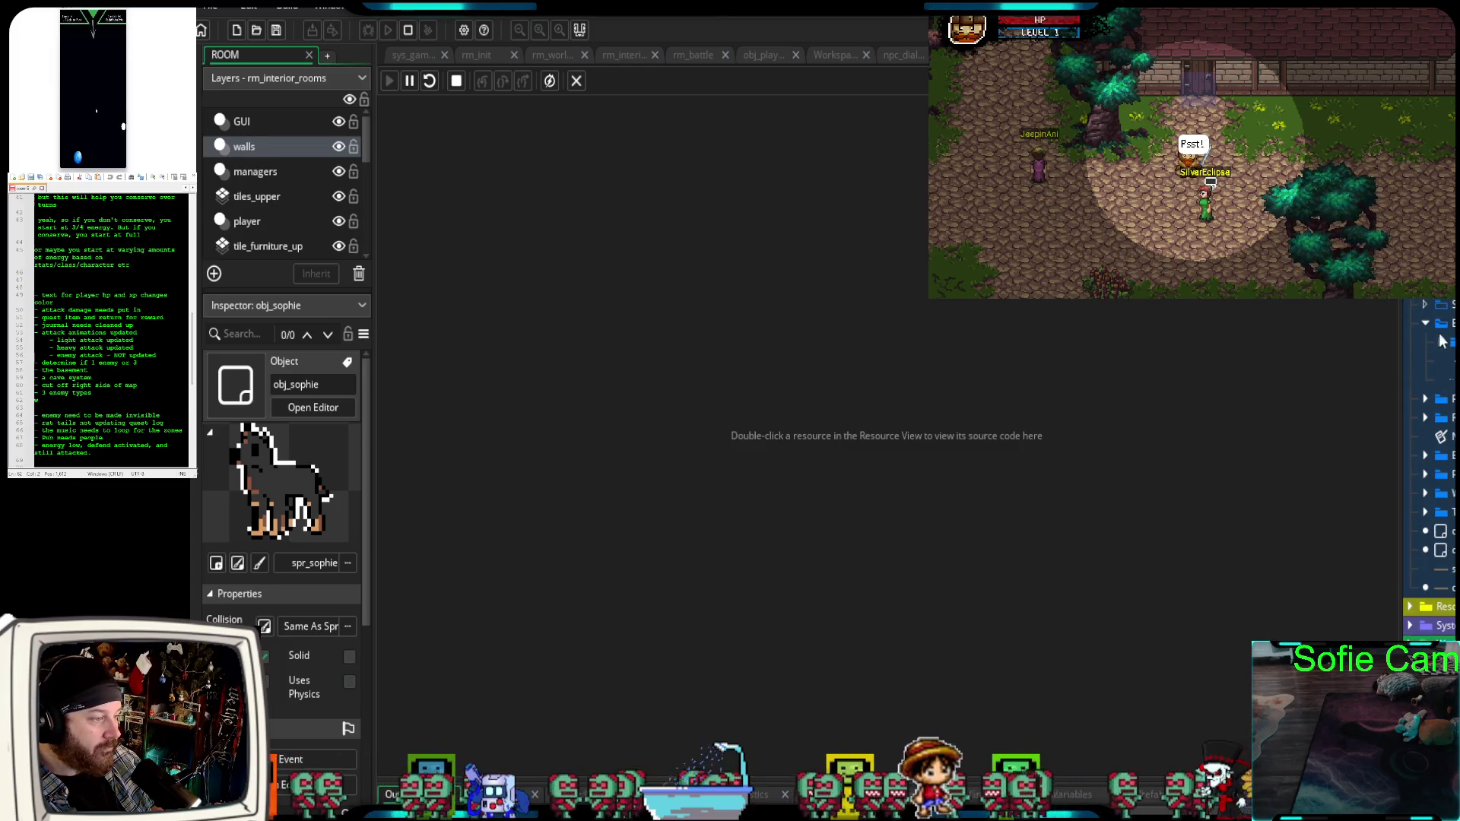
left_click(1441, 341)
left_click(1451, 411)
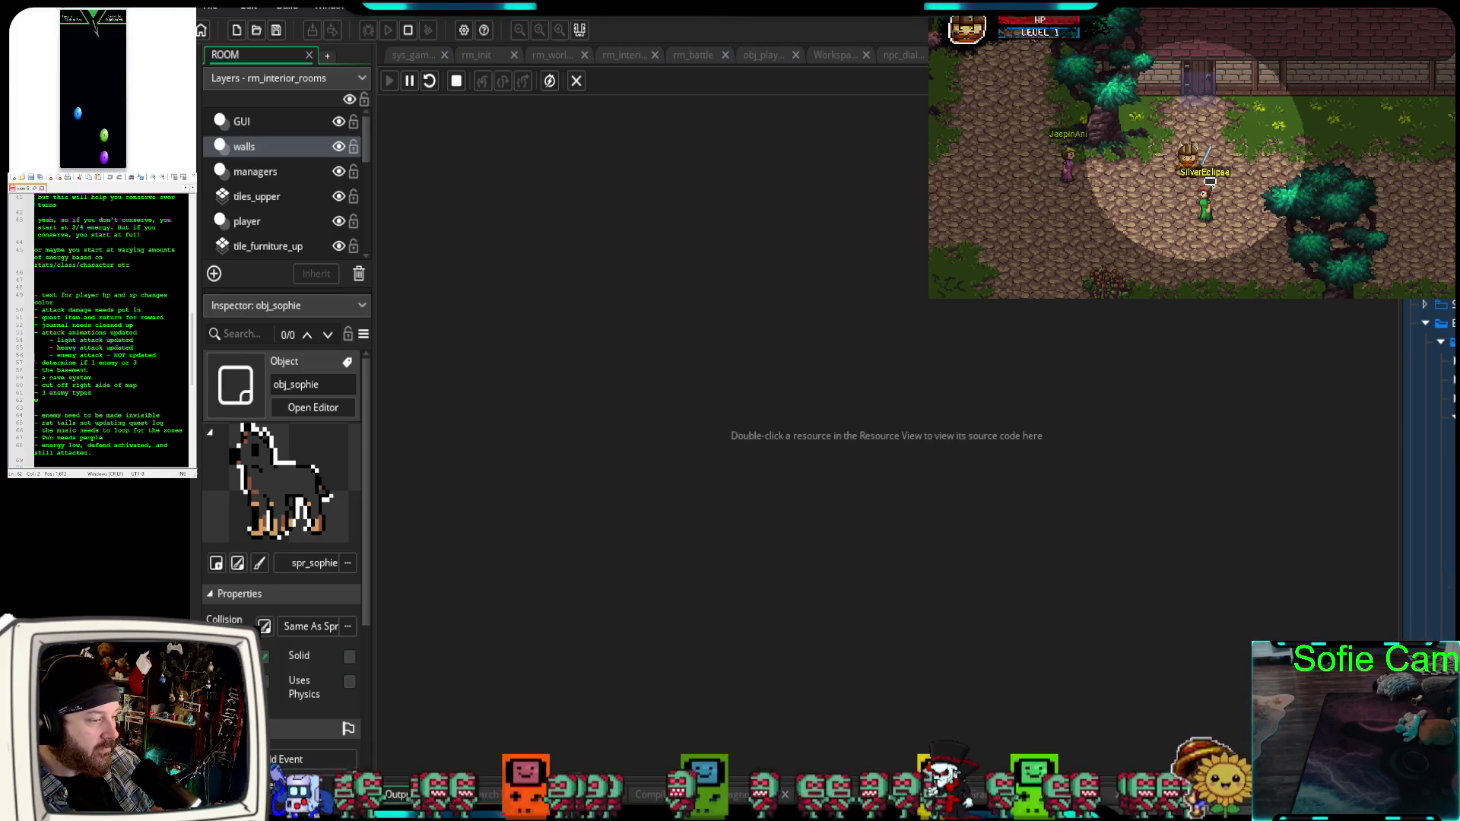
key("Up")
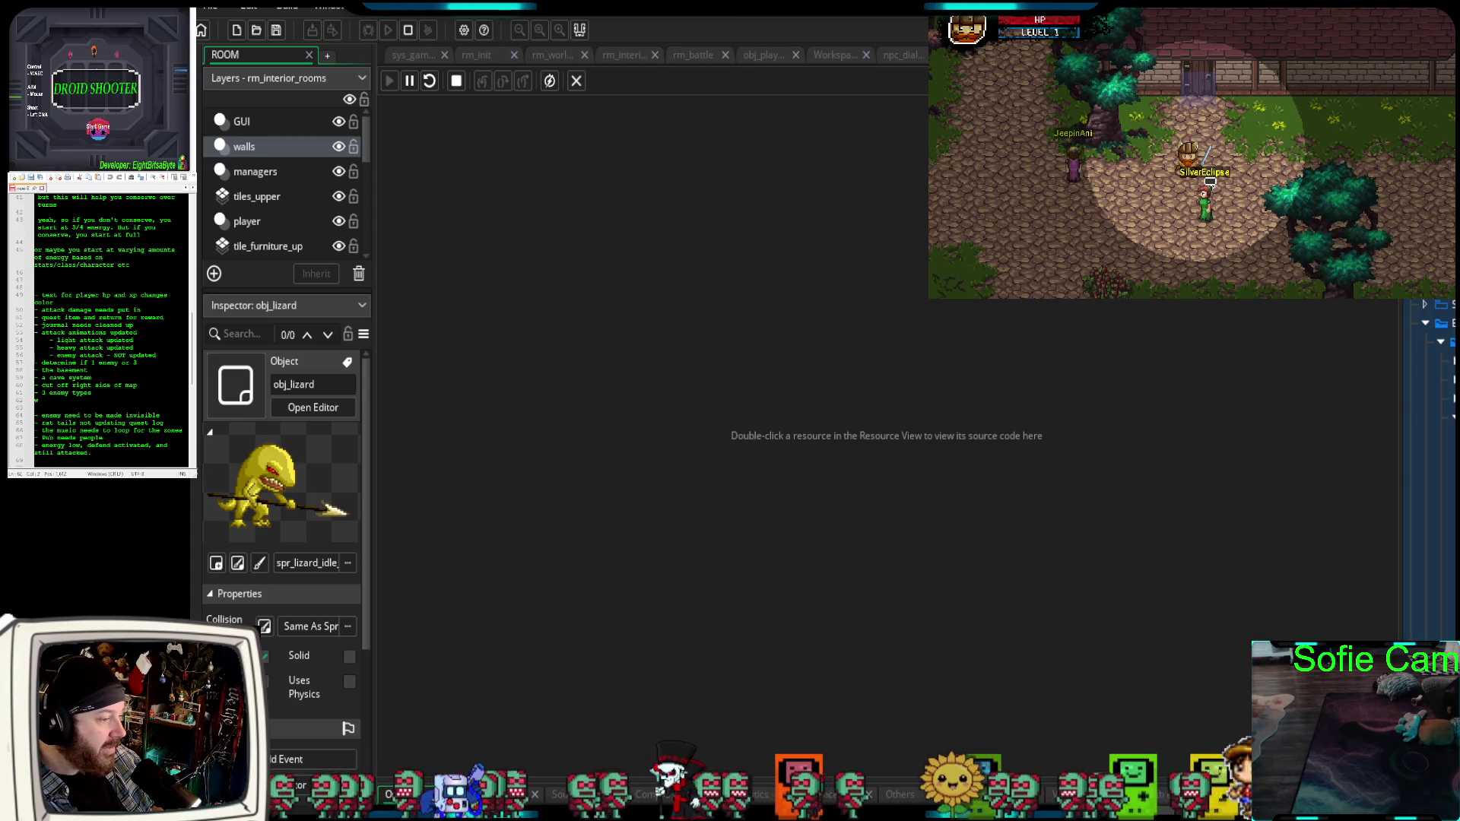
left_click(1430, 551)
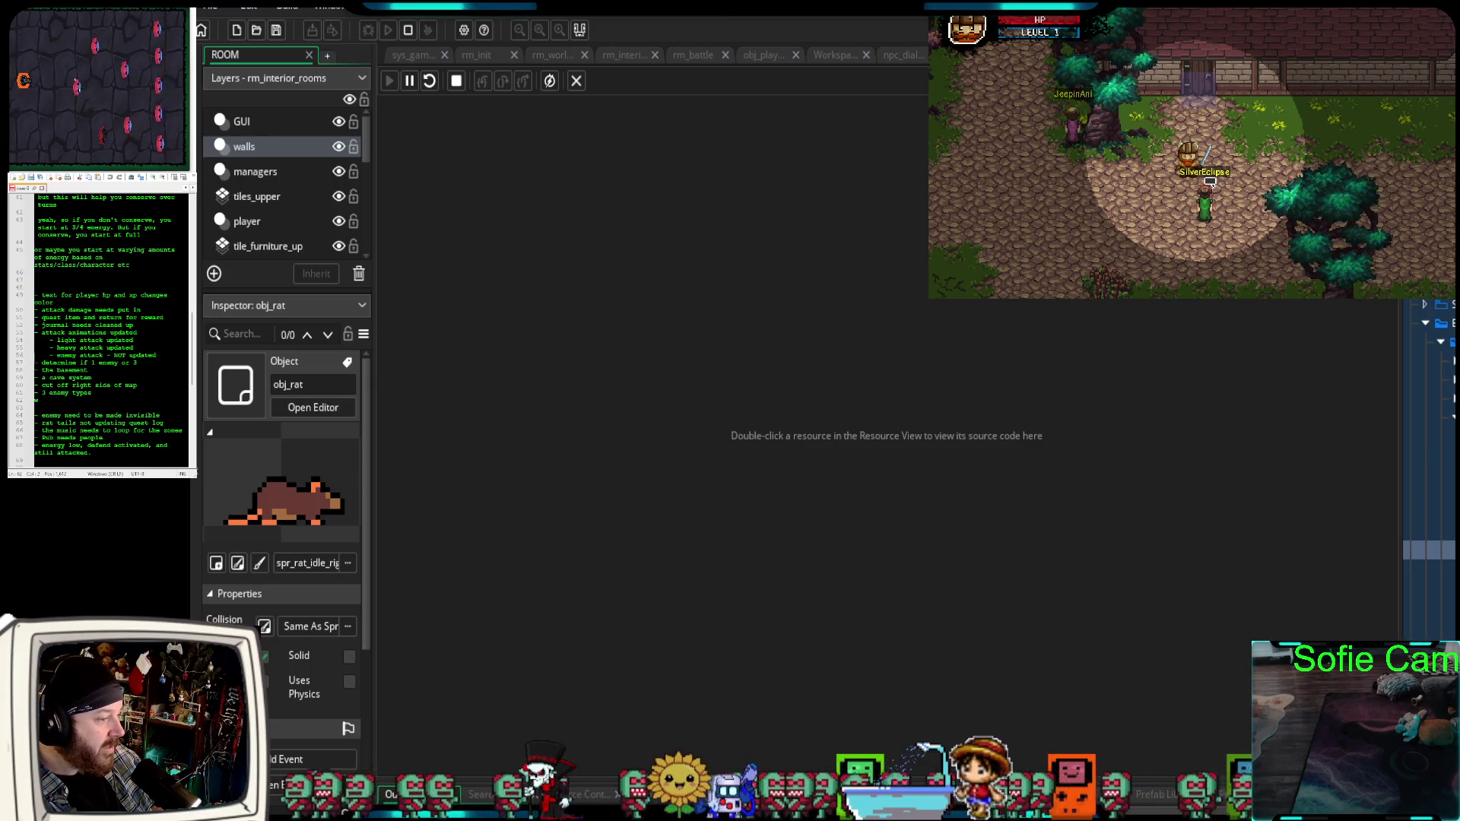
double_click(1430, 552)
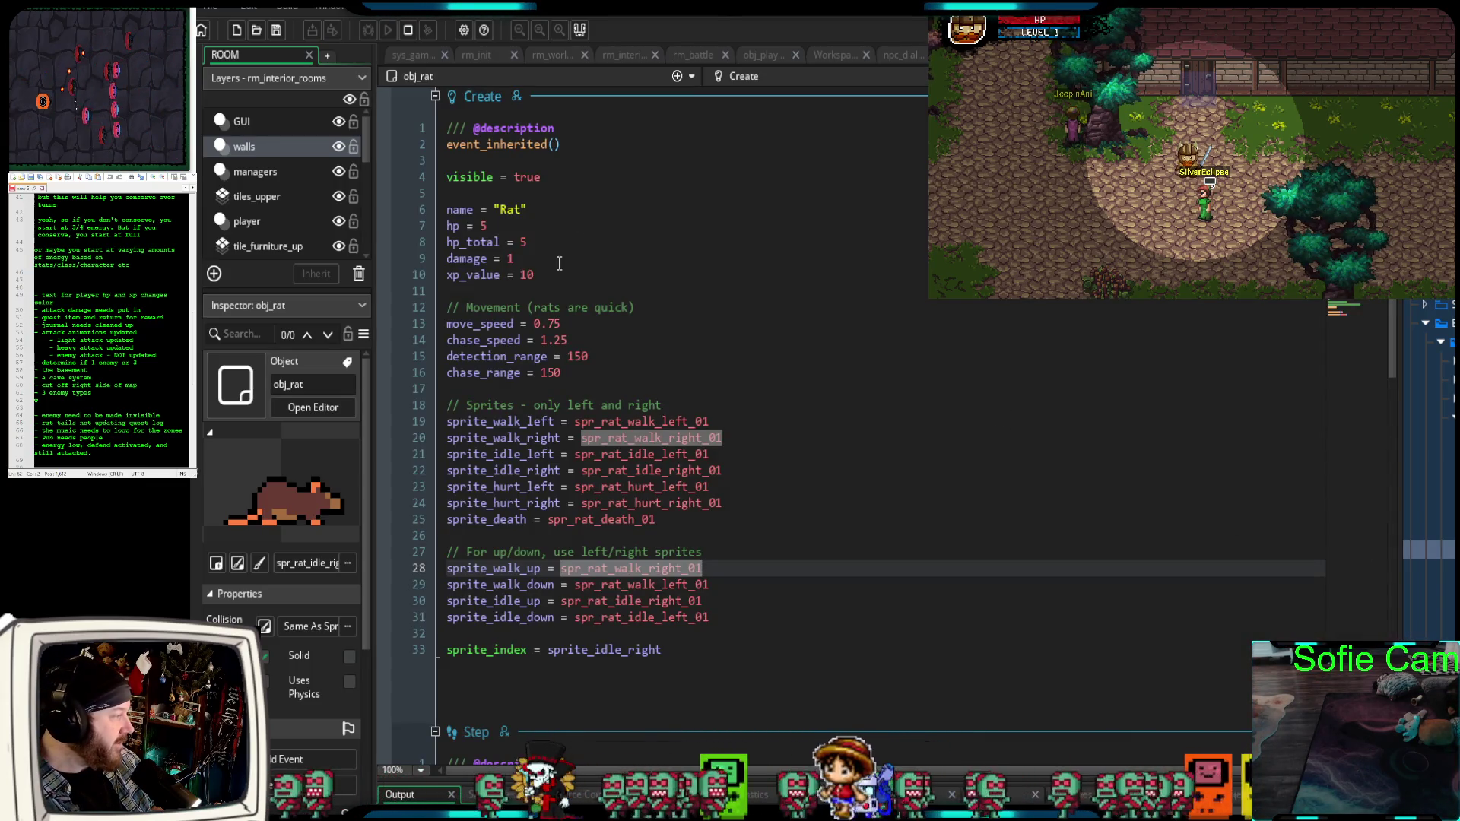
Look over obj_lizard's Create code, check where spr_lizard_walk_left is used, and open asset search.
scroll(526, 399, "down", 4)
scroll(578, 457, "up", 4)
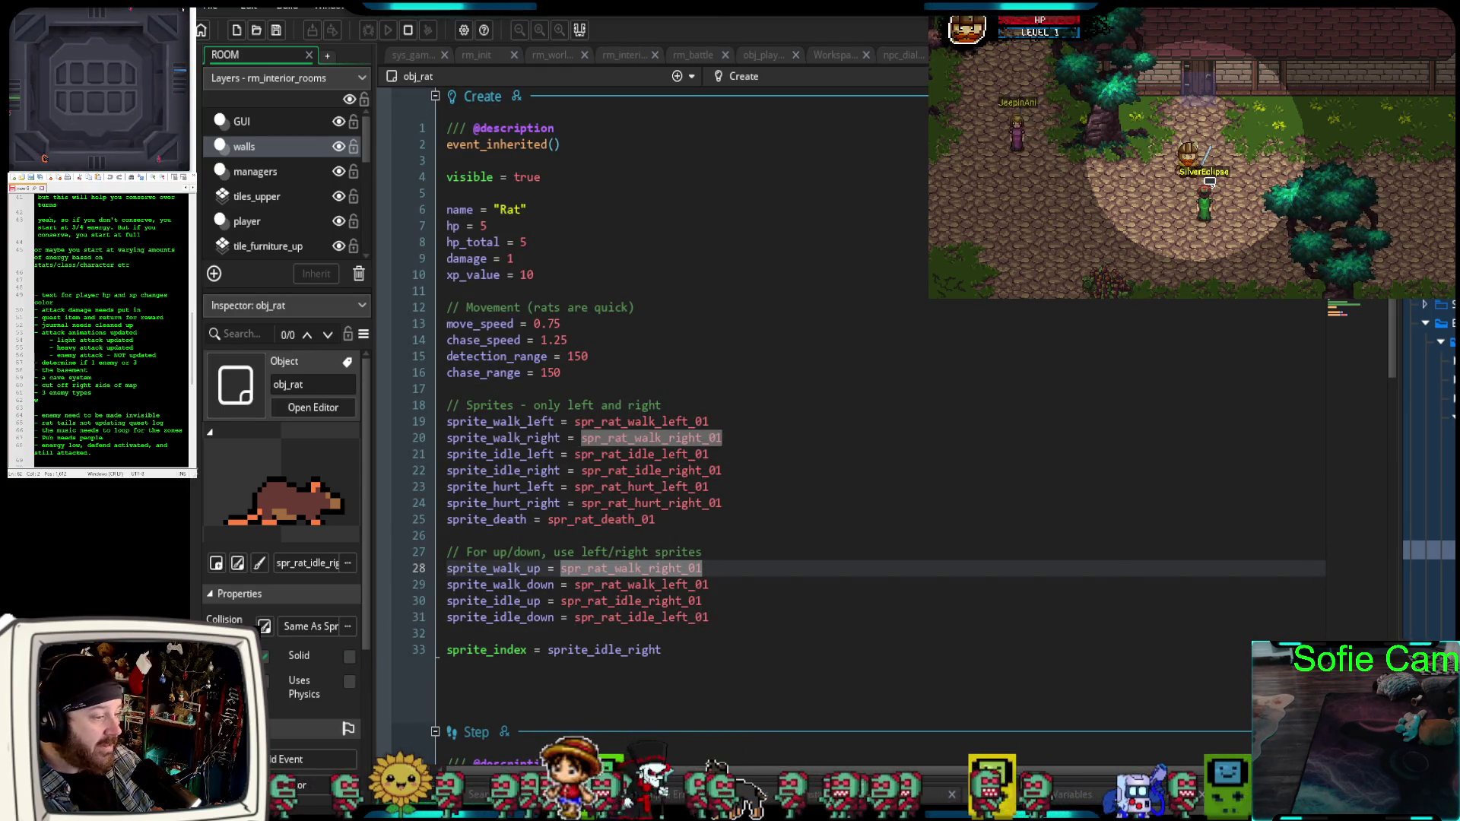
key("ctrl+Tab")
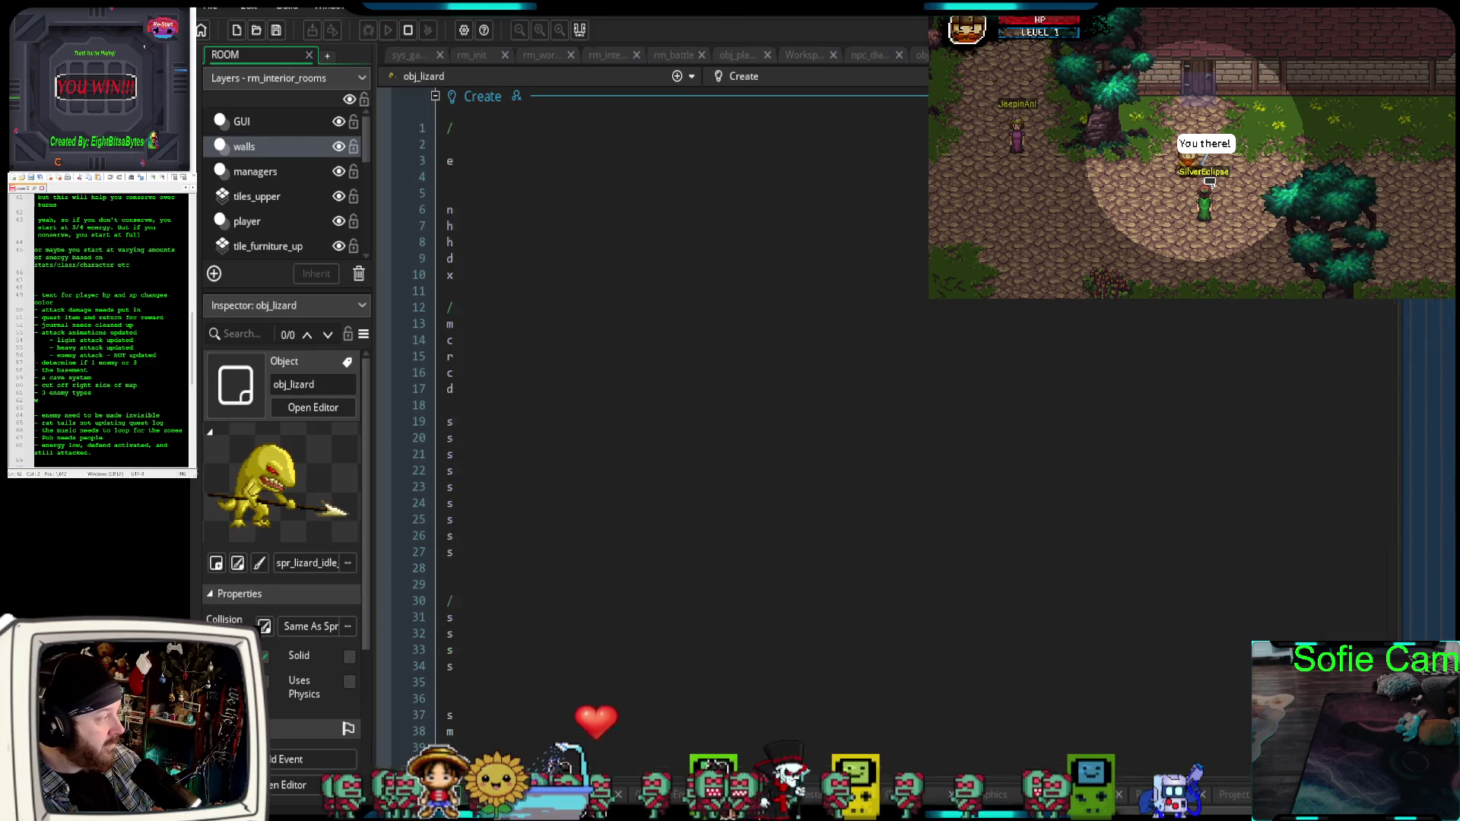
scroll(1245, 704, "down", 4)
scroll(1213, 662, "up", 4)
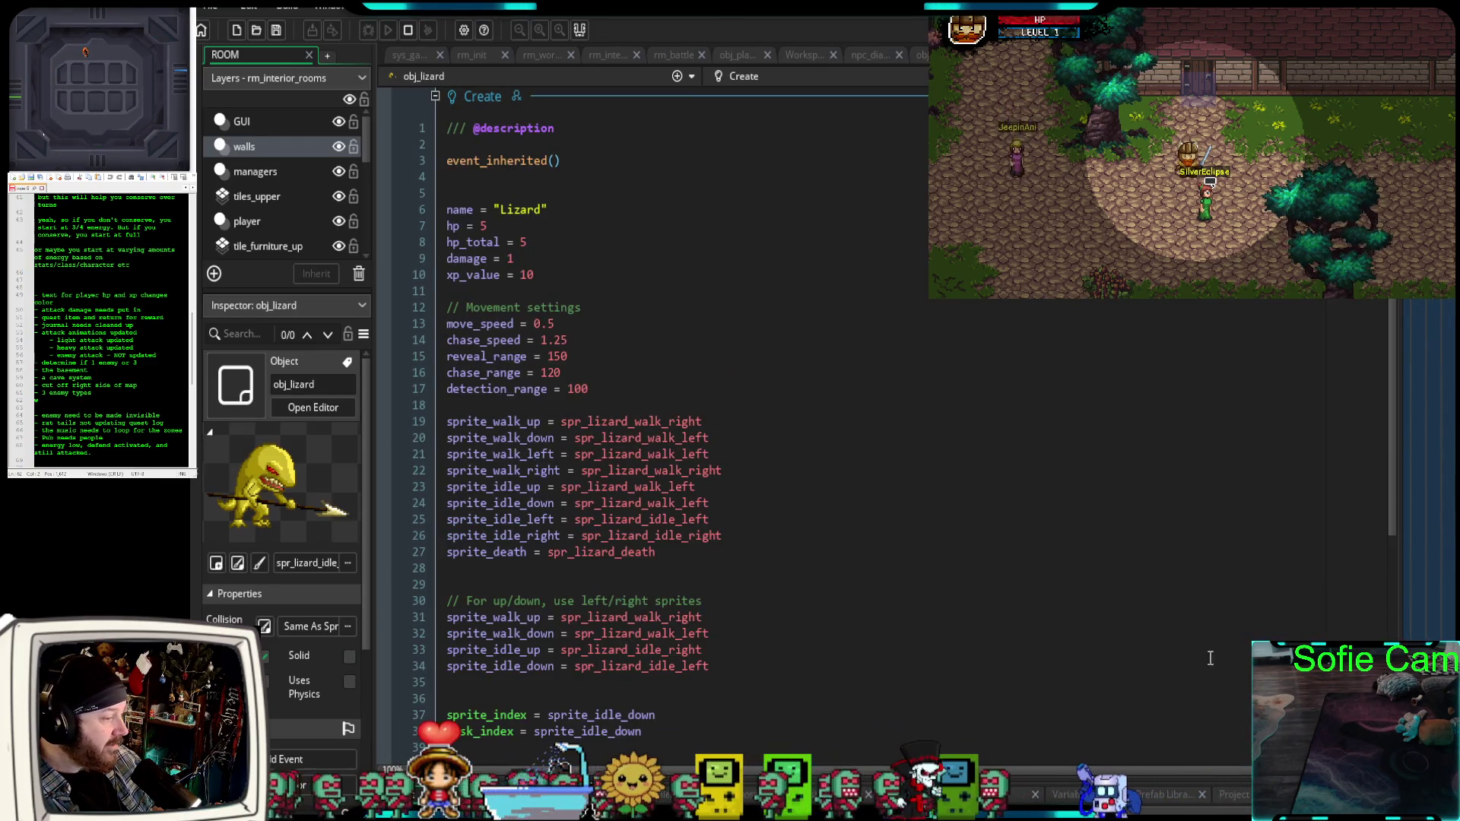
left_click(1114, 504)
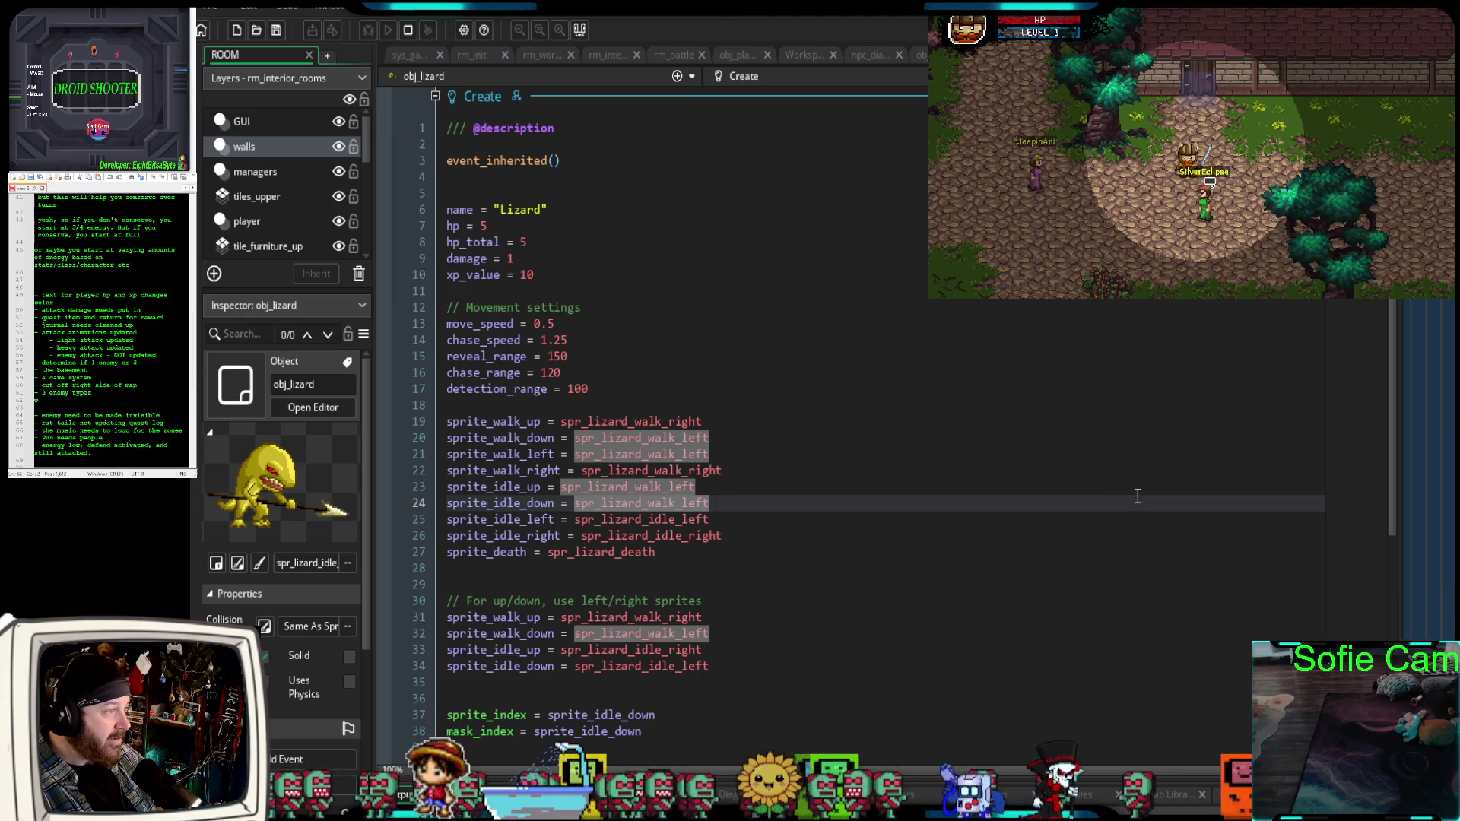
key("ctrl+t")
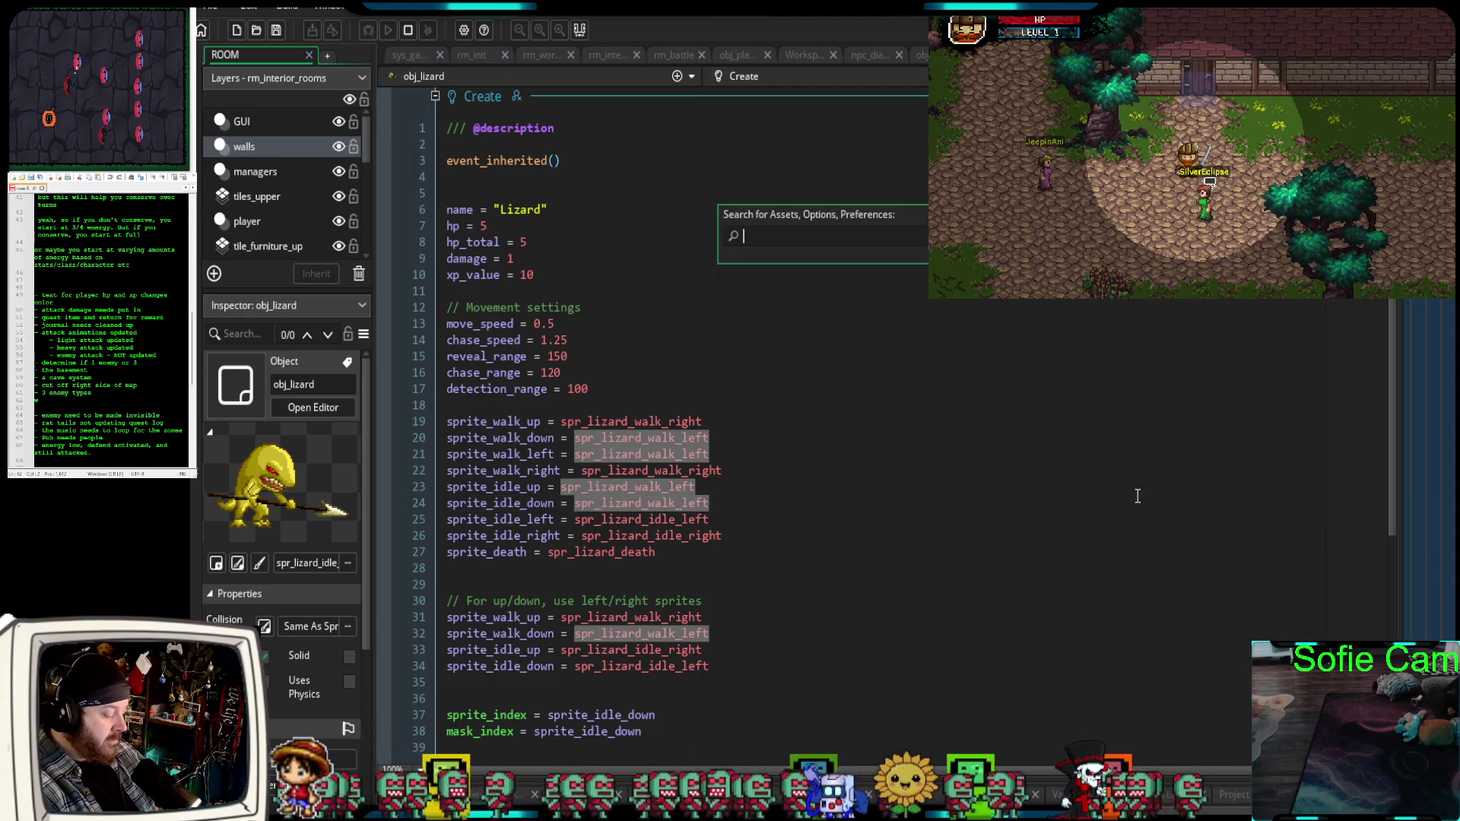
Search 'par en' to read the par_enemies code, then return to obj_lizard's Create event.
type("par en")
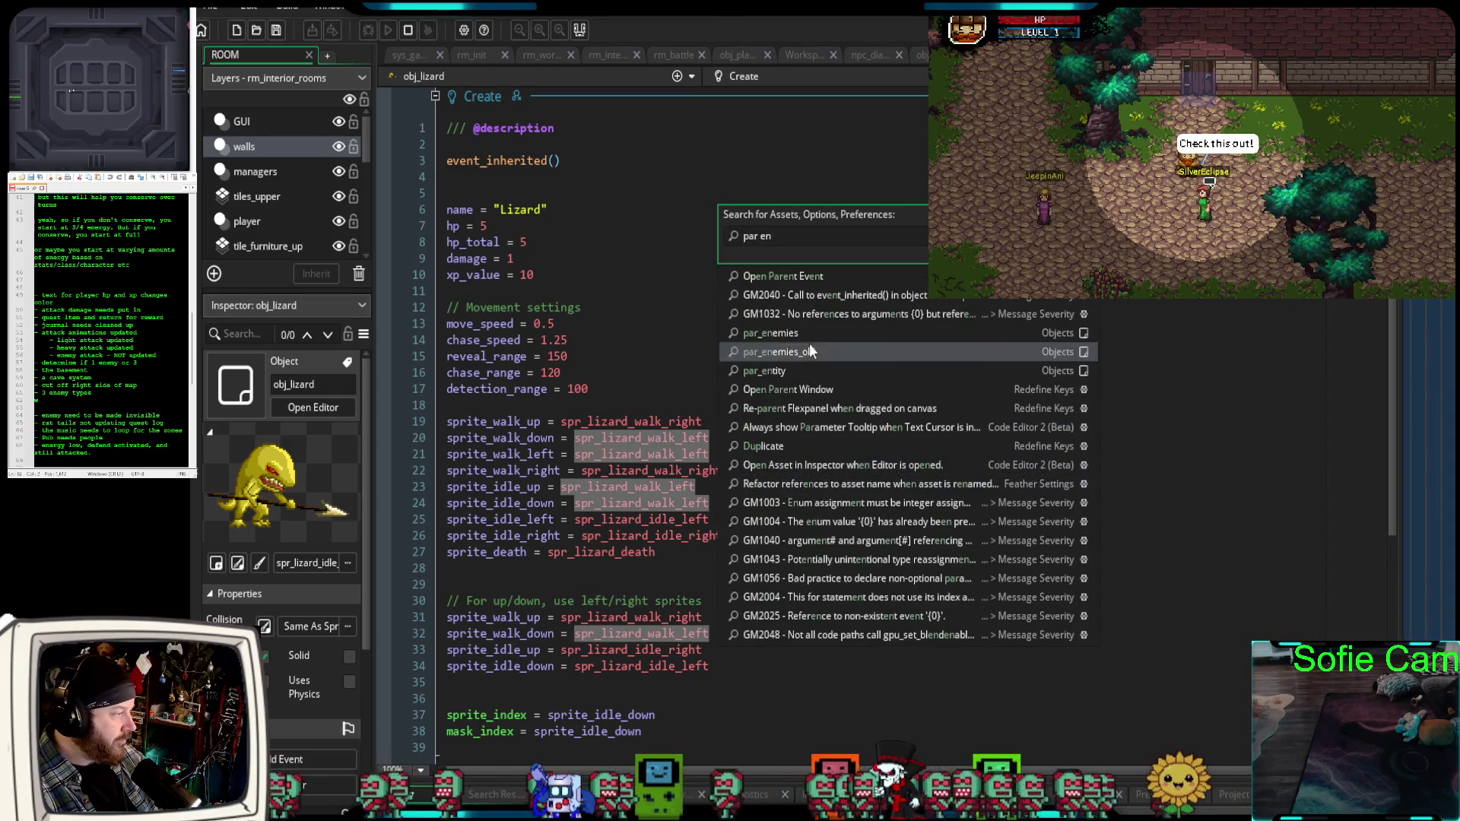
left_click(795, 335)
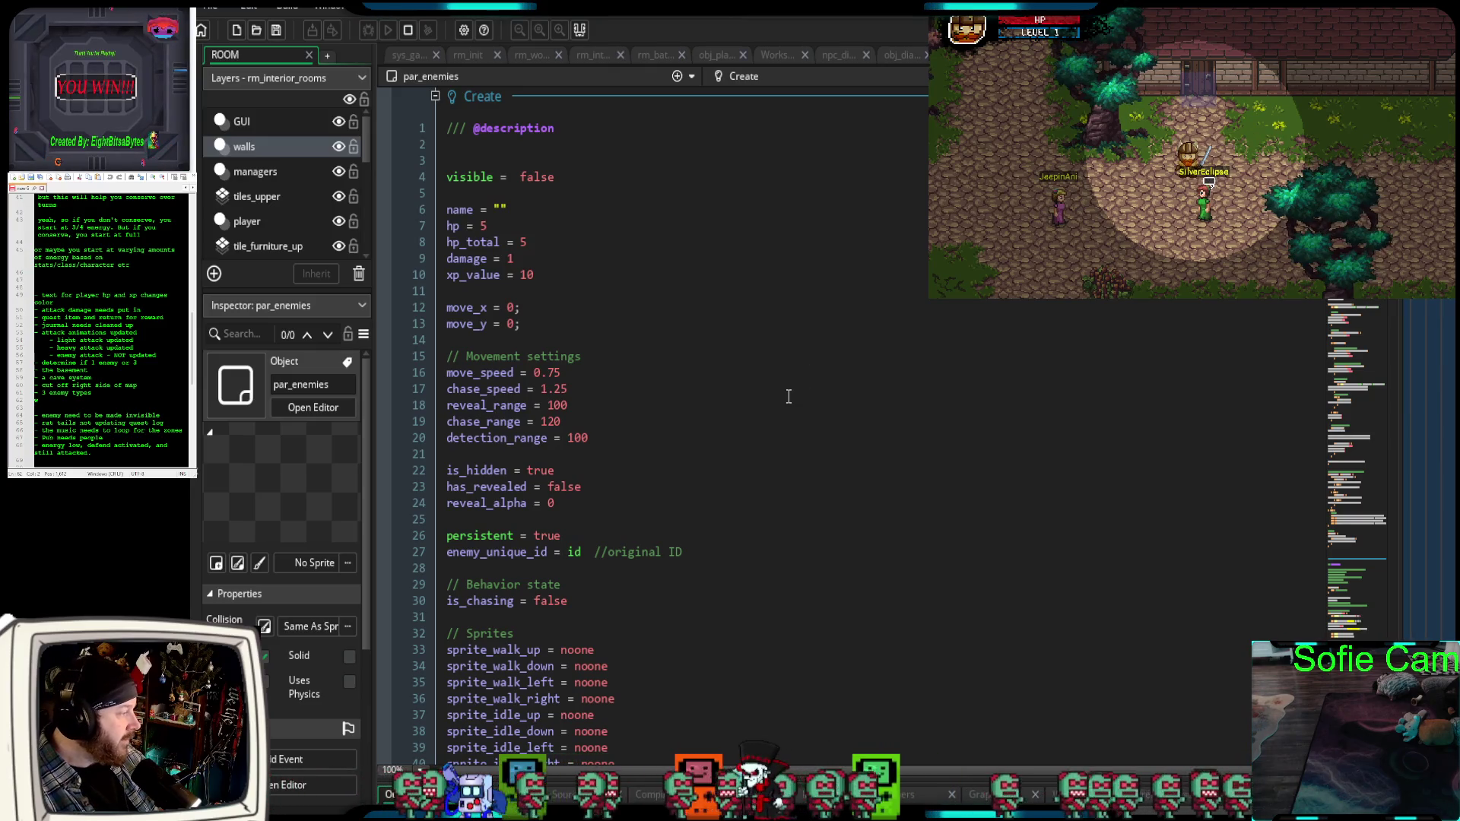
scroll(784, 396, "down", 2)
scroll(782, 395, "down", 12)
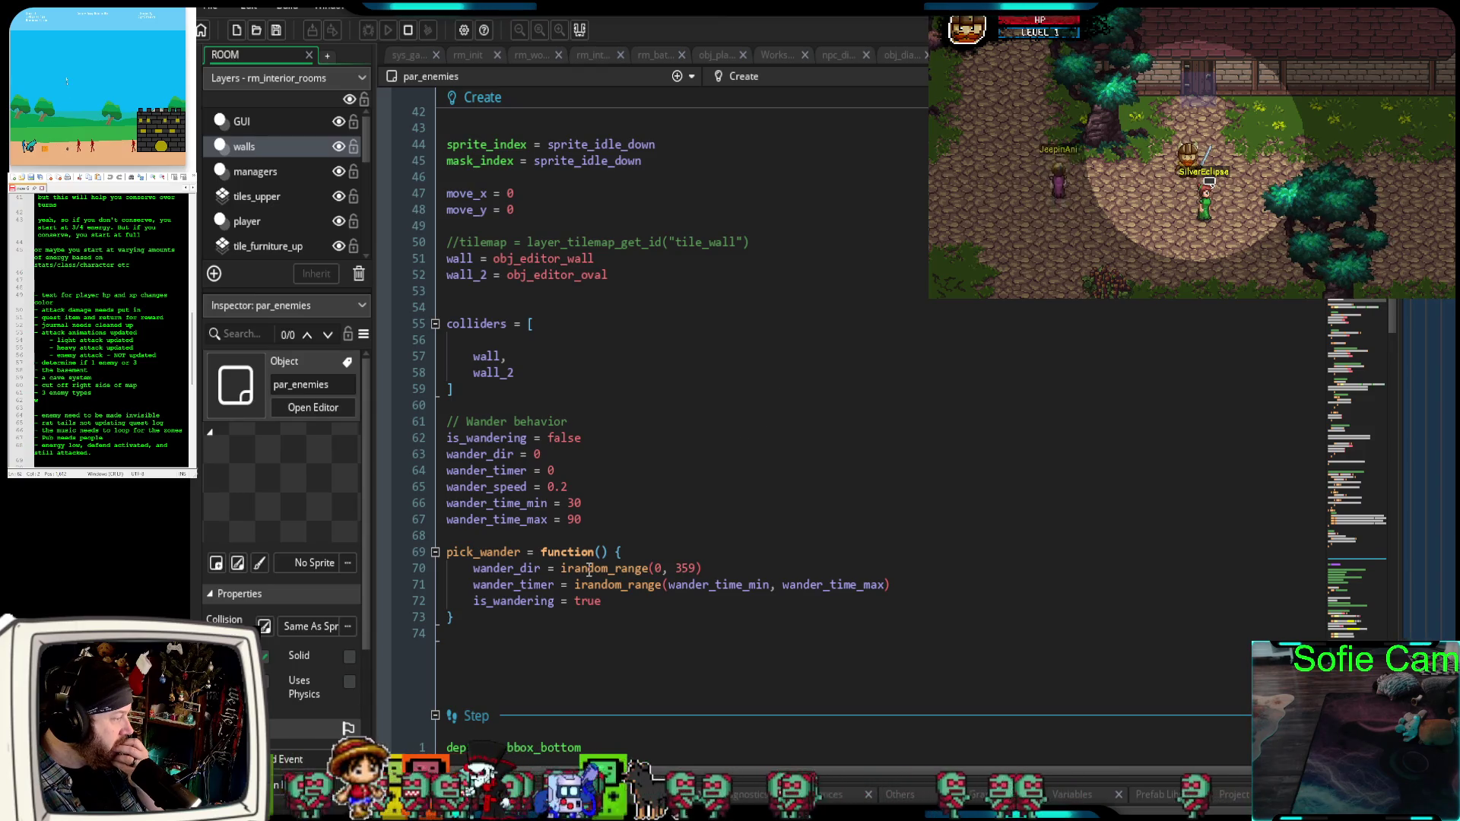
scroll(533, 616, "up", 8)
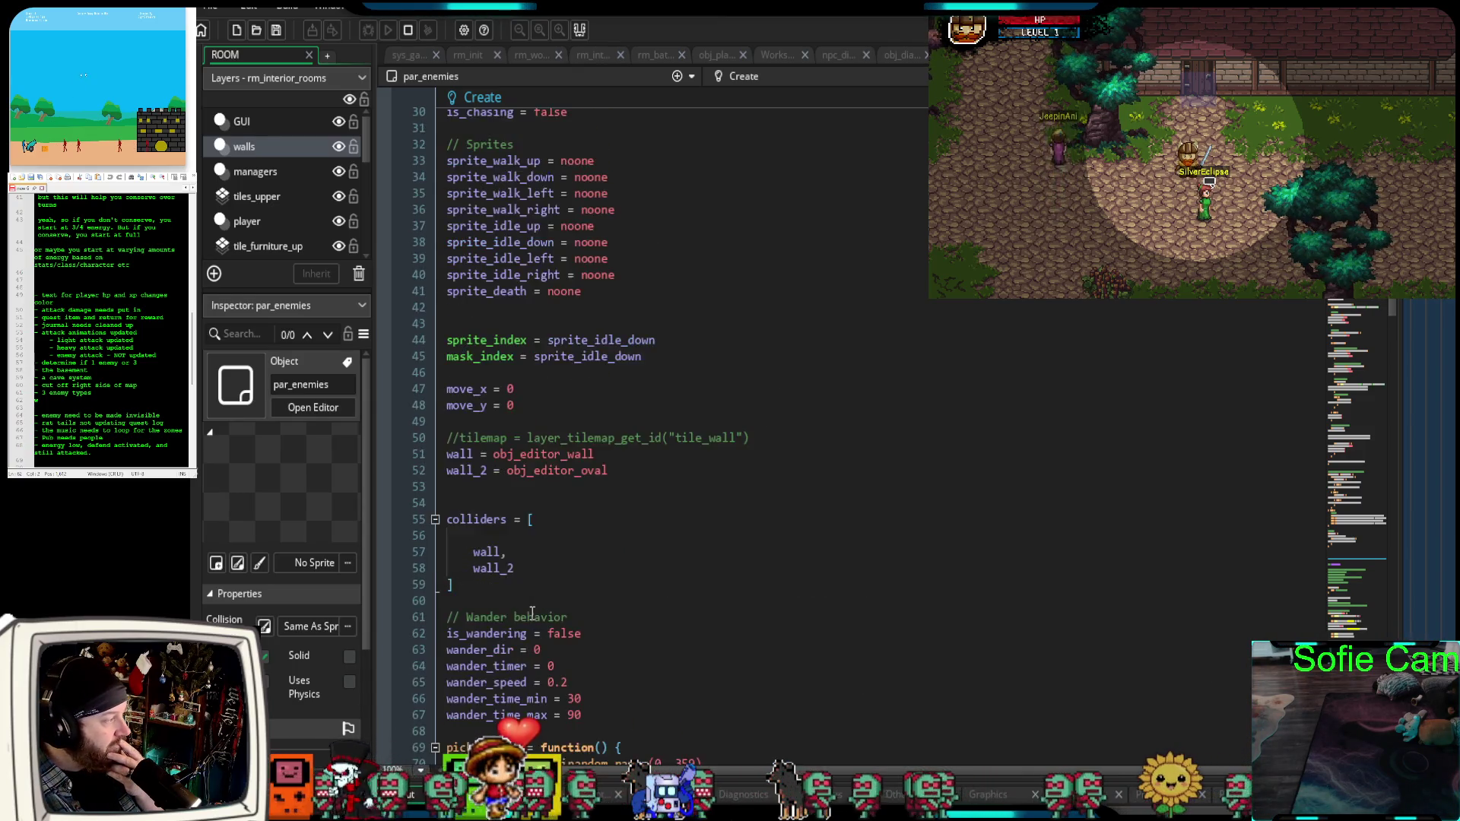
scroll(537, 610, "up", 6)
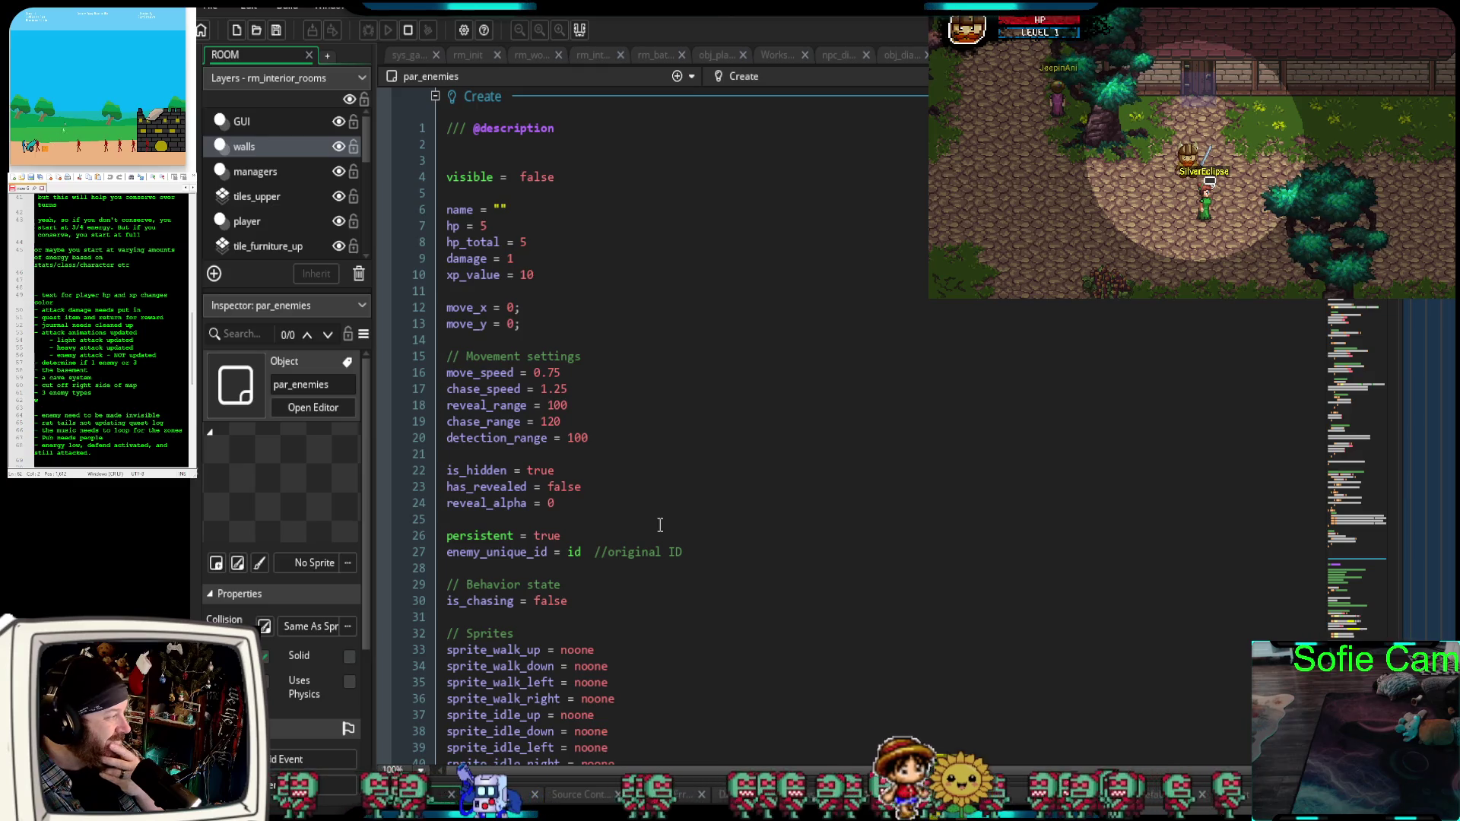
key("ctrl+Tab")
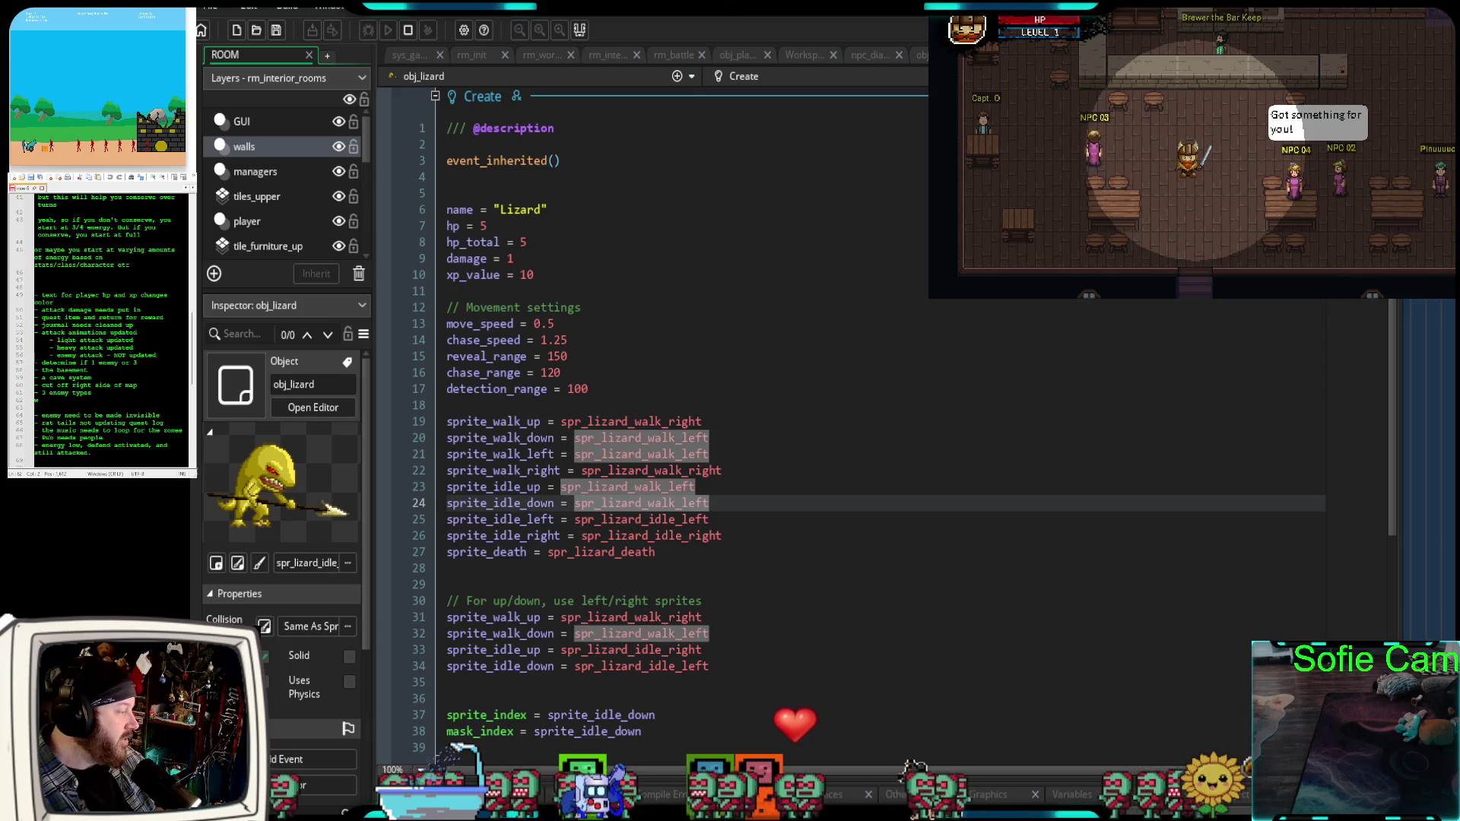
Close the obj_lizard code tab and scroll through obj_rat's Create event with its rat sprites.
left_click(870, 553)
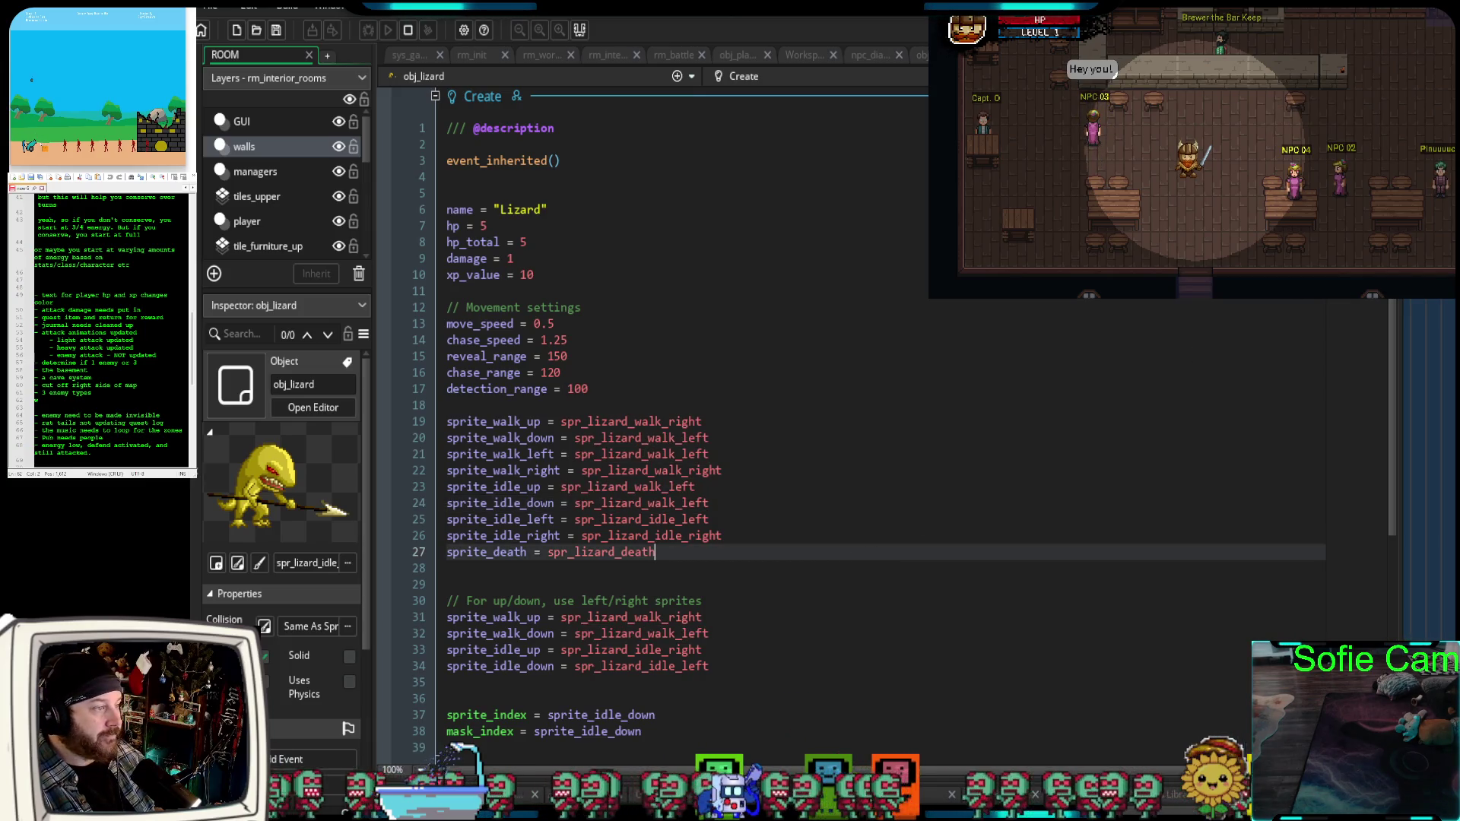
key("ctrl+w")
left_click(784, 534)
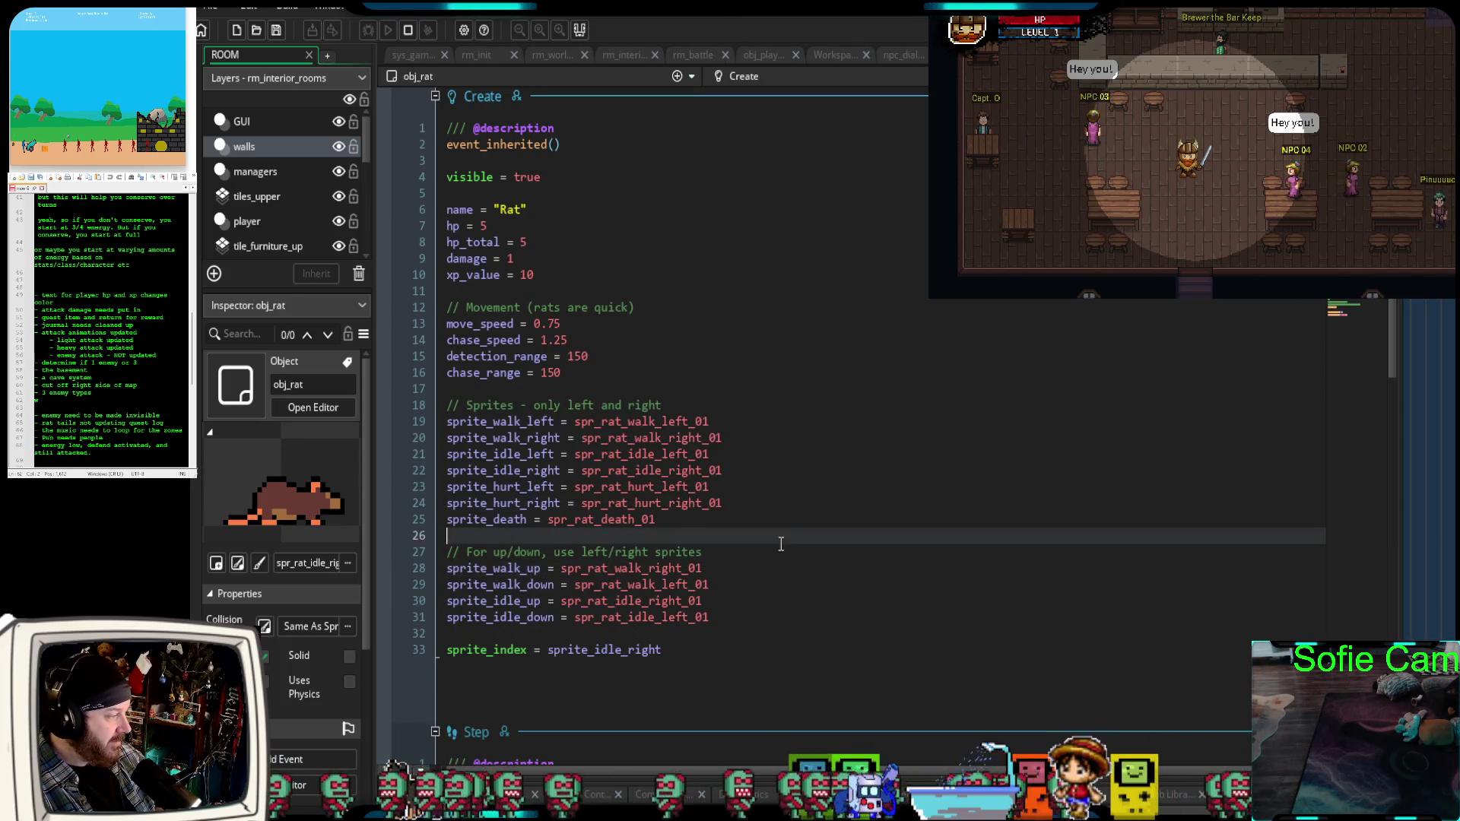
scroll(789, 556, "down", 5)
scroll(787, 551, "down", 5)
scroll(789, 548, "up", 10)
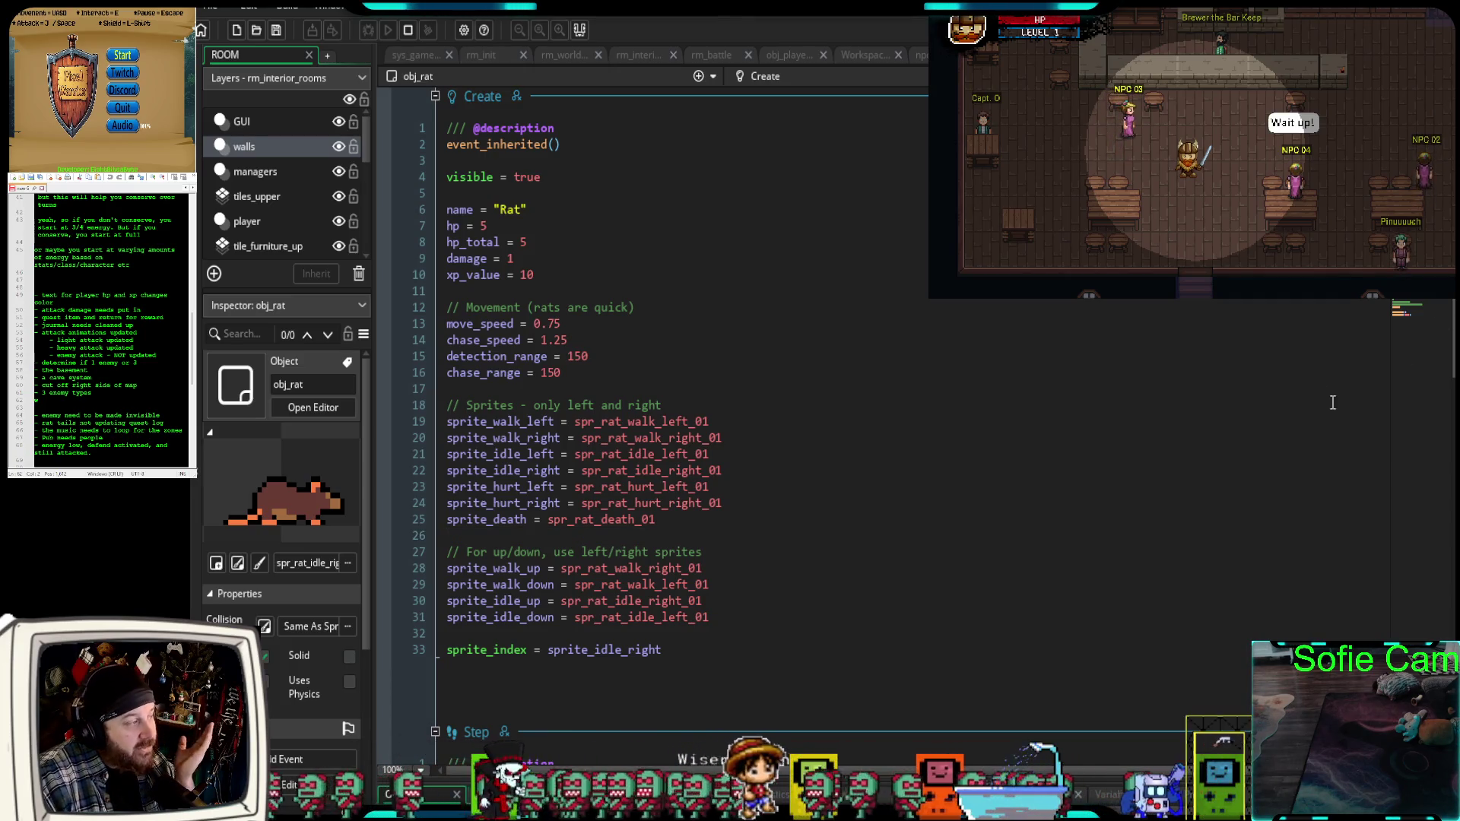
Scroll around the rm_interior_rooms layout, then switch to the rm_world_map room.
left_click(629, 54)
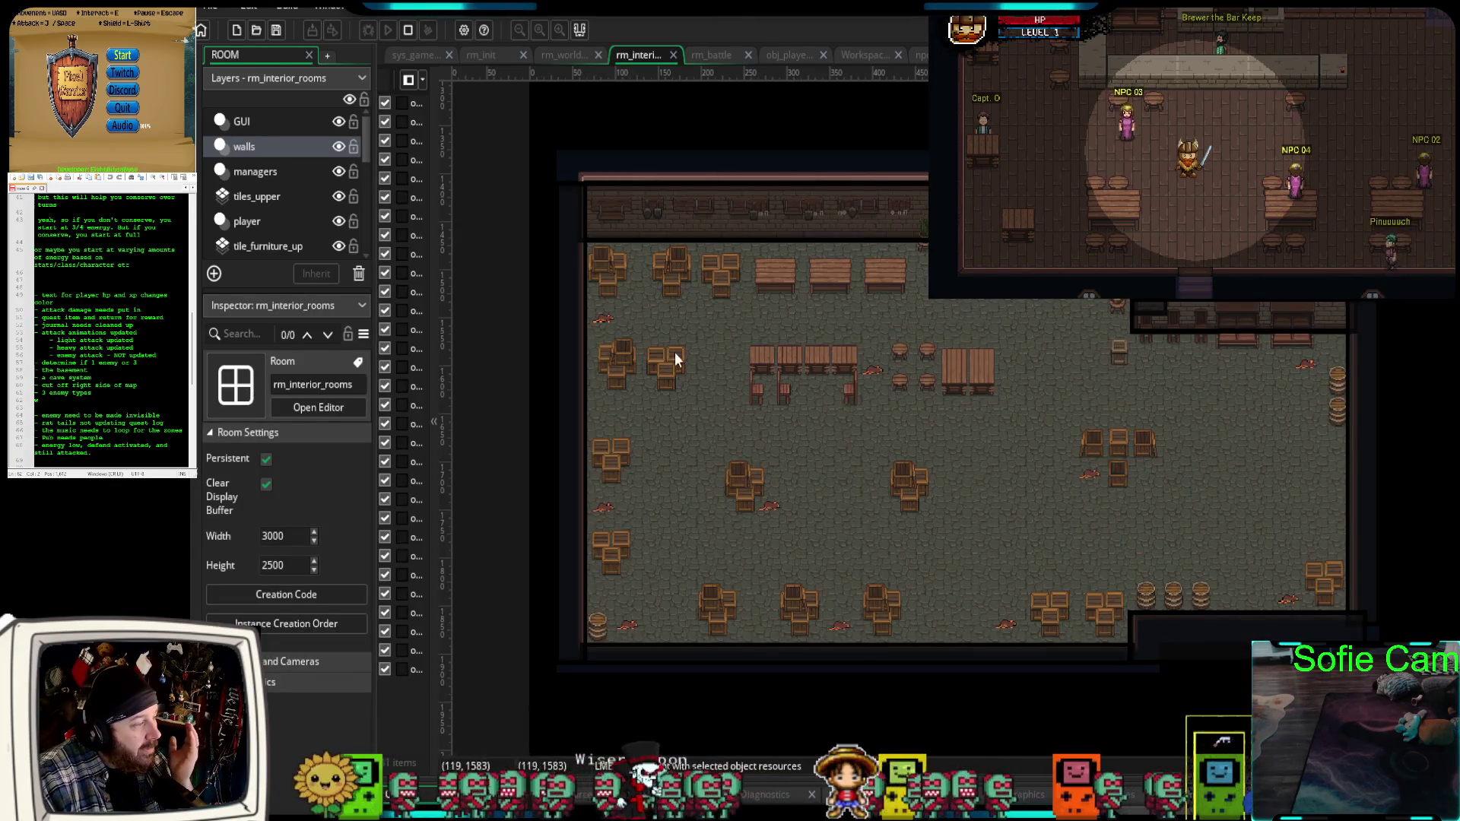
scroll(642, 350, "up", 10)
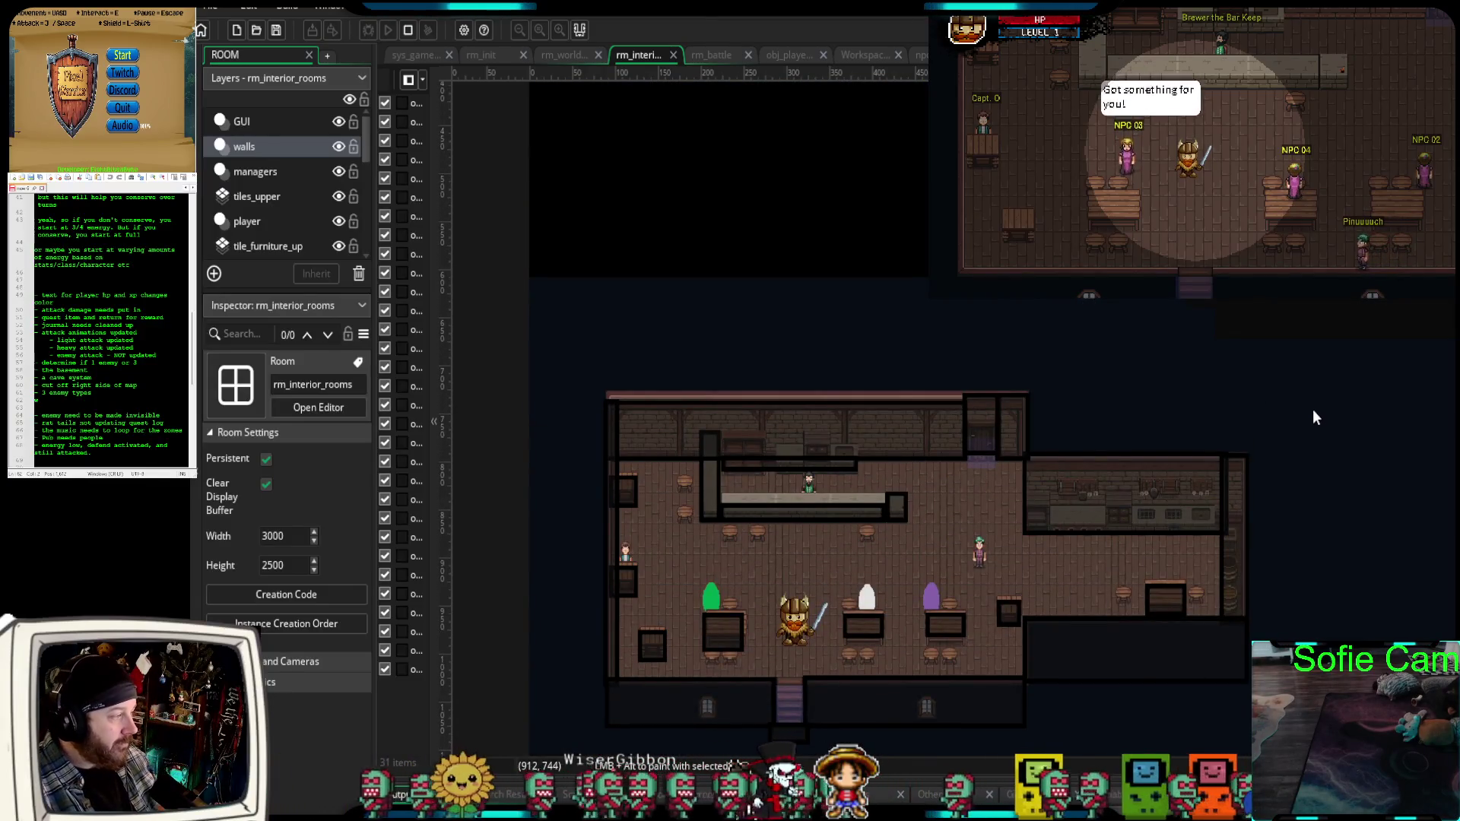
scroll(1314, 404, "down", 3)
scroll(1283, 422, "up", 5)
scroll(1086, 532, "right", 5)
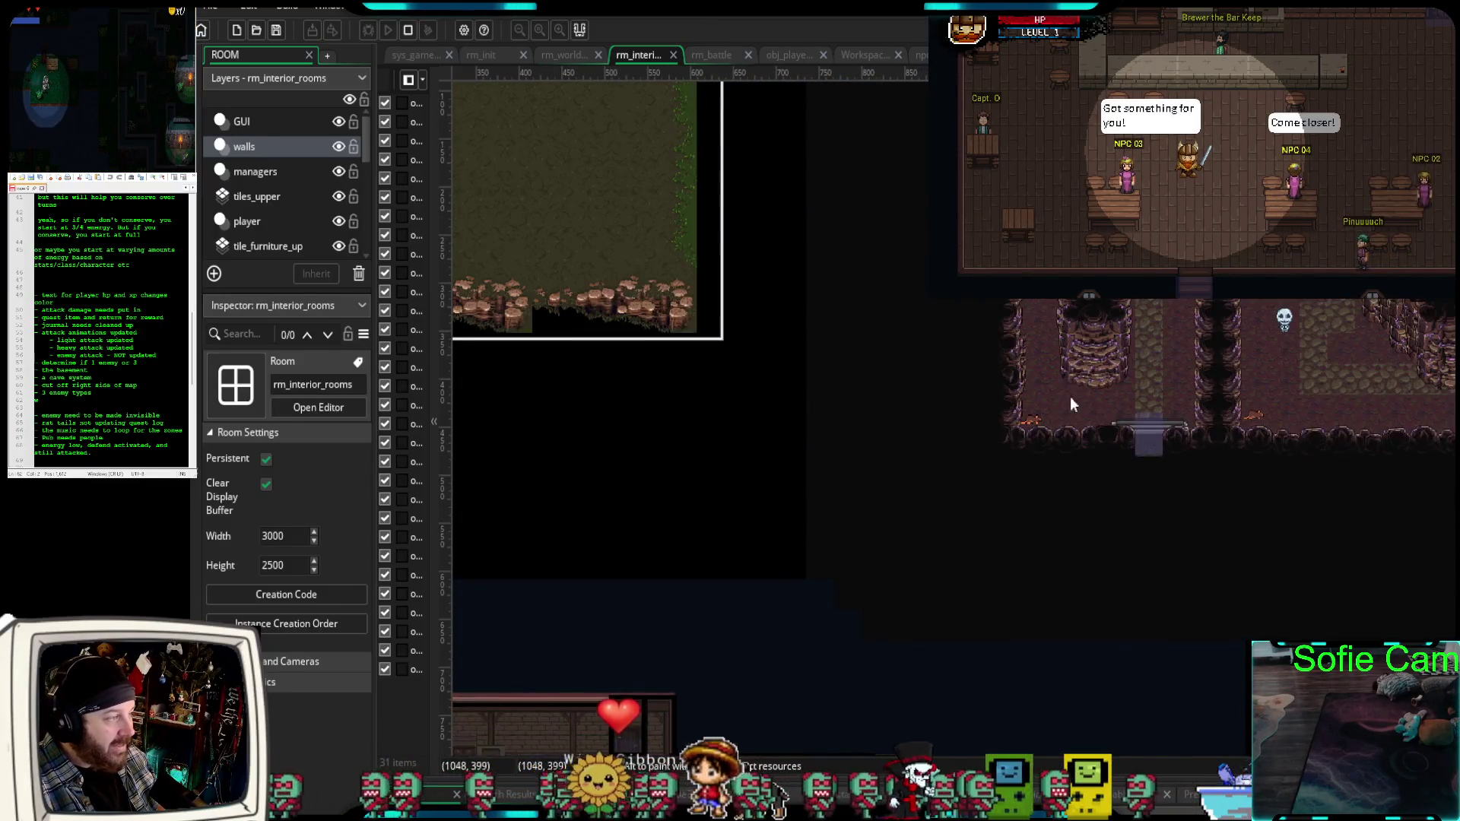
scroll(1126, 533, "up", 3)
scroll(1079, 633, "right", 3)
scroll(1080, 634, "right", 2)
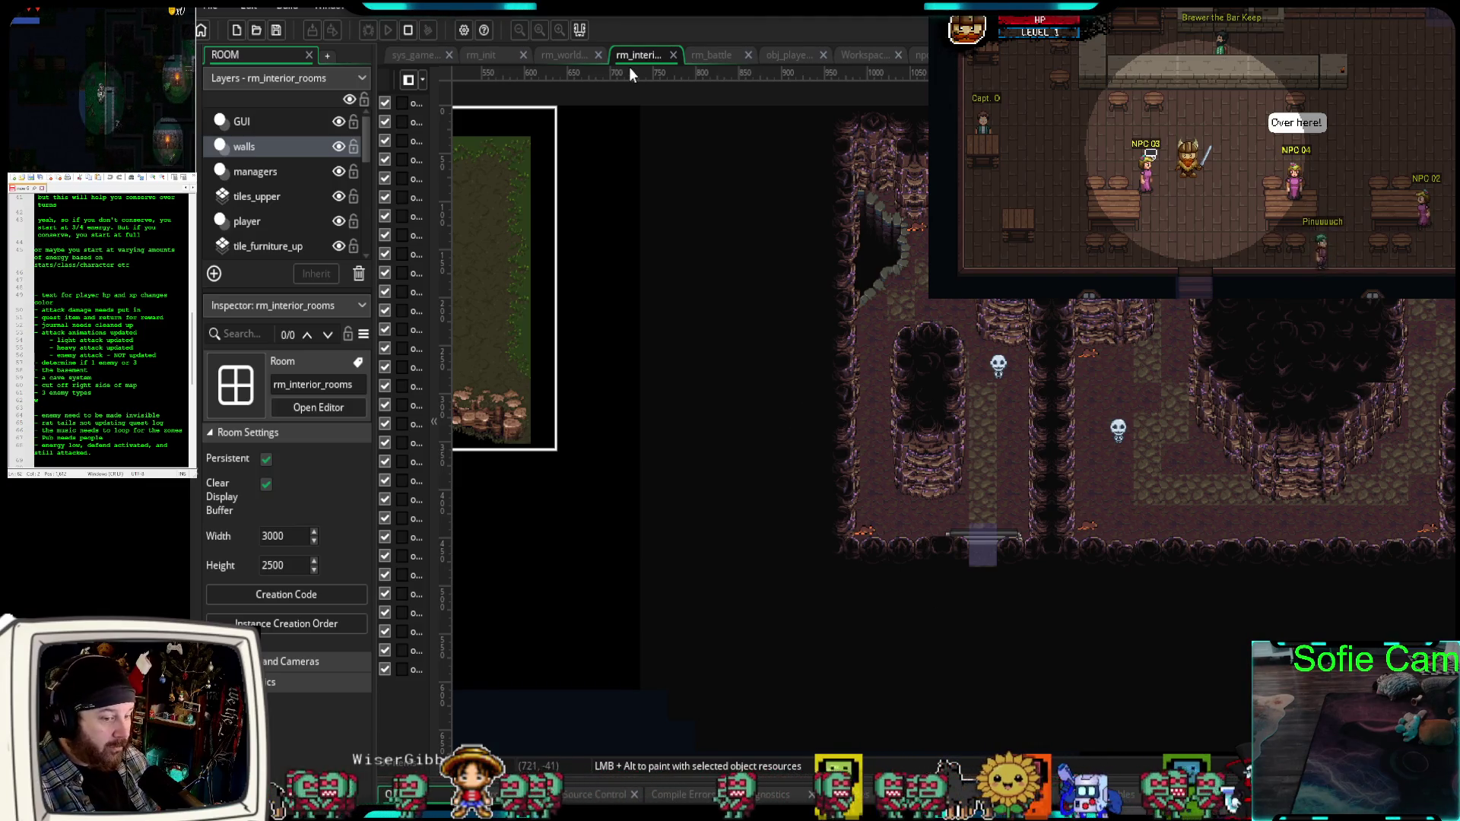
left_click(574, 56)
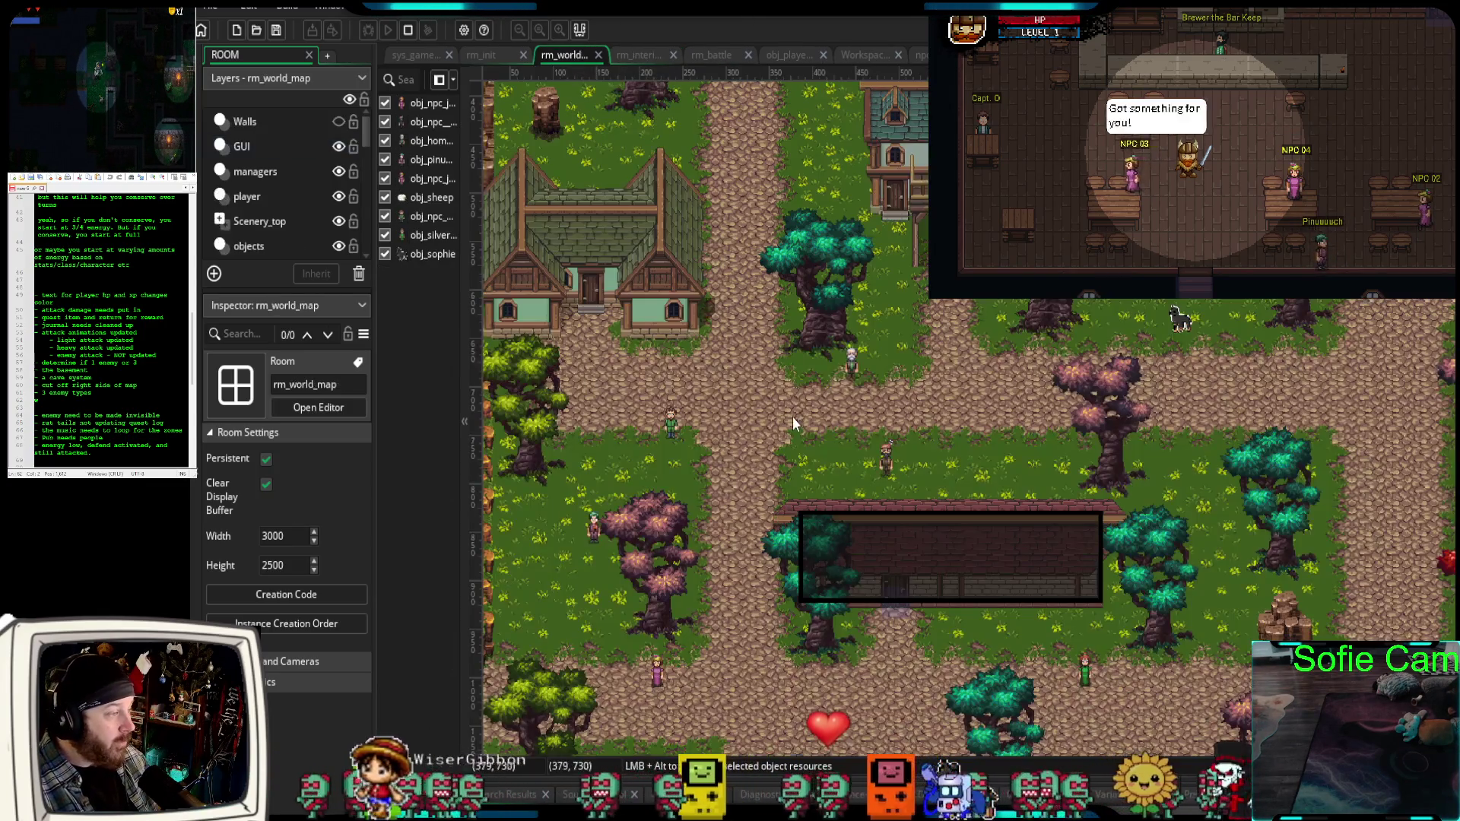
Pan and zoom around the rm_world_map swamp area, then return to rm_interior_rooms.
scroll(795, 417, "up", 5)
scroll(795, 418, "right", 5)
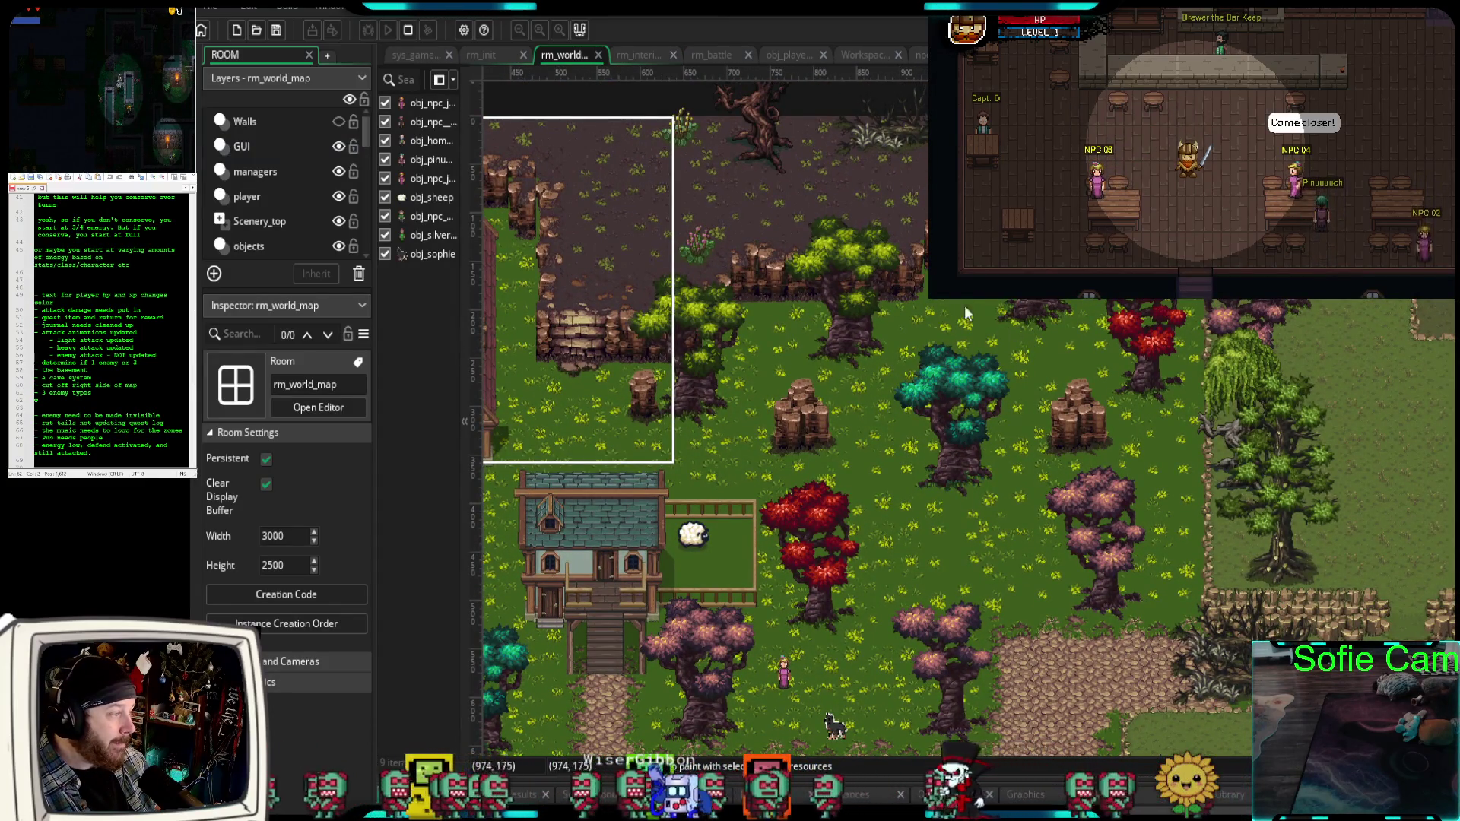
scroll(984, 462, "down", 3)
scroll(985, 463, "left", 5)
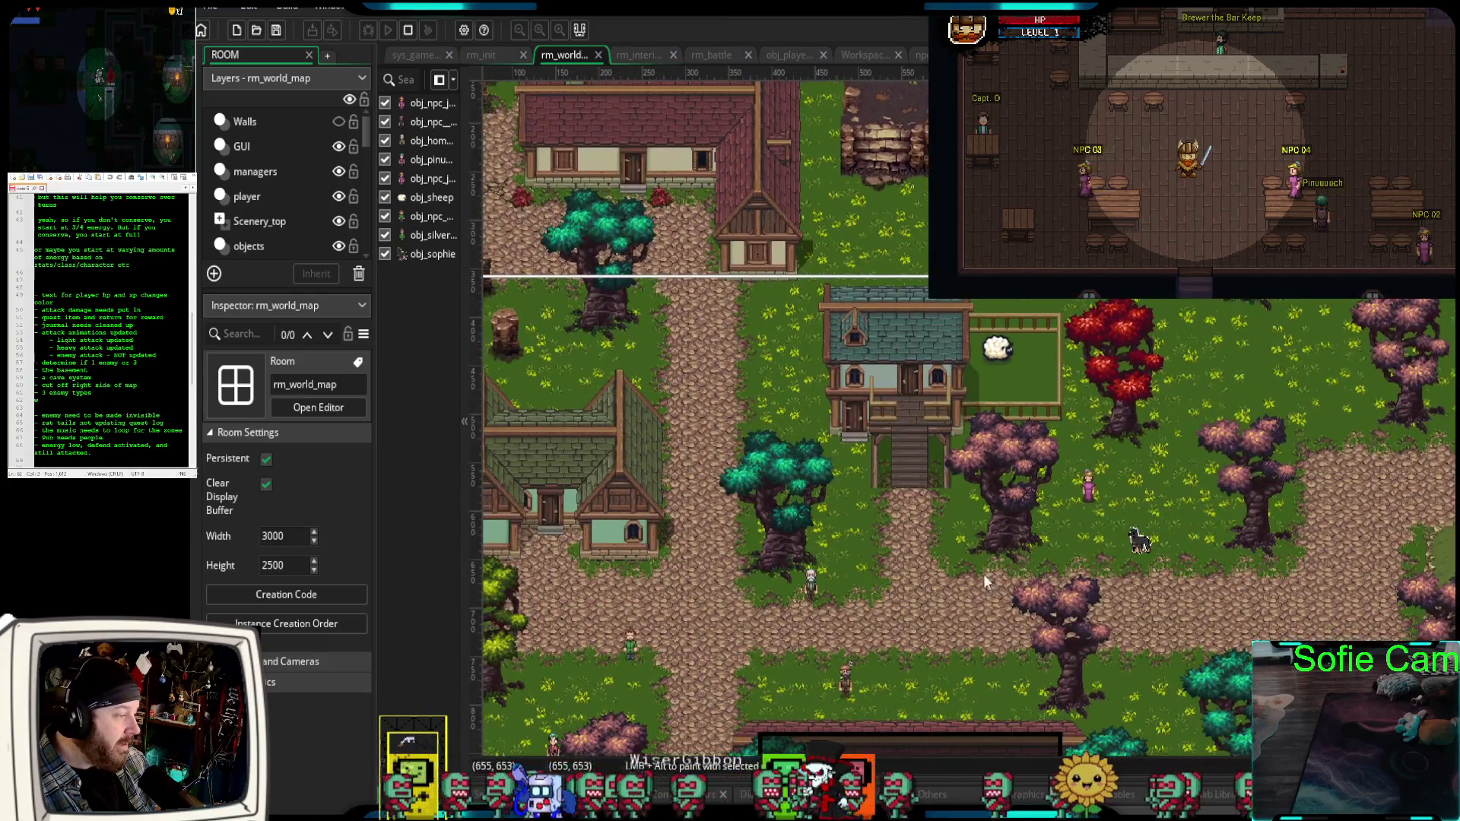
scroll(996, 560, "down", 10)
scroll(995, 561, "left", 3)
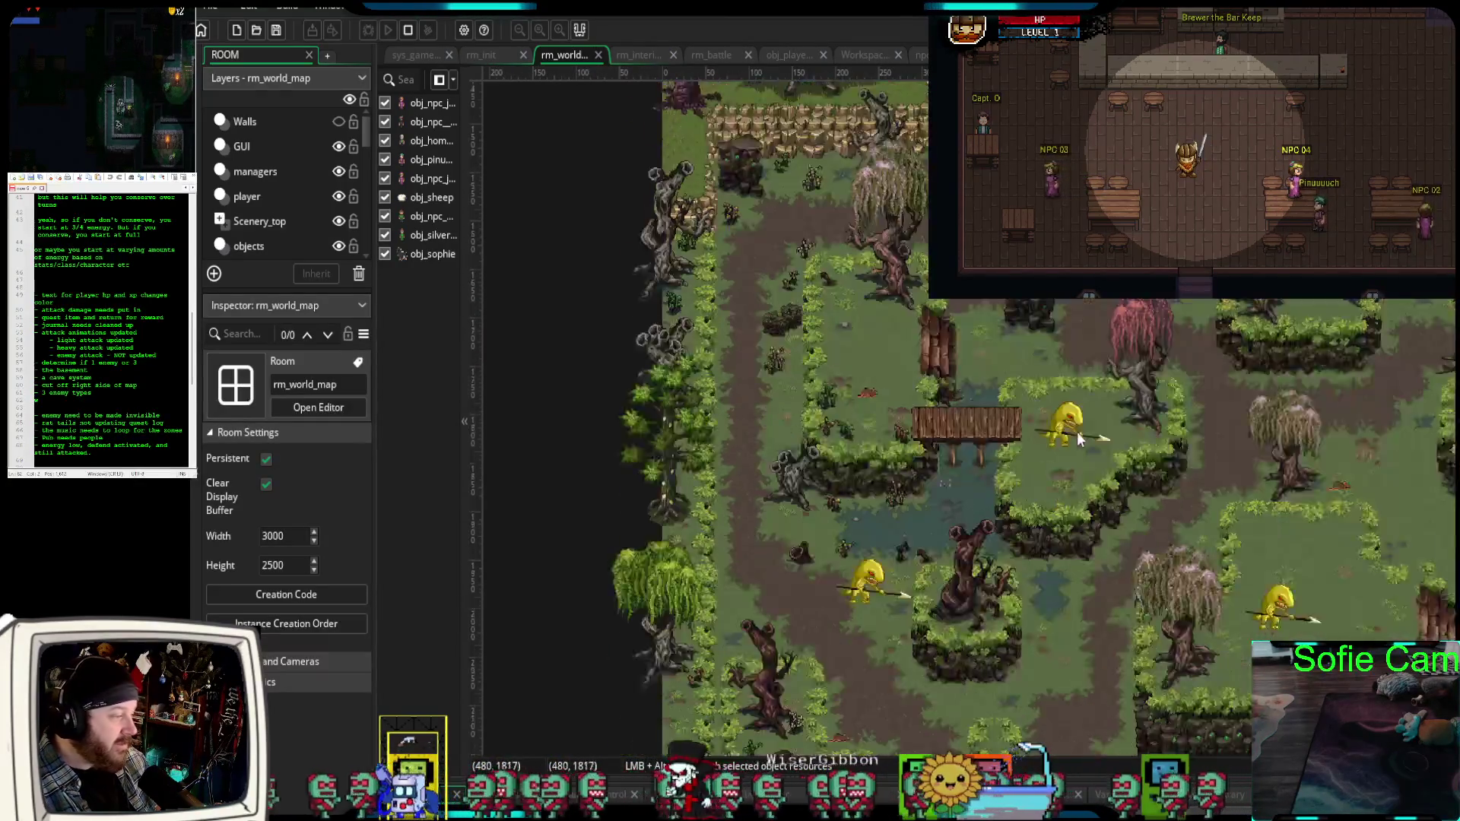
scroll(1077, 433, "down", 2)
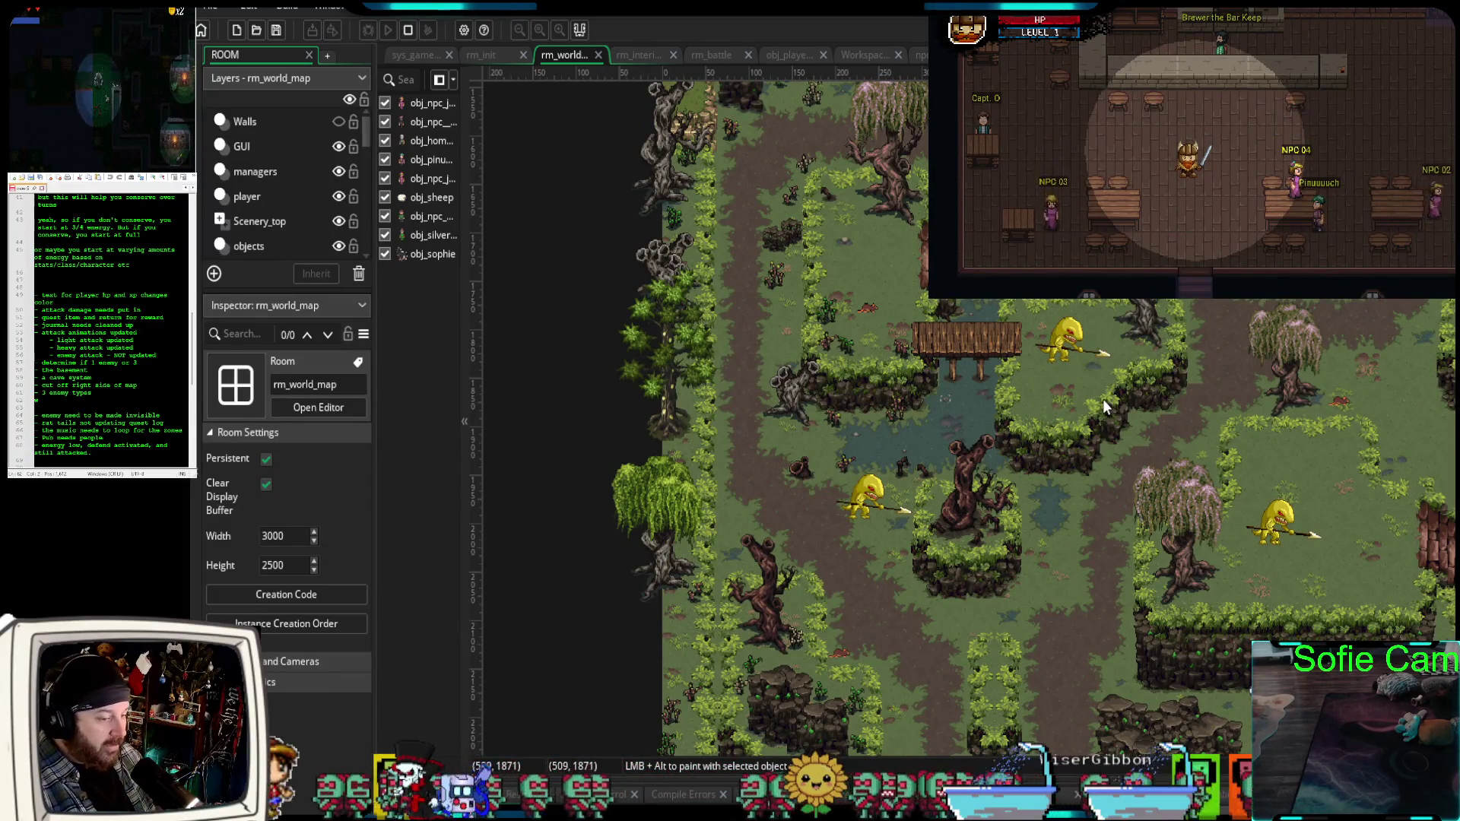
left_click_drag(1165, 453, 1117, 437)
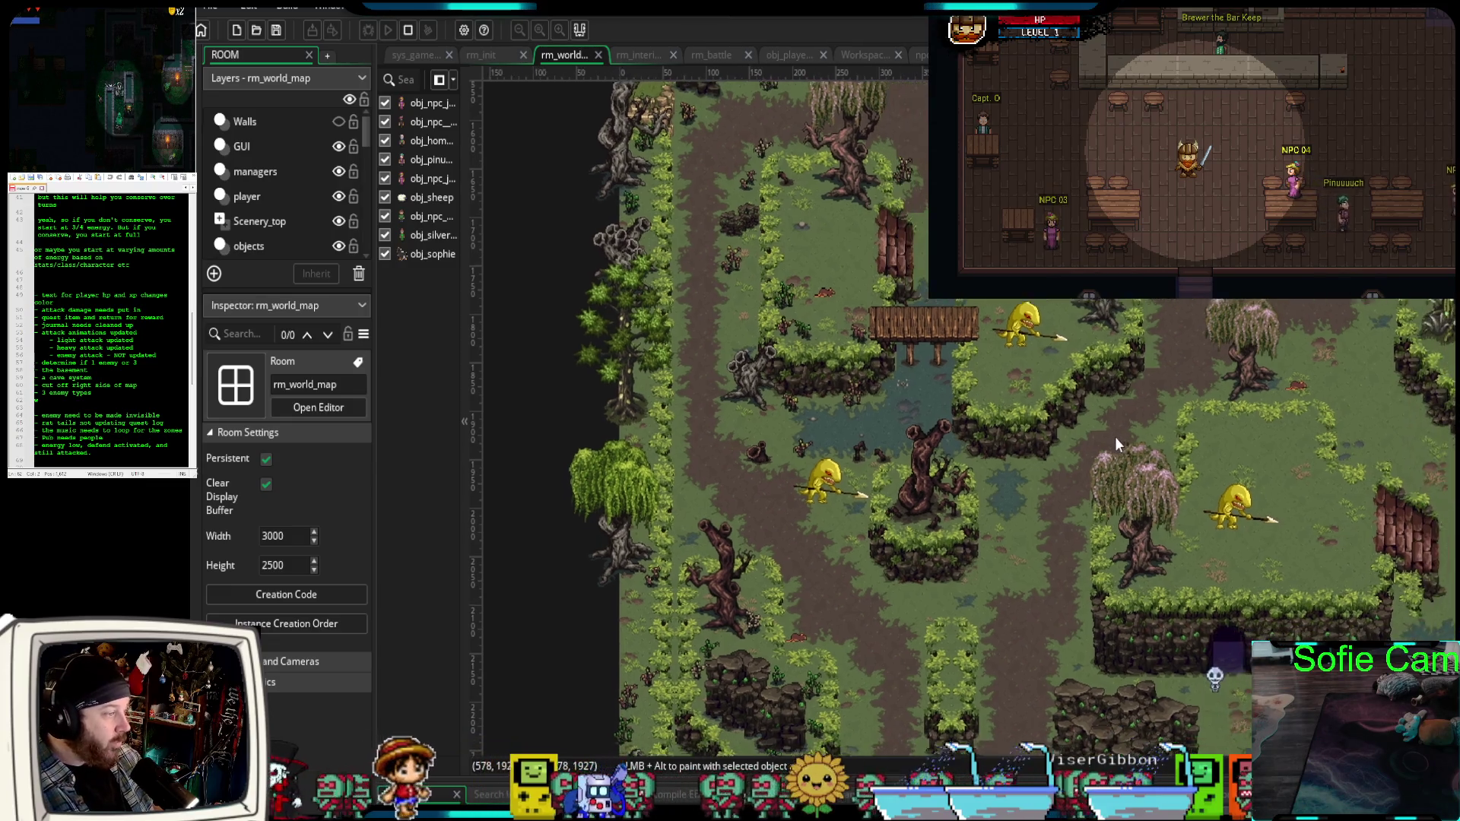
scroll(1089, 472, "down", 2)
left_click_drag(1072, 561, 1006, 501)
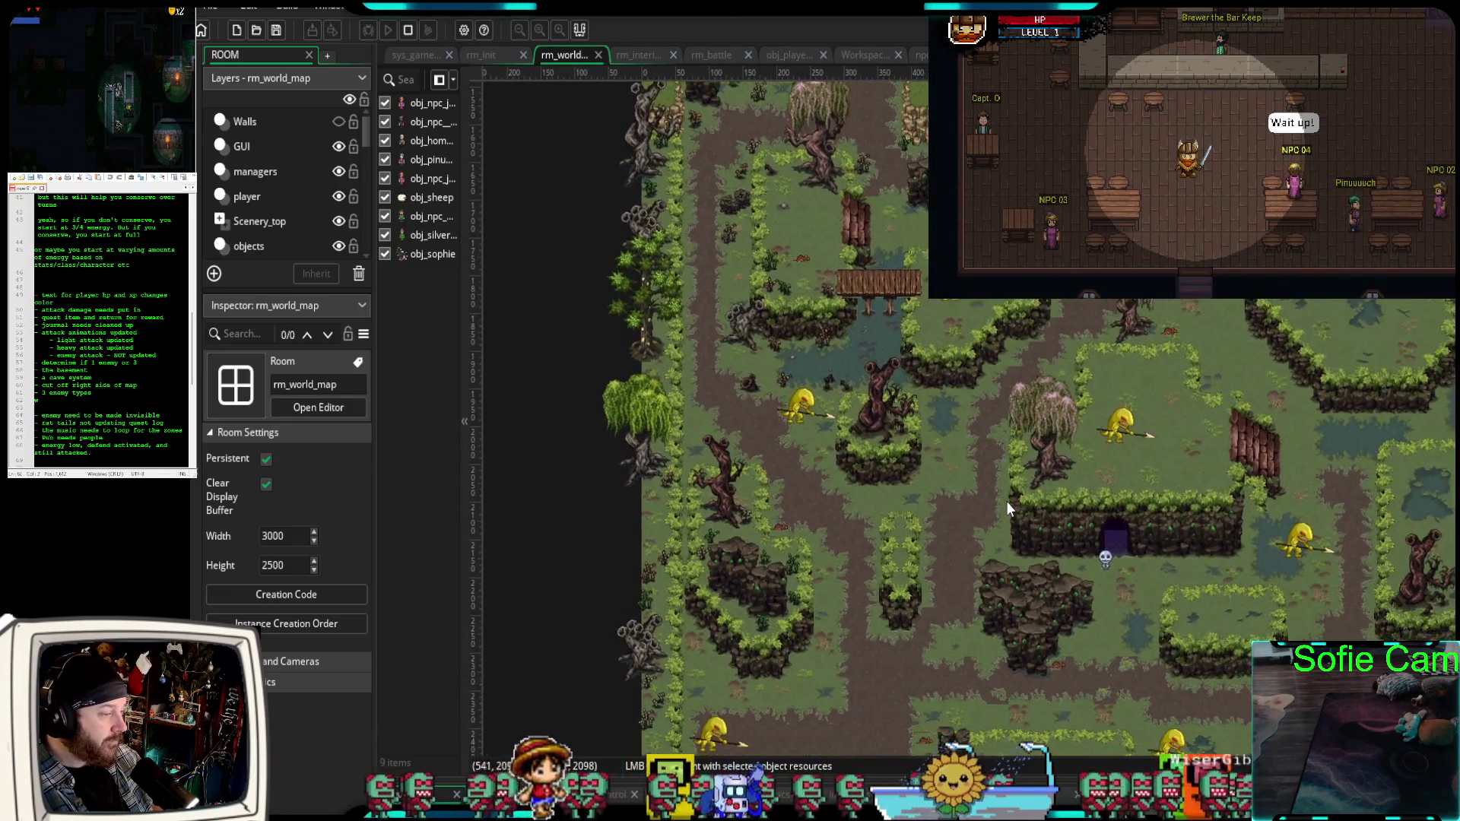
scroll(952, 560, "up", 1)
scroll(951, 560, "down", 1)
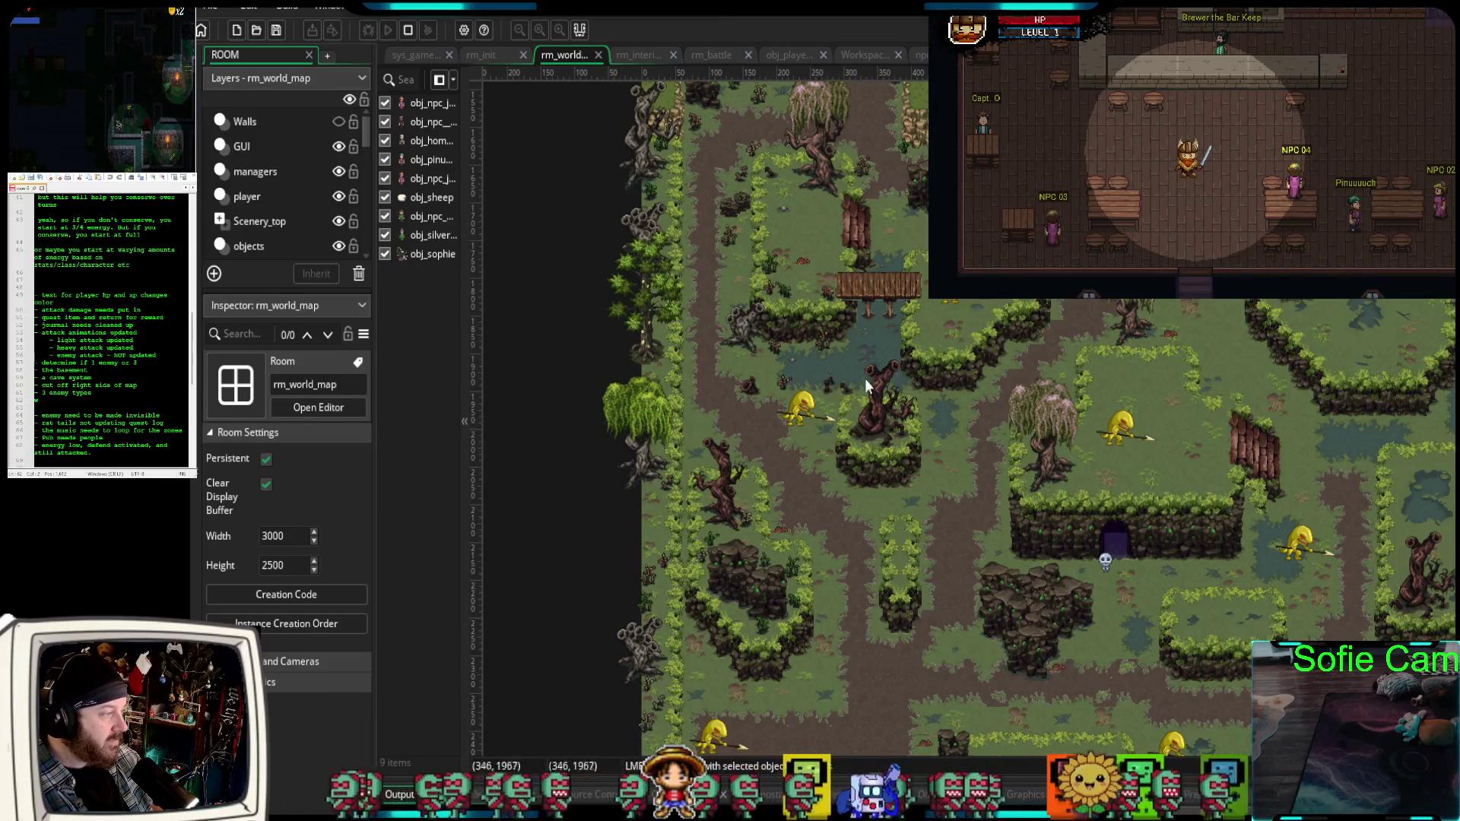
scroll(882, 376, "up", 1)
scroll(880, 378, "up", 1)
scroll(986, 374, "up", 3)
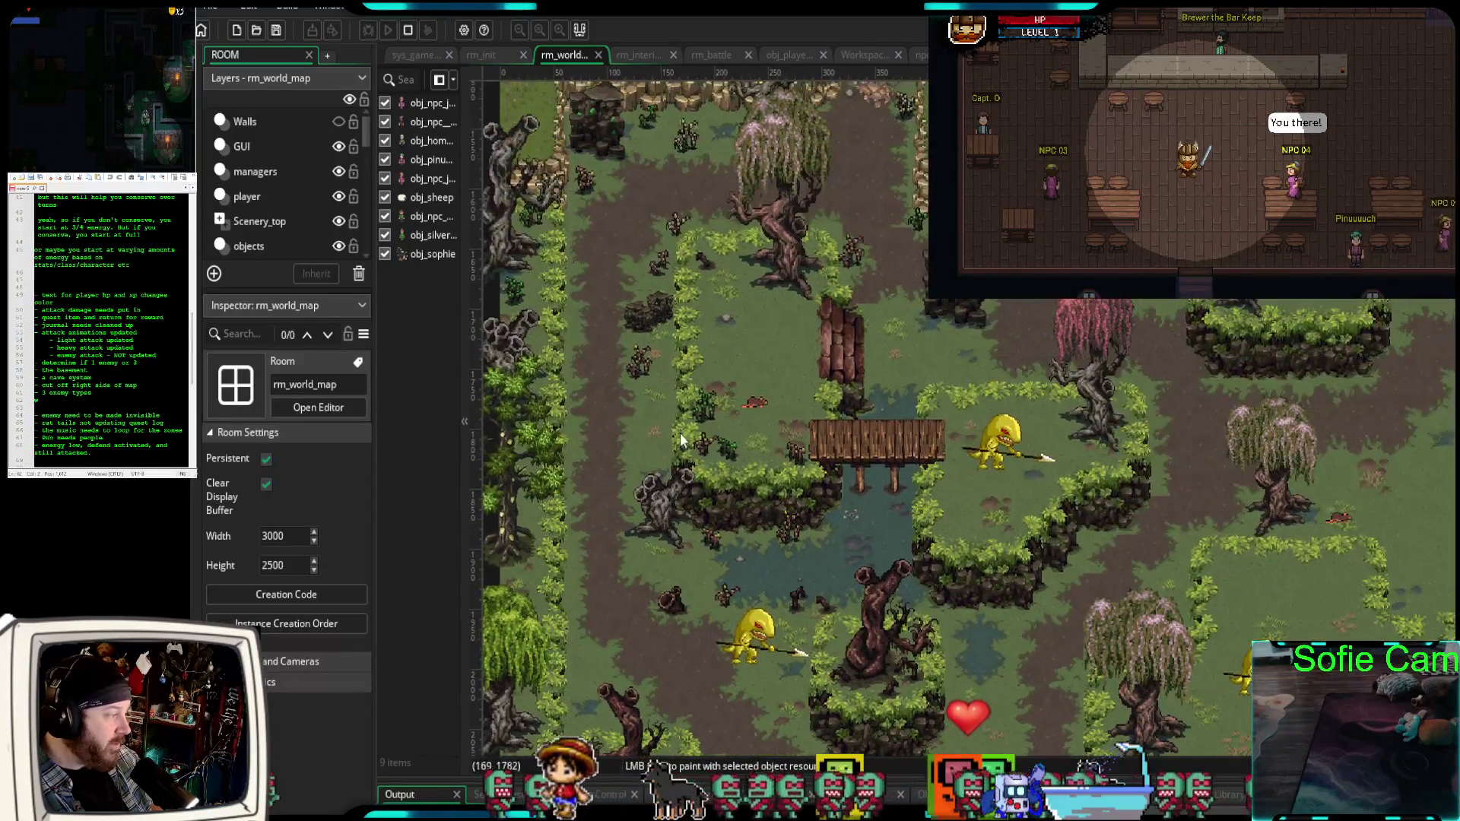
scroll(929, 493, "up", 4)
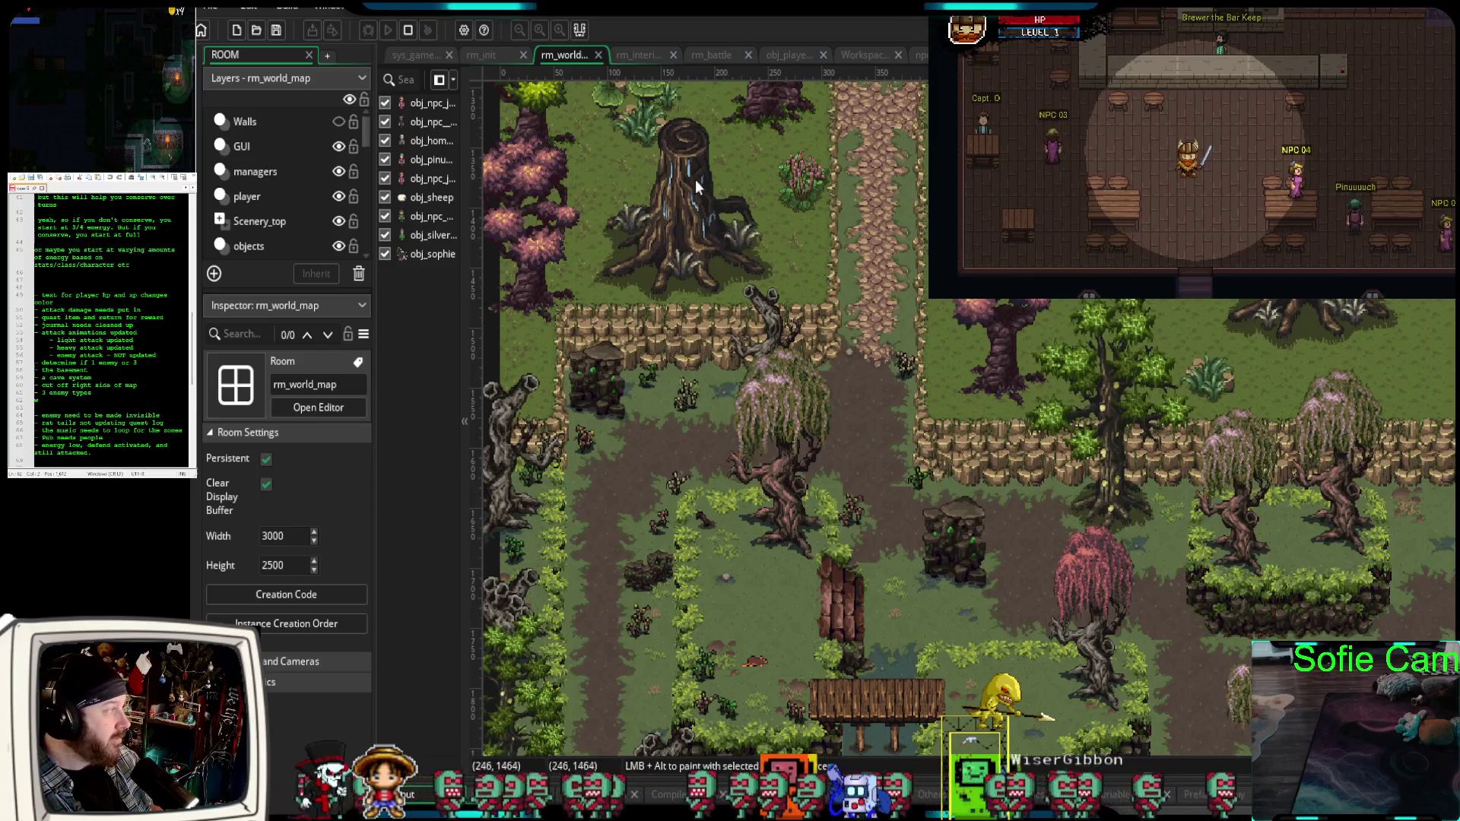
left_click(641, 51)
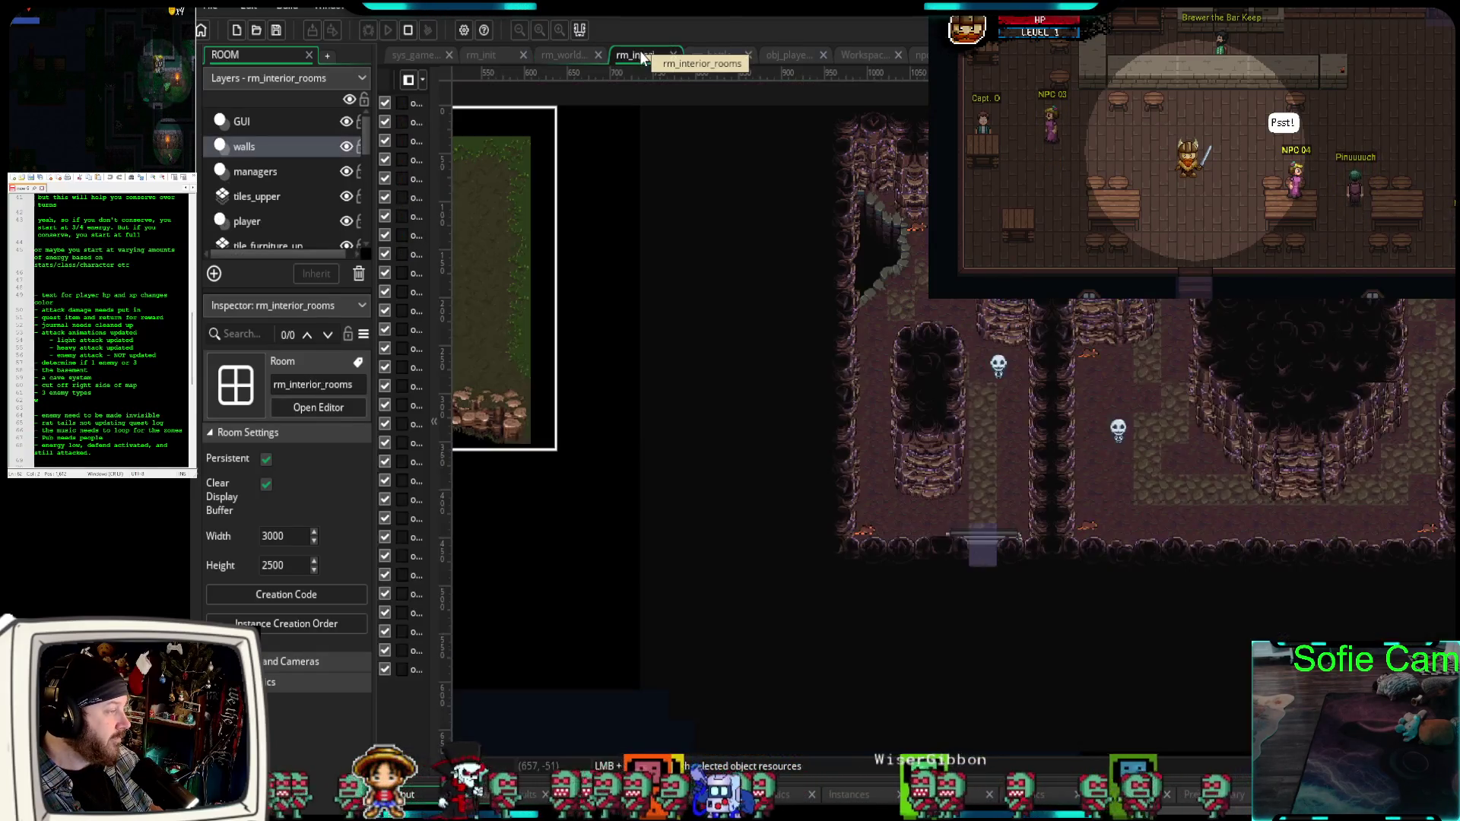
scroll(659, 556, "left", 5)
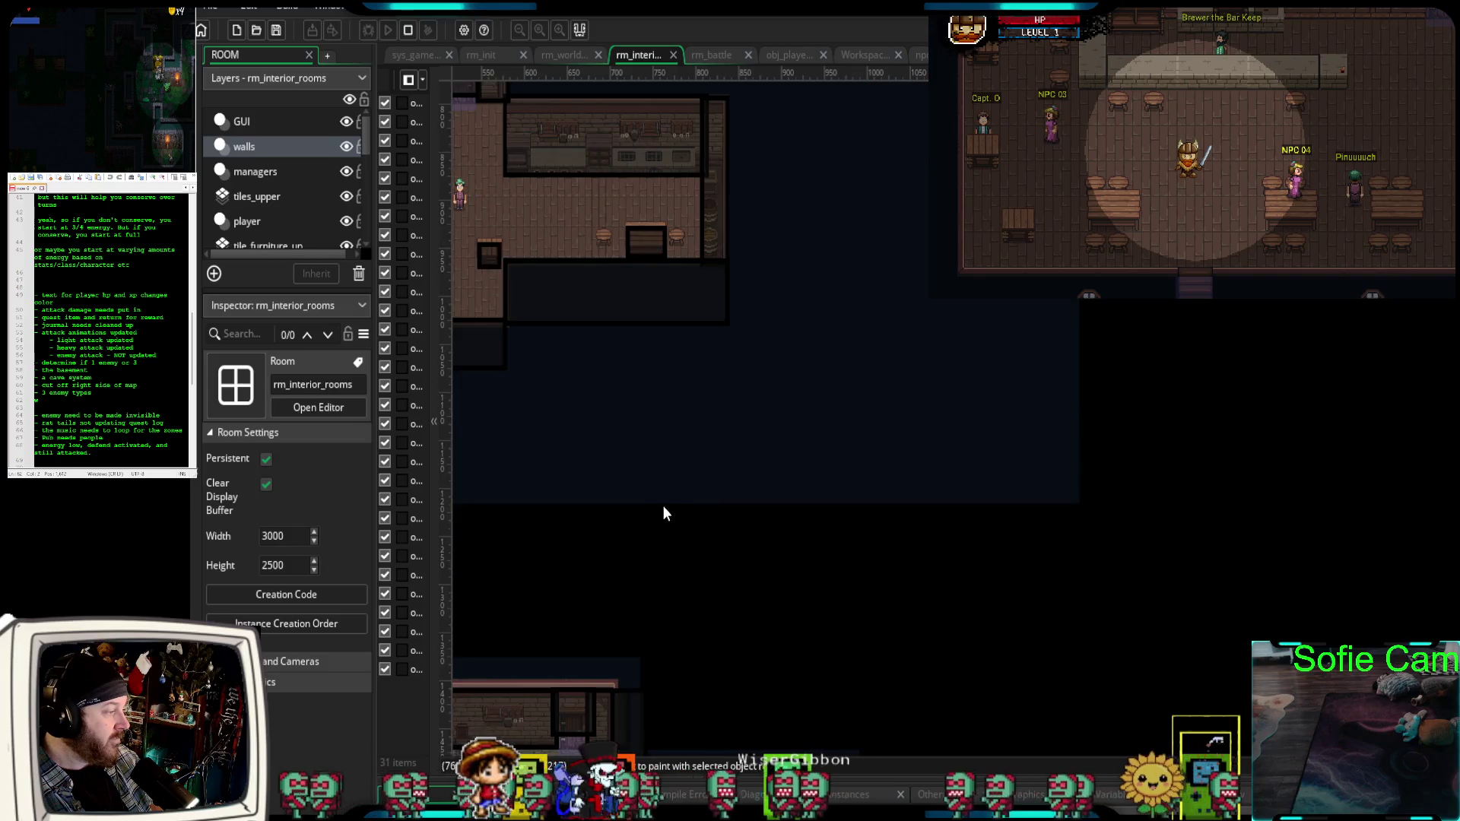
scroll(941, 430, "up", 3)
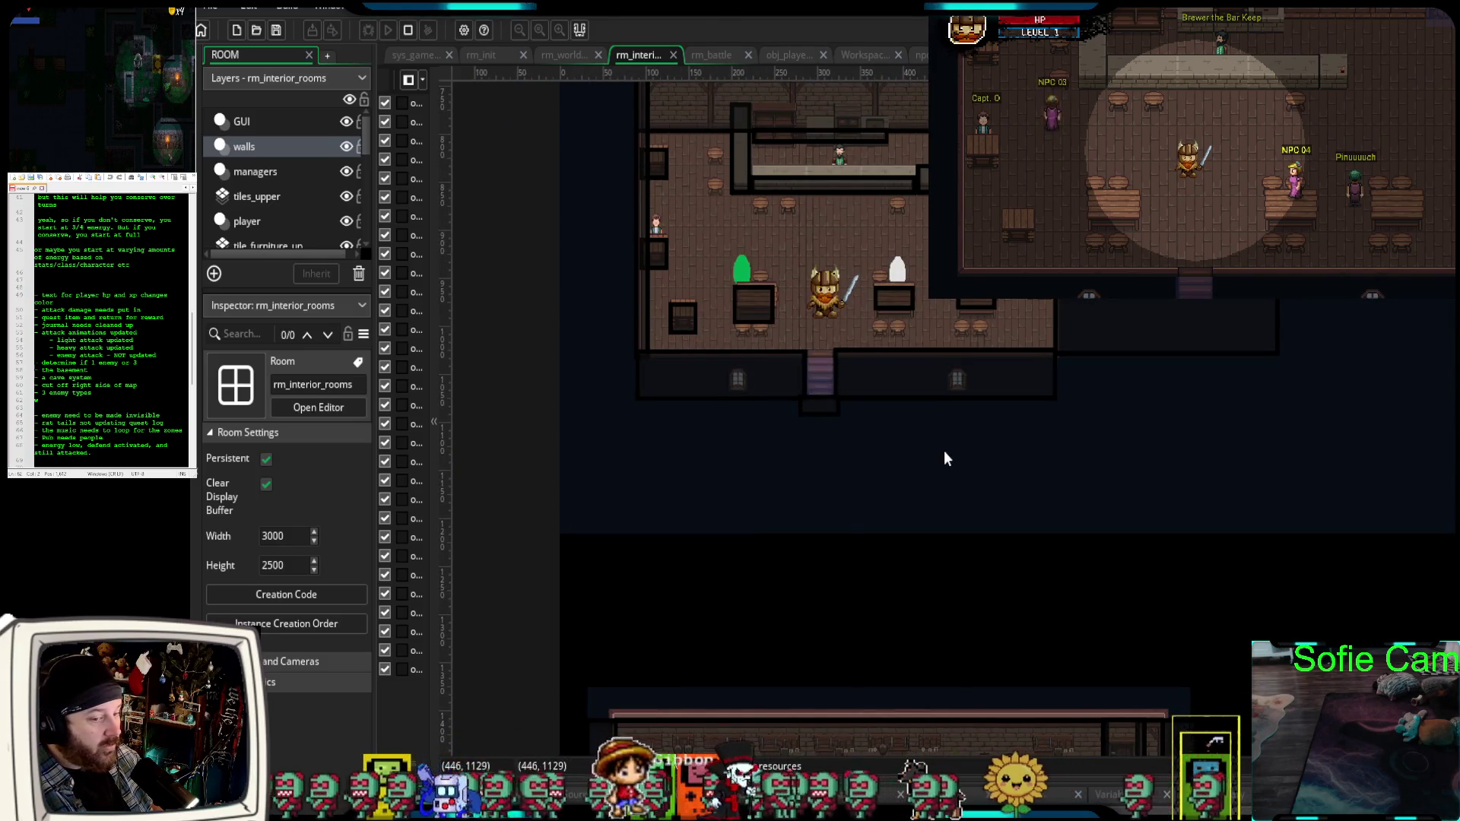
scroll(943, 444, "up", 1)
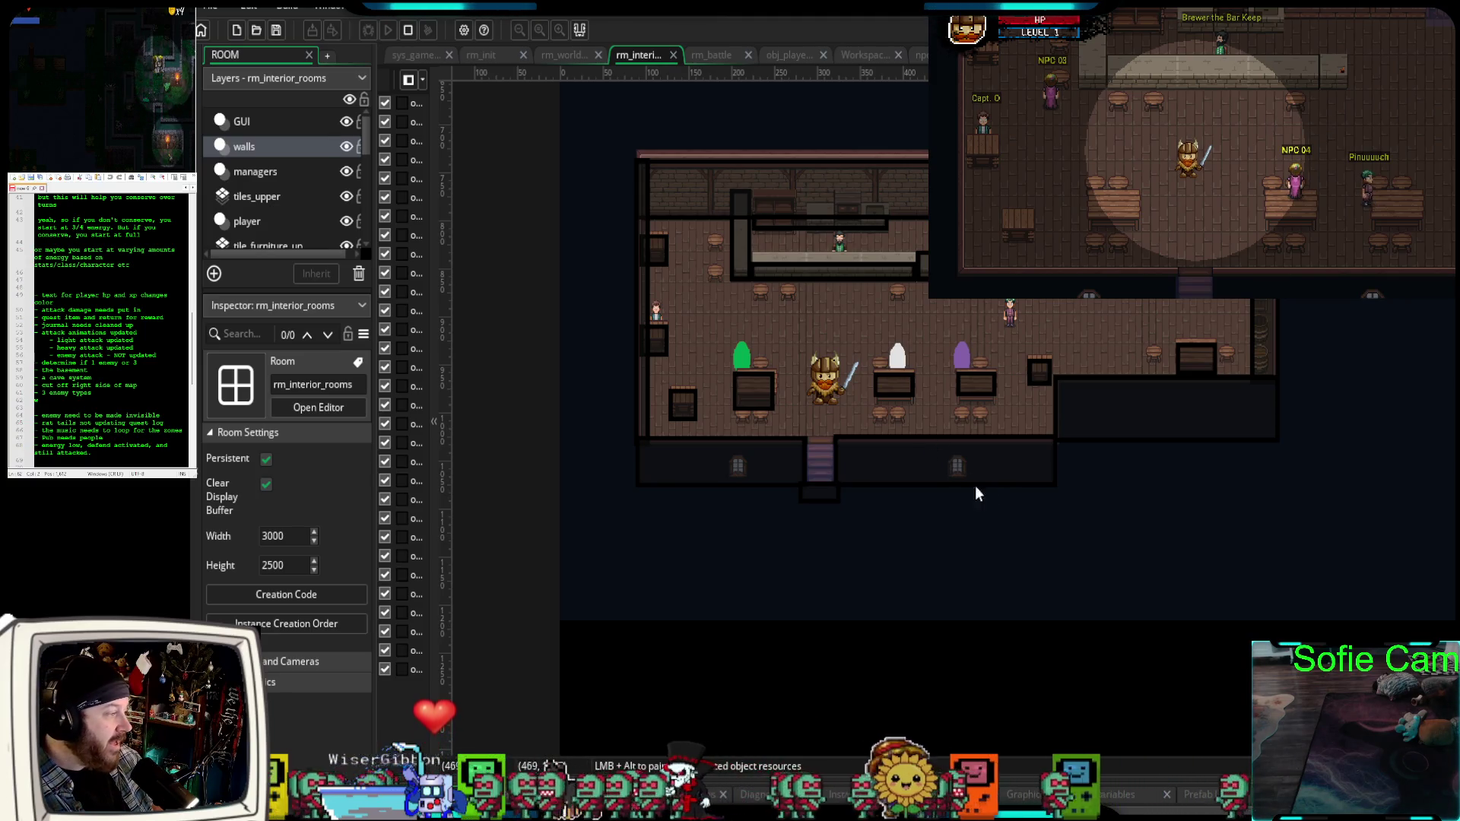
scroll(962, 480, "down", 5)
scroll(998, 465, "up", 4)
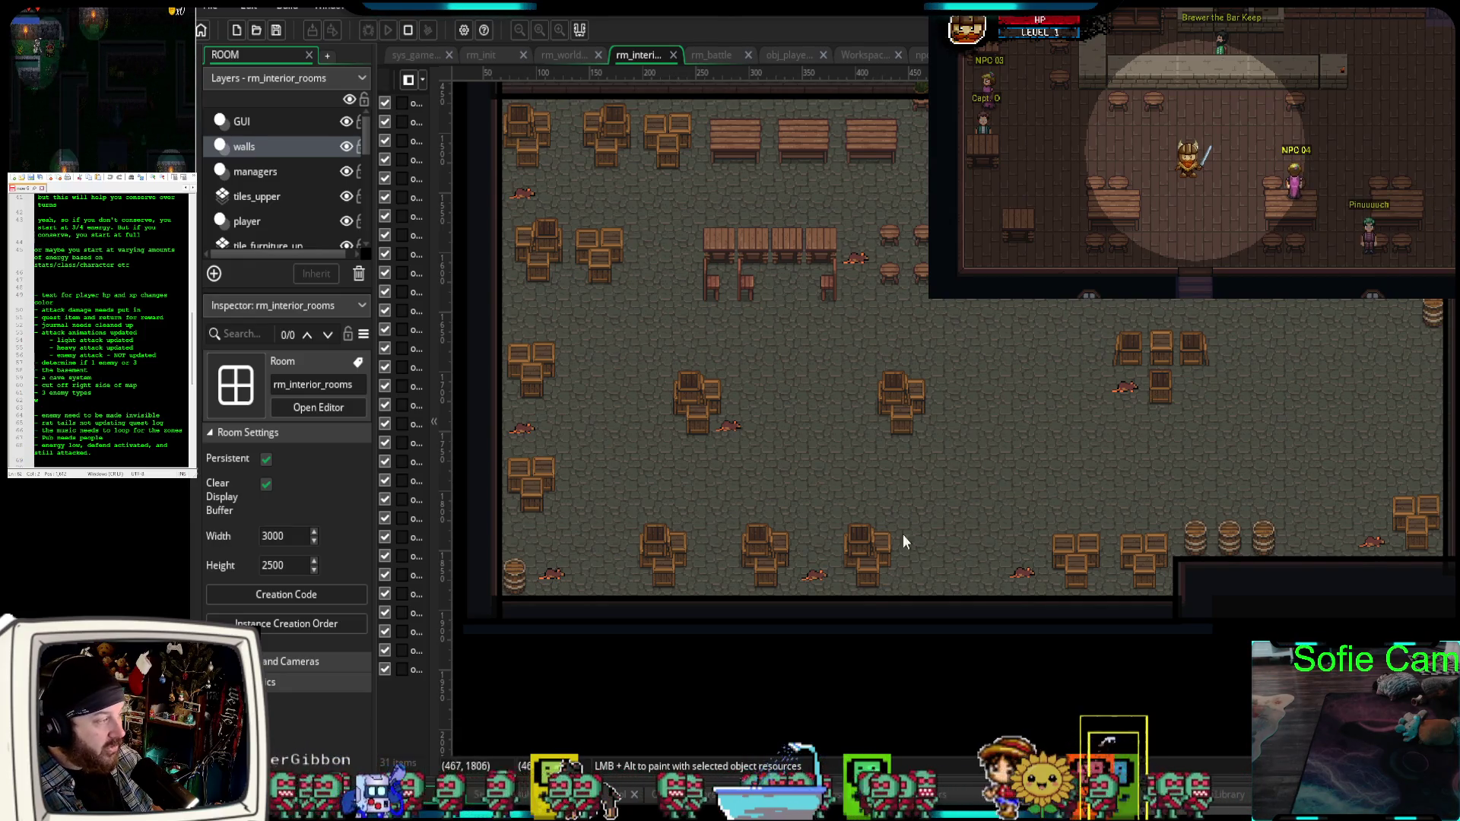
mouse_move(1260, 357)
left_mouse_down()
mouse_move(1158, 462)
mouse_move(1080, 761)
mouse_move(1306, 314)
mouse_move(1294, 403)
mouse_move(1373, 509)
mouse_move(864, 706)
left_mouse_up()
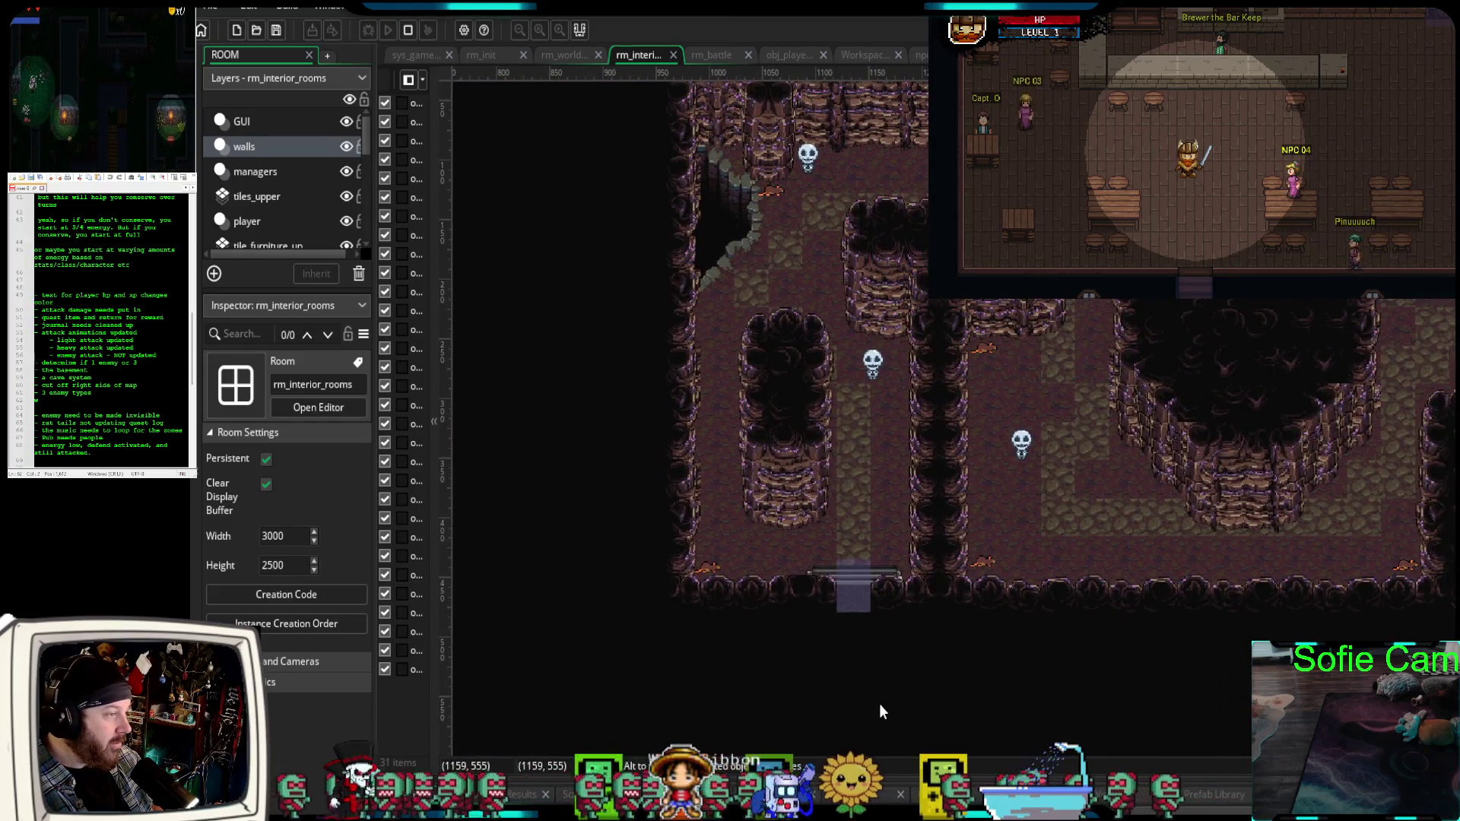
mouse_move(736, 524)
left_mouse_down()
mouse_move(831, 570)
mouse_move(901, 544)
left_mouse_up()
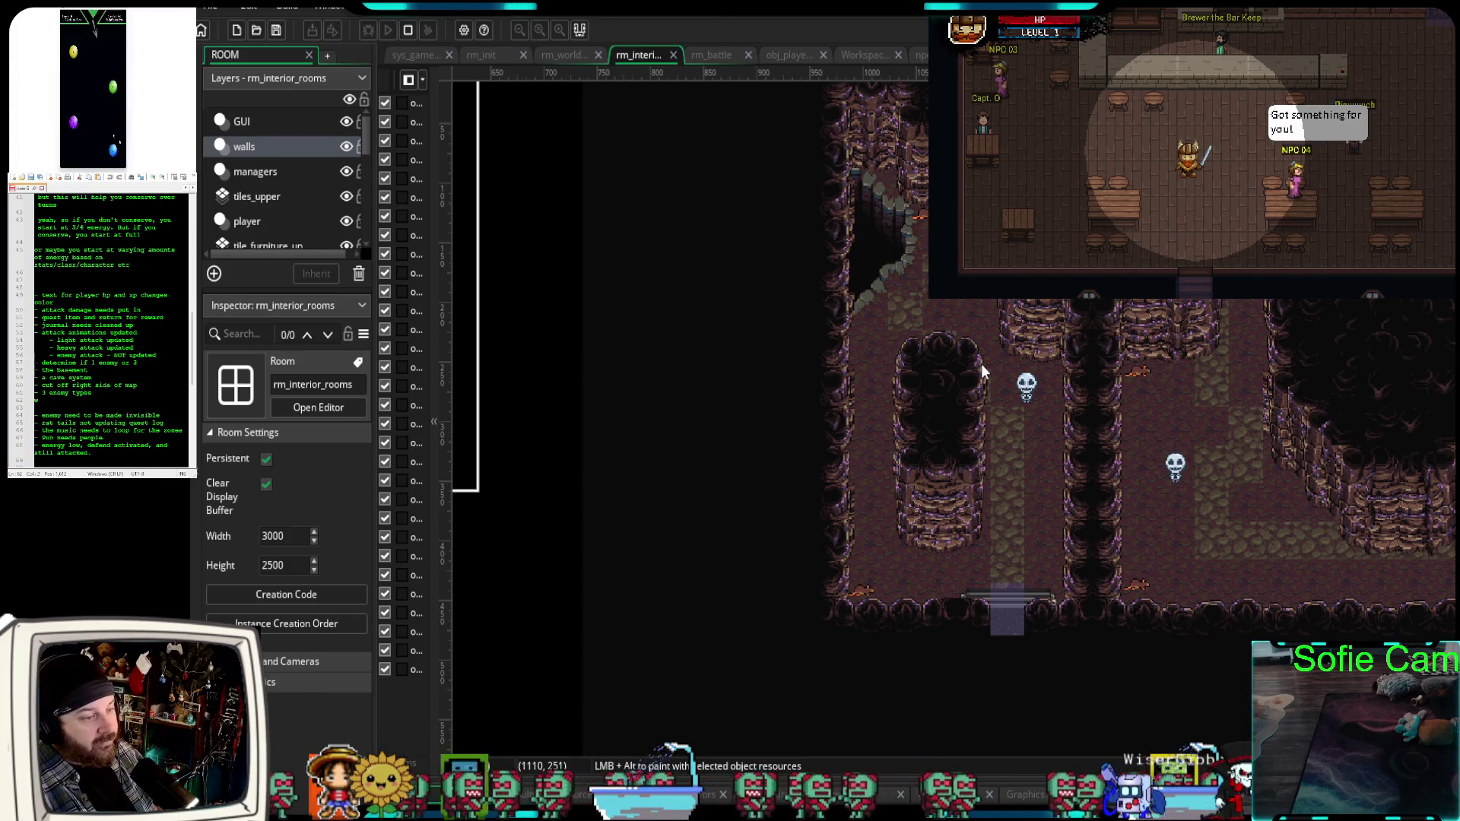
scroll(767, 492, "down", 3)
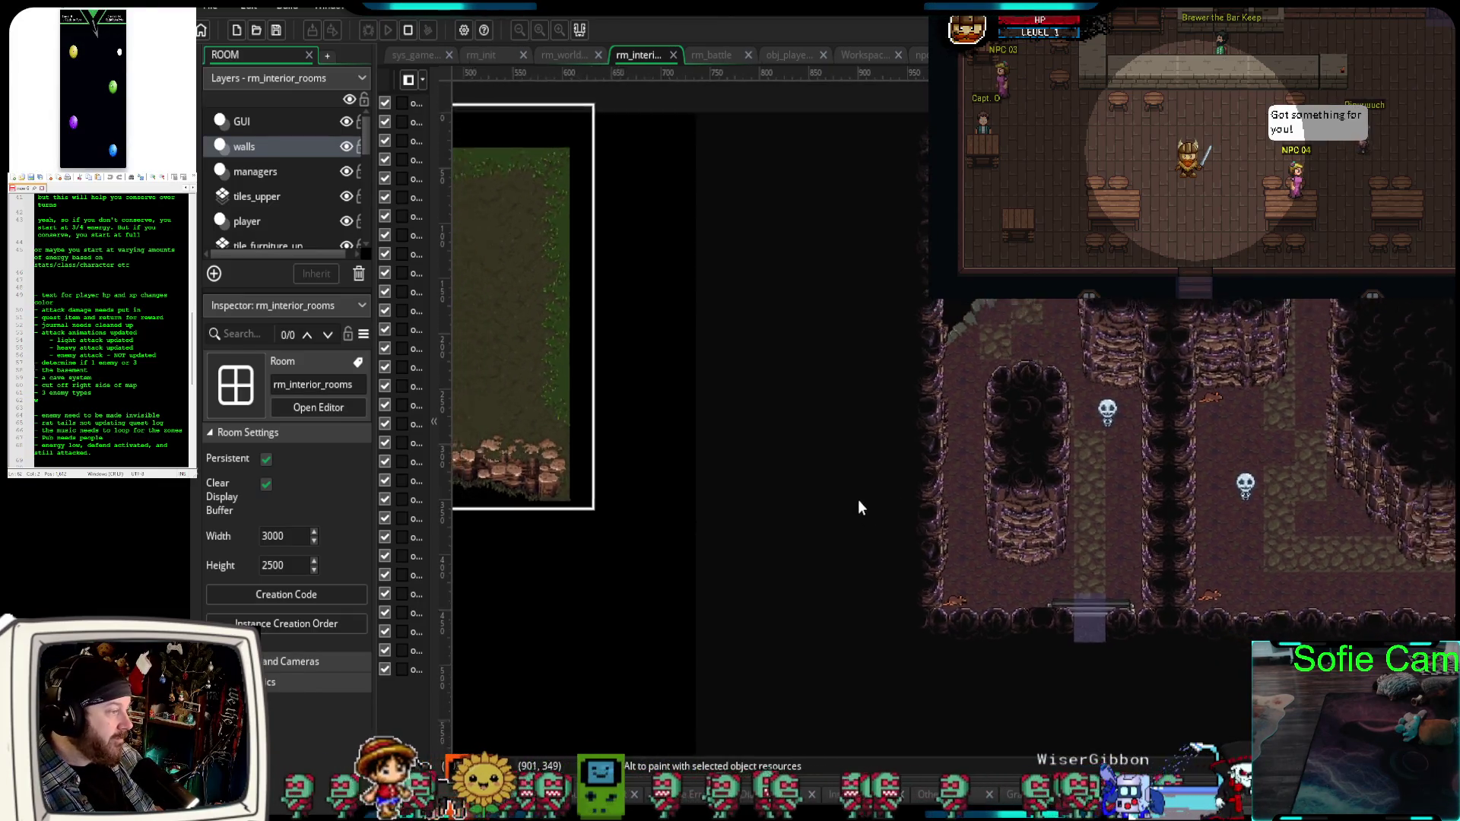
scroll(948, 469, "down", 5)
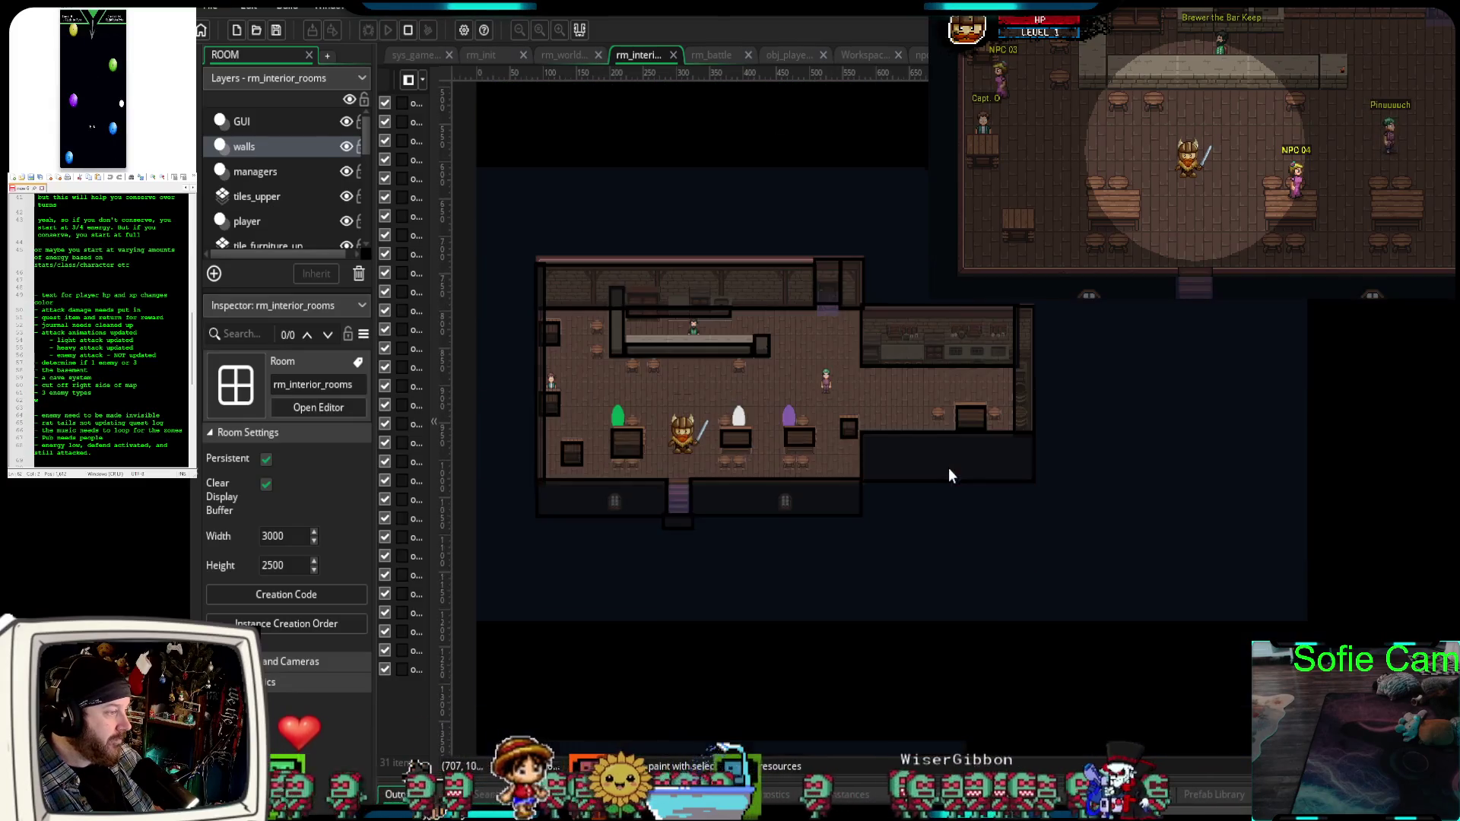
scroll(948, 466, "down", 5)
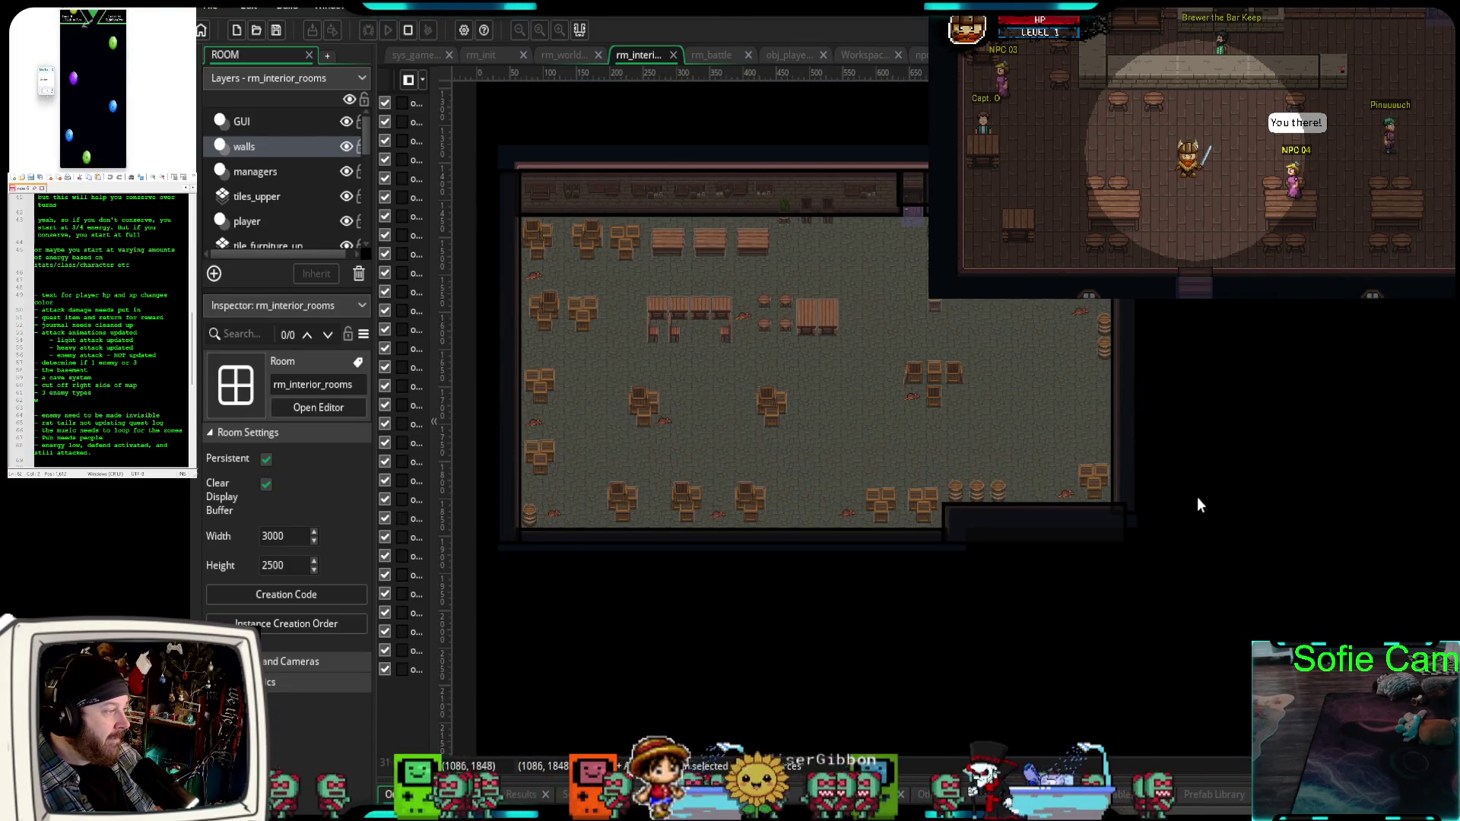
left_click_drag(1199, 498, 1256, 572)
scroll(1223, 457, "down", 5)
mouse_move(1282, 482)
left_mouse_down()
mouse_move(1214, 504)
mouse_move(1248, 488)
mouse_move(1223, 486)
left_mouse_up()
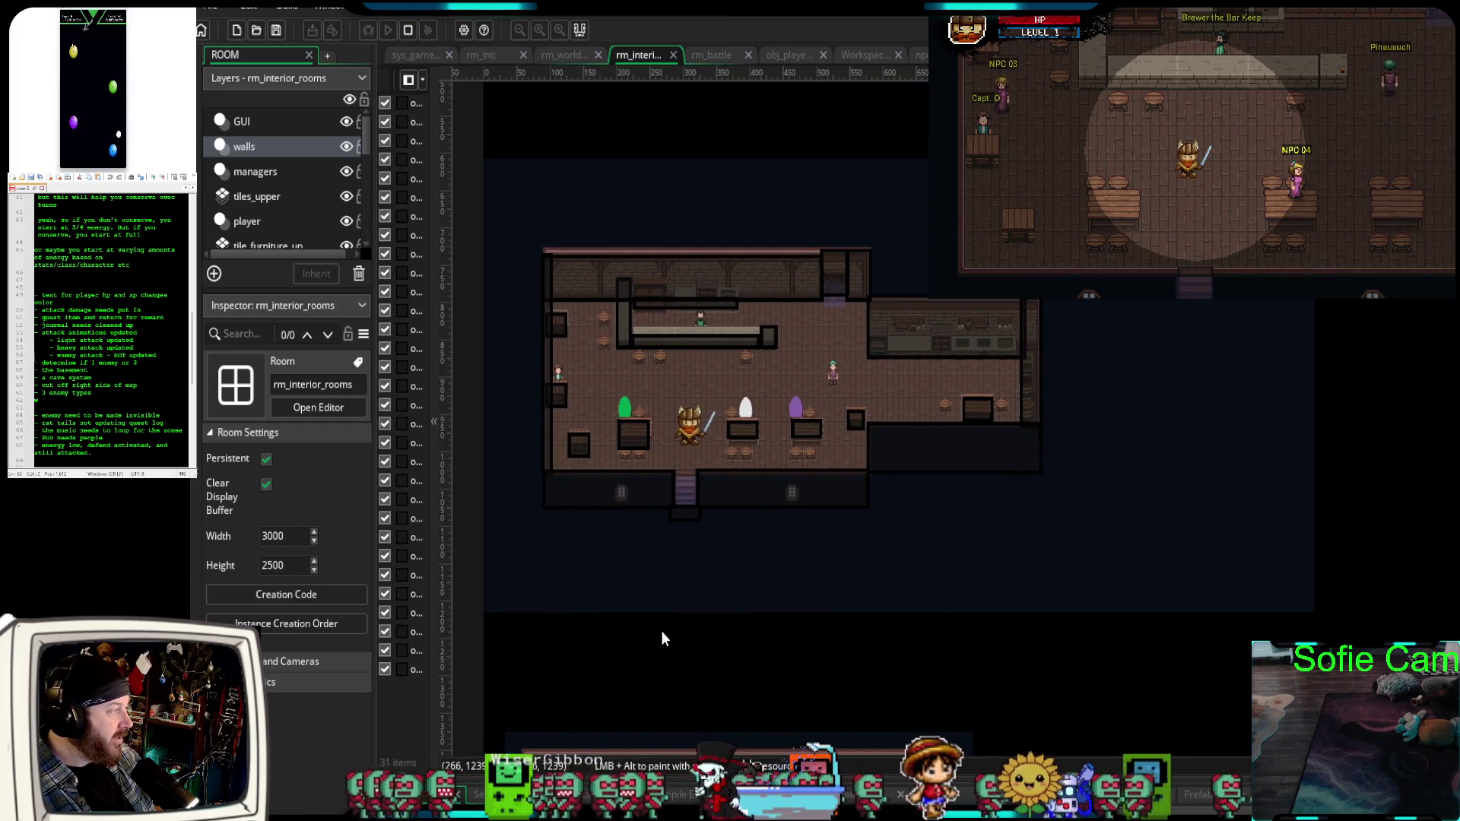
right_click(642, 56)
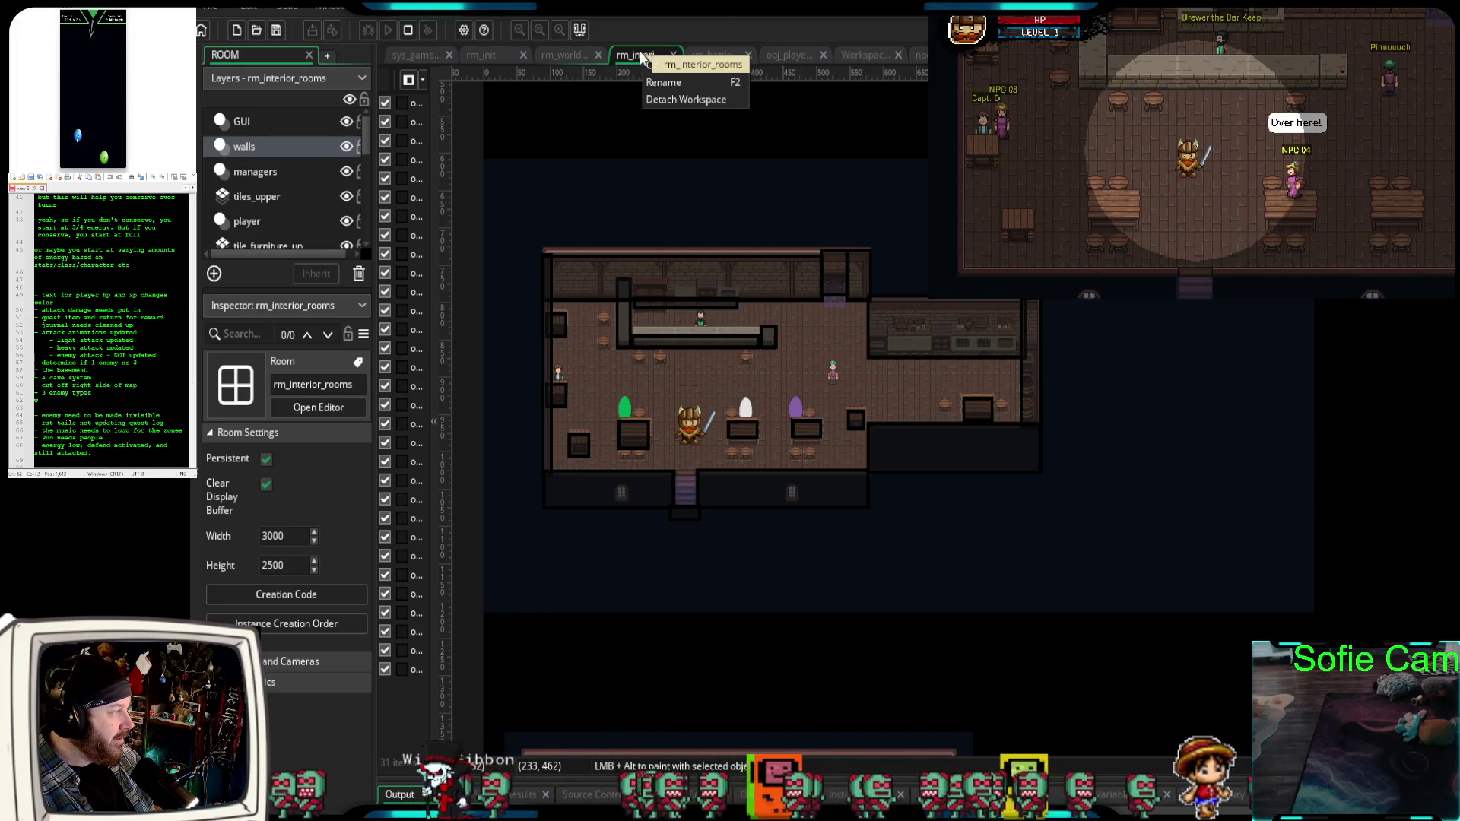
left_click(631, 58)
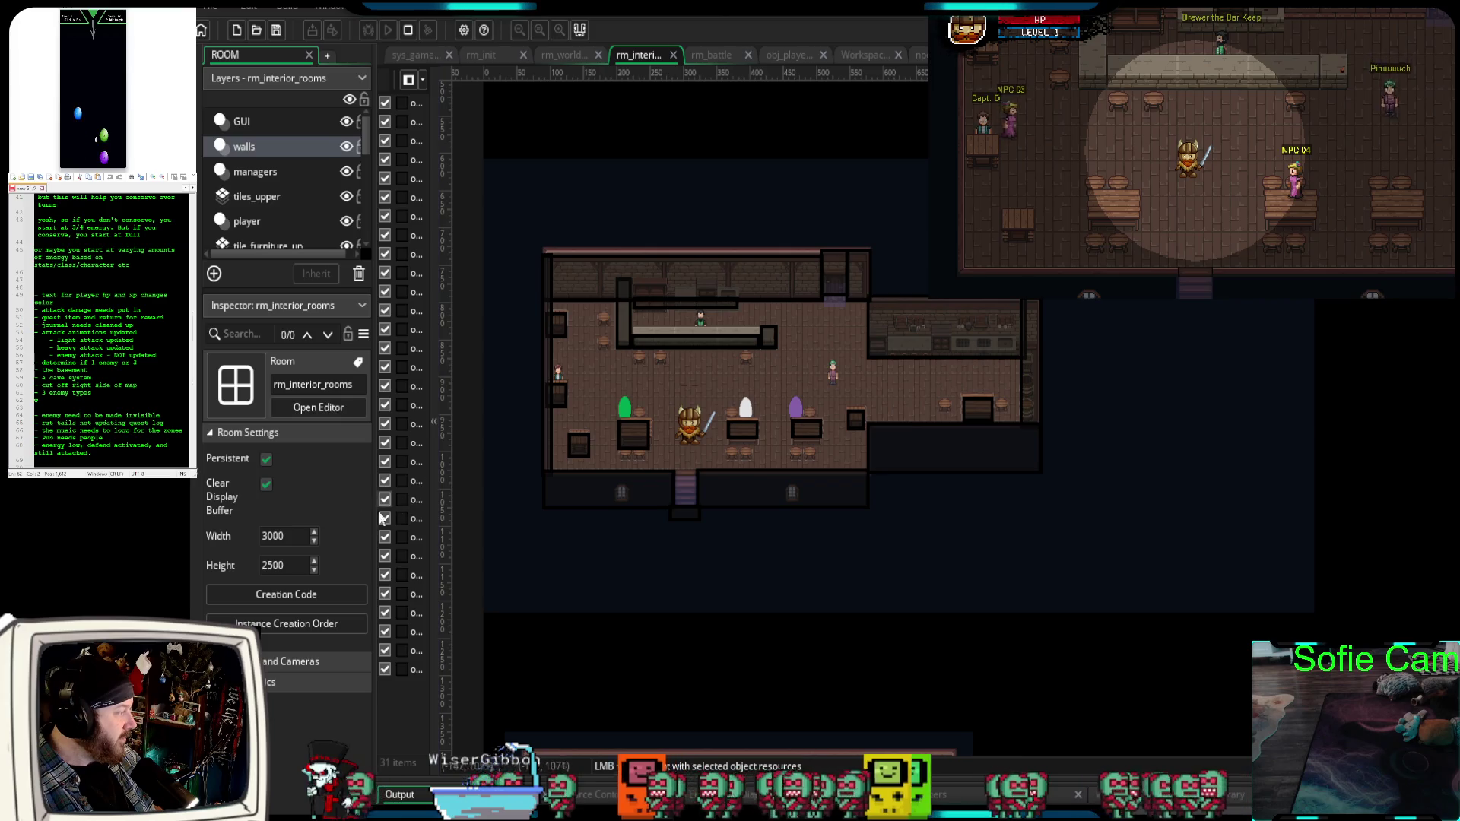
Review and close the creation code of rm_interior_rooms, then of rm_world_map.
left_click(313, 594)
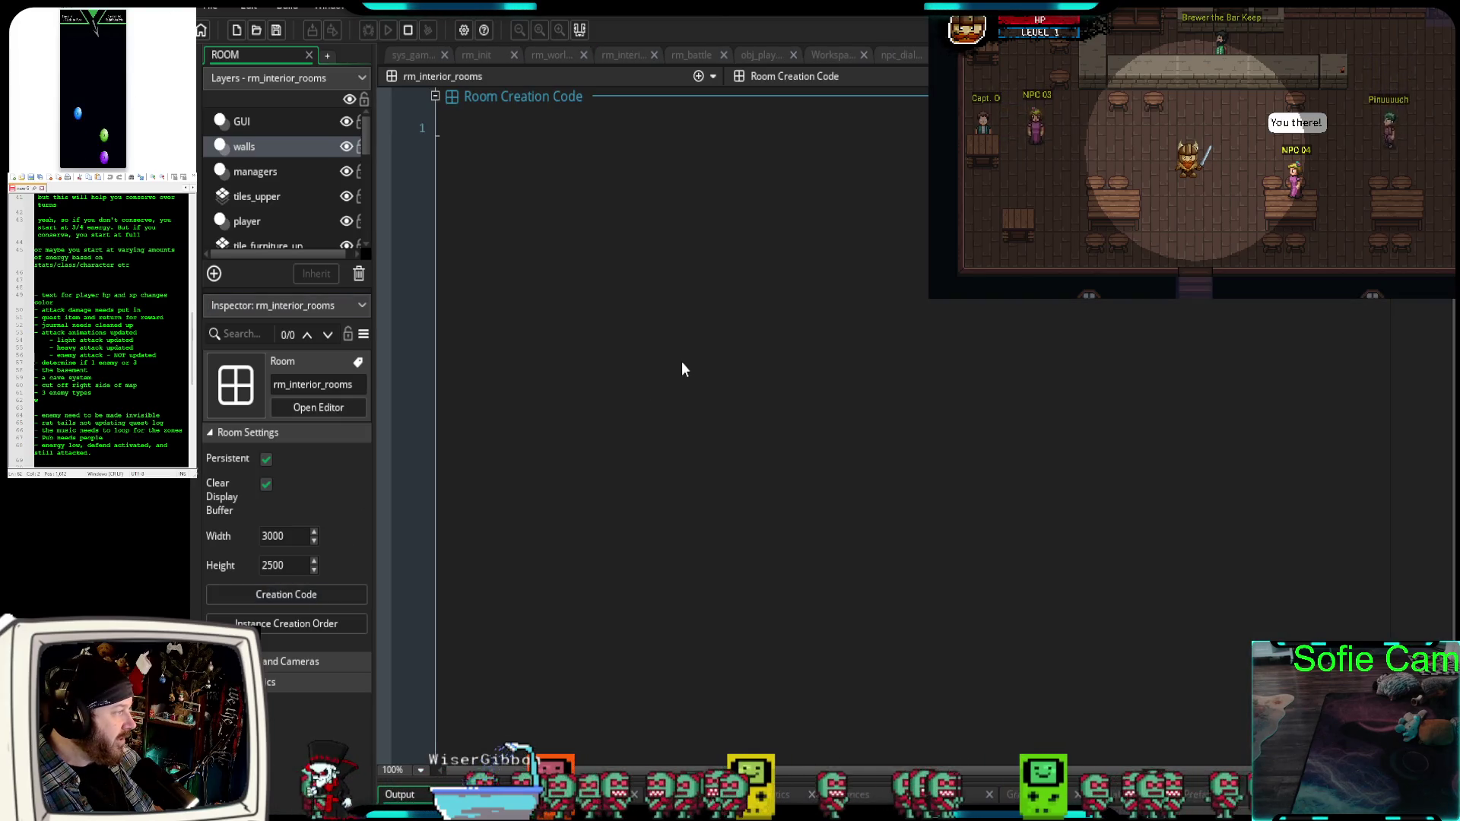
key("ctrl+w")
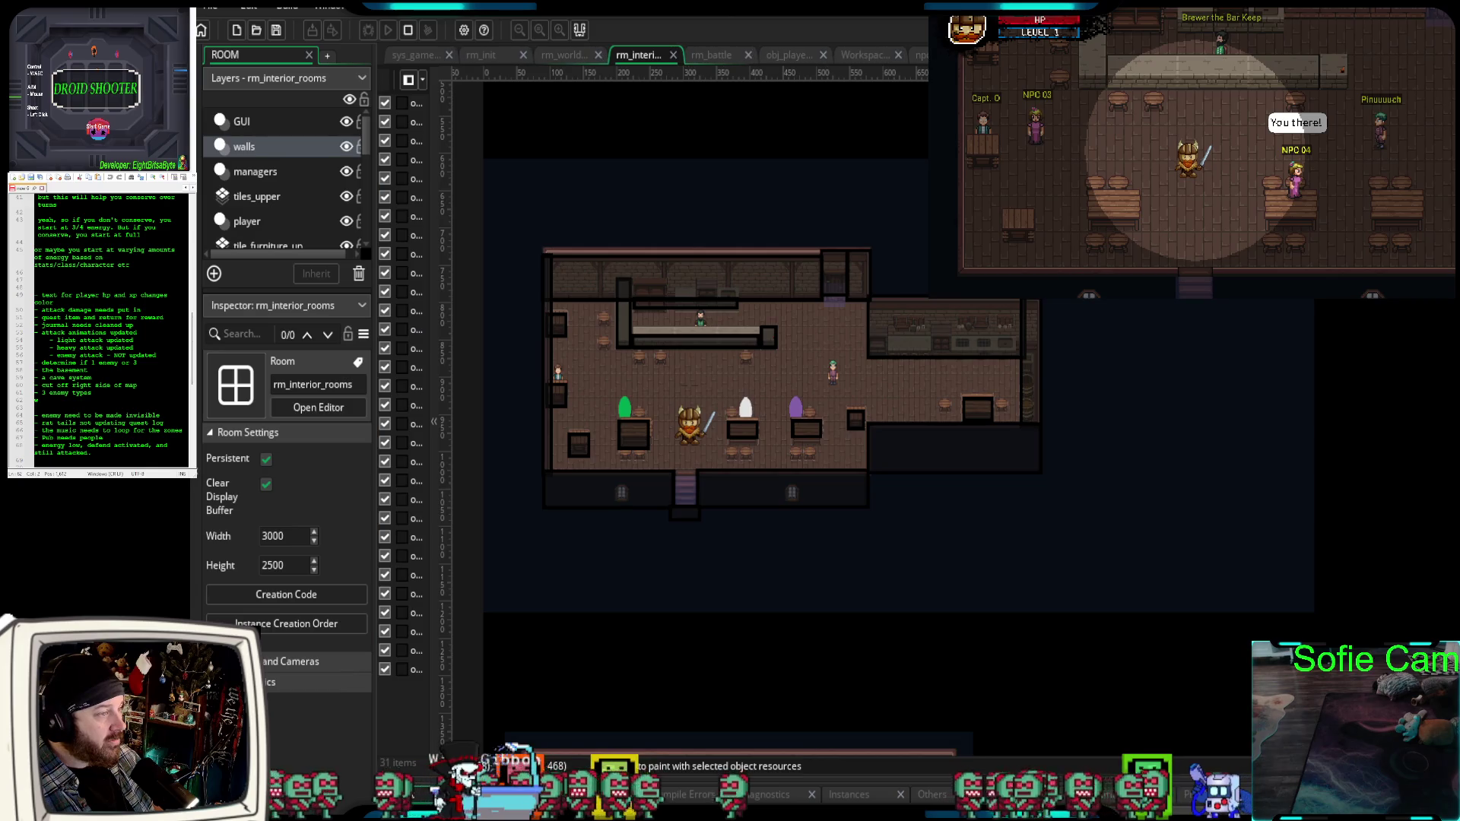
left_click(571, 57)
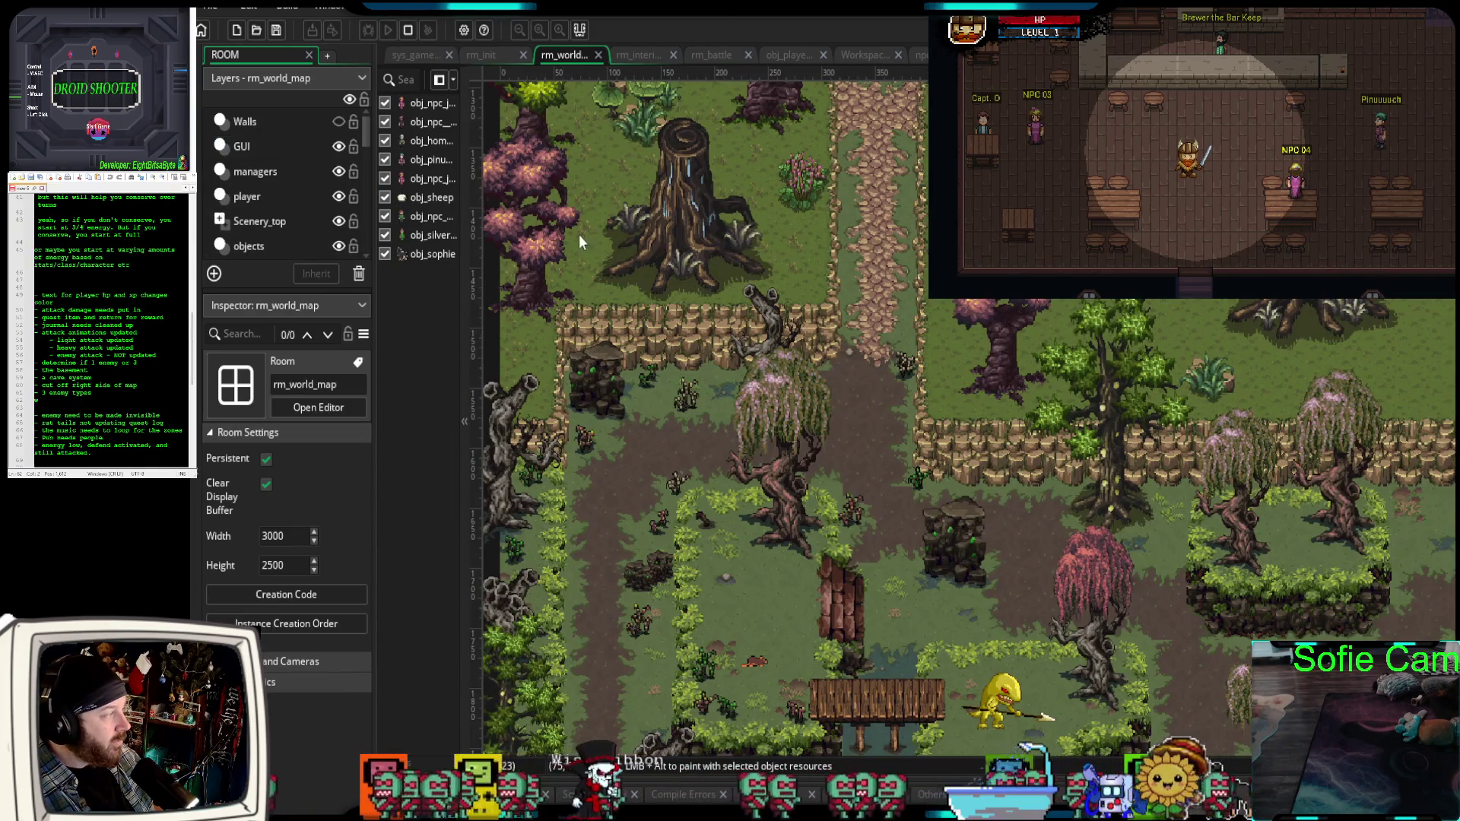
left_click(287, 599)
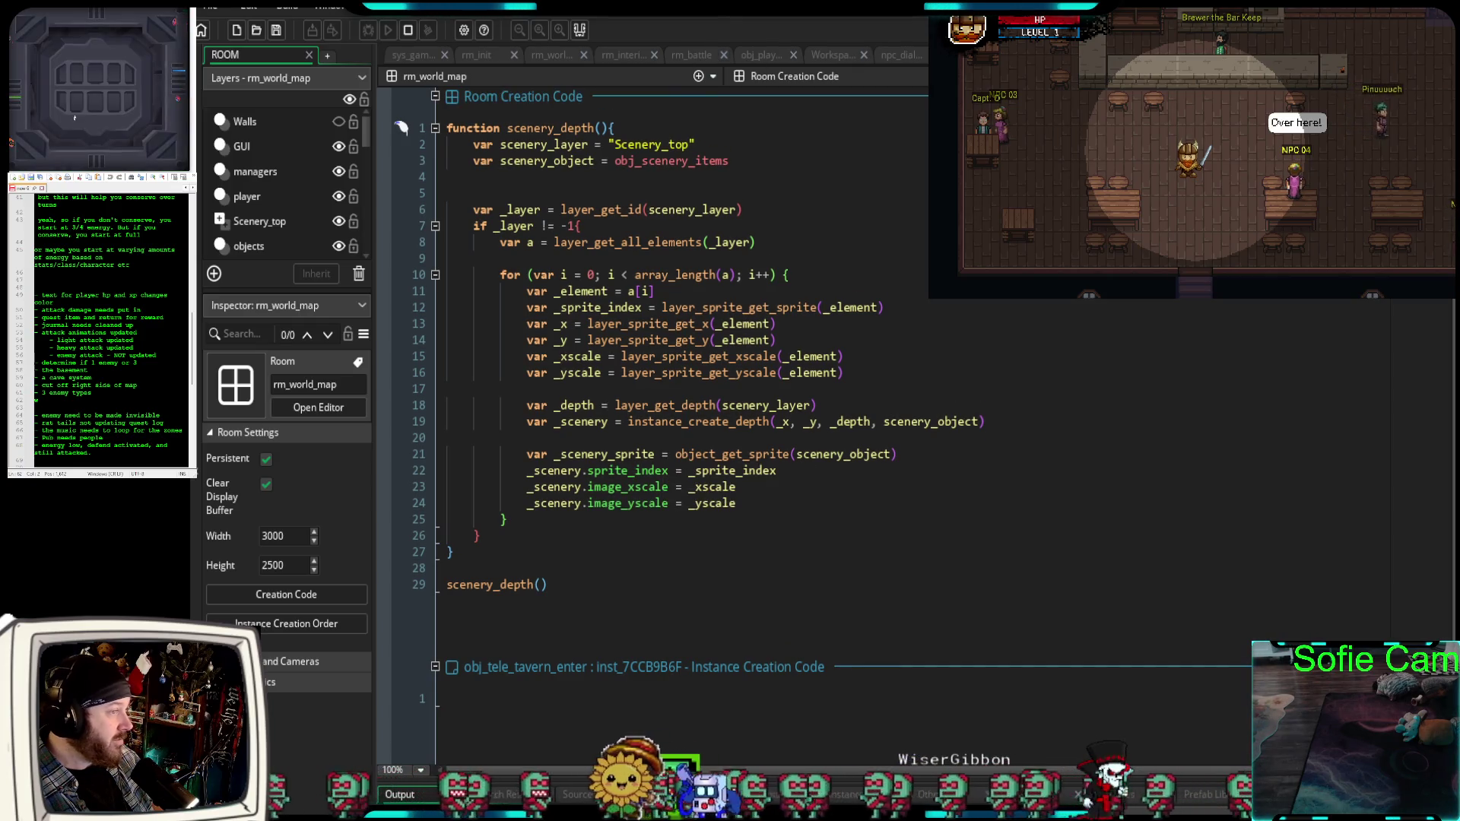
key("ctrl+w")
scroll(957, 436, "up", 10)
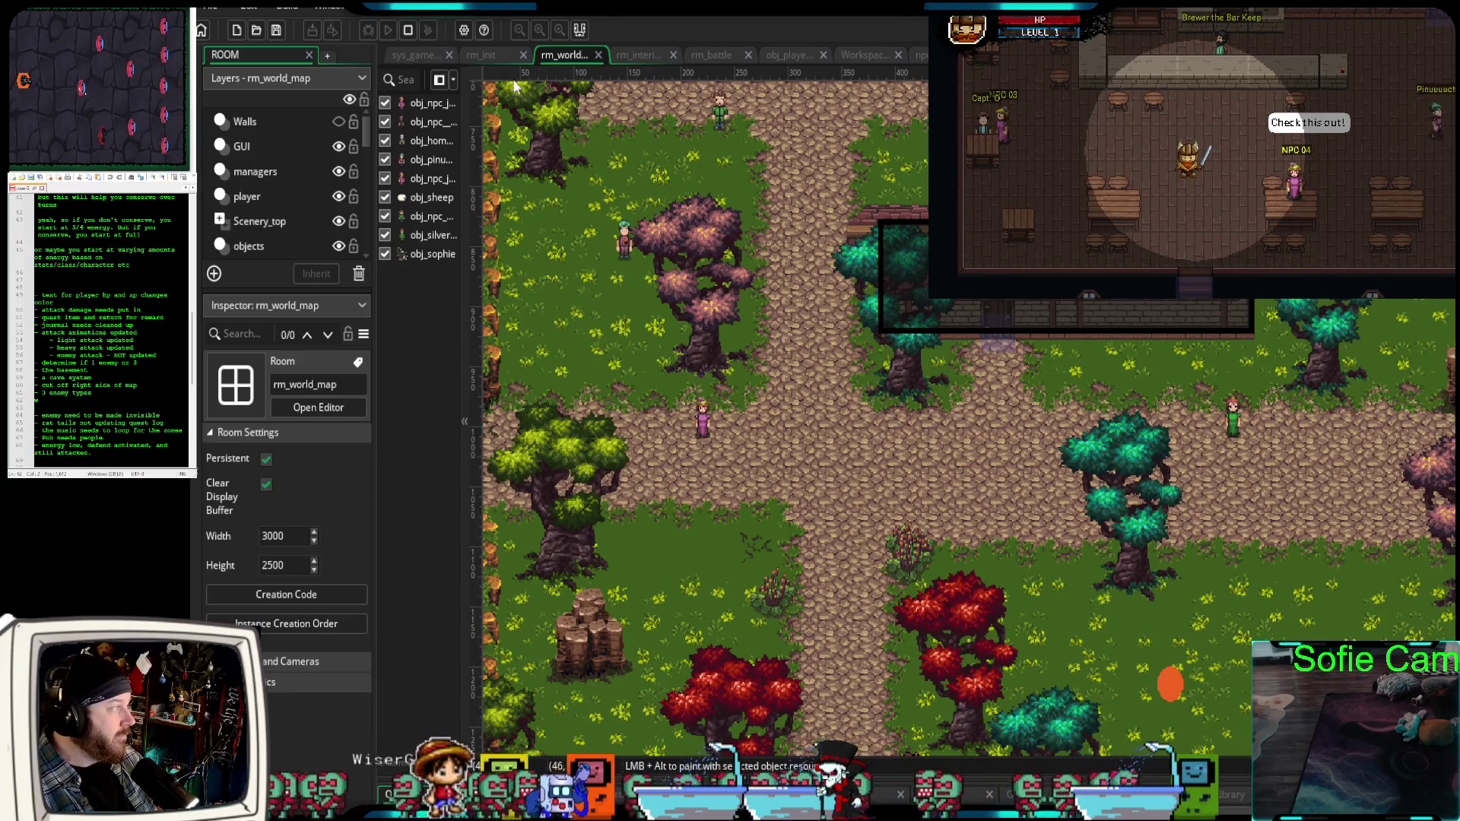
Stop the running game and relaunch it in debug mode.
left_click(407, 32)
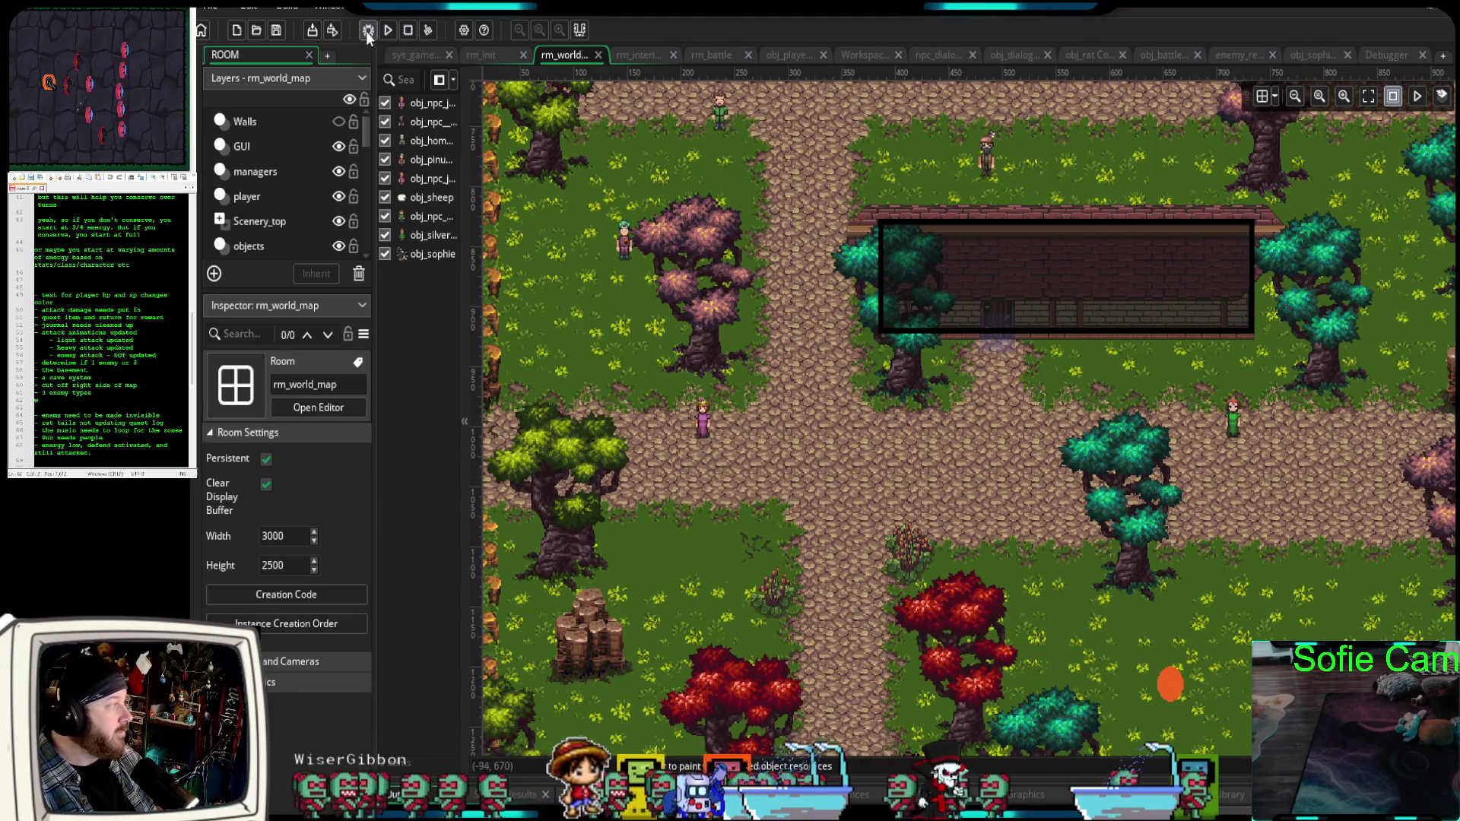
left_click(369, 31)
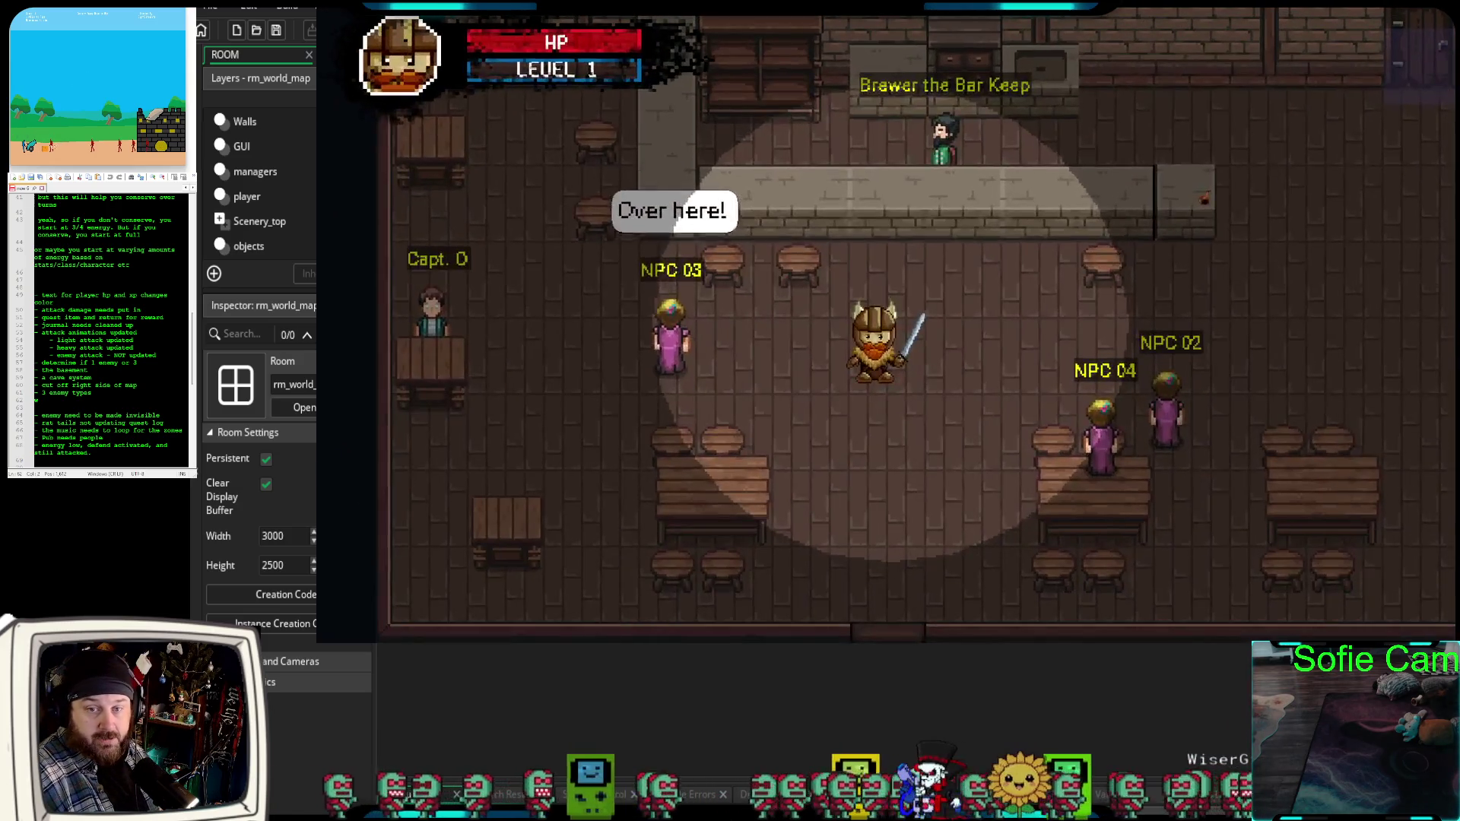
Walk the hero out through the tavern exit and across the village.
key("s")
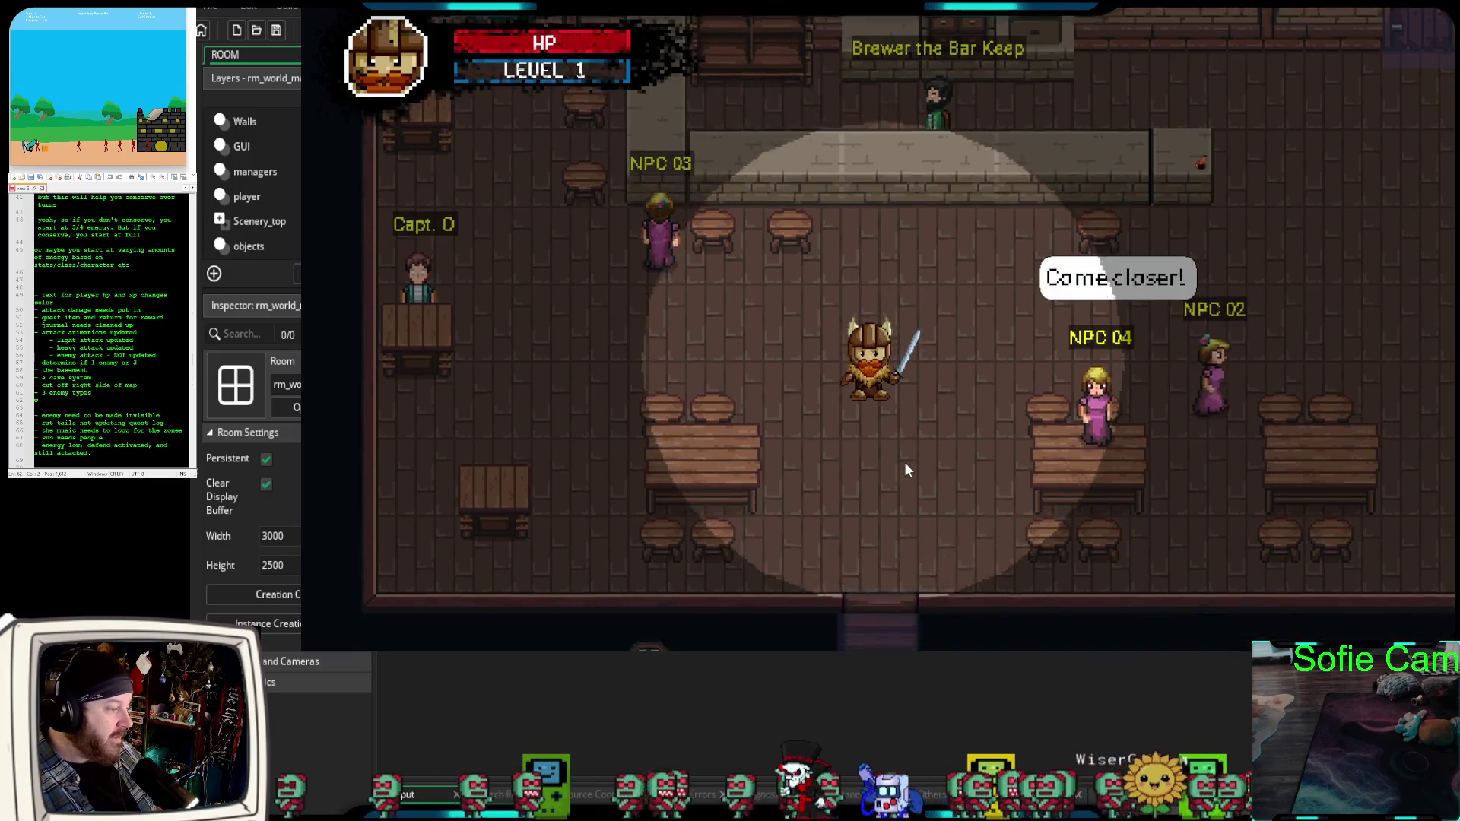
key("e")
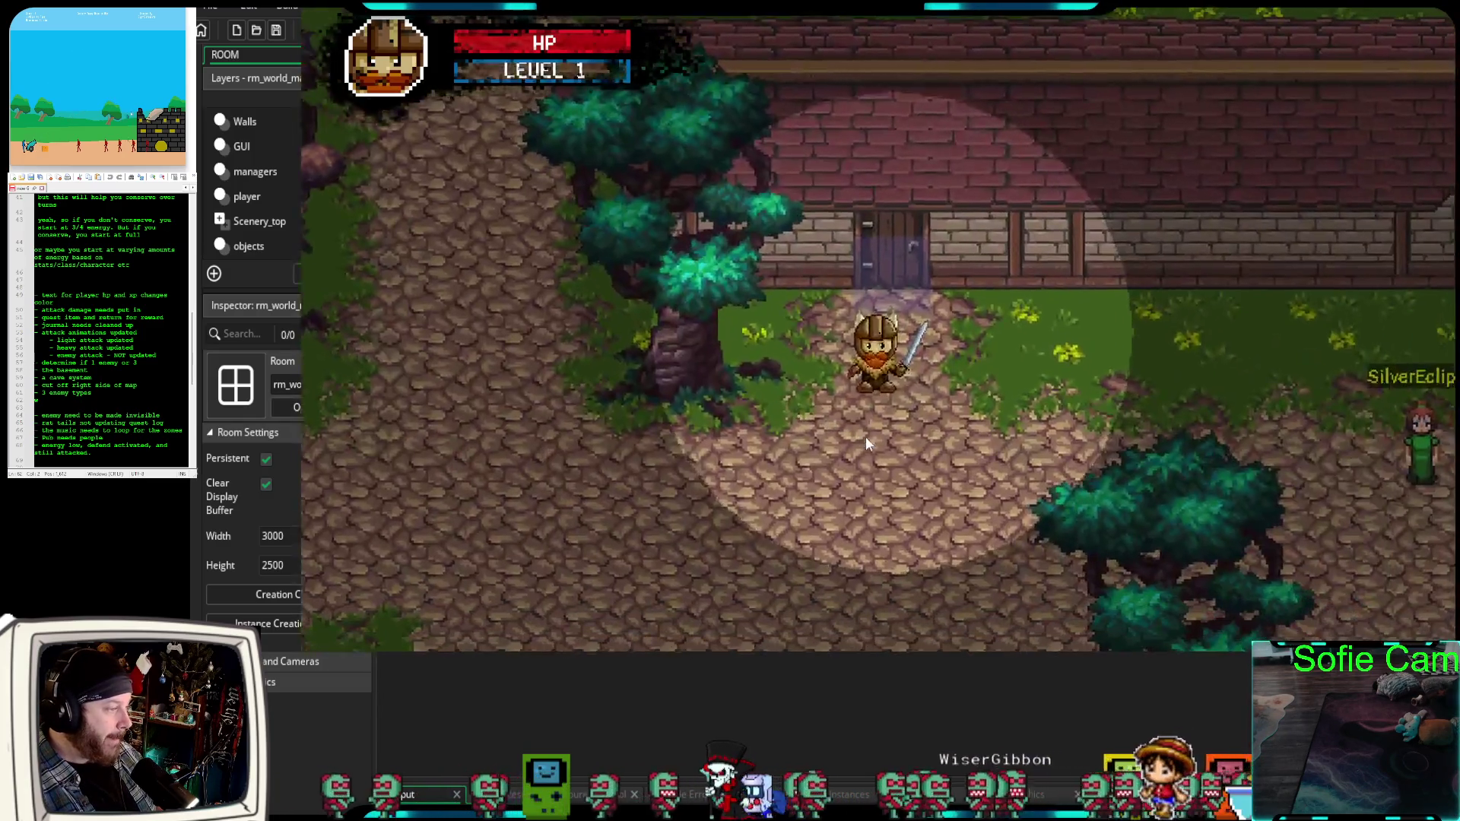
key("d")
key("d")
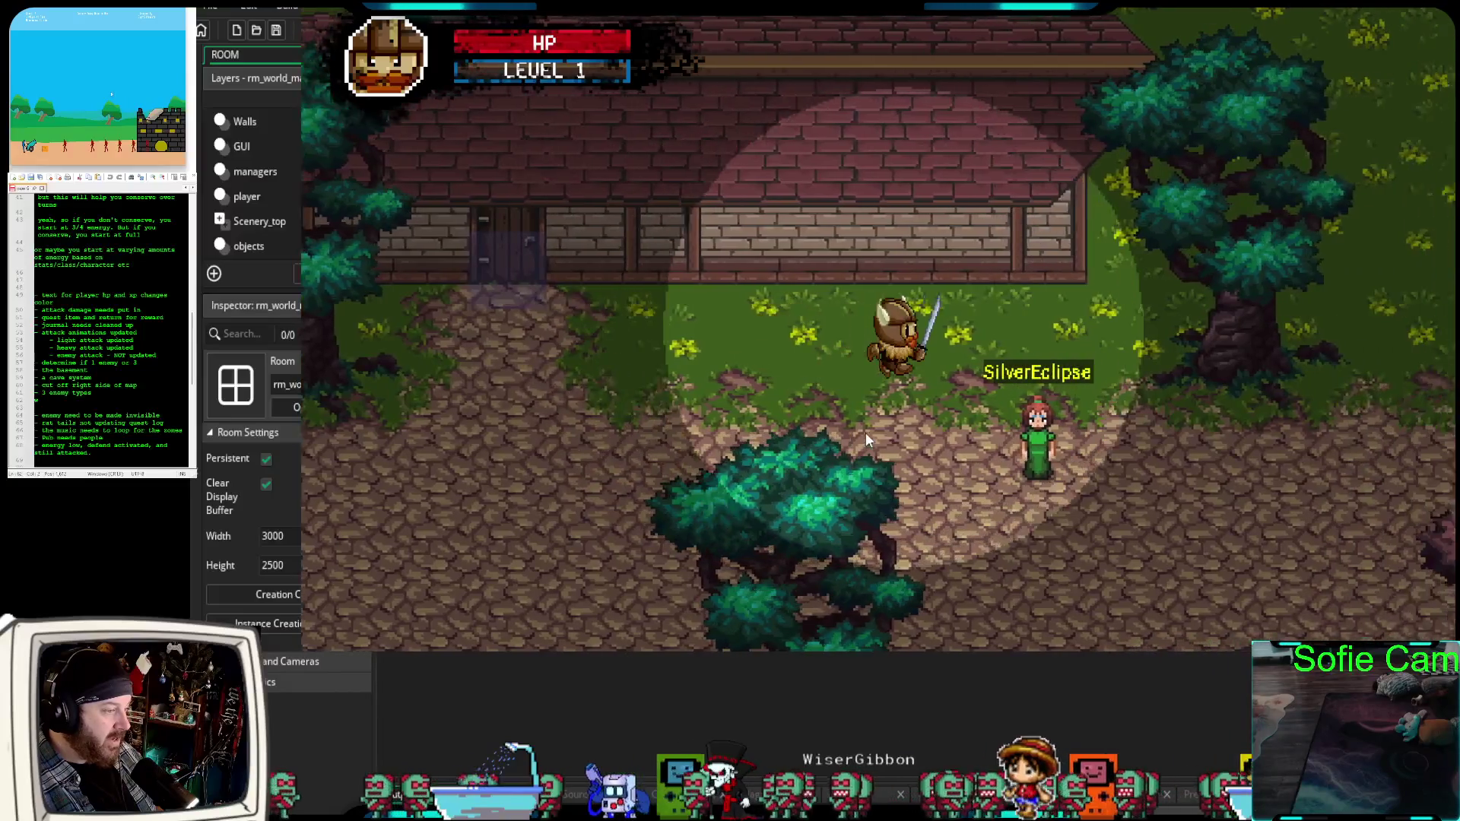
key("s")
key("d")
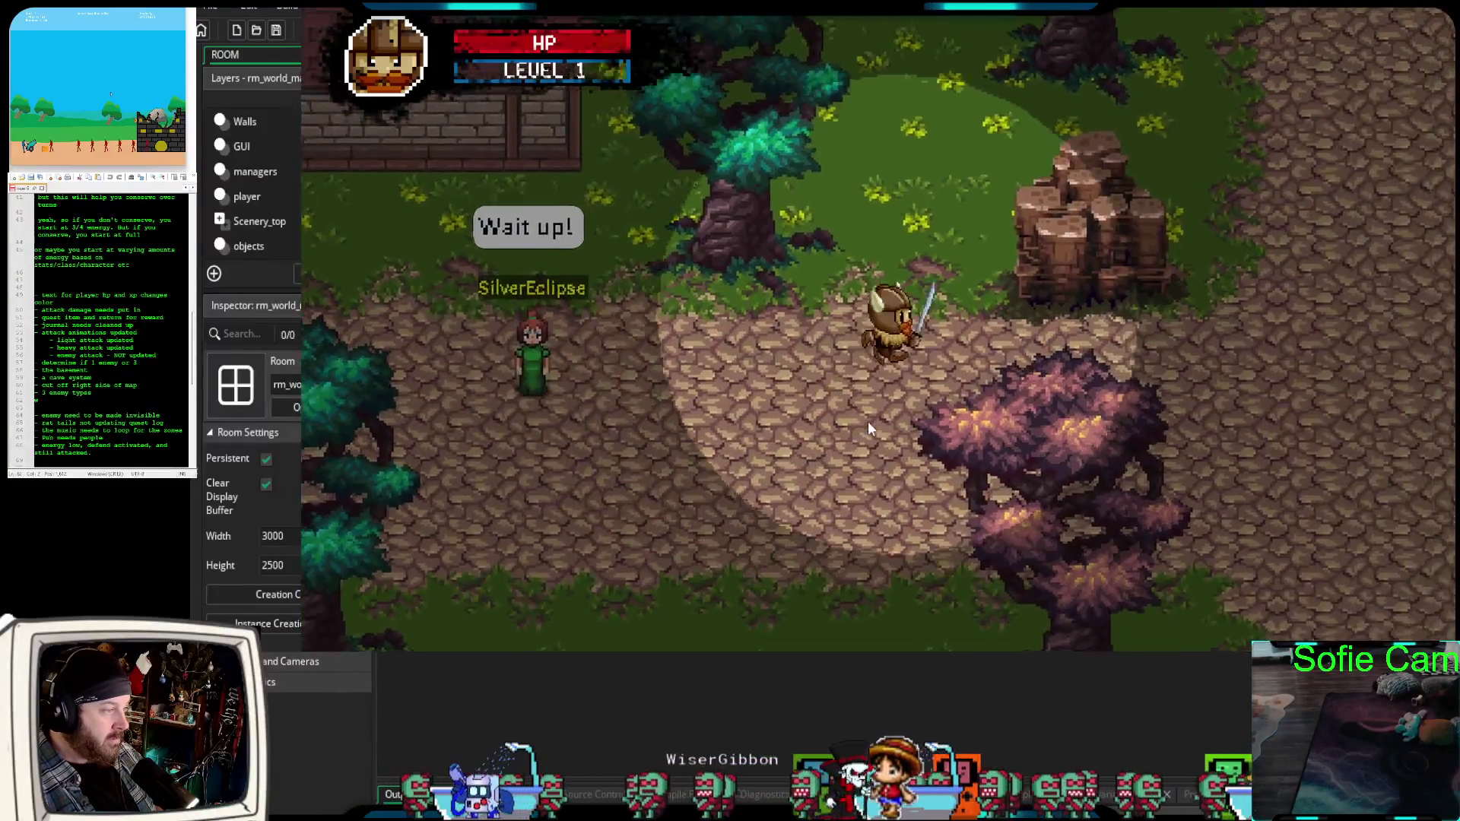
Walk the hero north through the grass into the forest until a rat battle starts.
key("w")
key("w")
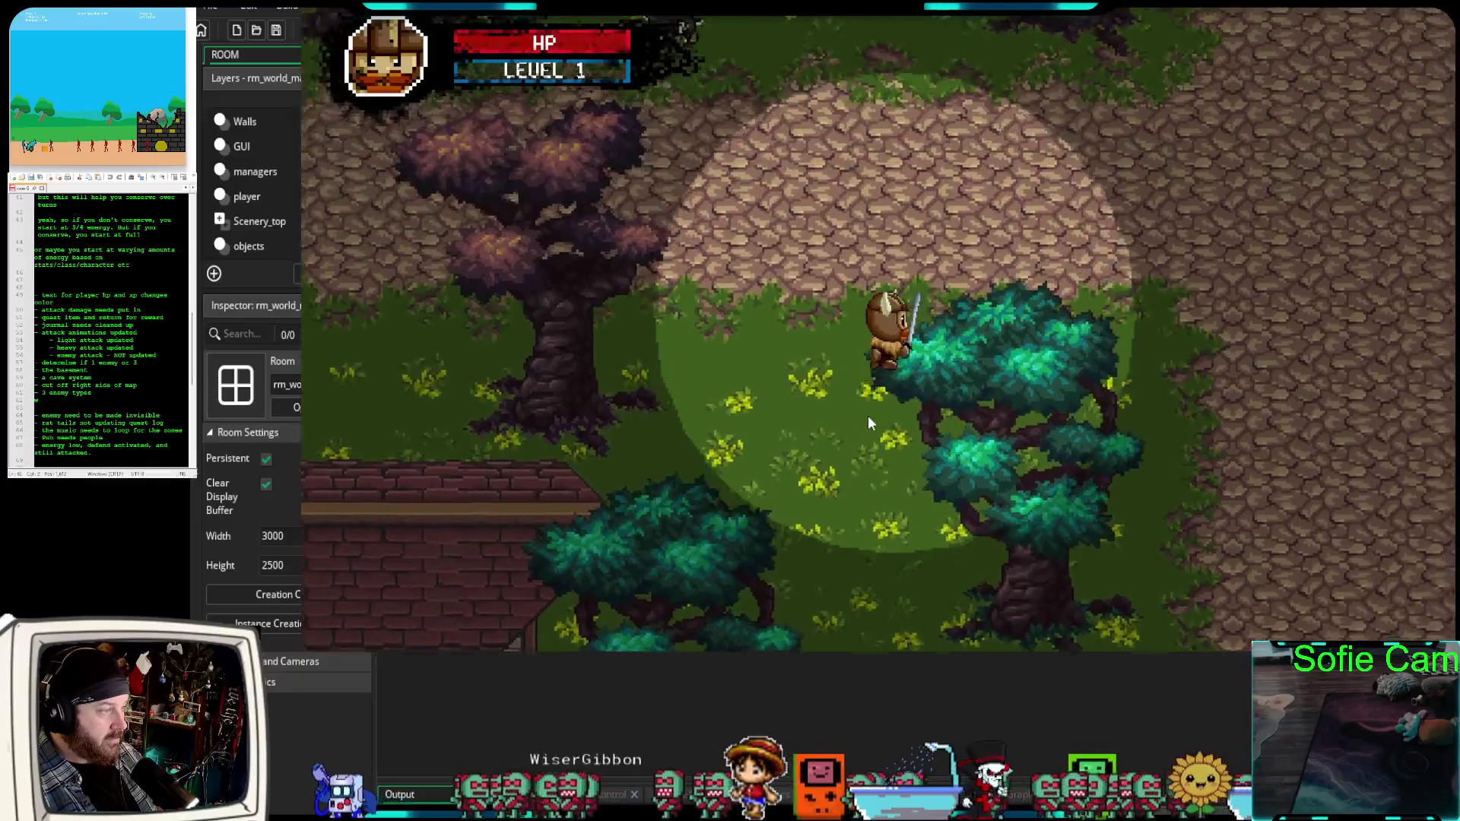
key("d")
key("w")
key("a")
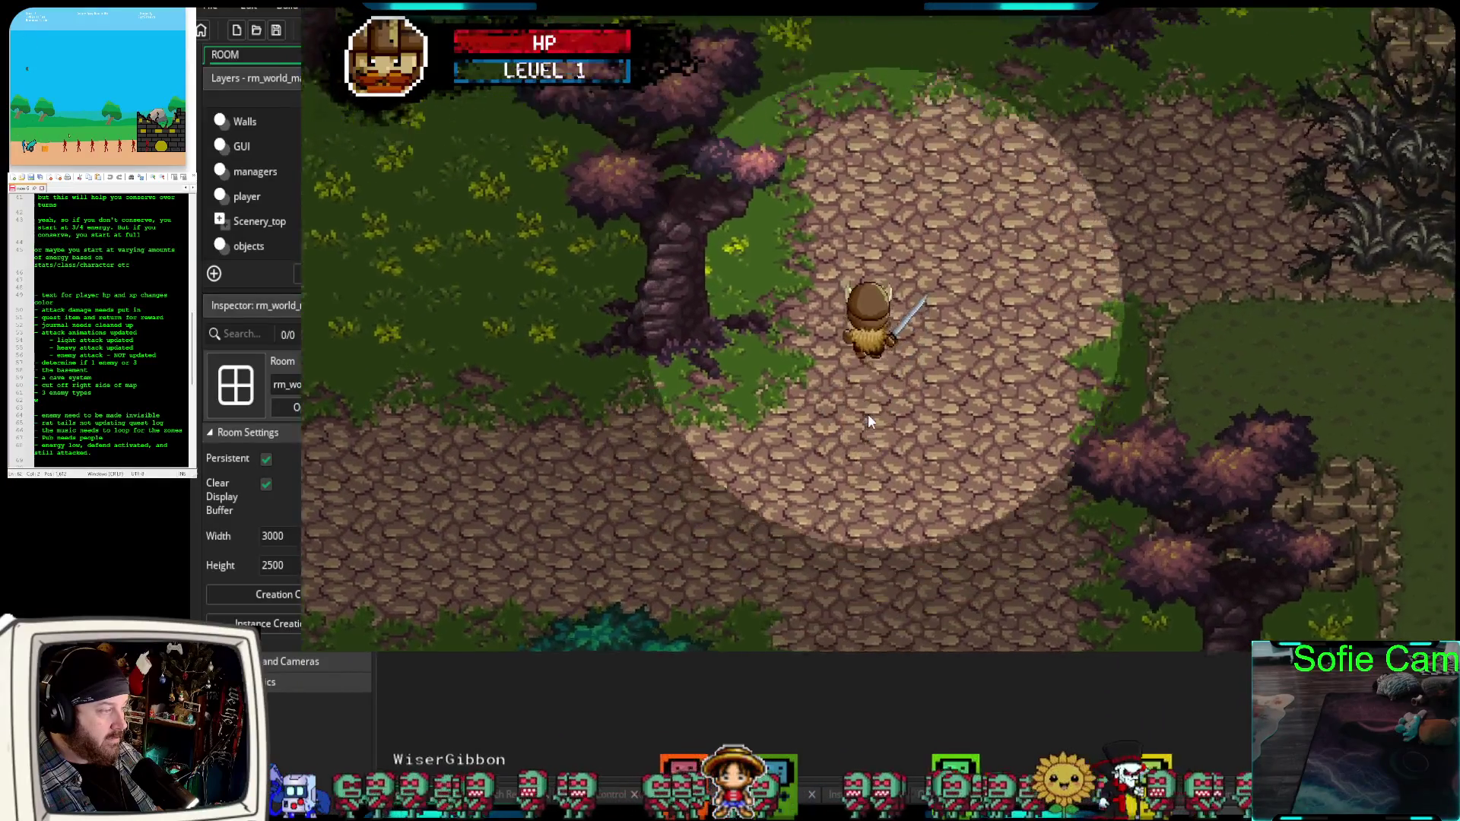
key("s")
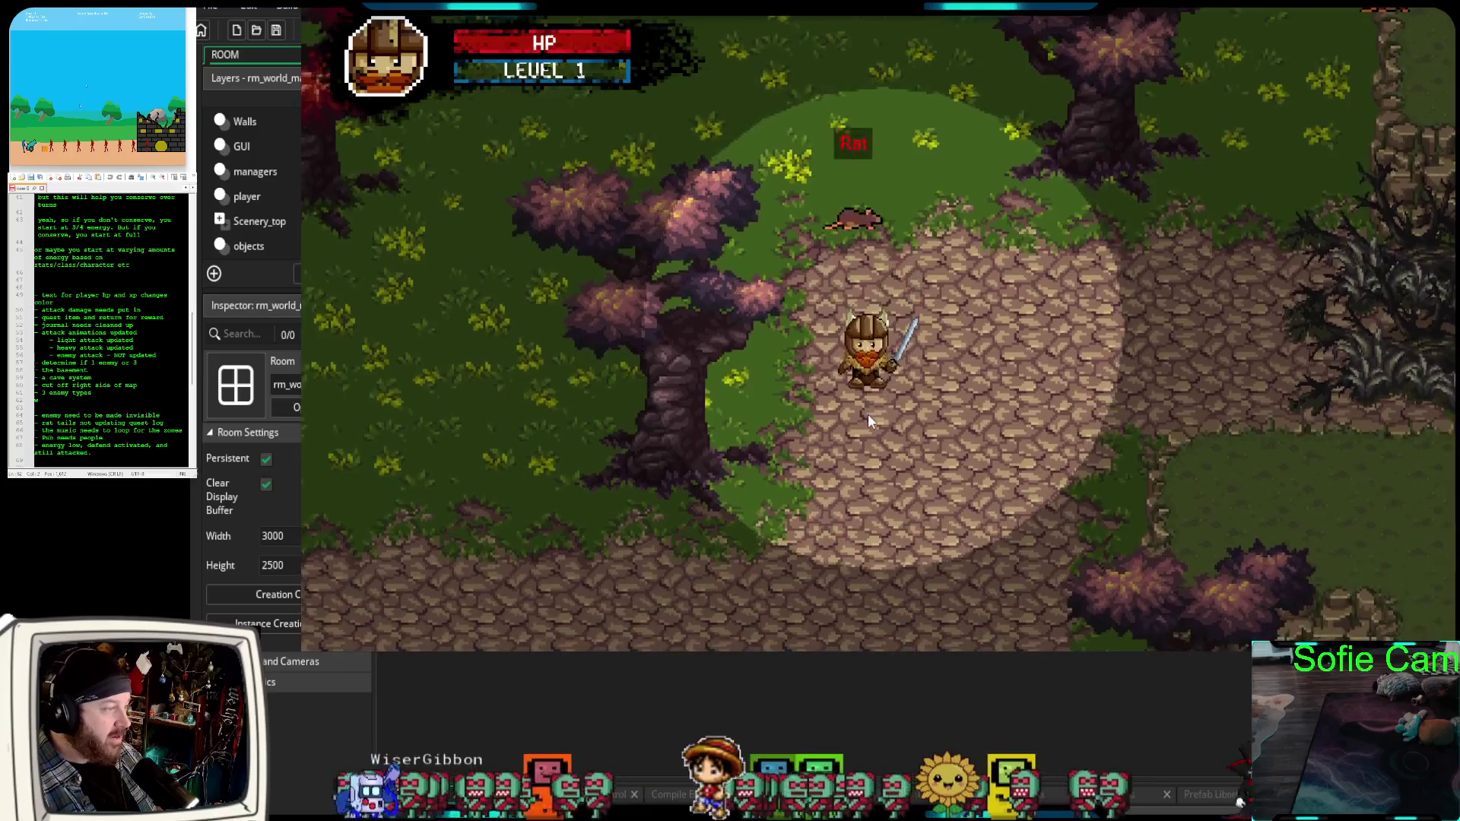
key("d")
key("w")
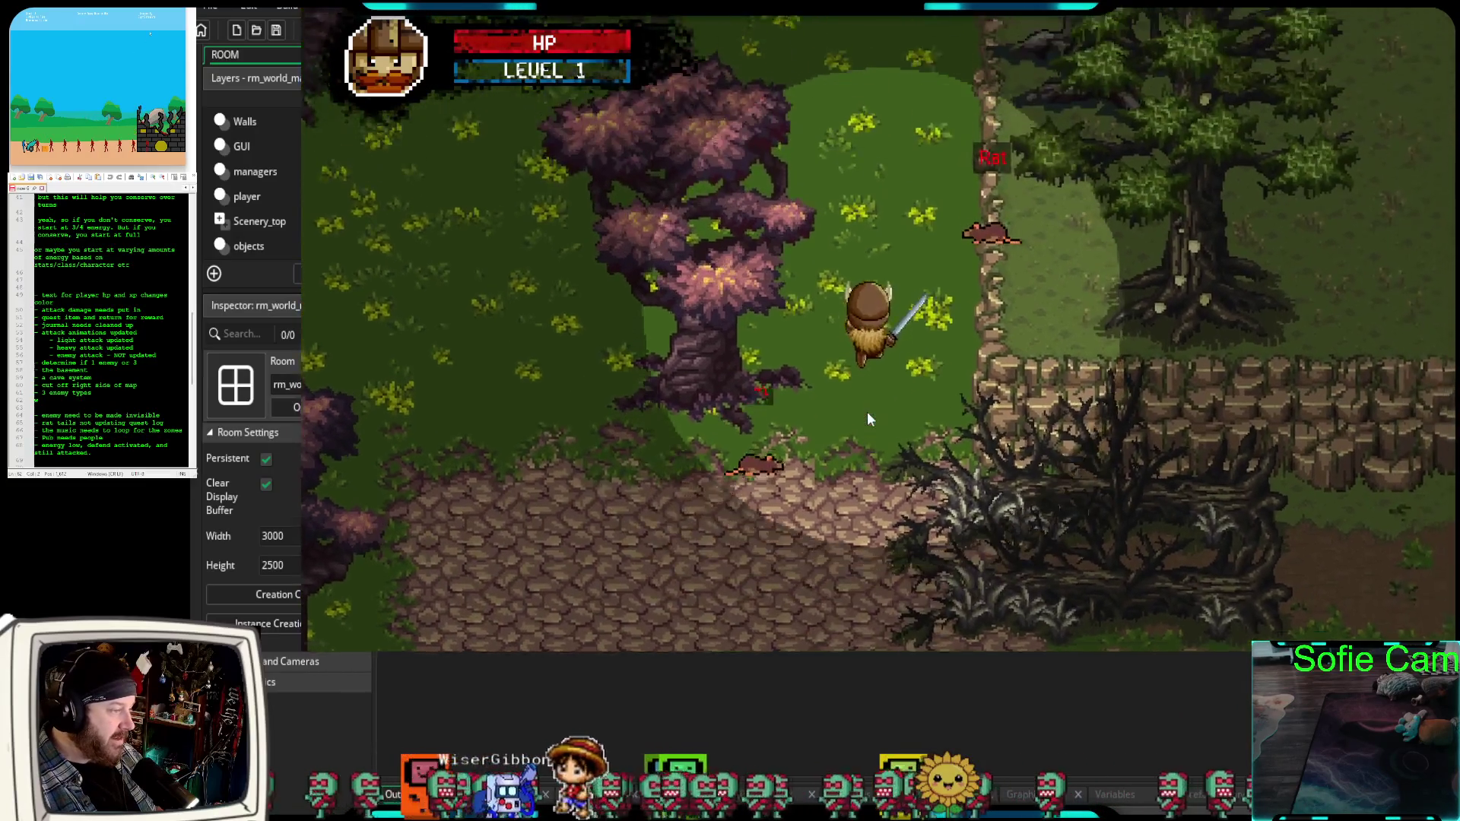
key("a")
key("a")
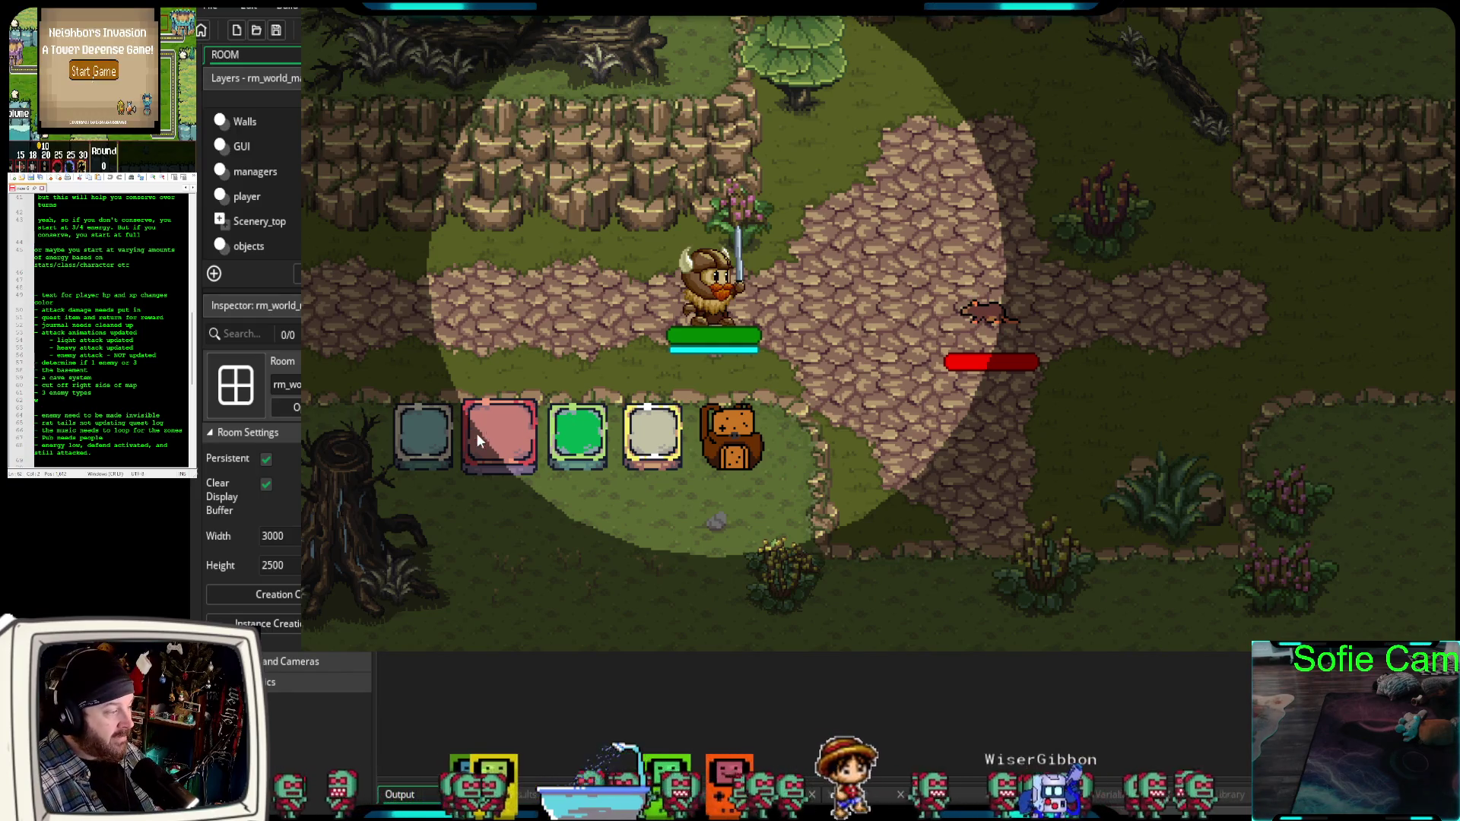
Finish the rat battle with an action card and walk south through the forest.
left_click(652, 435)
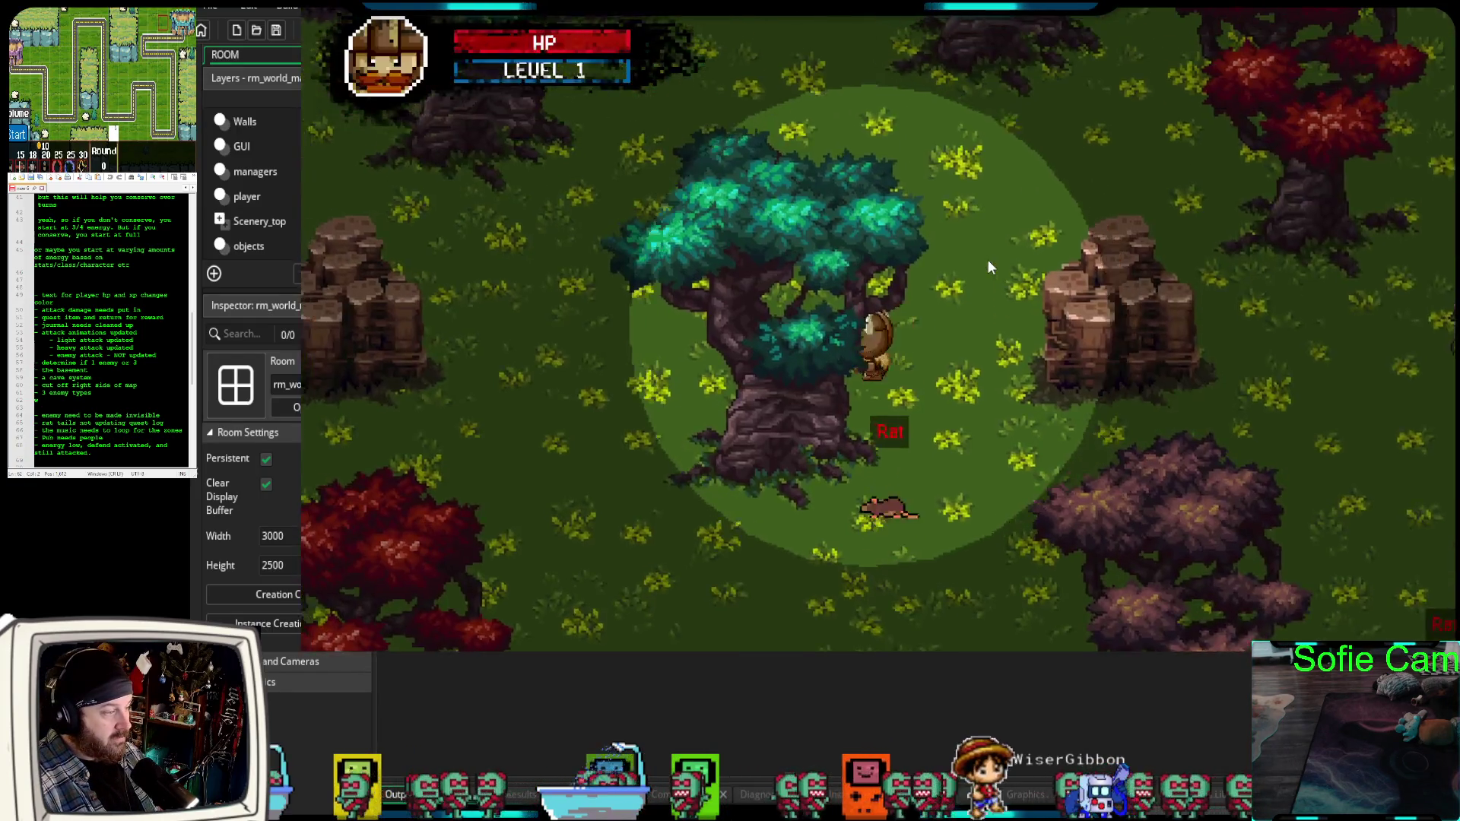
key("Up")
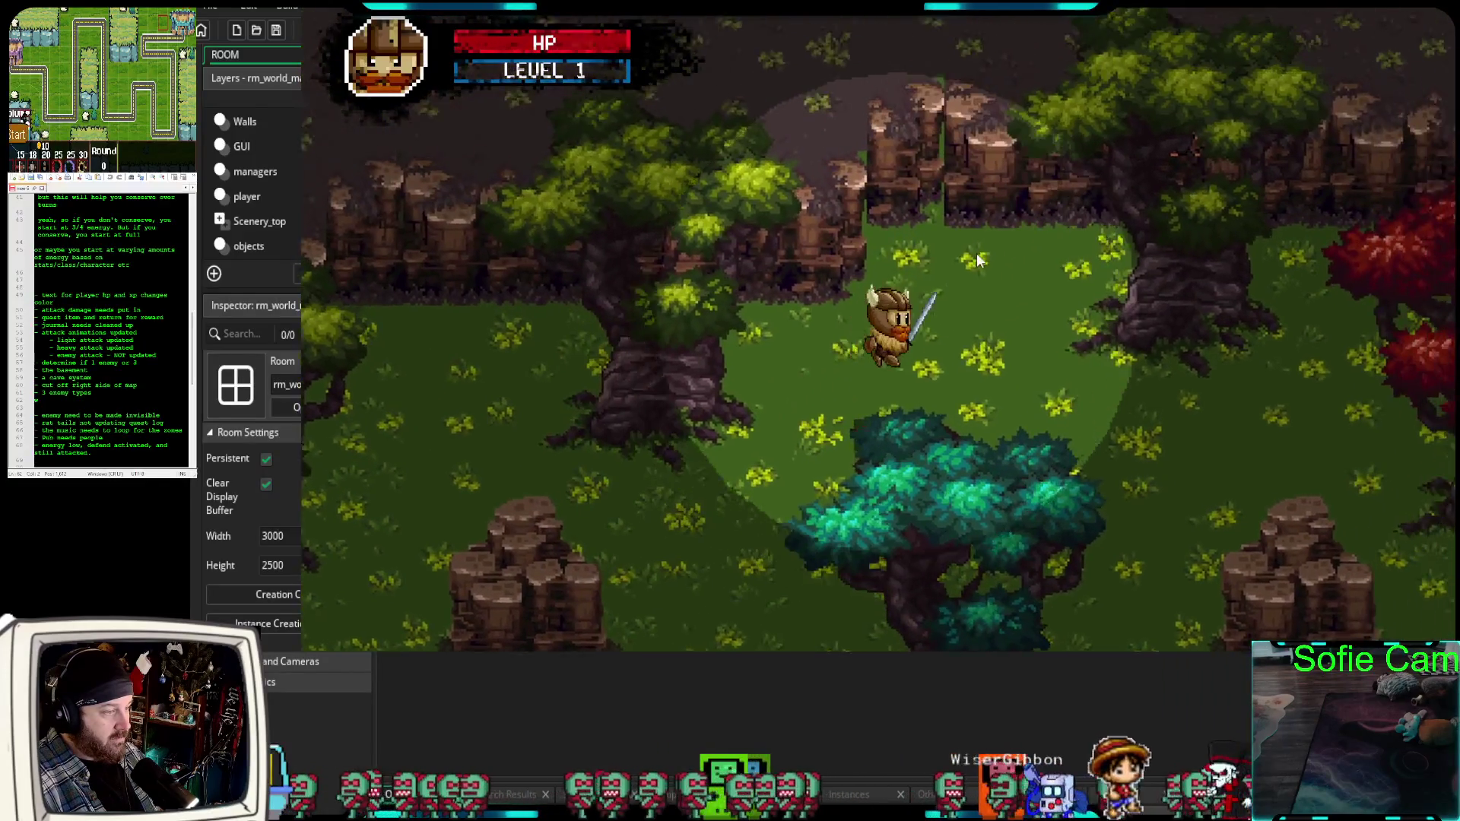
key("Right")
key("Down")
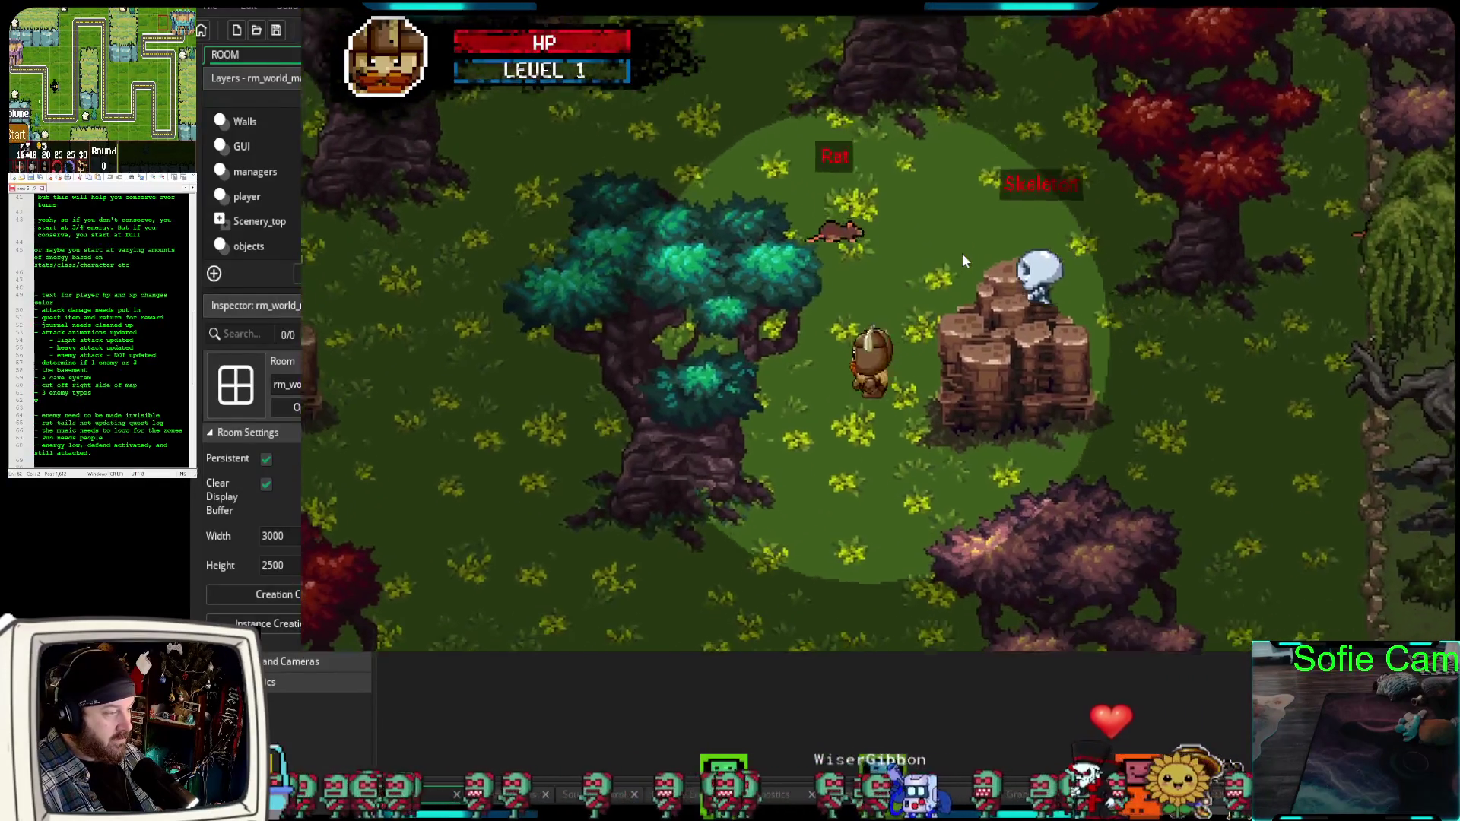
key("Down")
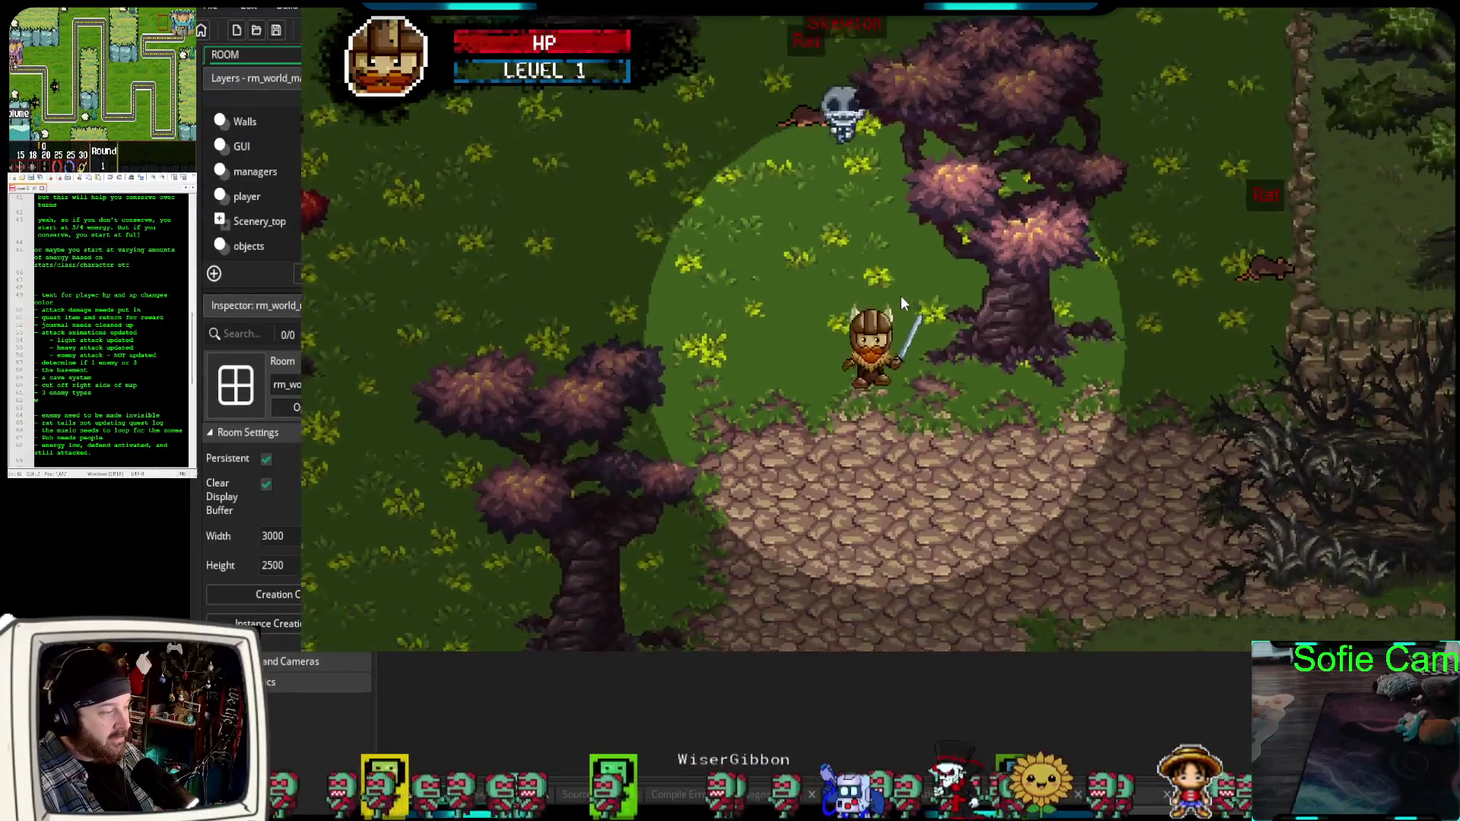
key("Down")
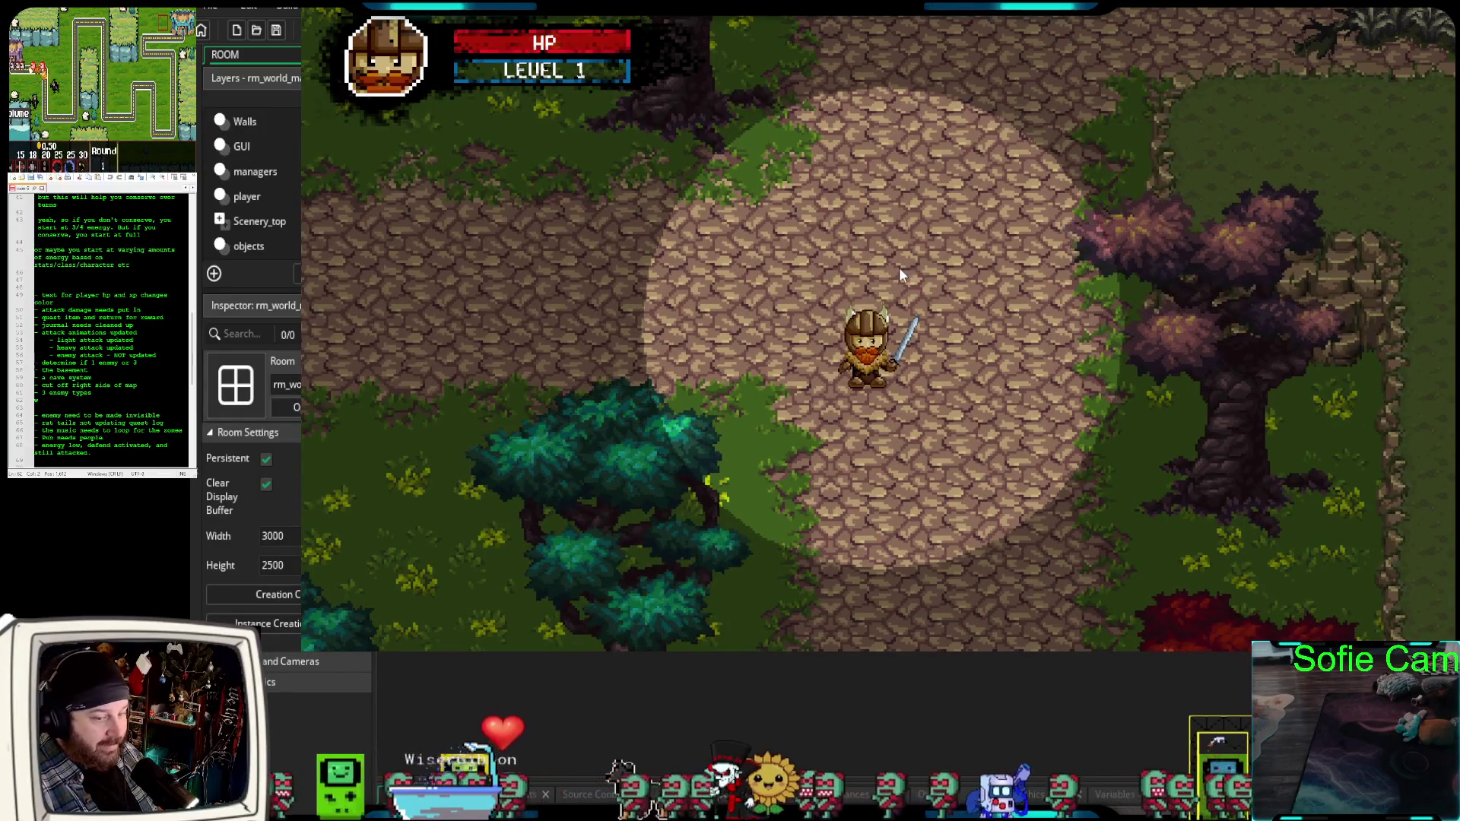
Walk the hero north along the path back toward the village.
key("Up")
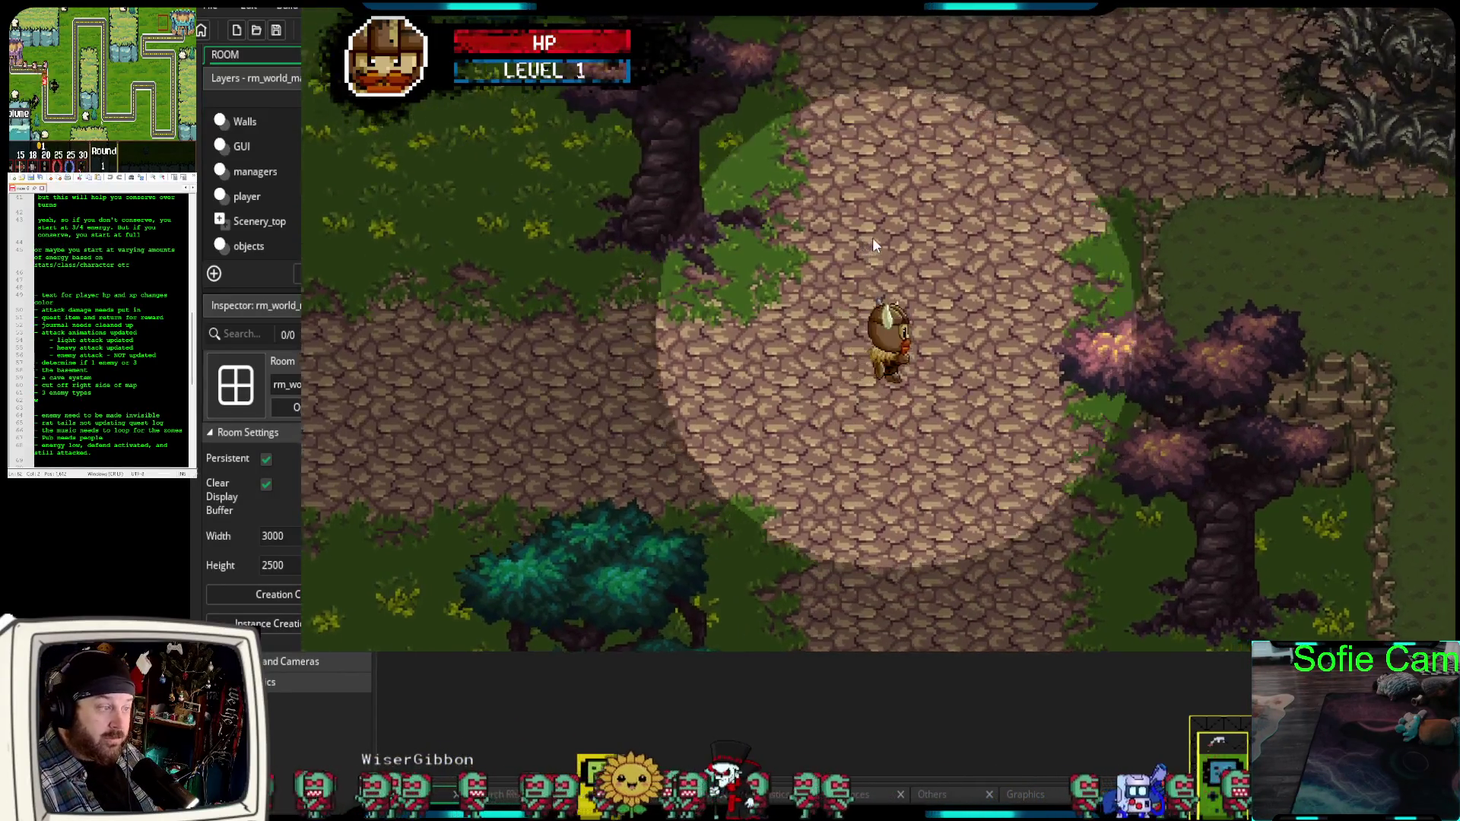
key("Right")
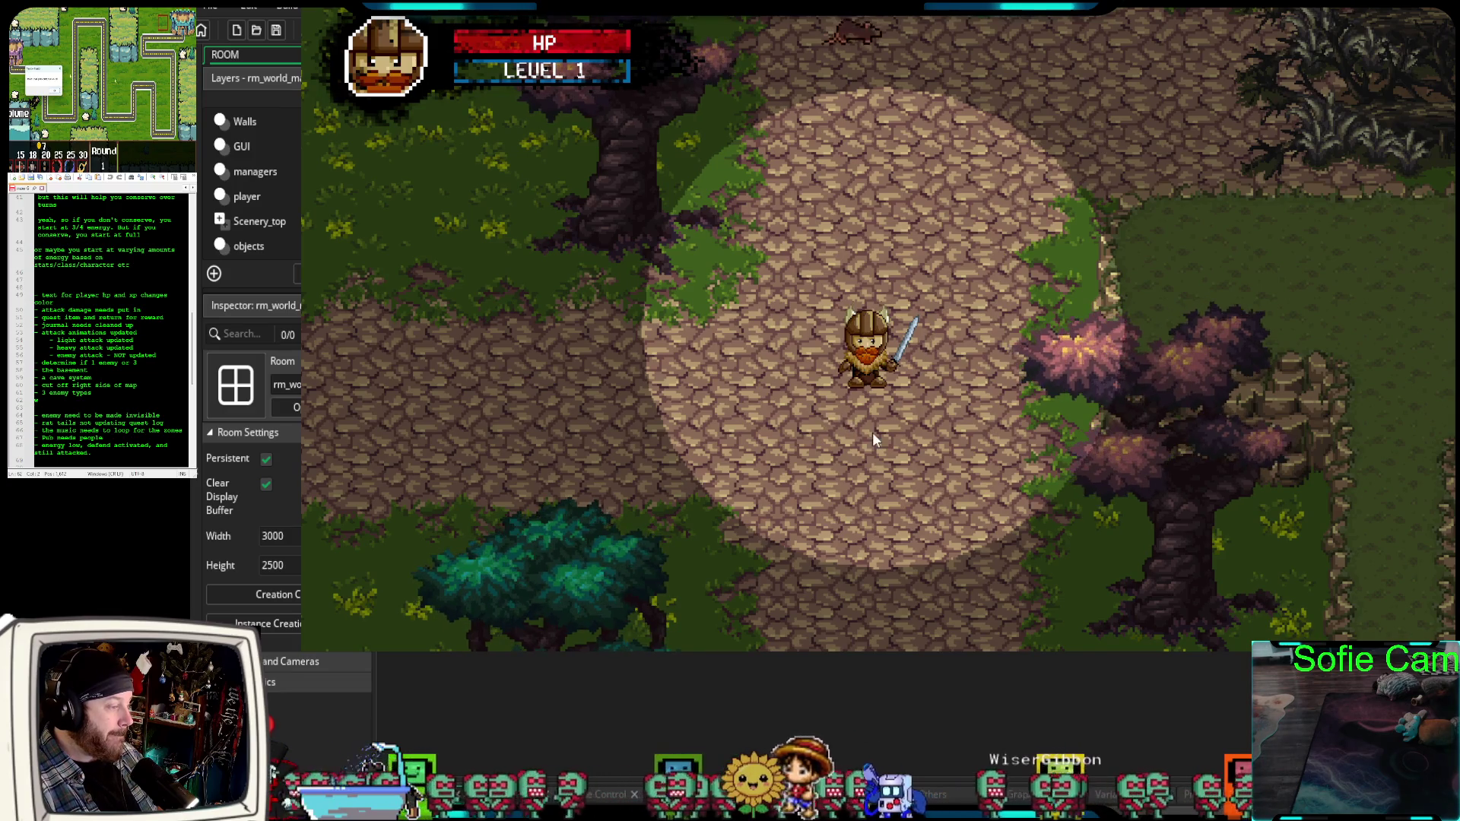
key("w")
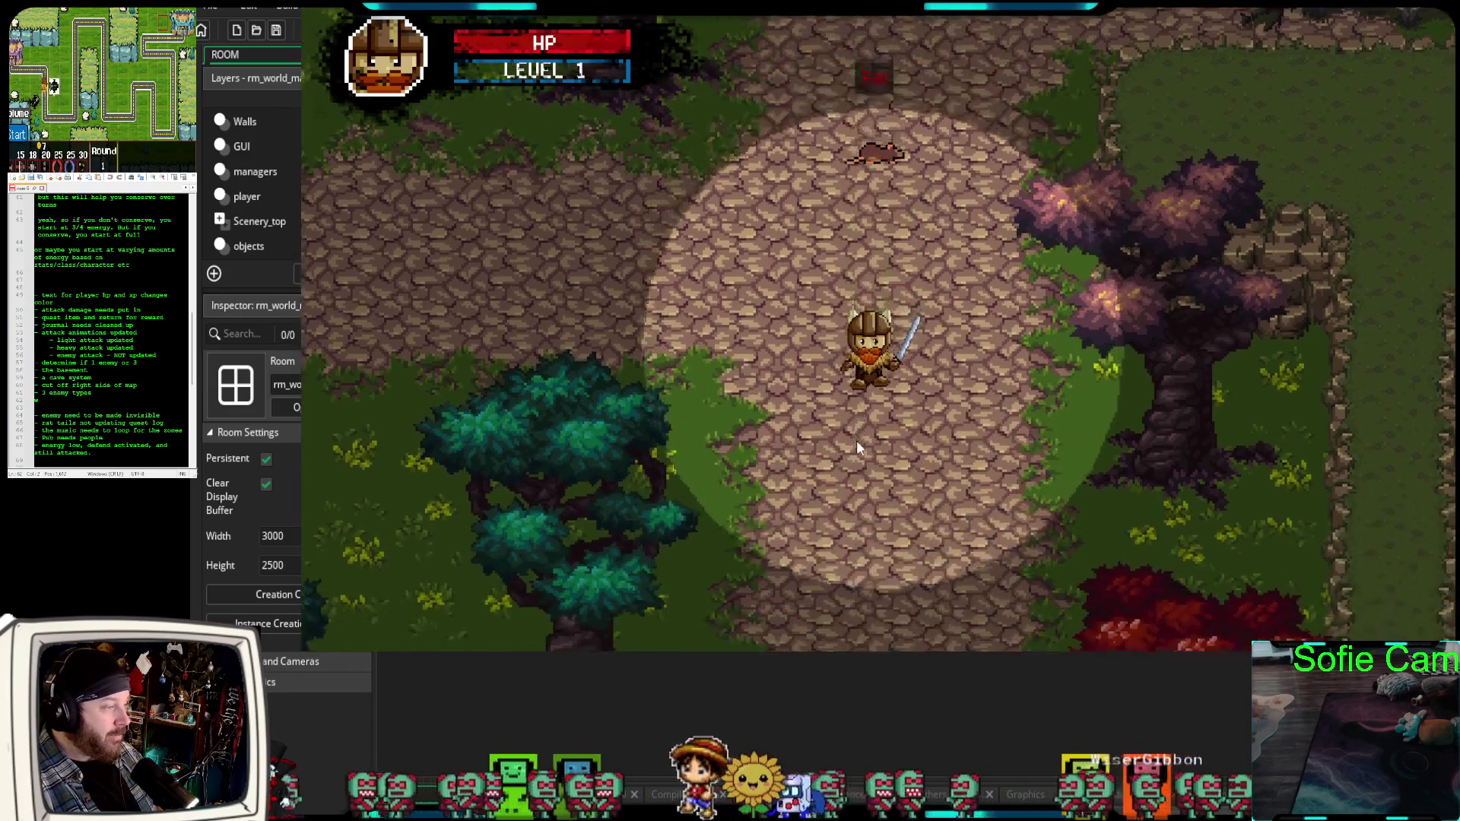
key("s")
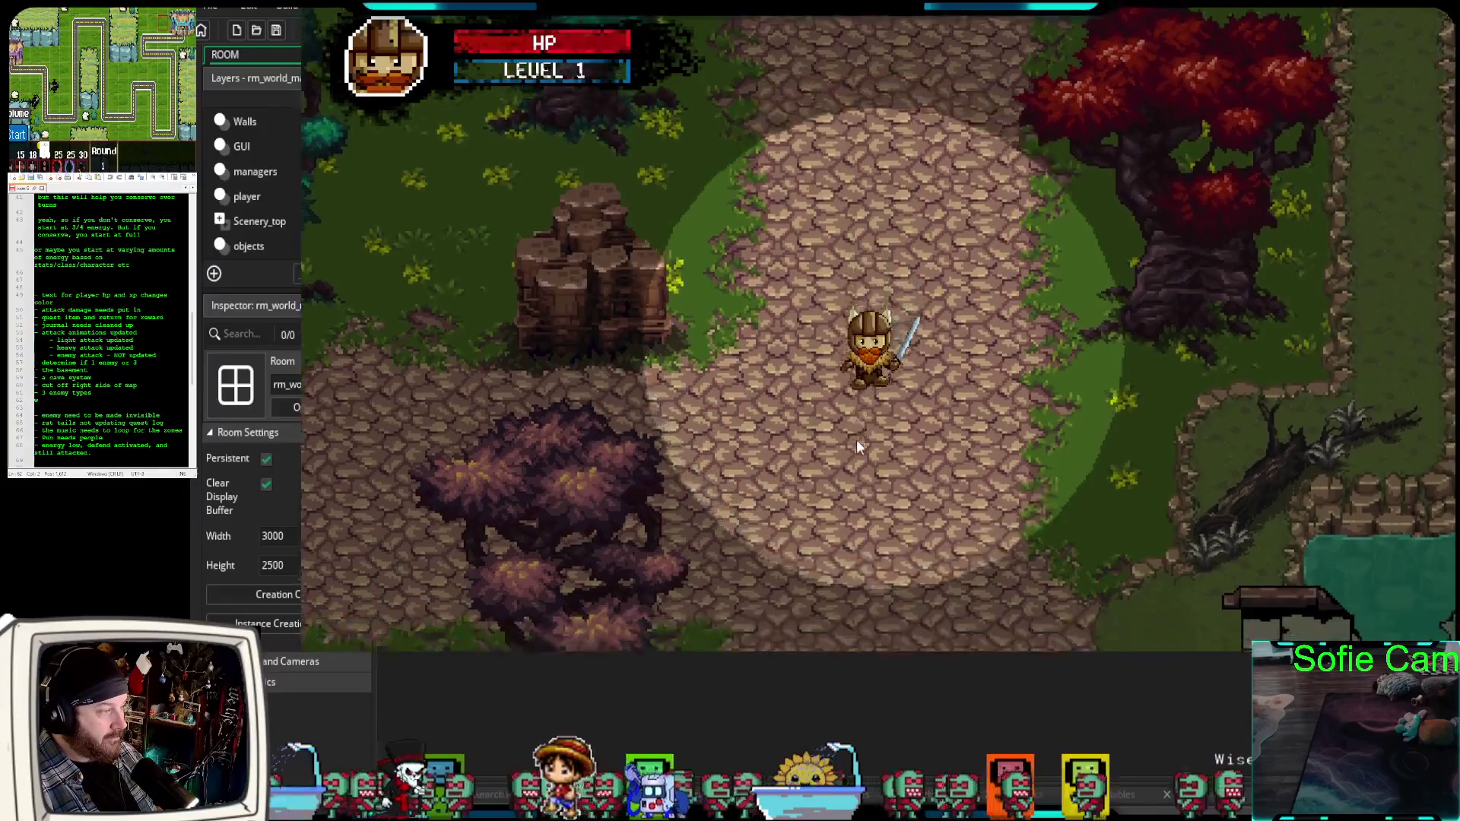
key("a")
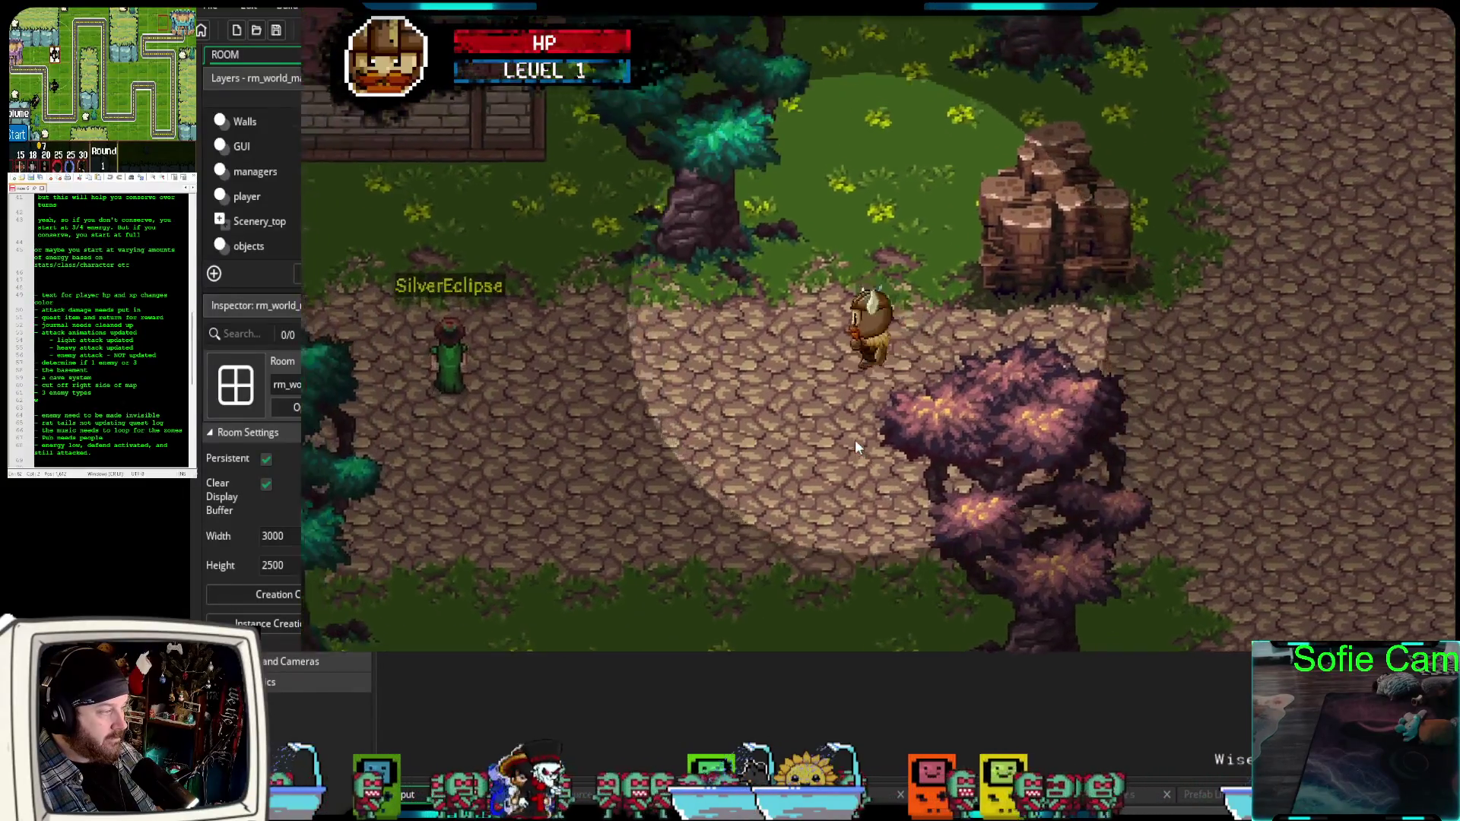
key("w")
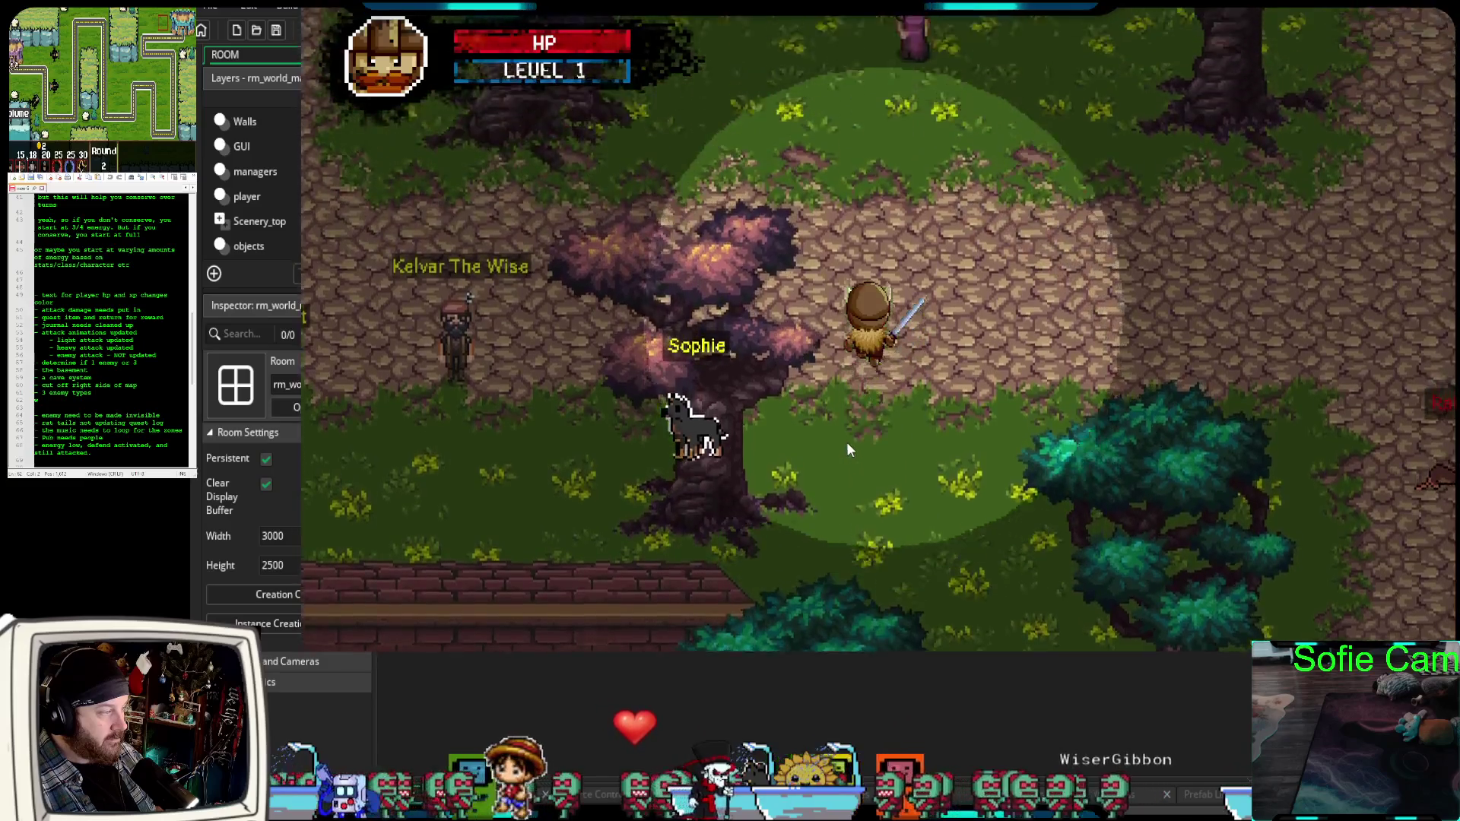
Walk the hero west past the villagers and houses, then south down the path.
key("a")
key("a")
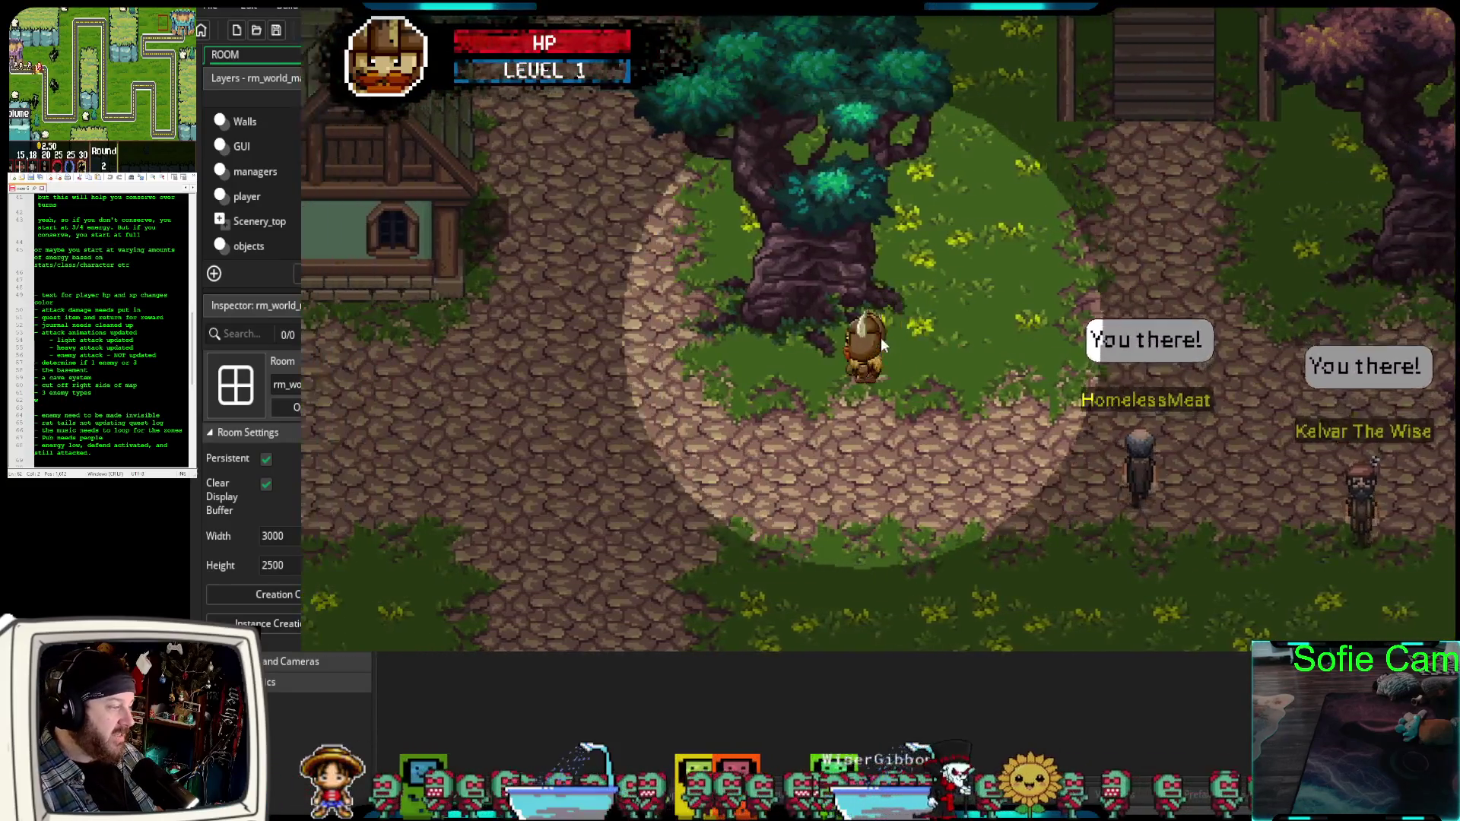
key("s")
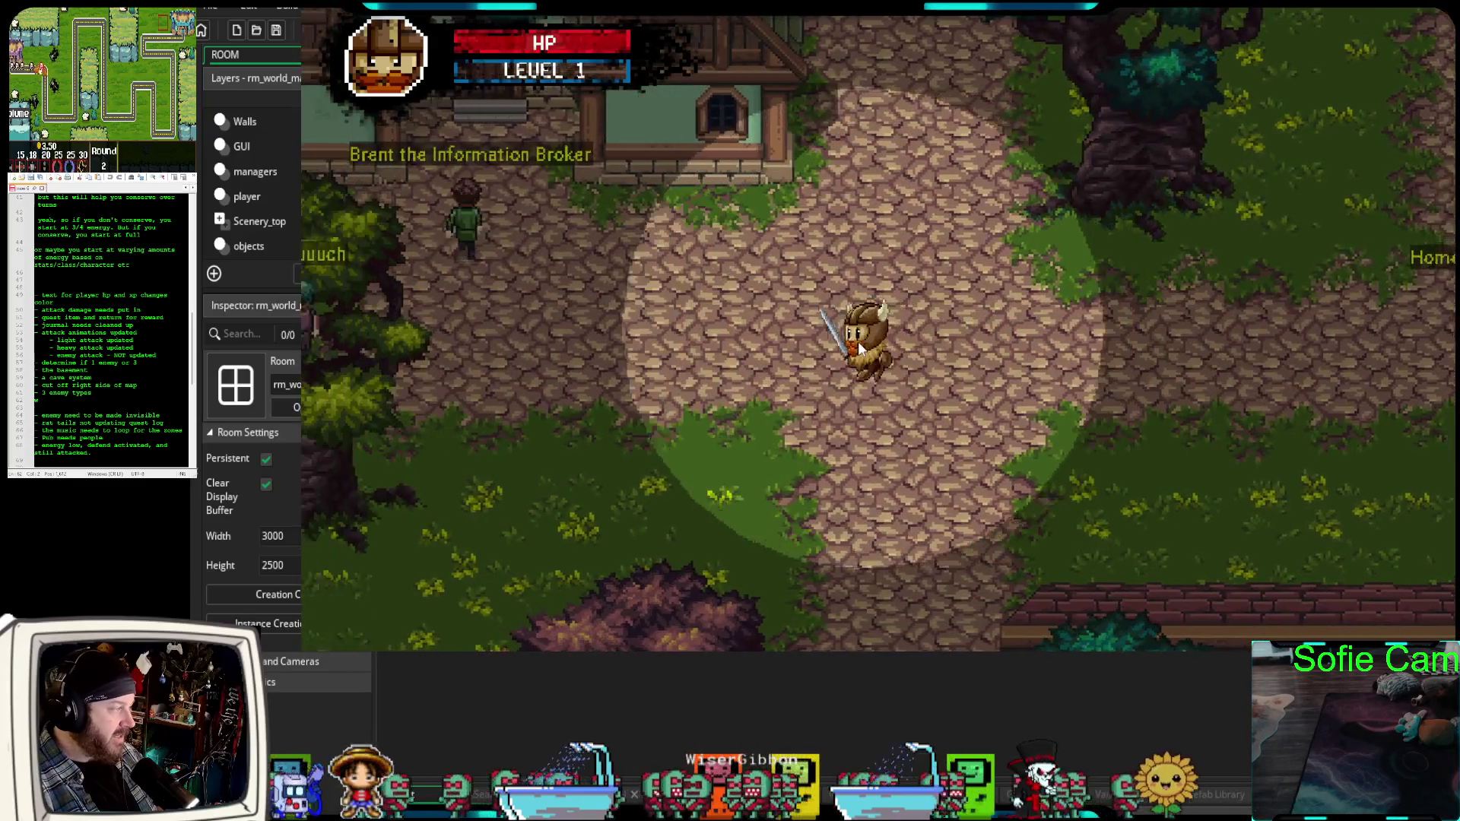
key("s")
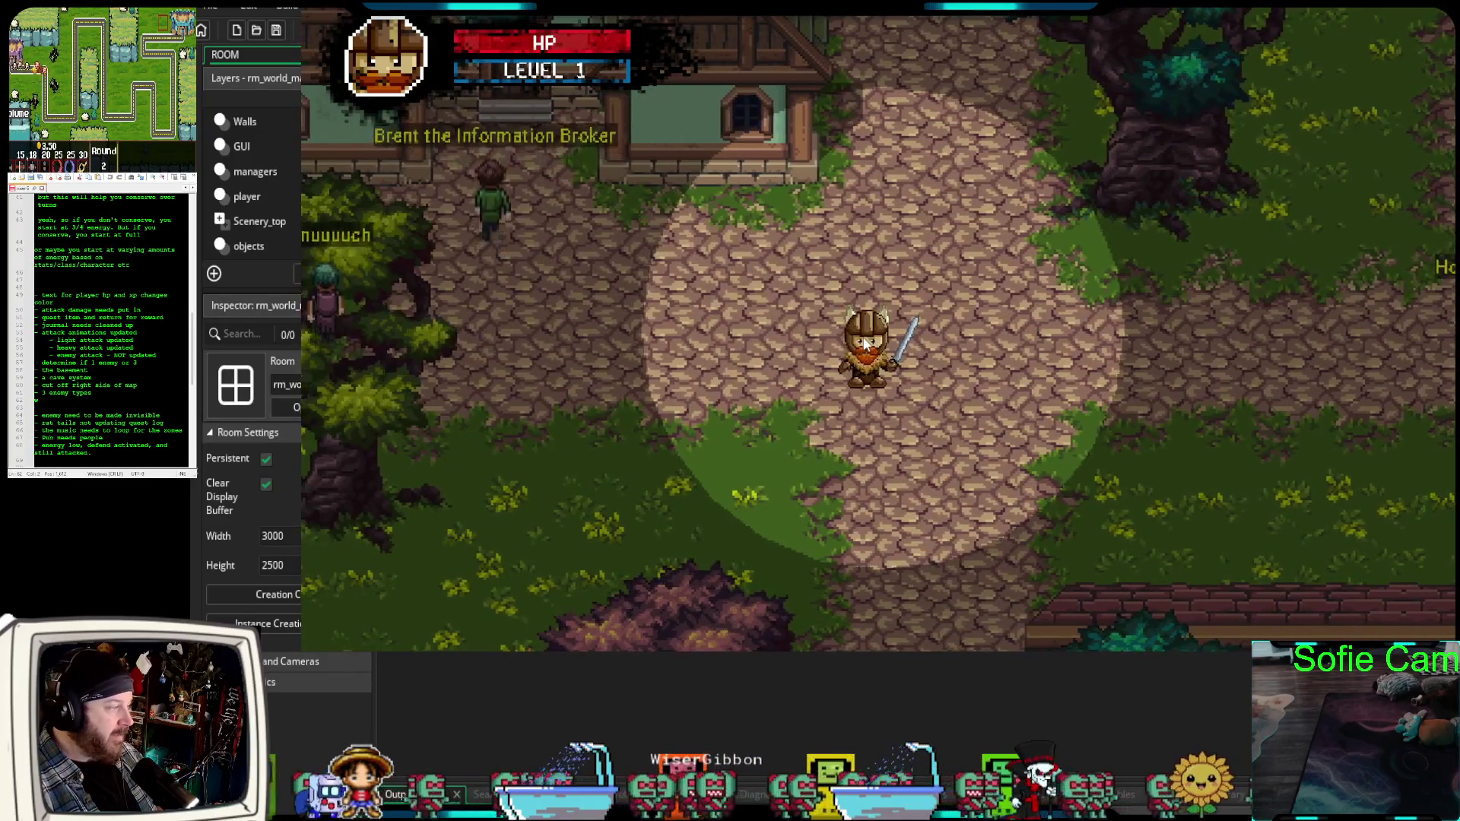
key("d")
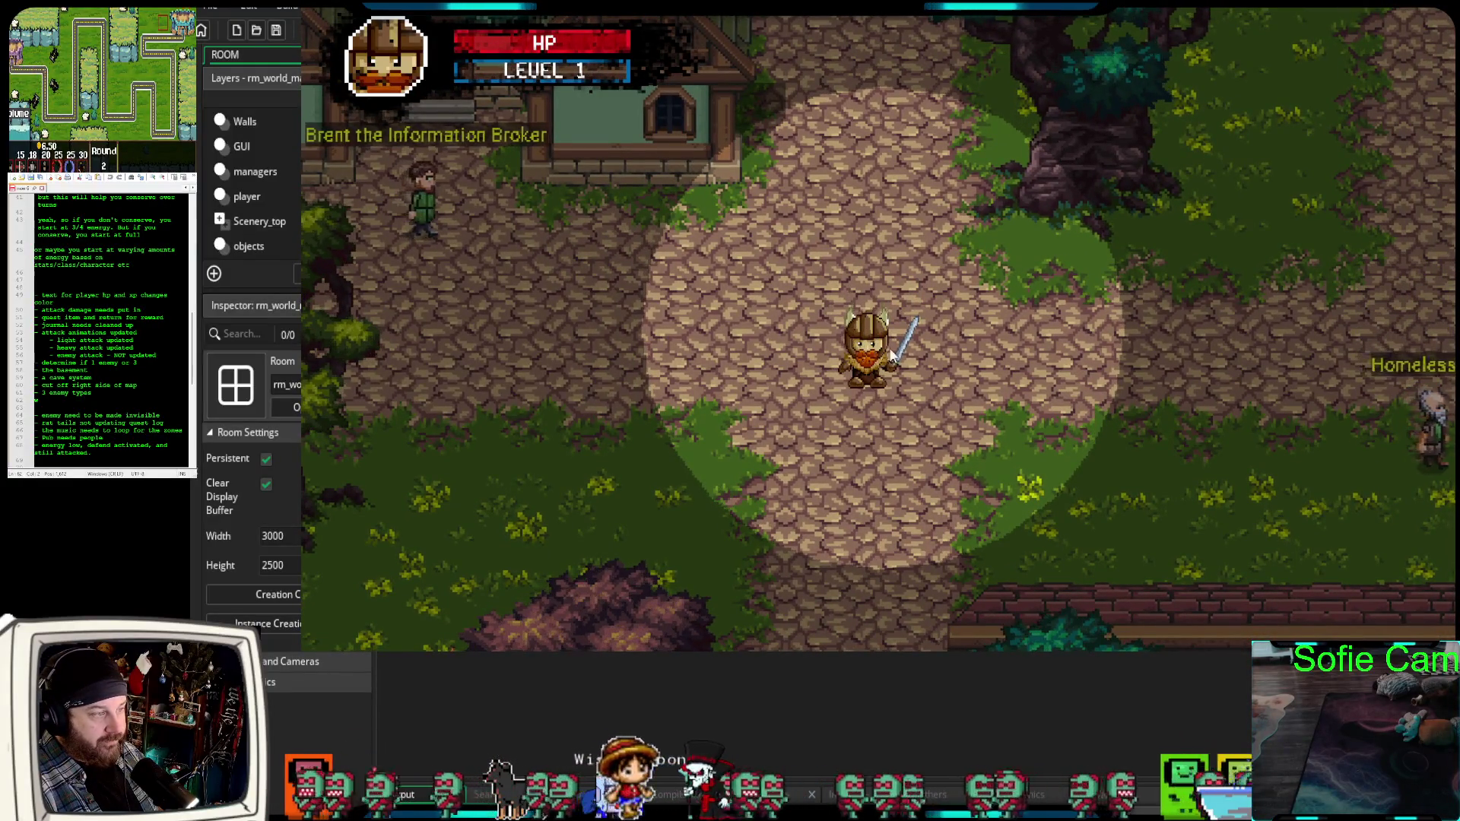
key("s")
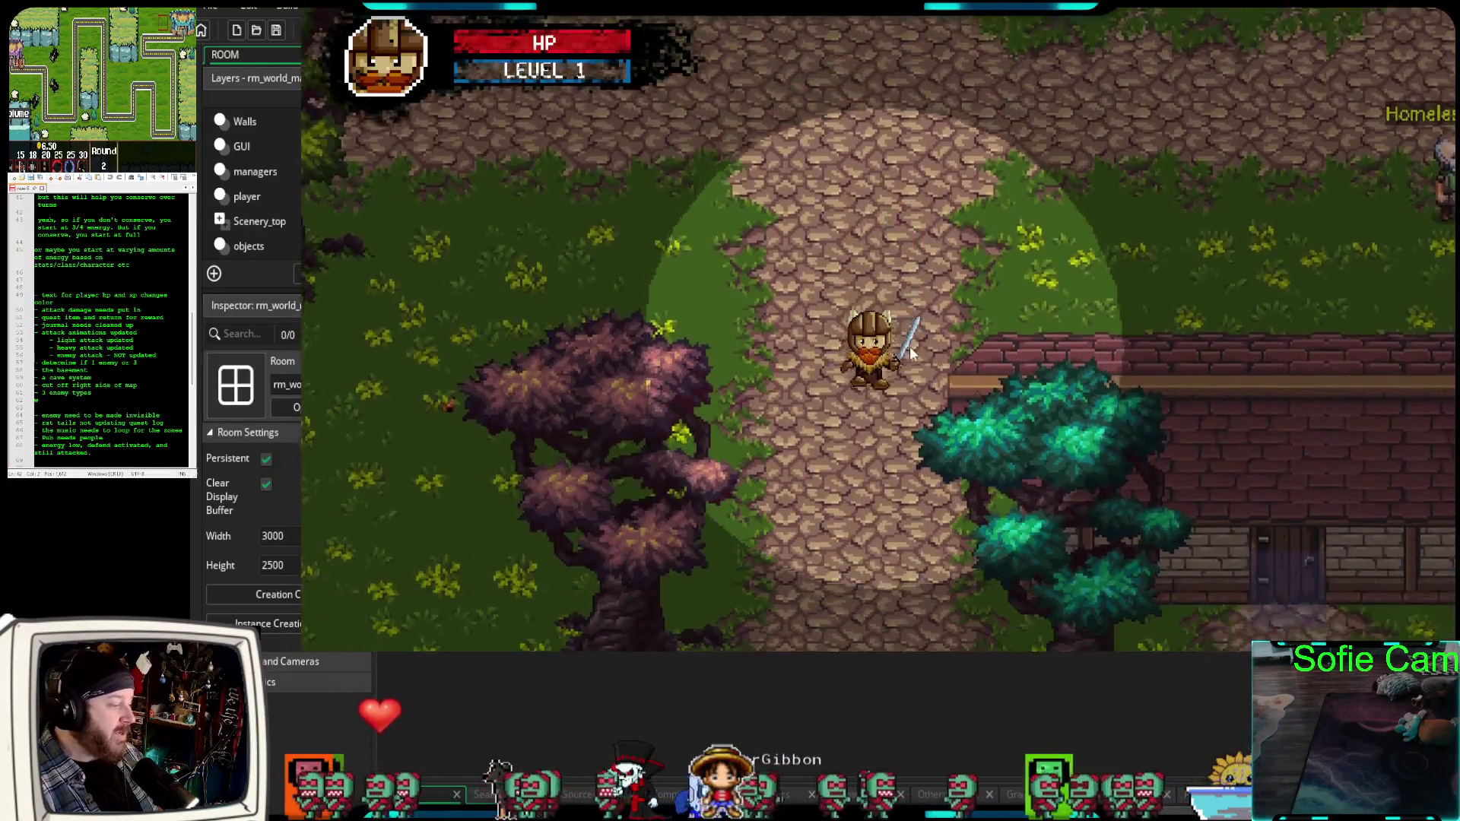
key("s")
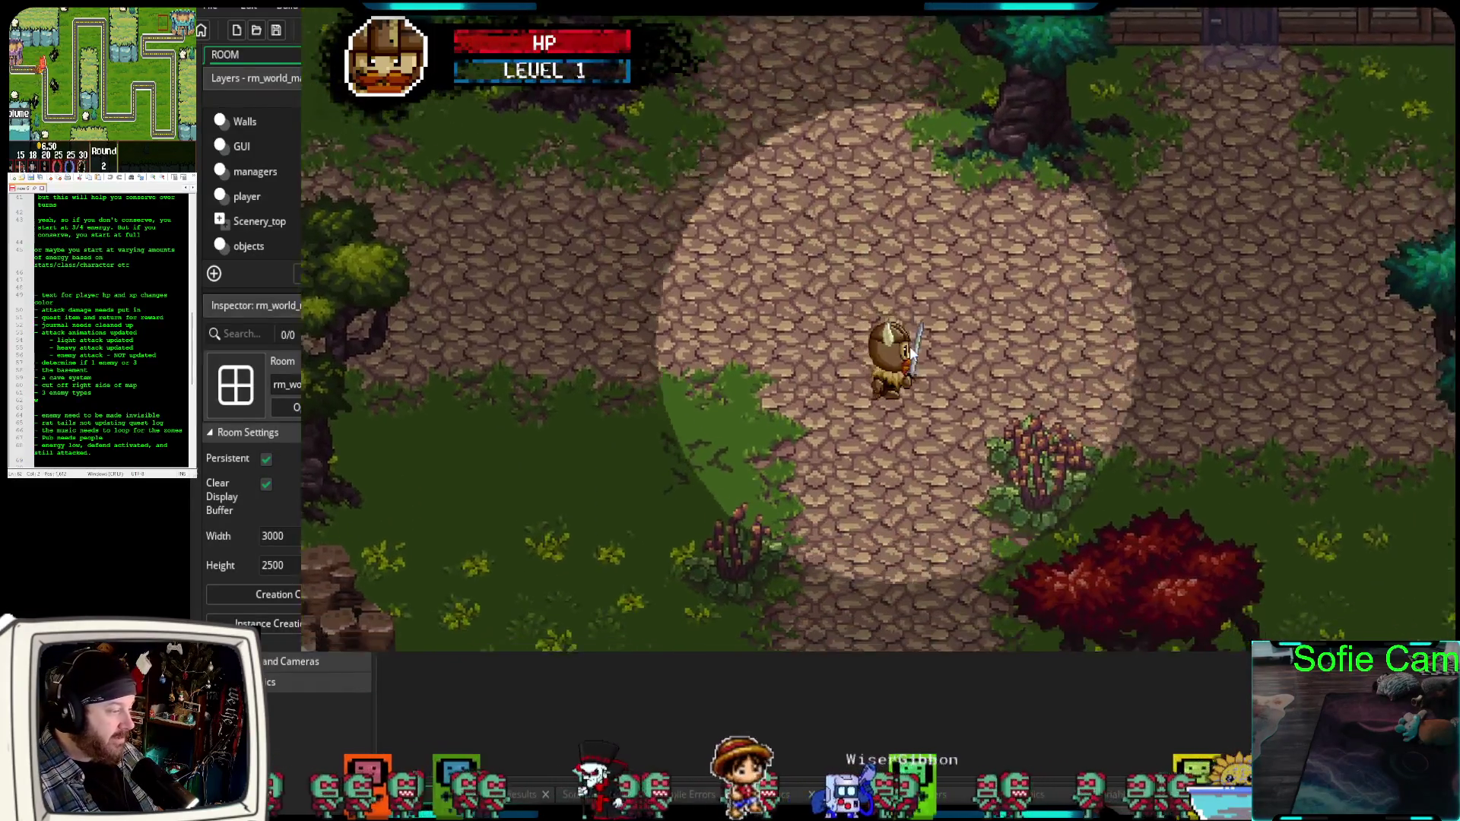
key("s")
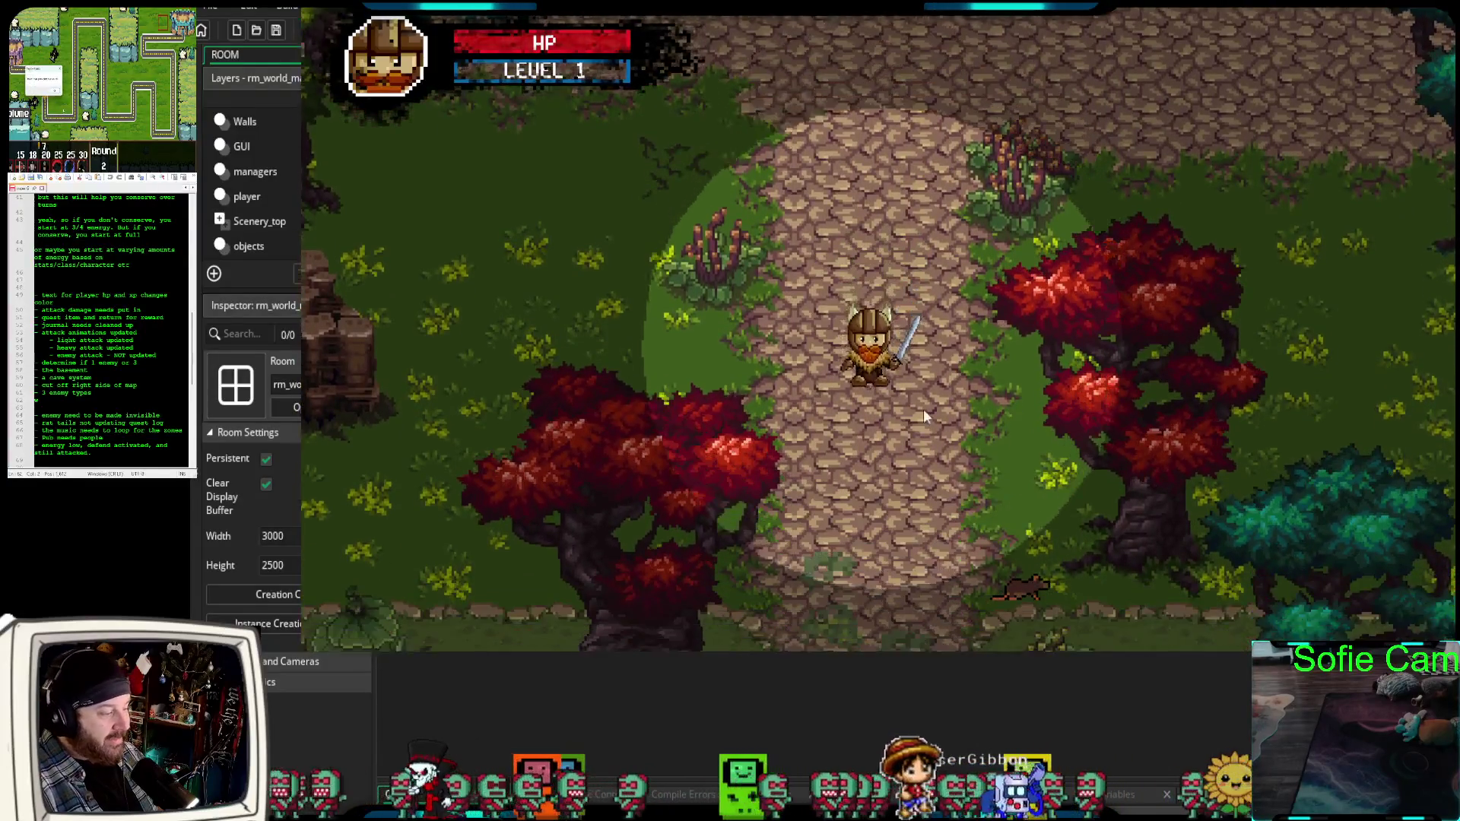
Walk a bit more, then leave fullscreen with F11 to show the rm_world_map editor.
key("s")
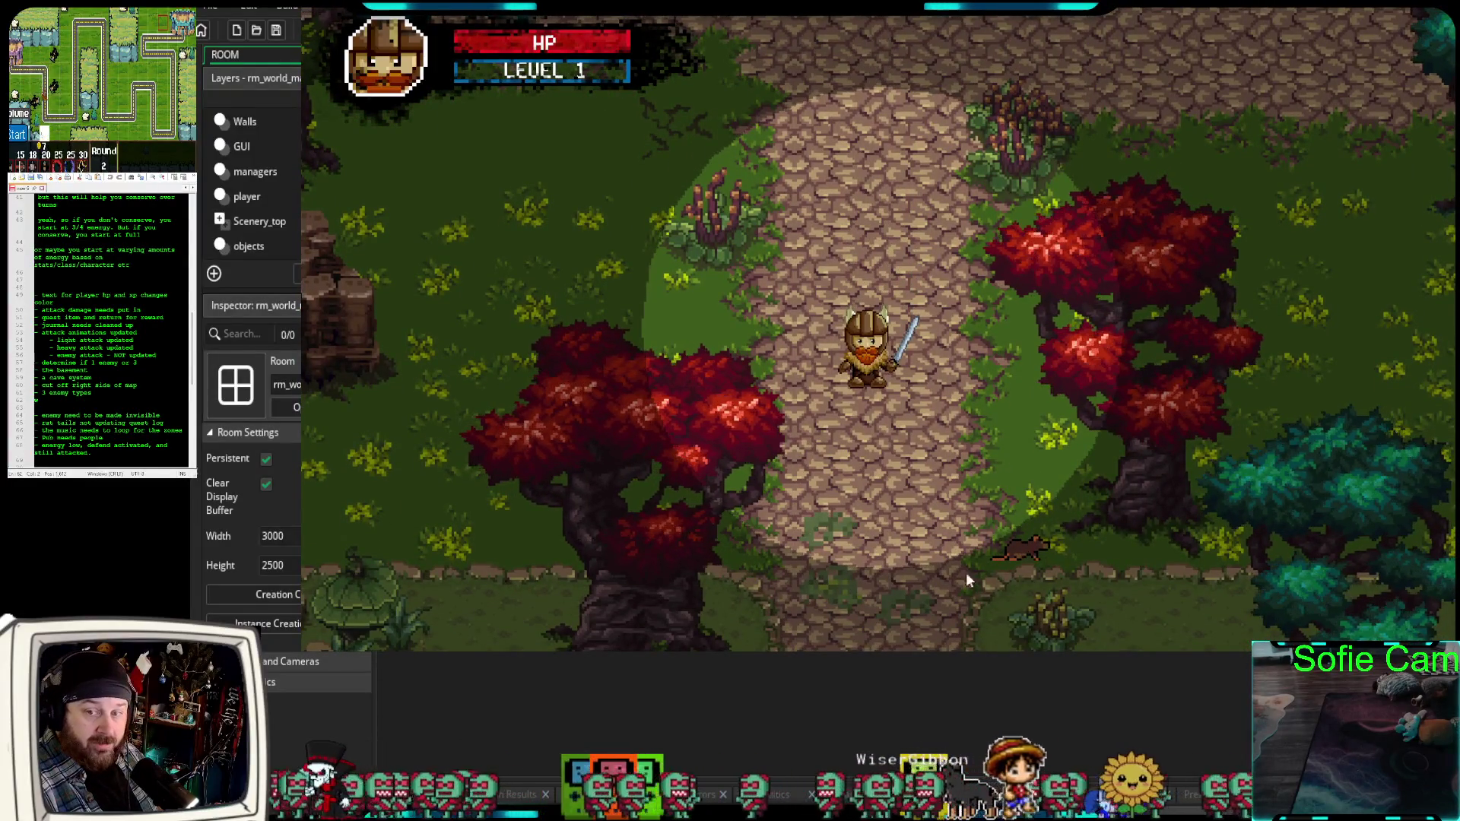
key("w")
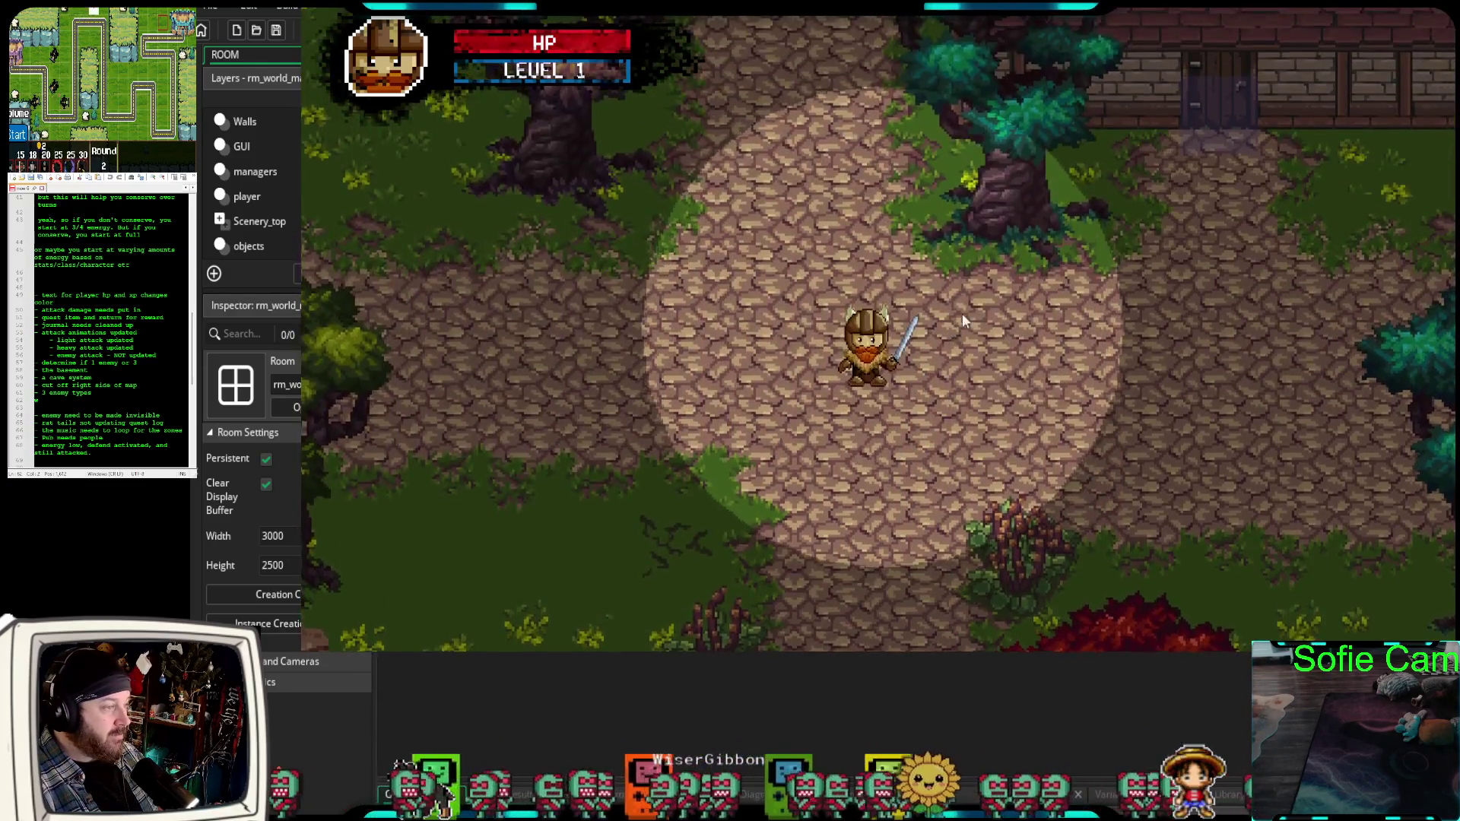
key("s")
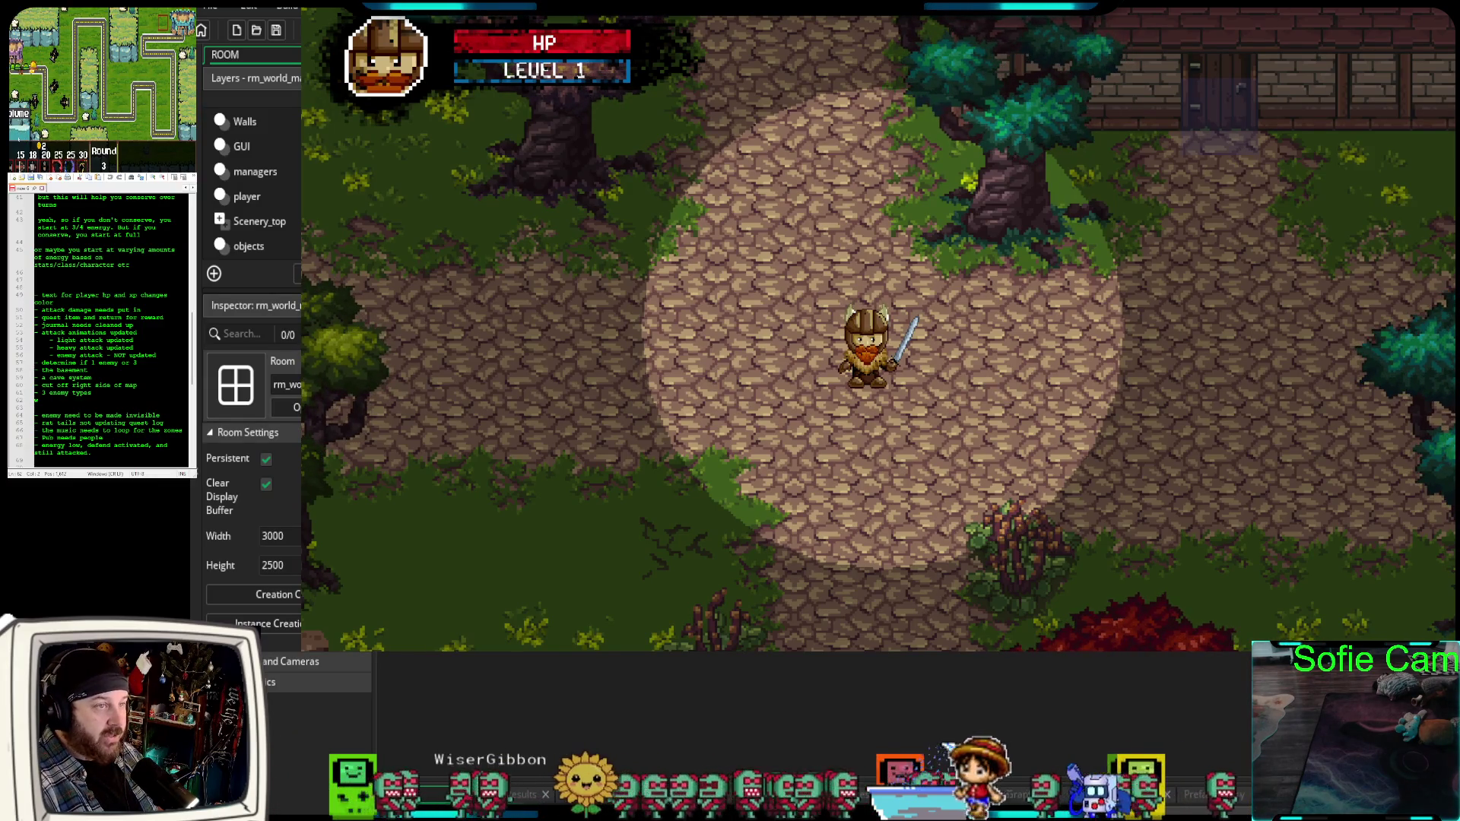
key("F11")
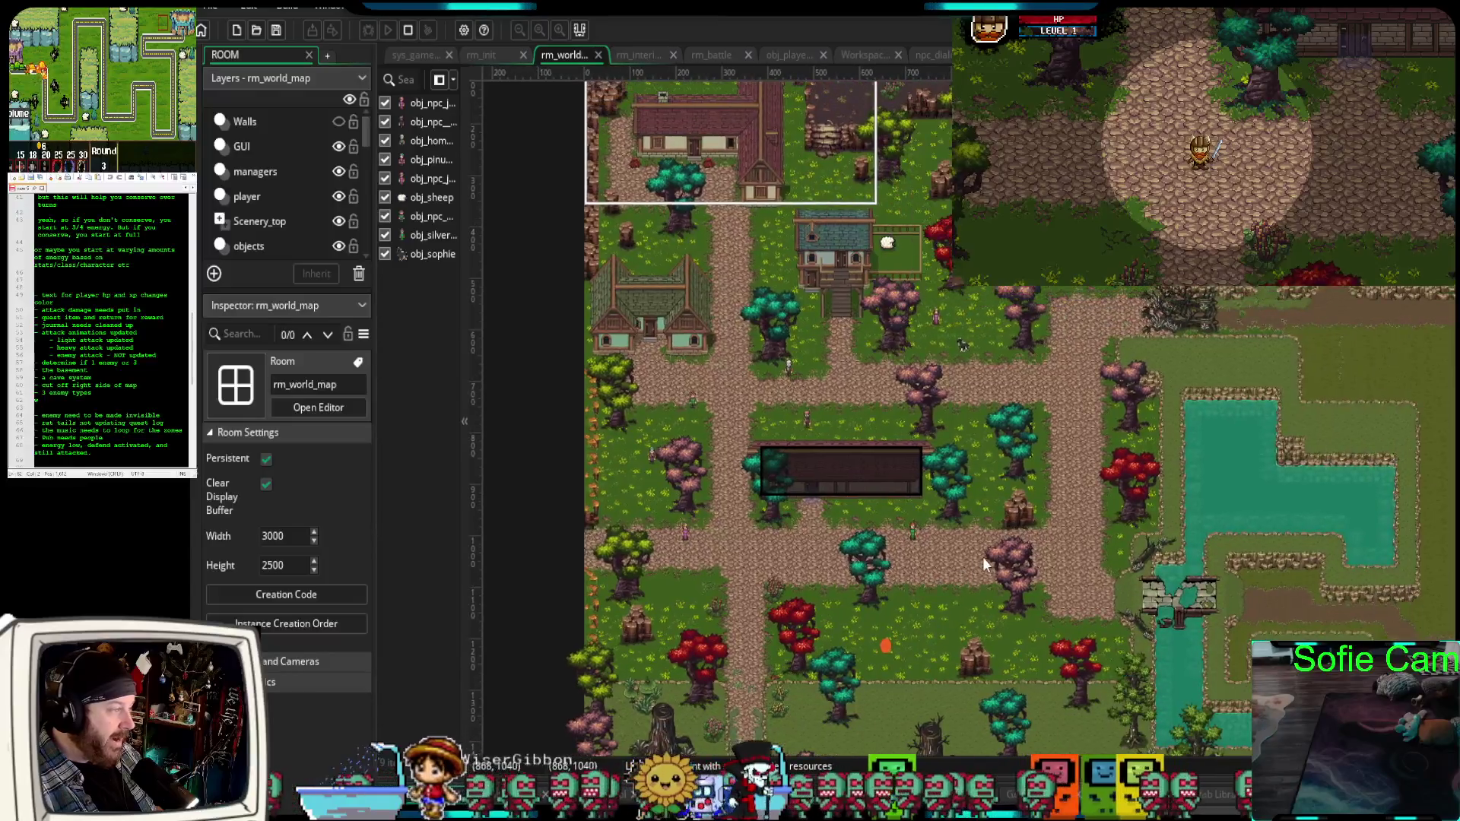
Pan and zoom around rm_world_map to look over the village and swamp.
scroll(984, 556, "down", 2)
mouse_move(985, 550)
left_mouse_down()
mouse_move(1126, 471)
mouse_move(1035, 515)
left_mouse_up()
left_click_drag(1193, 350, 971, 330)
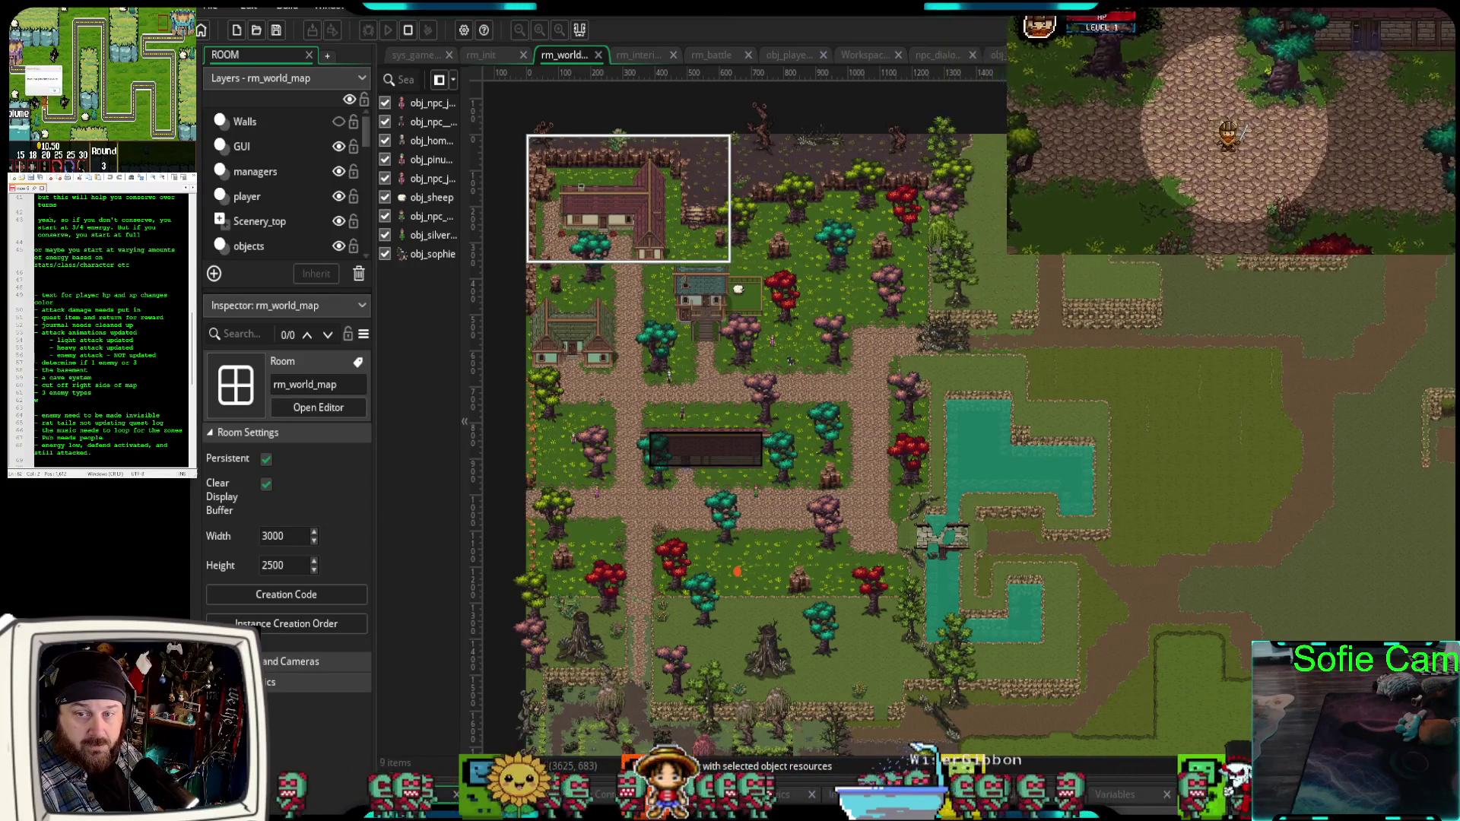
scroll(1246, 330, "left", 5)
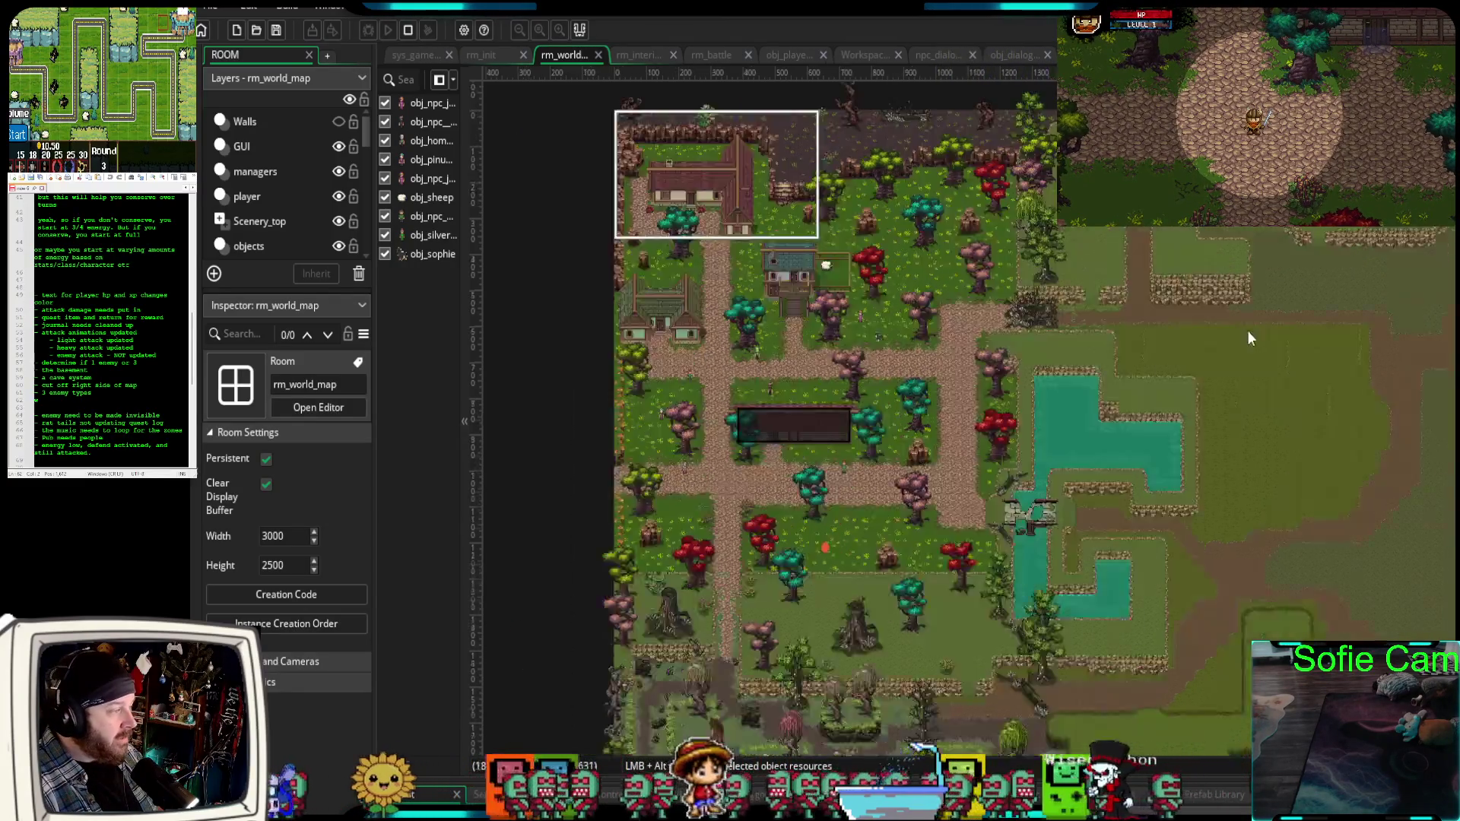
scroll(1300, 334, "up", 2)
left_click_drag(1423, 334, 1236, 448)
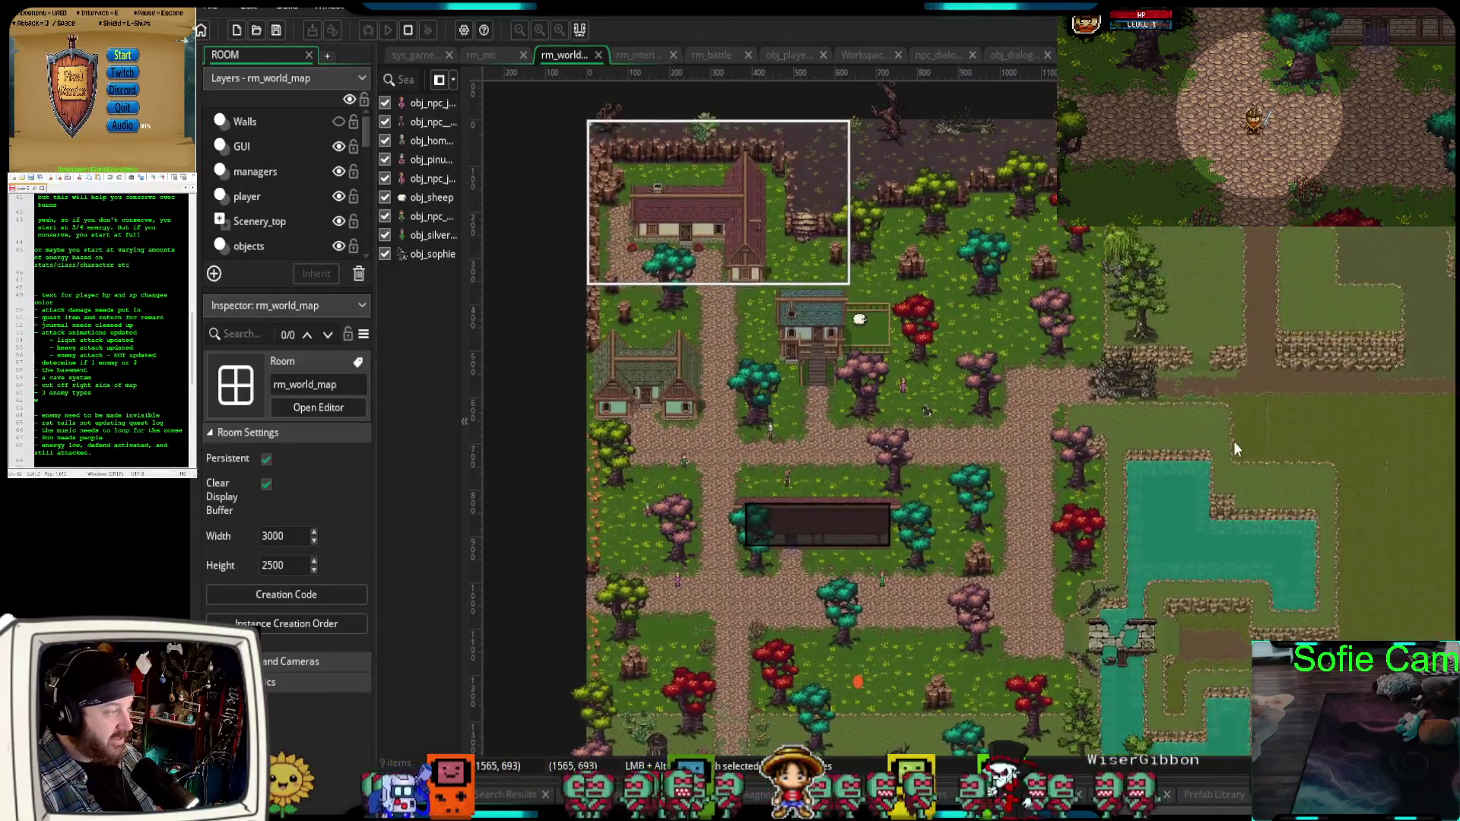
scroll(1079, 490, "down", 5)
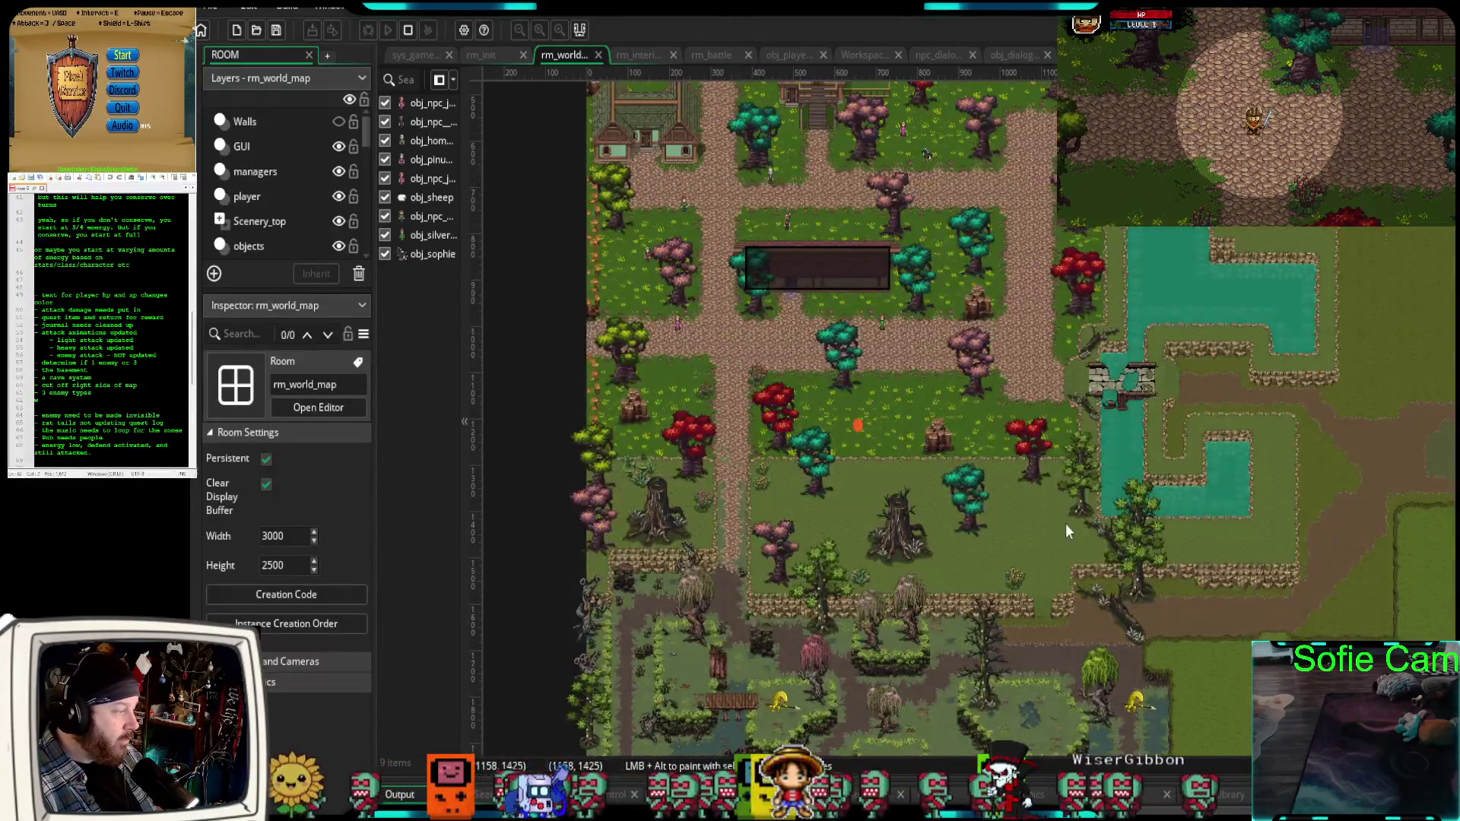
scroll(1000, 548, "left", 4)
scroll(953, 428, "up", 2)
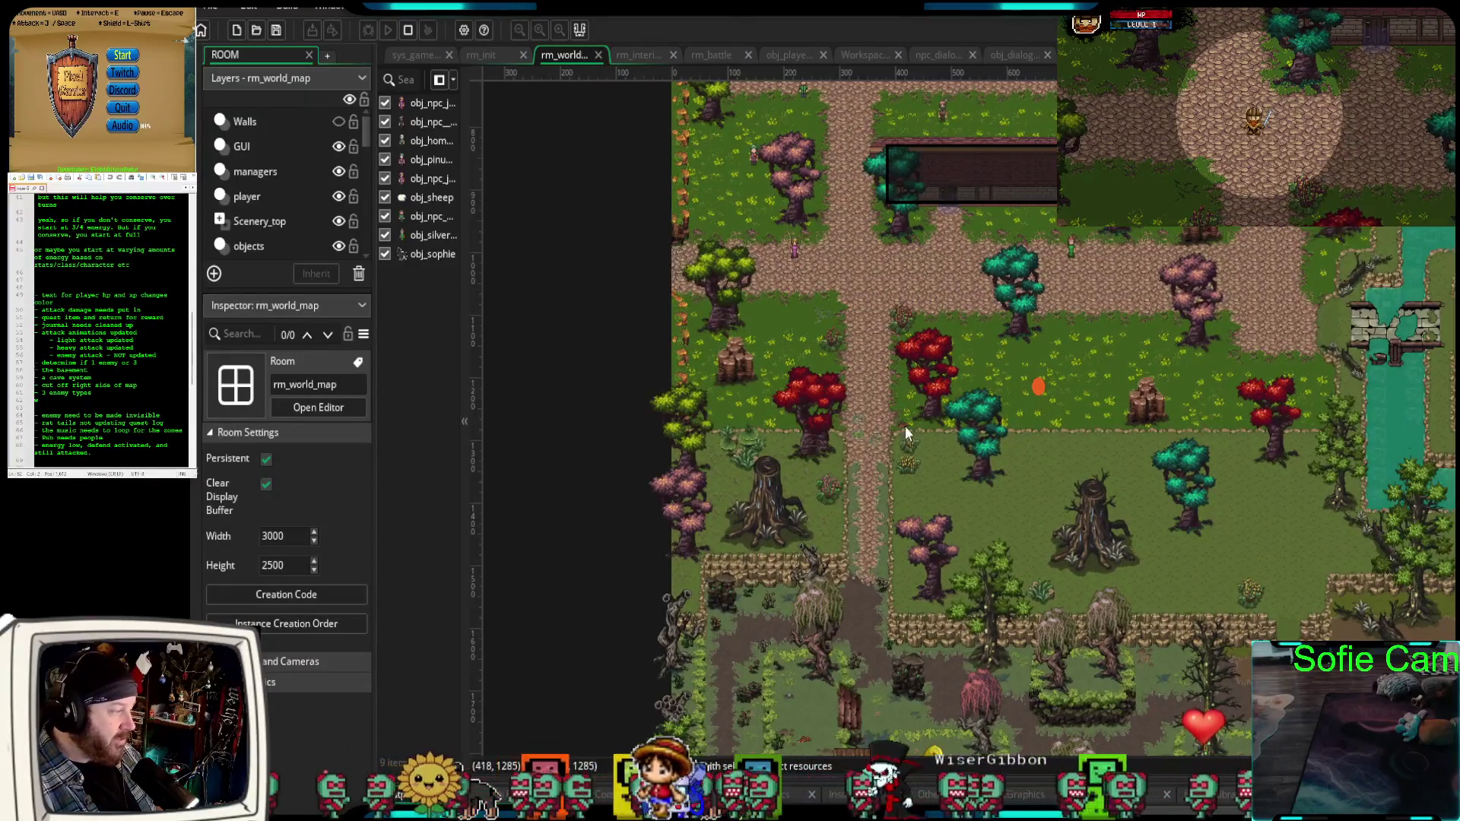
scroll(875, 651, "down", 8)
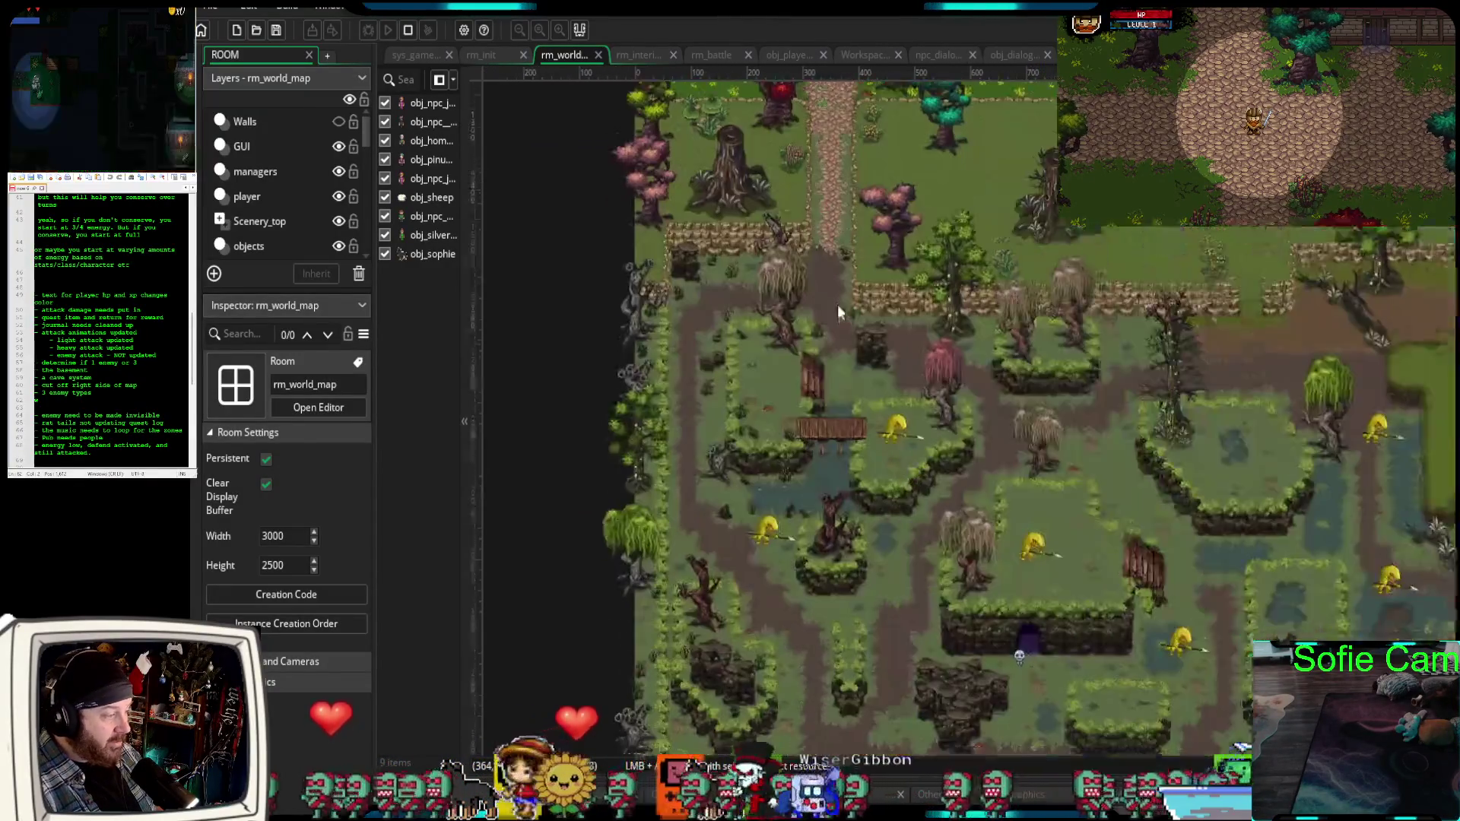
scroll(946, 583, "right", 2)
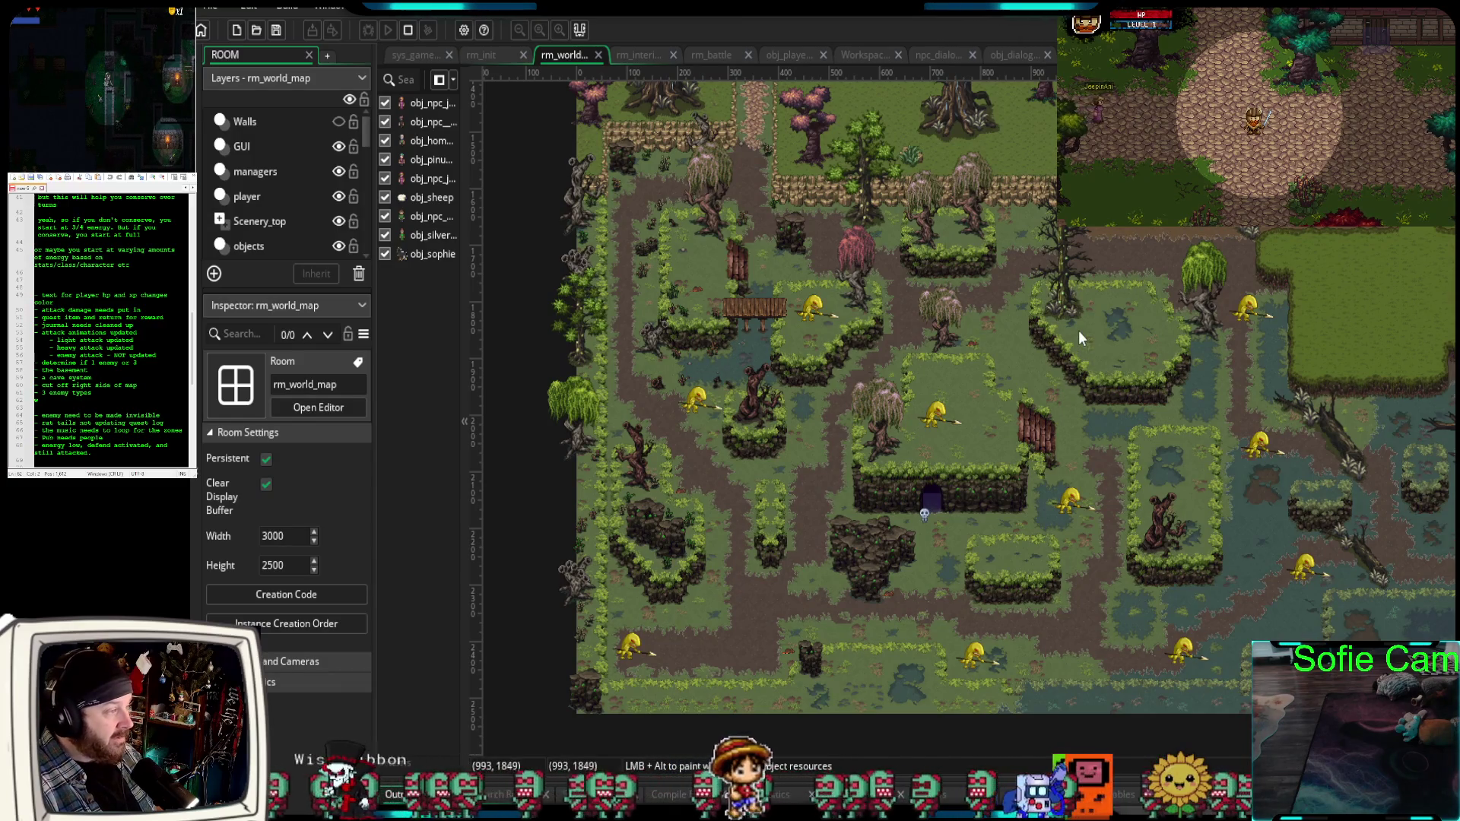
scroll(1078, 330, "up", 3)
scroll(1028, 454, "up", 3)
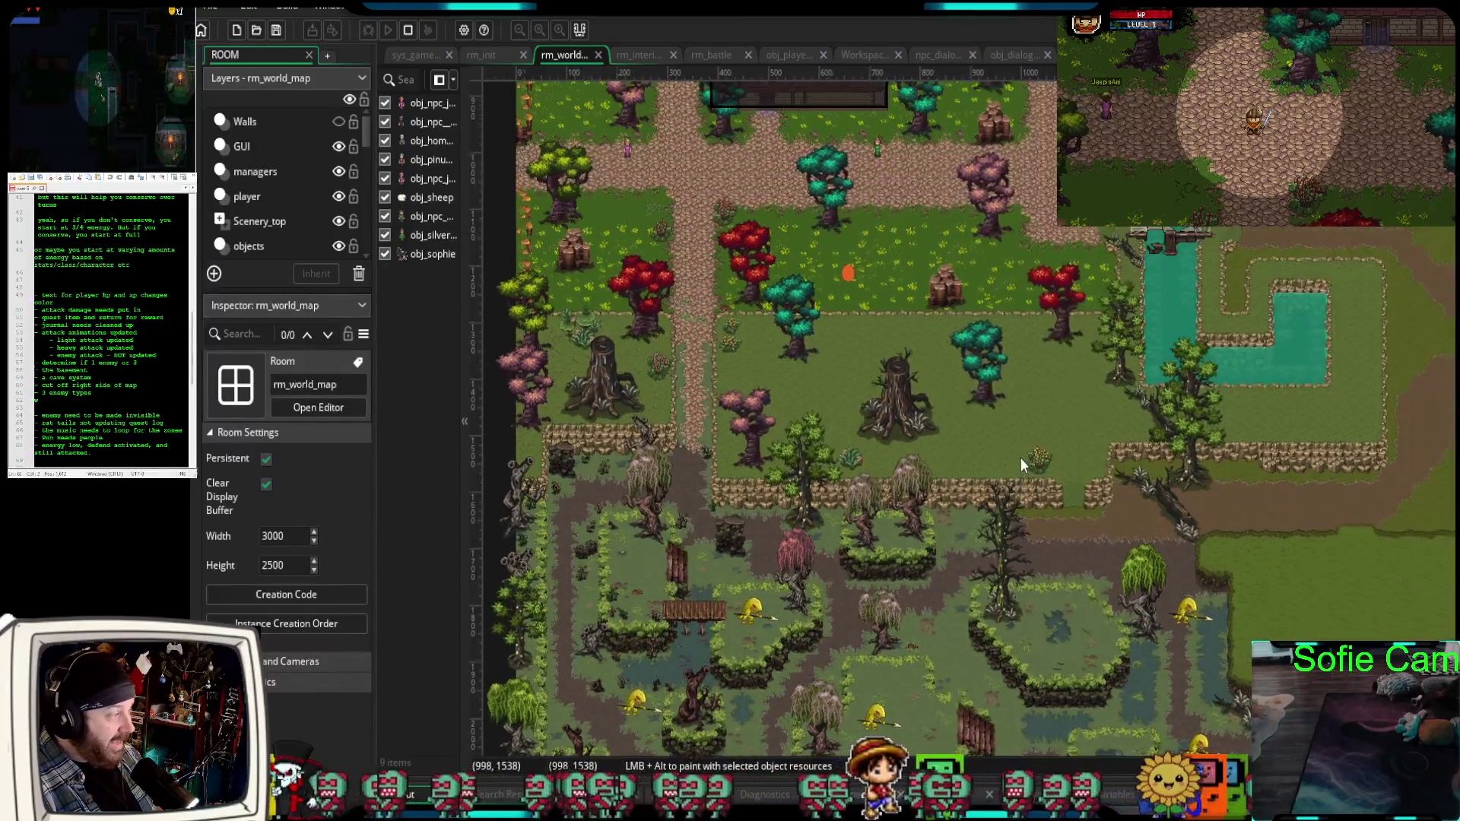
scroll(1021, 457, "down", 5)
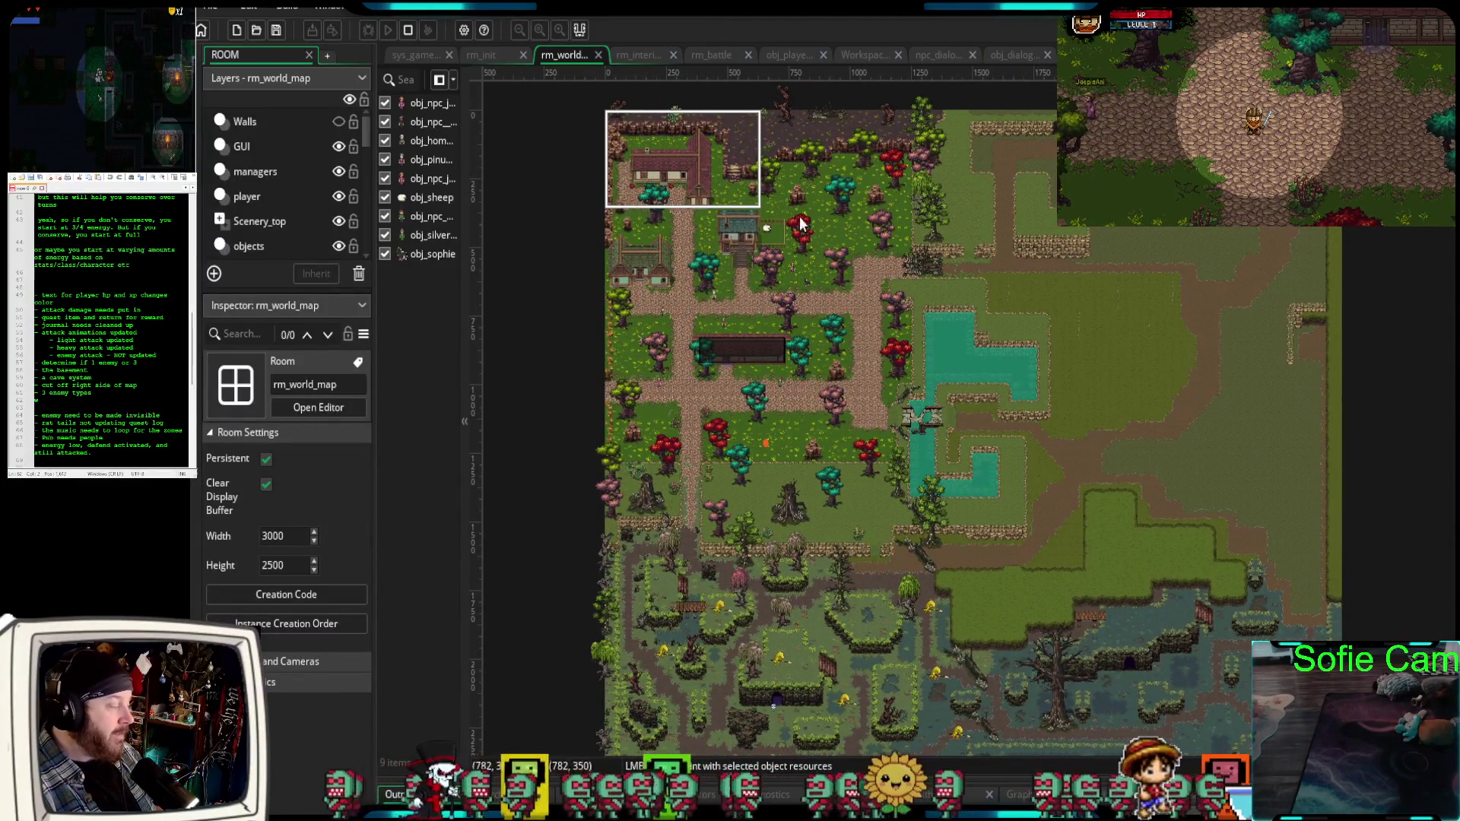
scroll(810, 225, "up", 3)
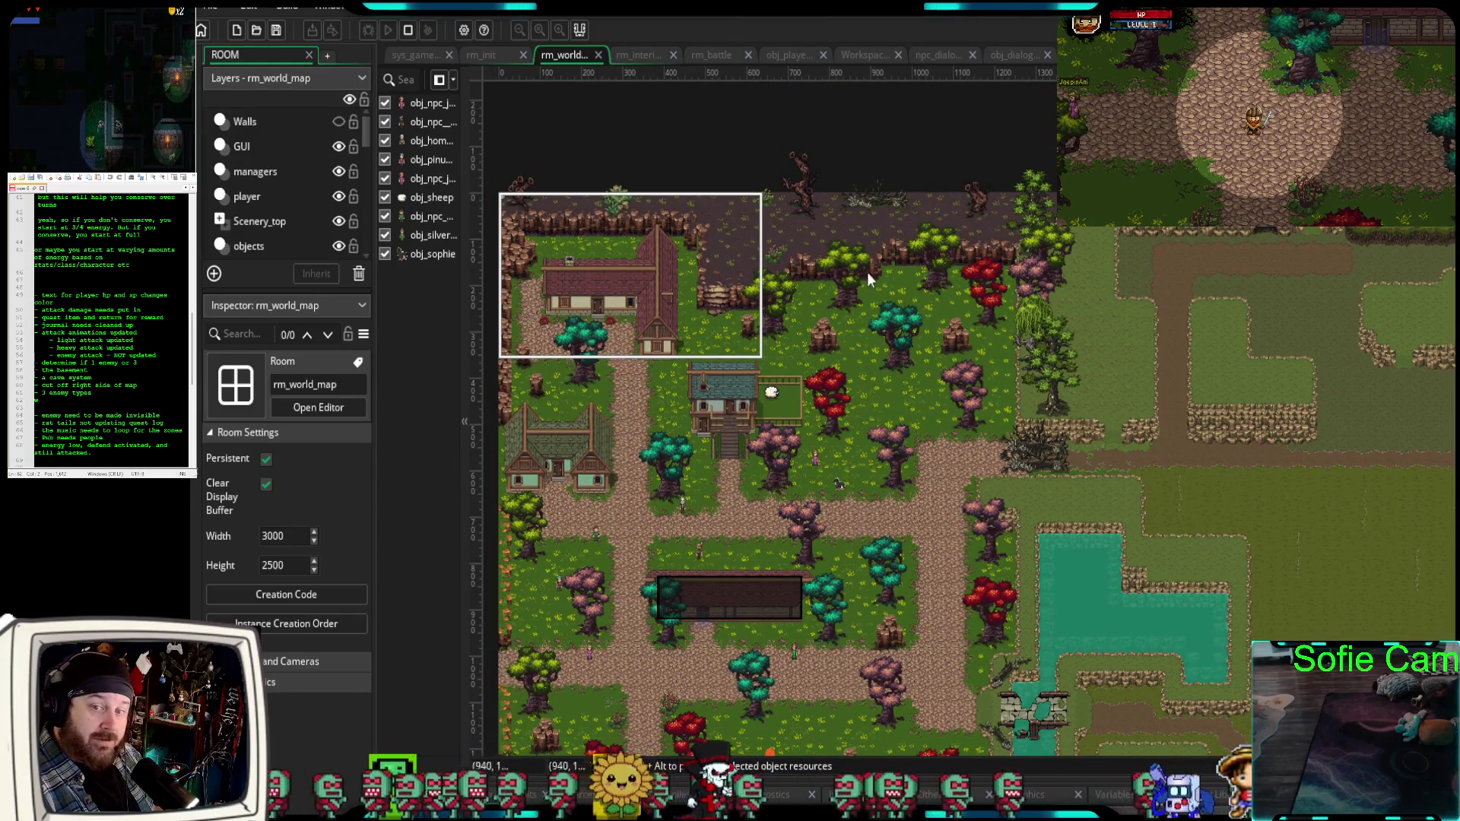
Switch the room editor to the rm_interior_rooms room.
left_click(628, 56)
scroll(855, 517, "up", 3)
scroll(875, 475, "down", 4)
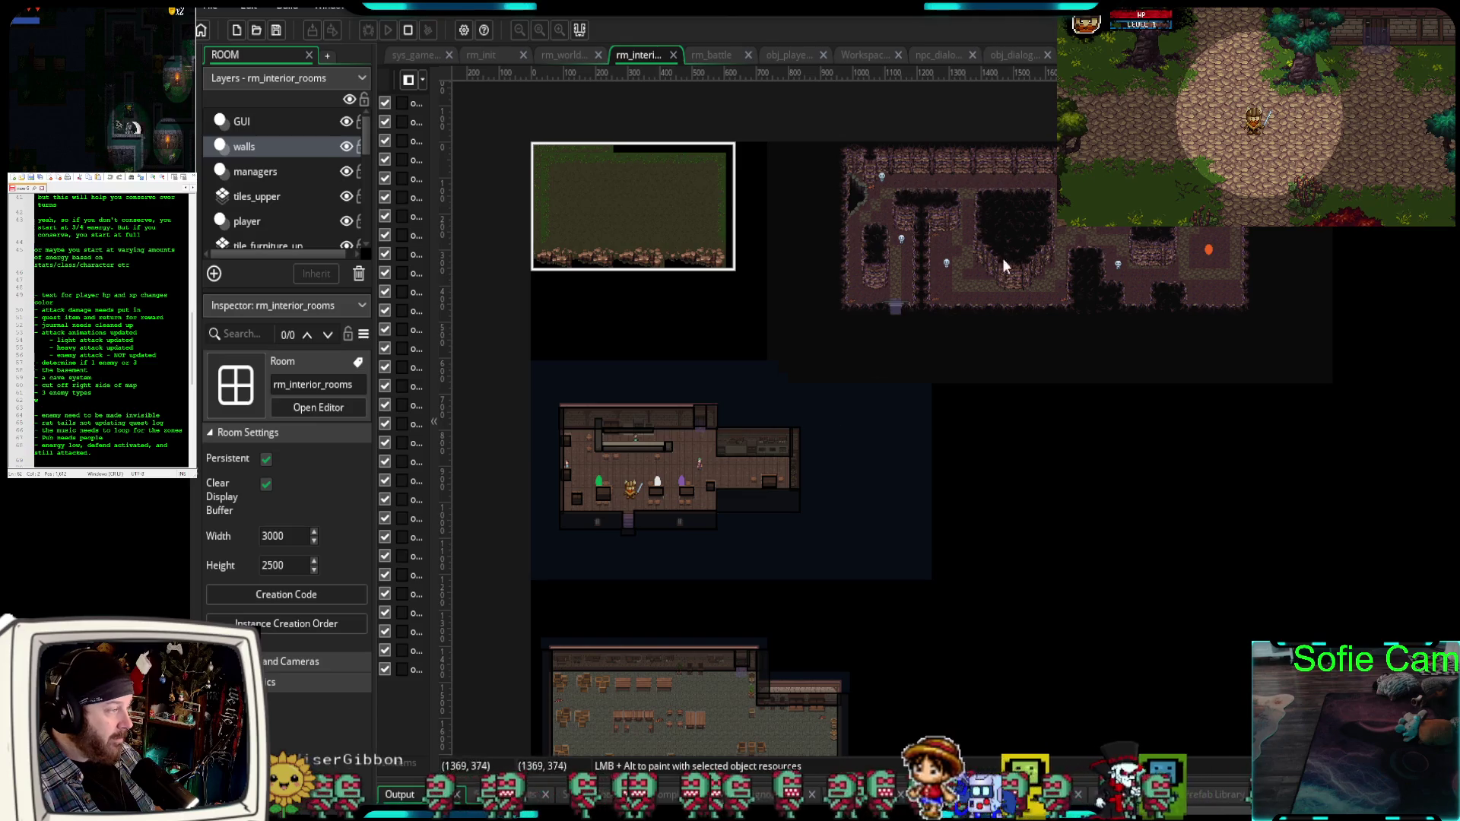
scroll(923, 297, "up", 5)
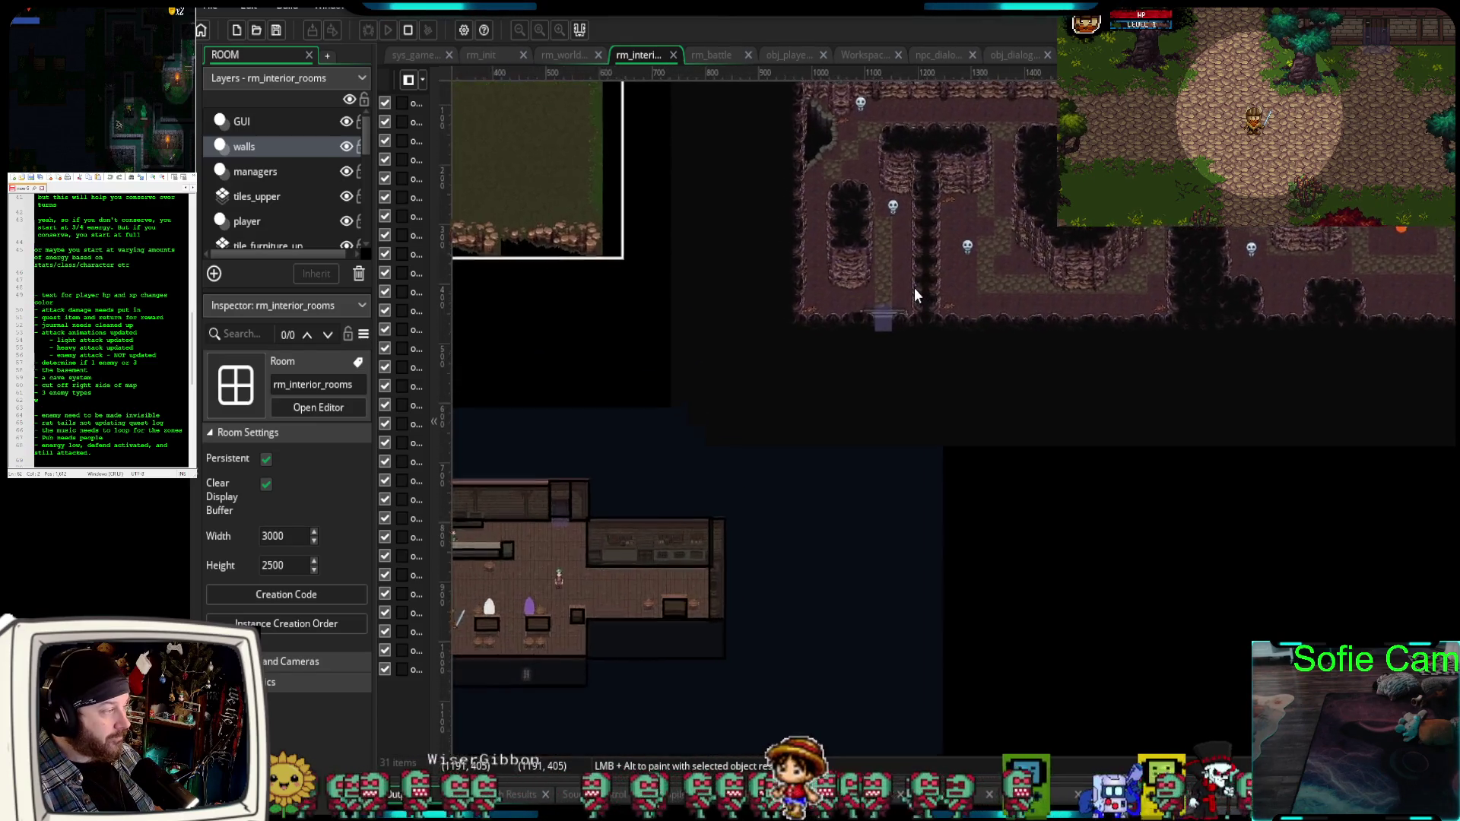
scroll(800, 485, "up", 3)
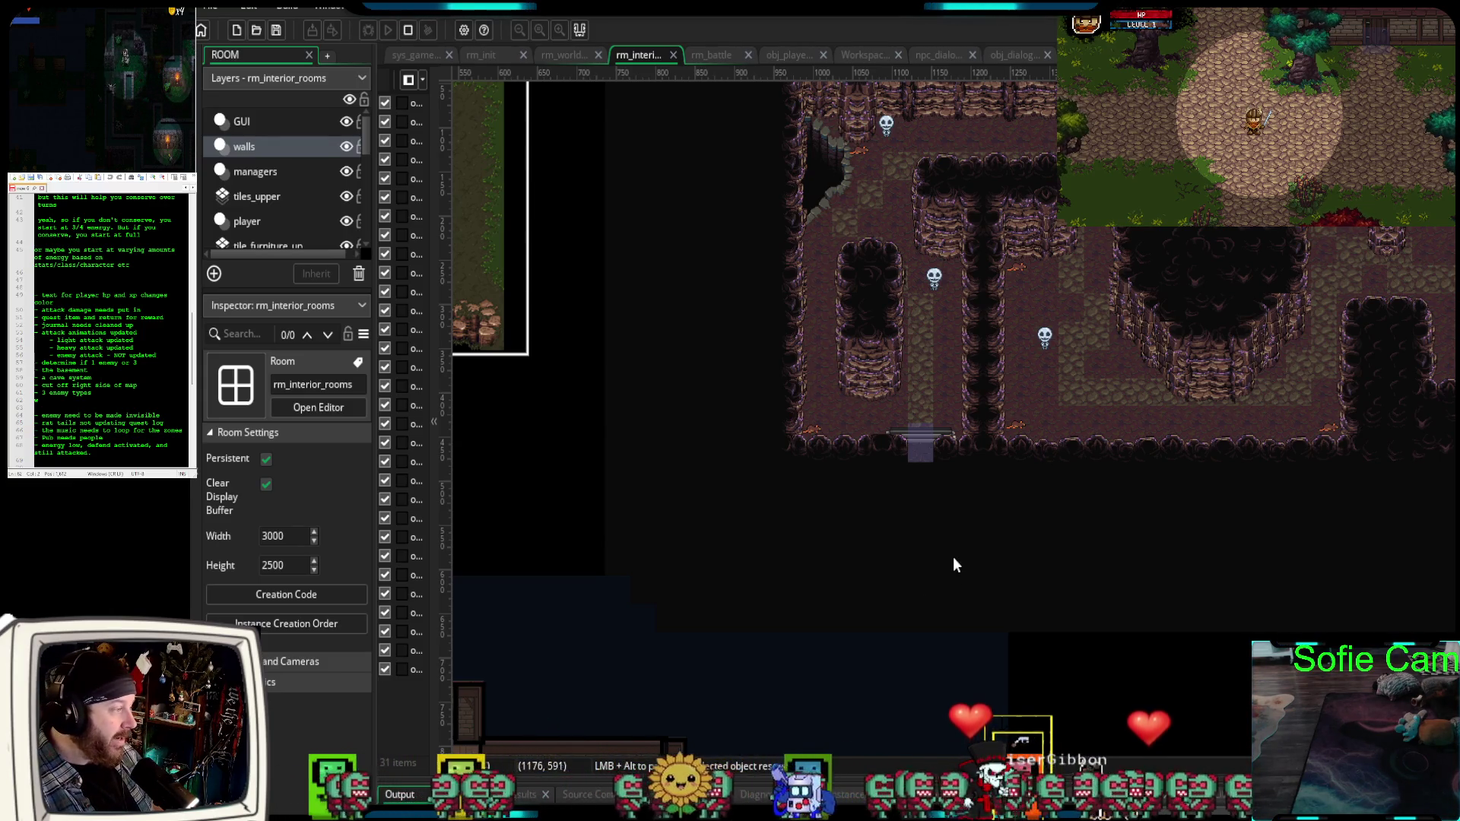
scroll(951, 555, "down", 3)
scroll(950, 583, "down", 2)
left_click_drag(1020, 572, 1069, 368)
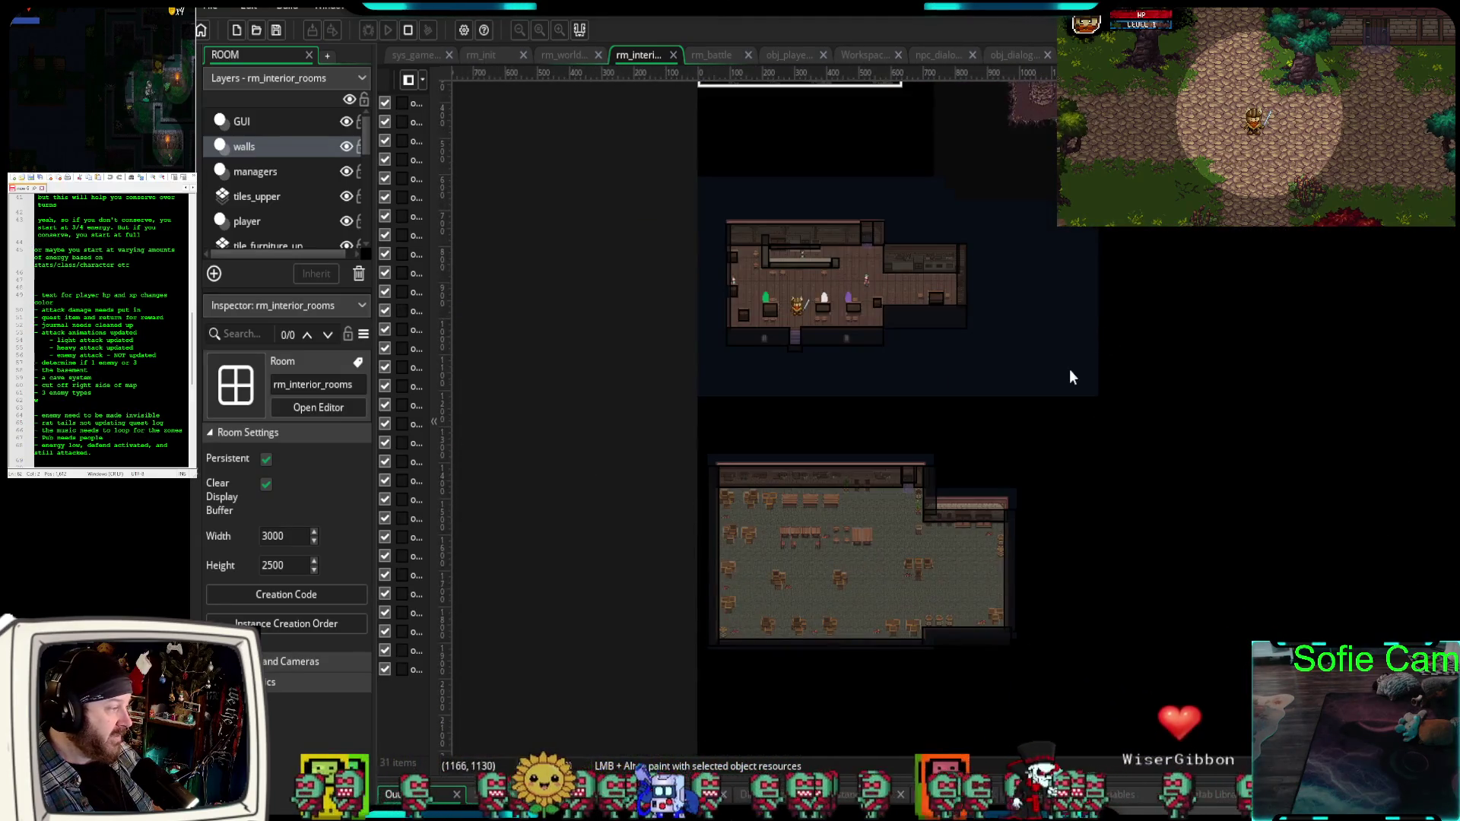
scroll(1068, 369, "up", 2)
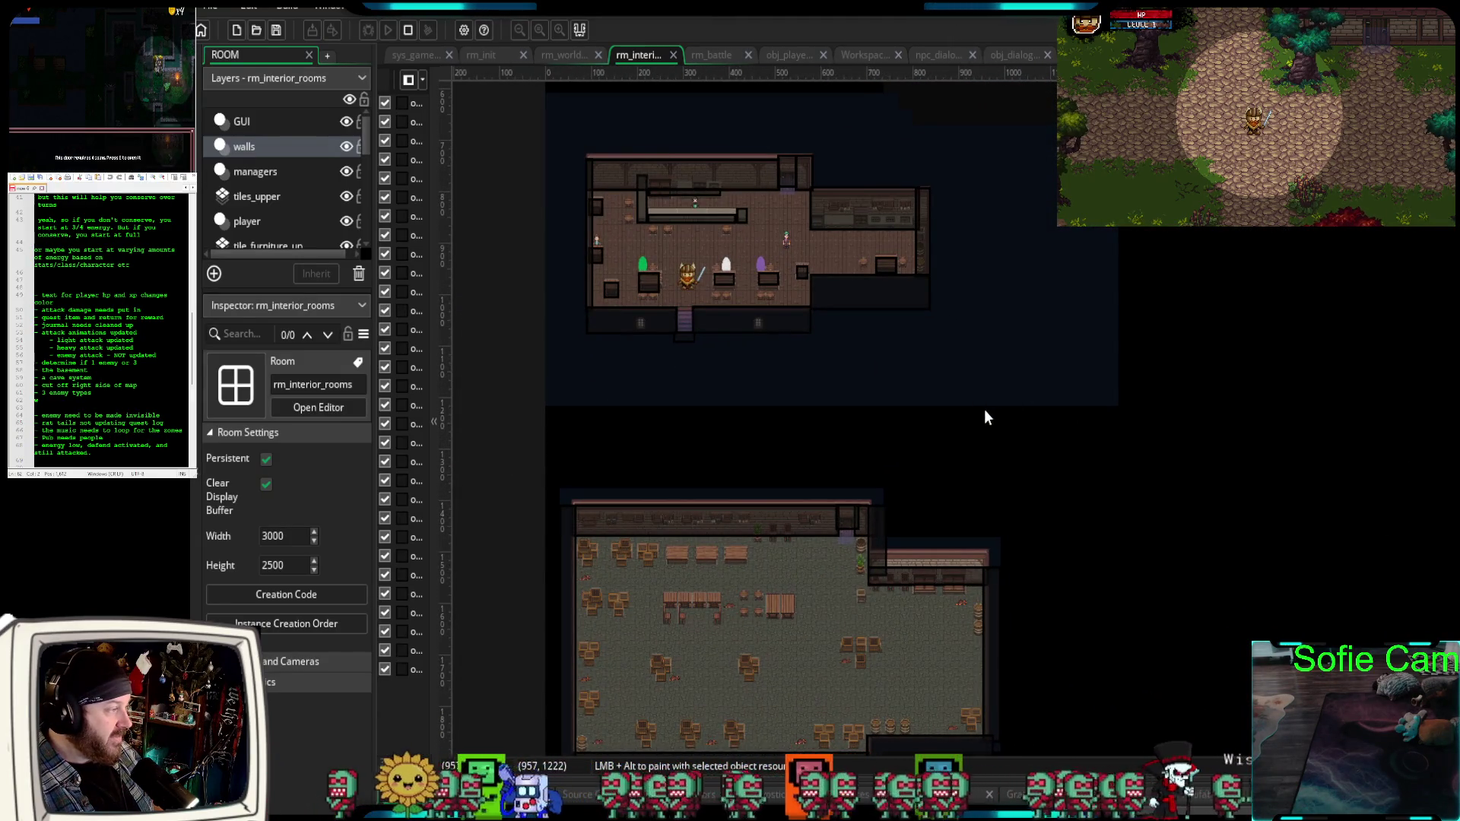
left_click_drag(1010, 422, 1066, 267)
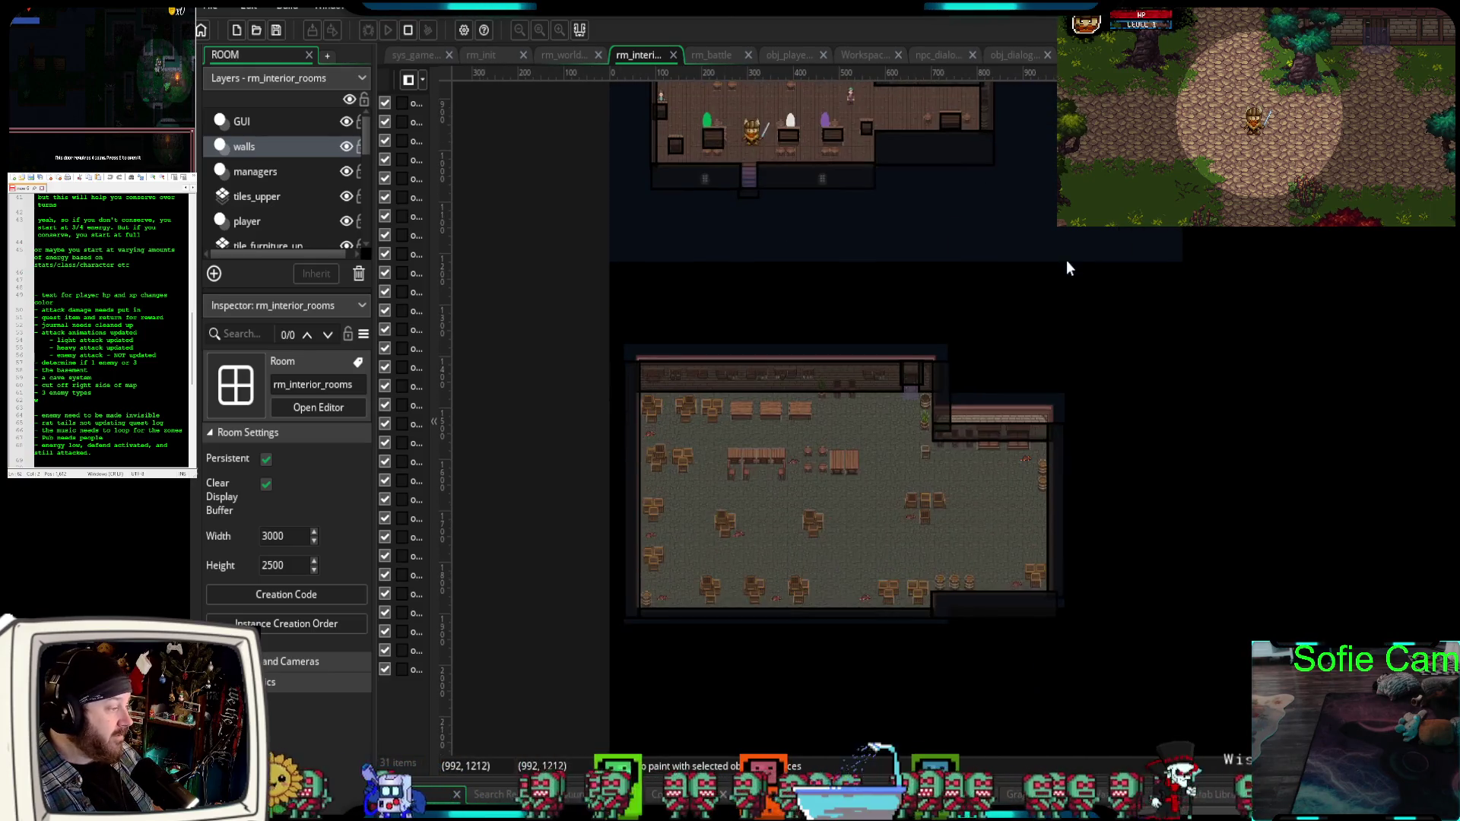
scroll(973, 343, "up", 2)
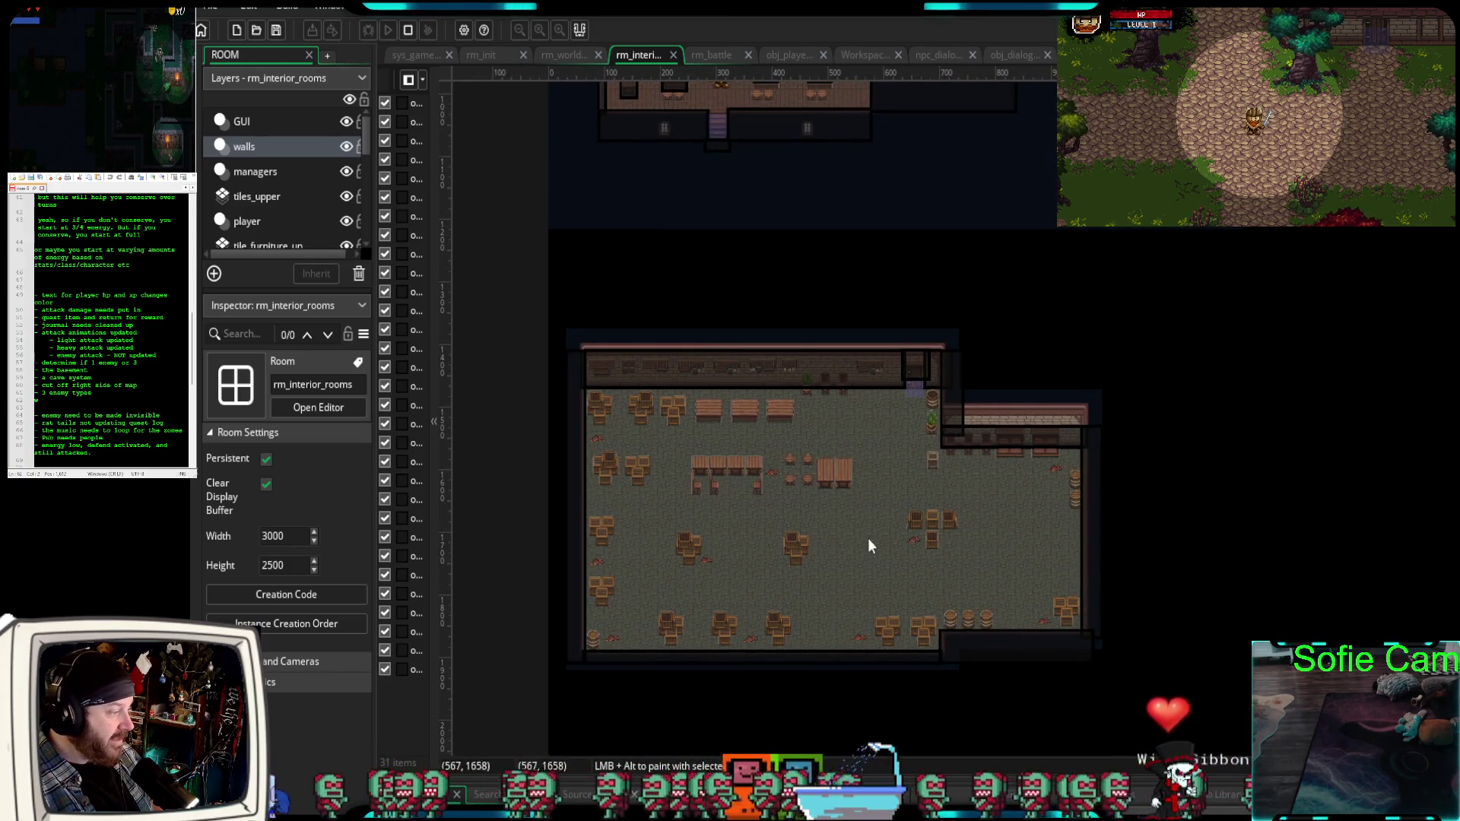
mouse_move(1281, 456)
left_mouse_down()
mouse_move(1190, 484)
mouse_move(1206, 500)
left_mouse_up()
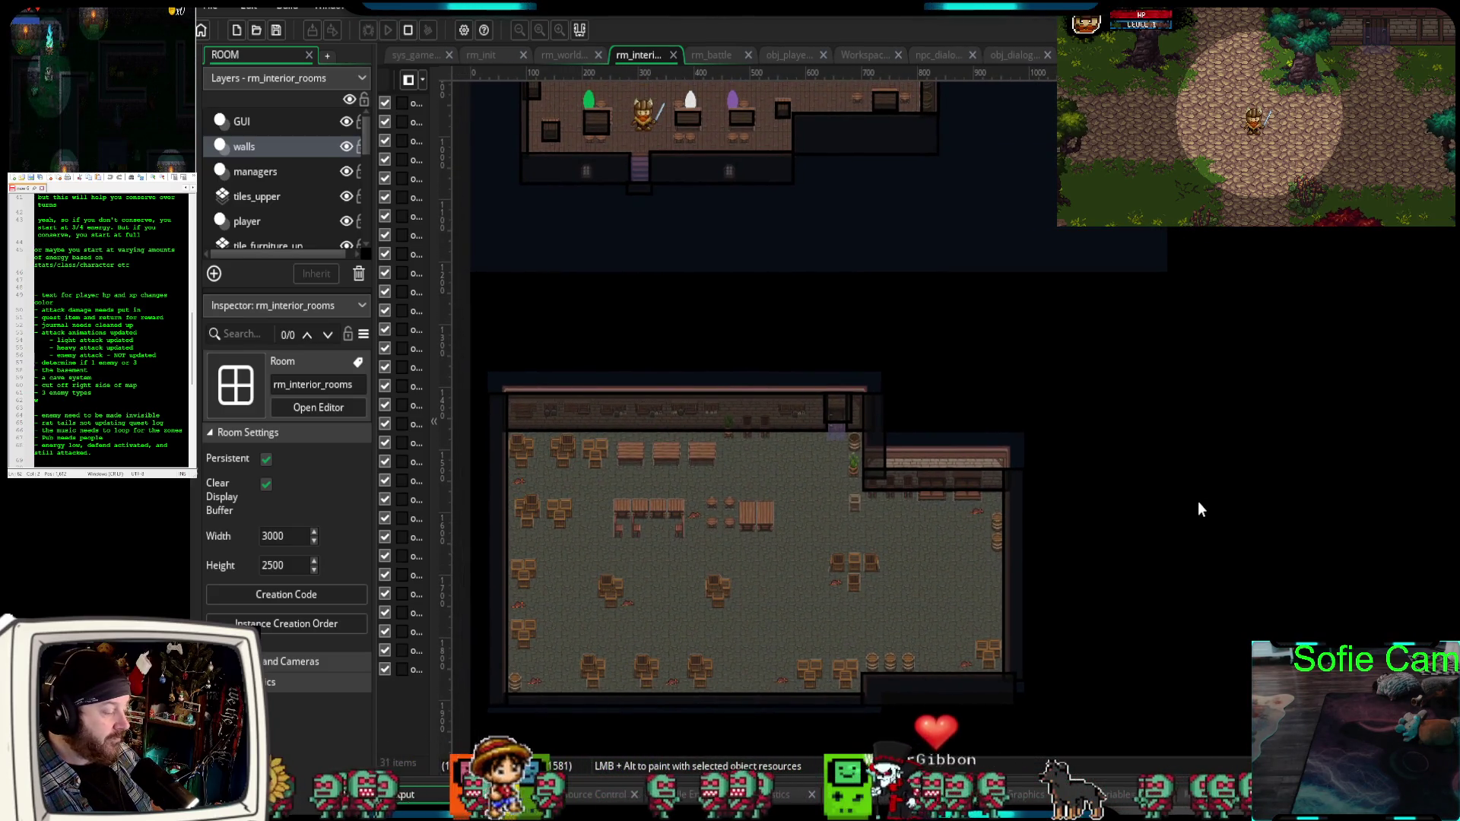
scroll(1197, 504, "up", 5)
scroll(1186, 499, "down", 6)
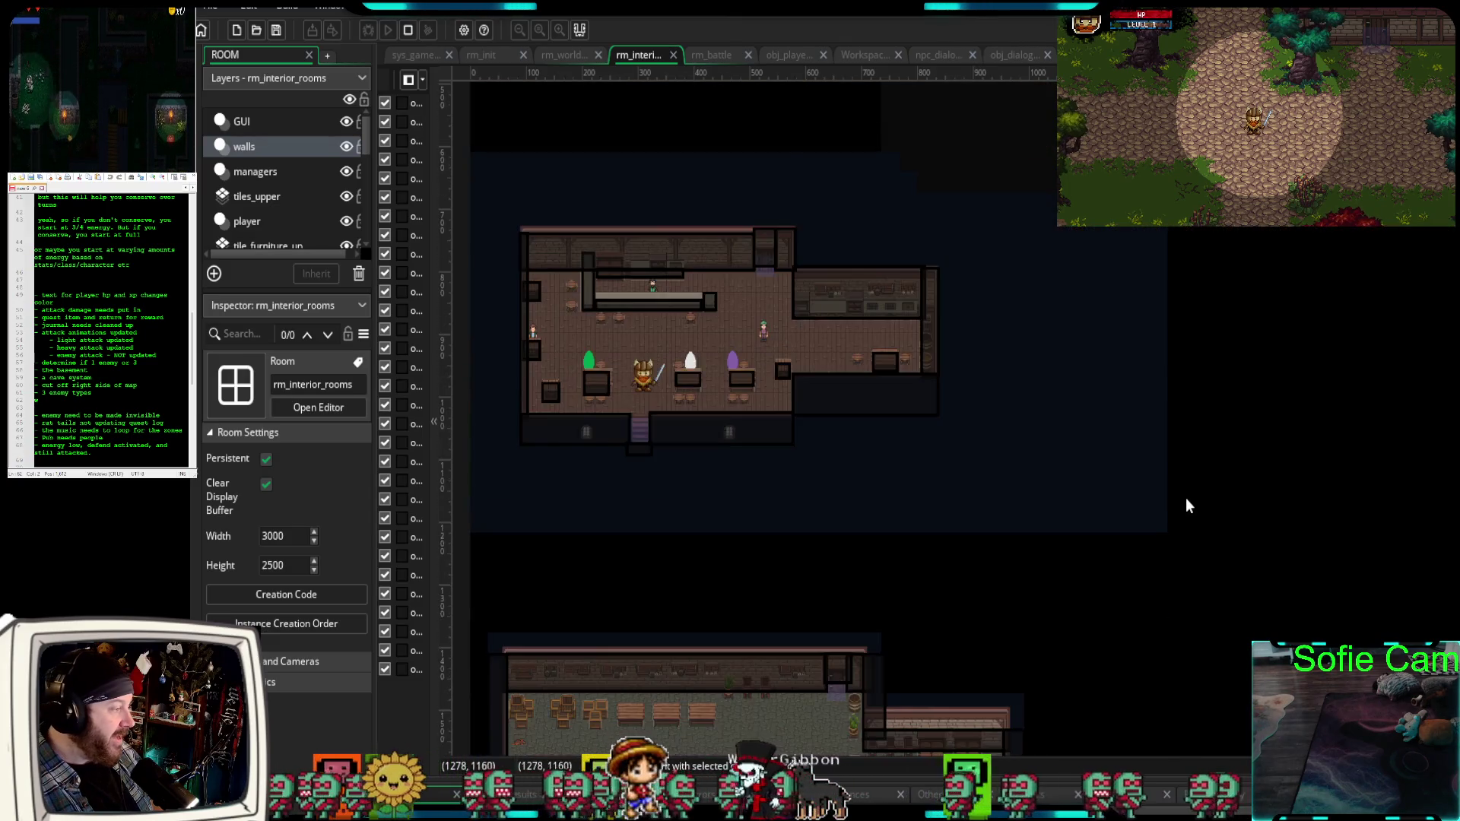
scroll(1164, 503, "down", 2)
scroll(1160, 508, "up", 1)
scroll(1189, 526, "up", 2)
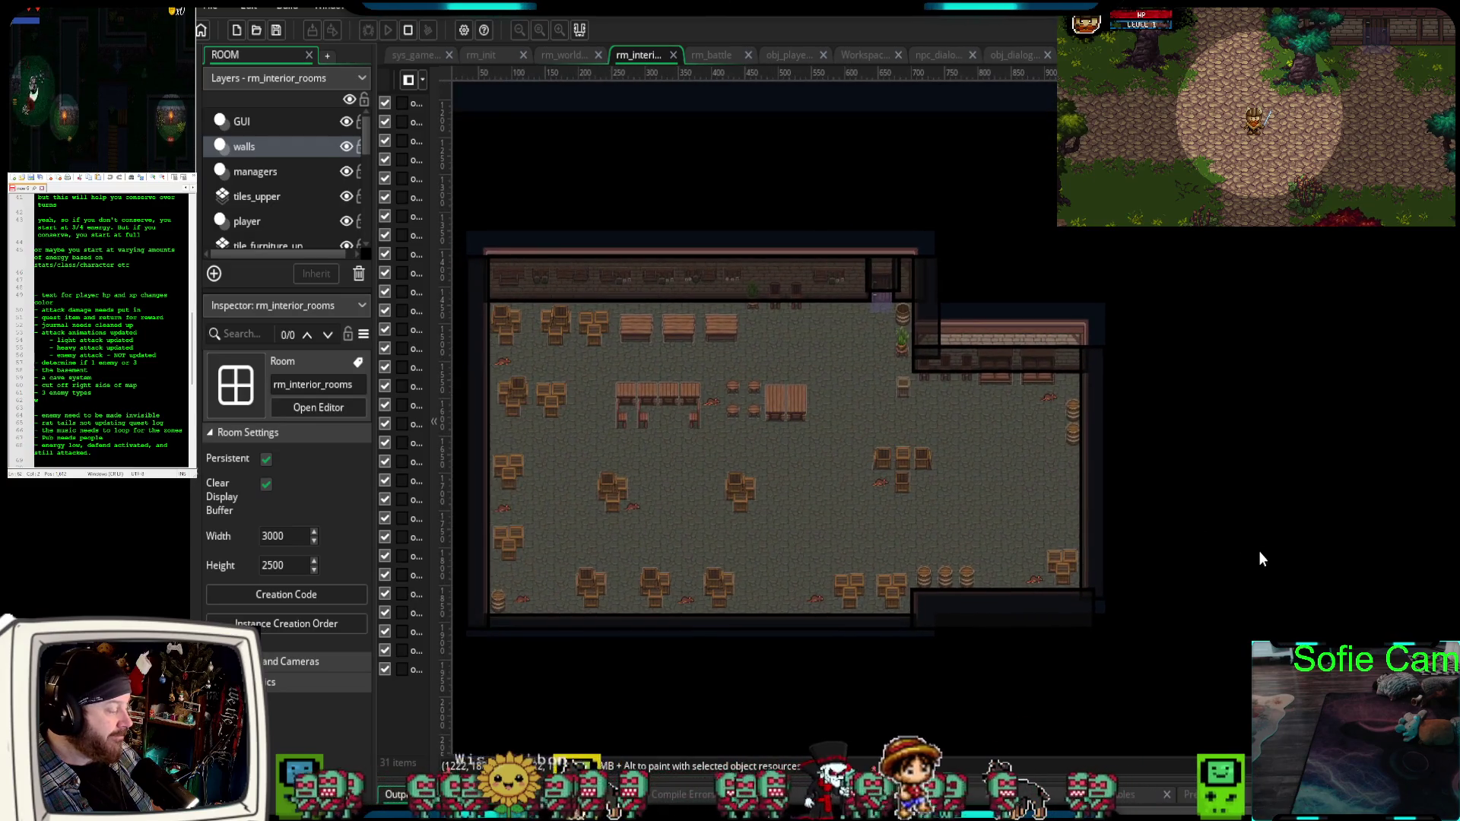
scroll(1262, 487, "up", 5)
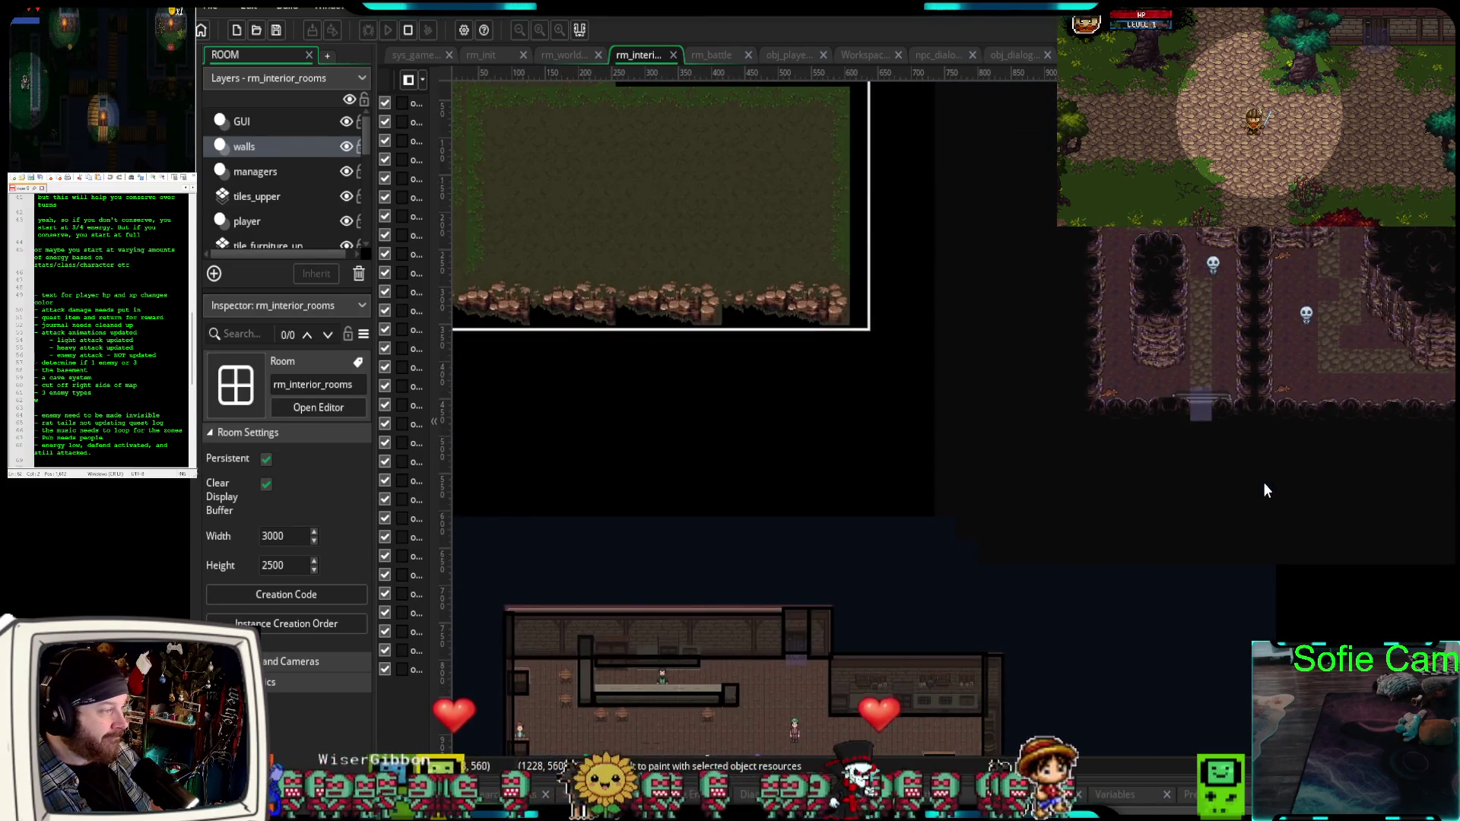
mouse_move(1242, 507)
left_mouse_down()
mouse_move(1051, 565)
mouse_move(827, 556)
left_mouse_up()
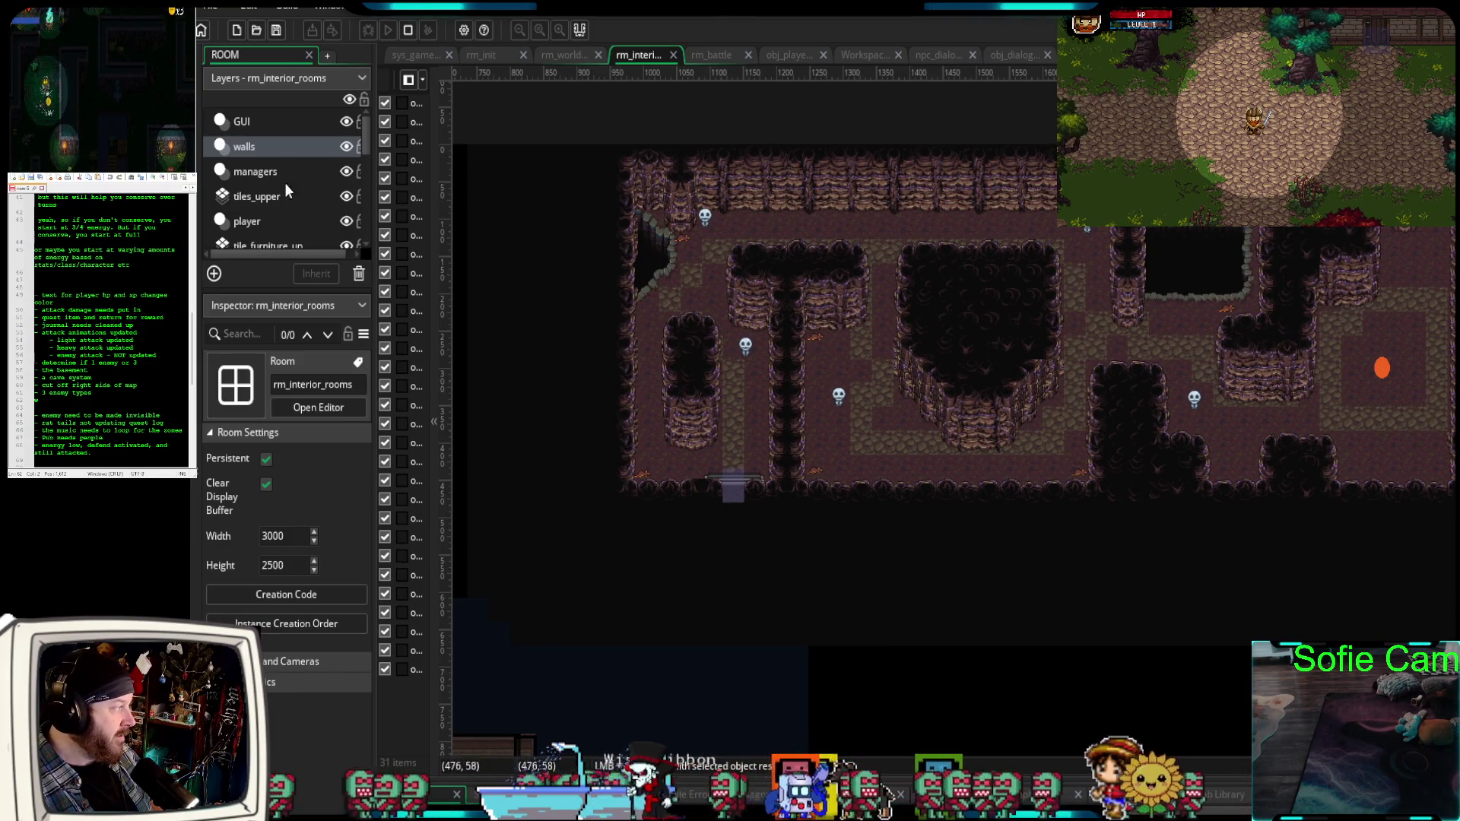
scroll(251, 220, "down", 2)
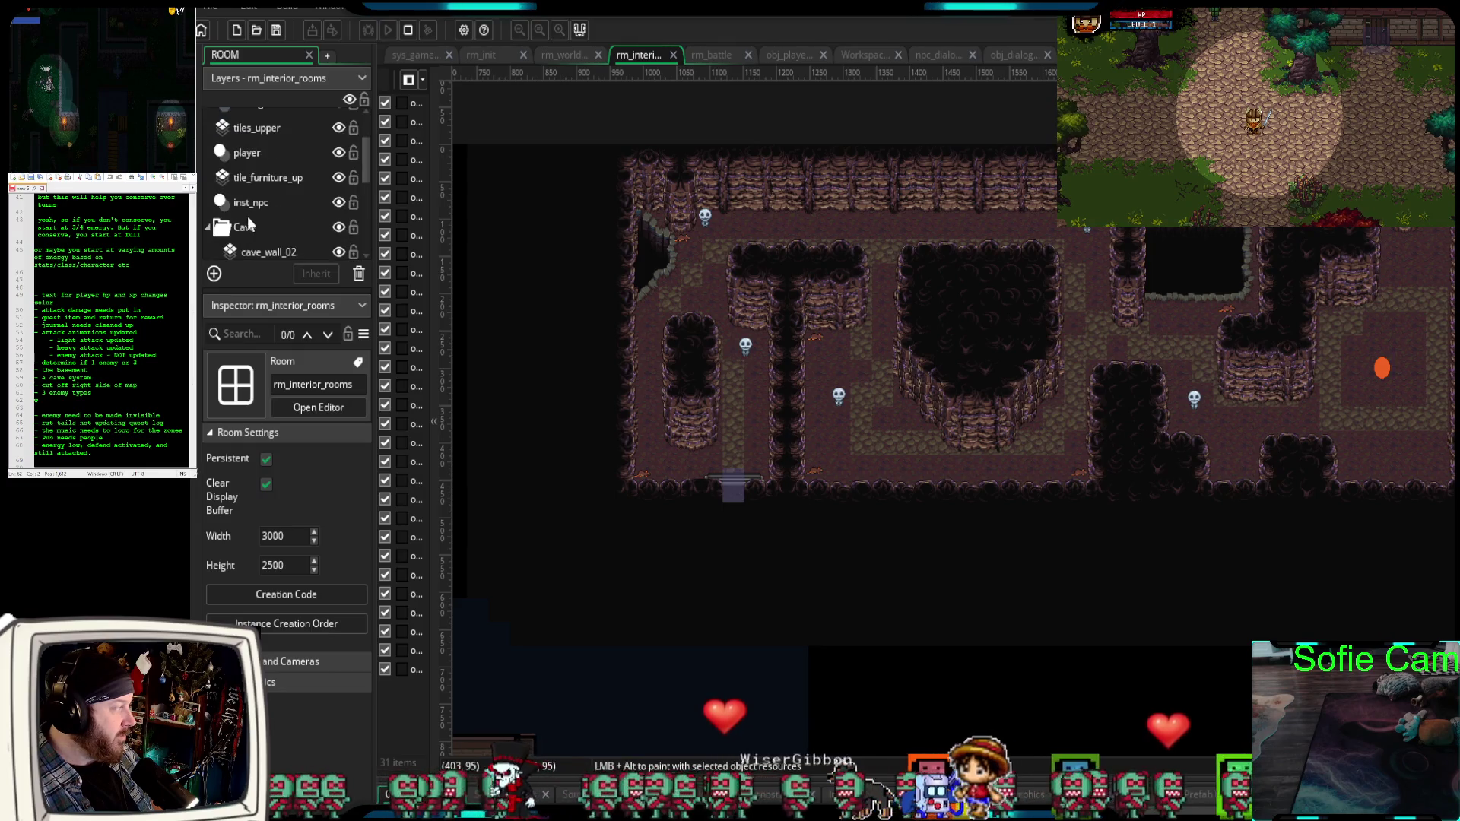
scroll(248, 220, "up", 1)
left_click(265, 233)
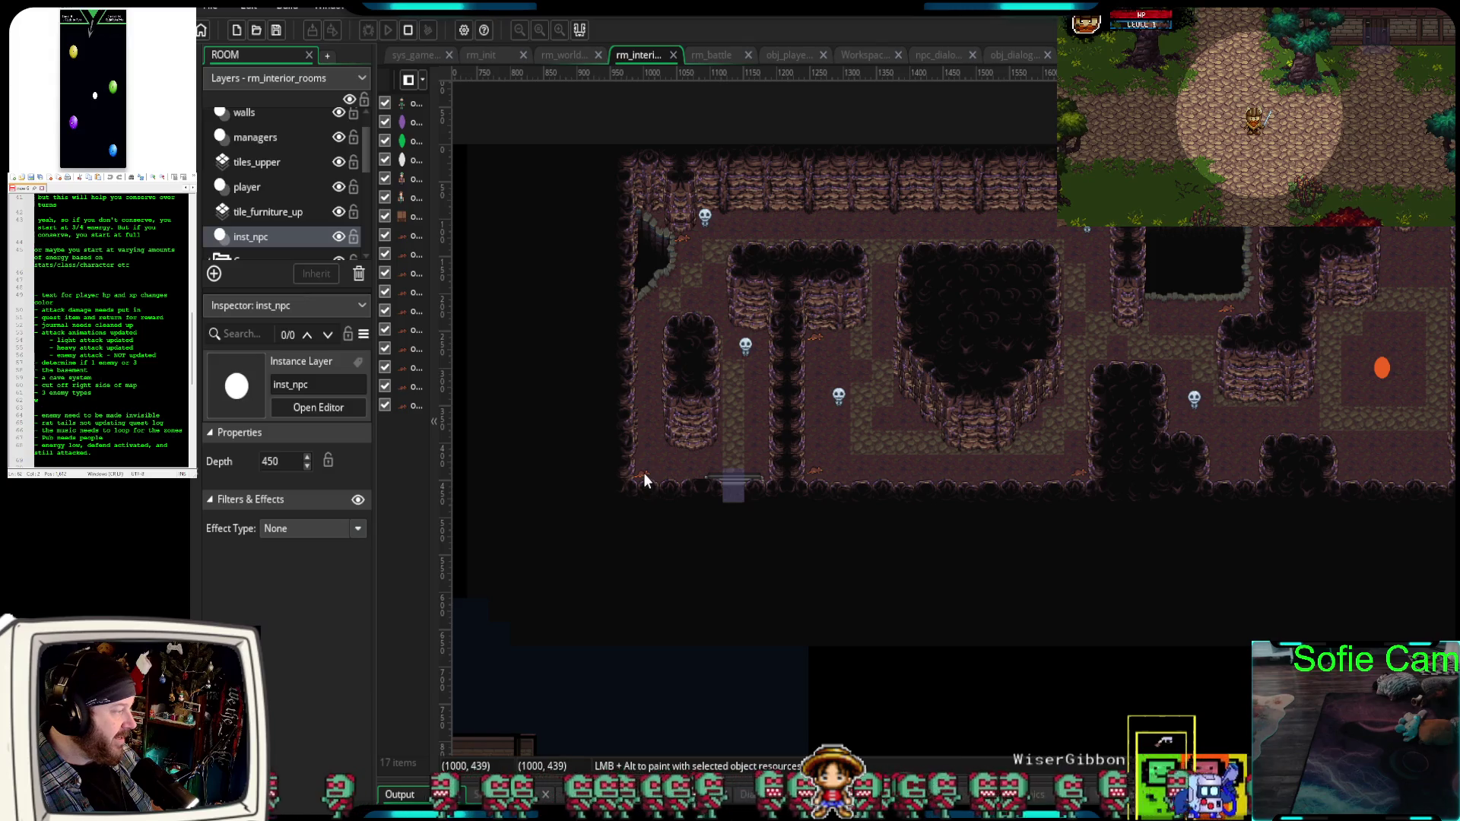
scroll(644, 479, "up", 3)
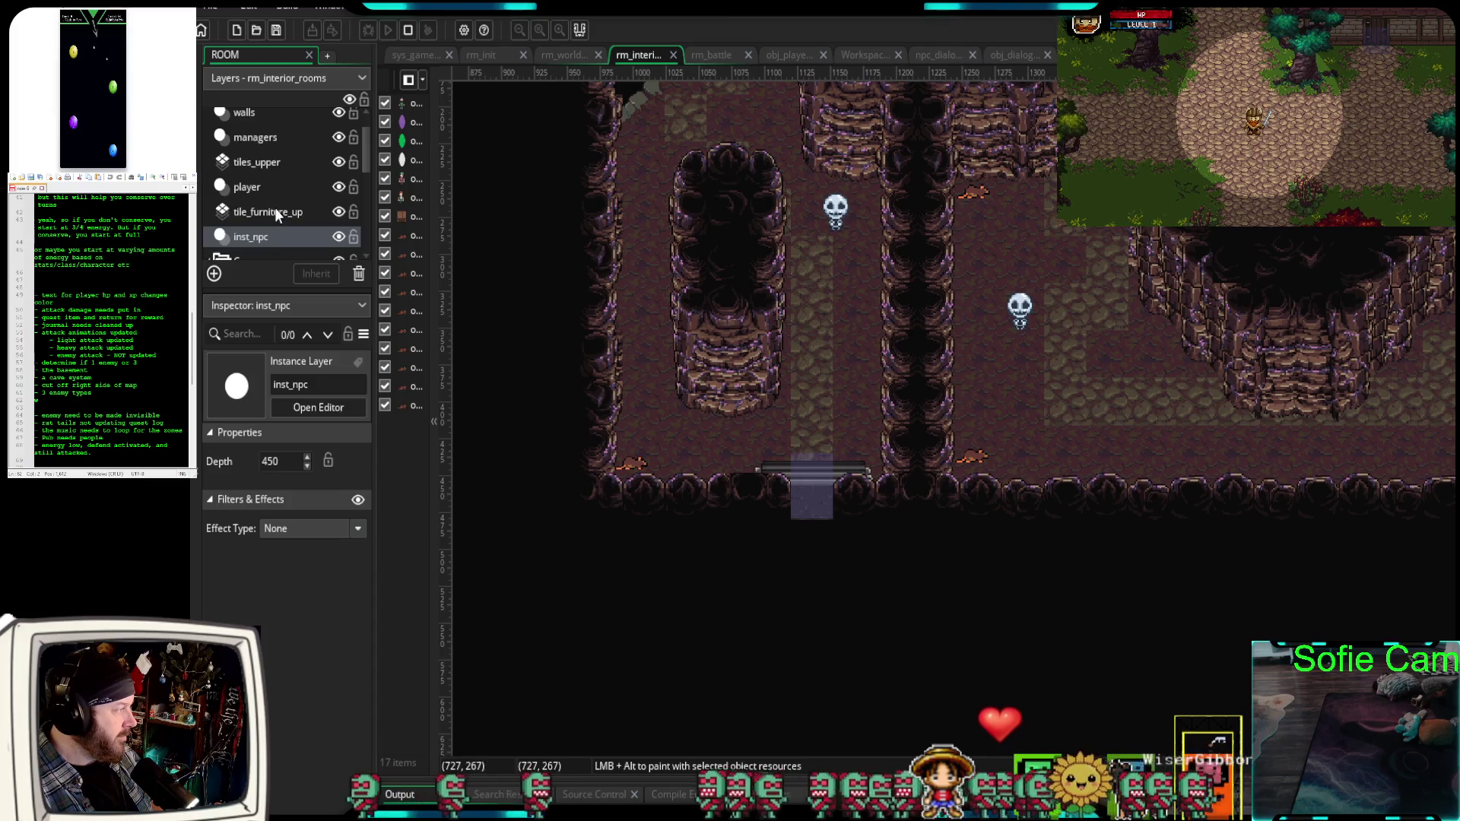
left_click(266, 185)
left_click(639, 465)
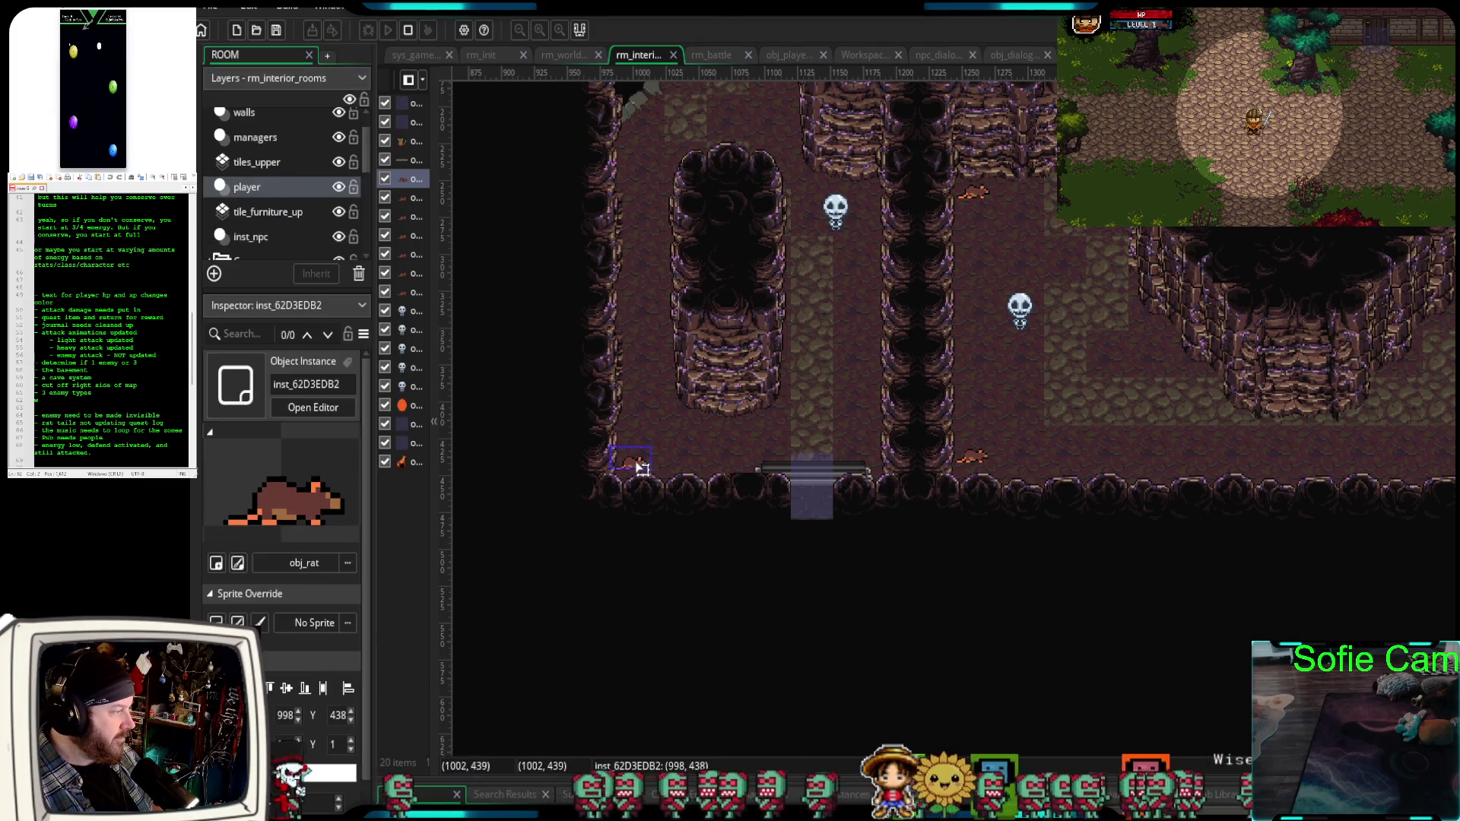
left_click(405, 178)
left_click(411, 291, "shift")
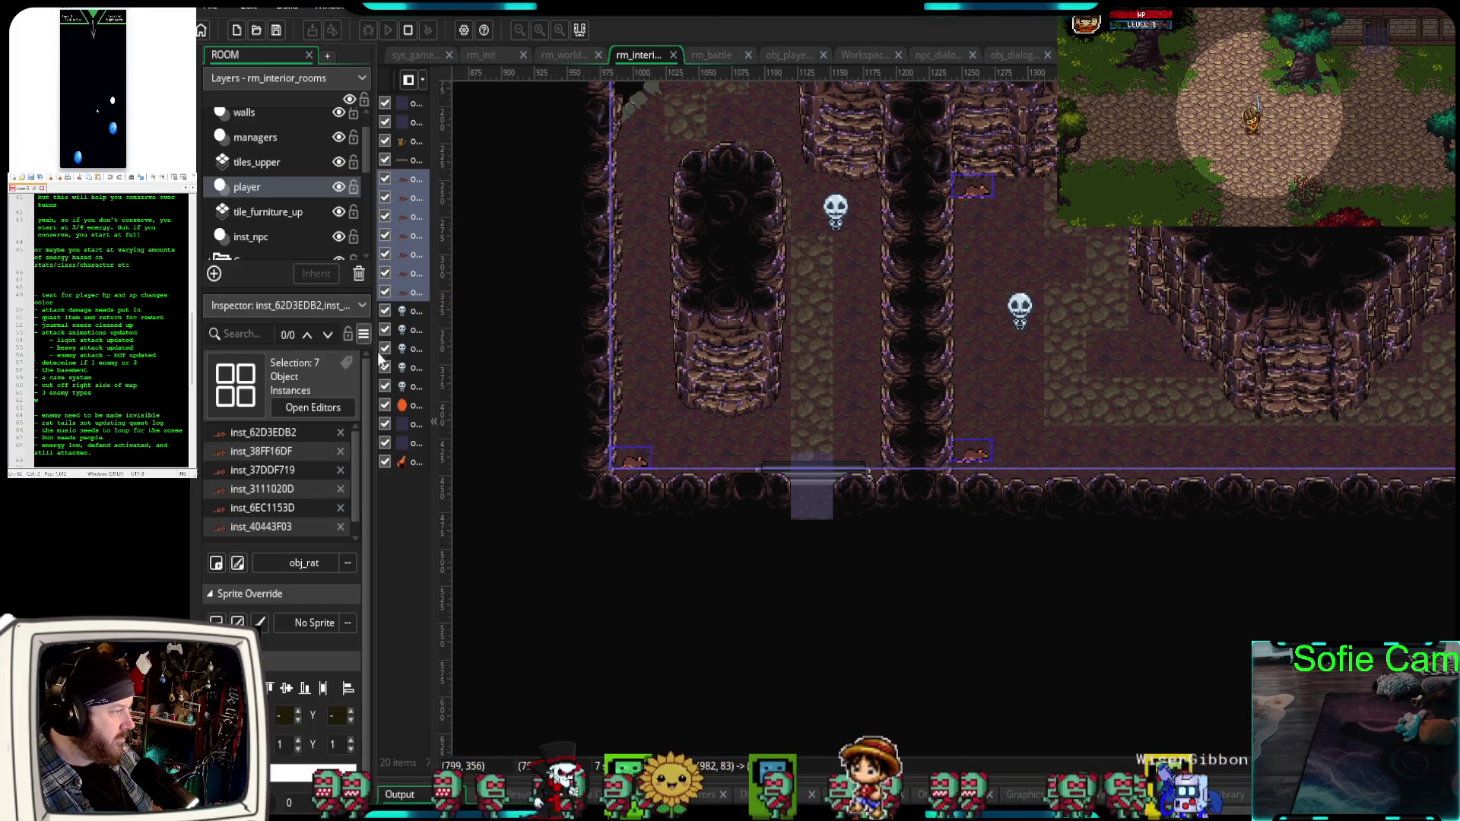
scroll(1092, 525, "down", 5)
scroll(1093, 519, "up", 3)
scroll(1095, 563, "down", 3)
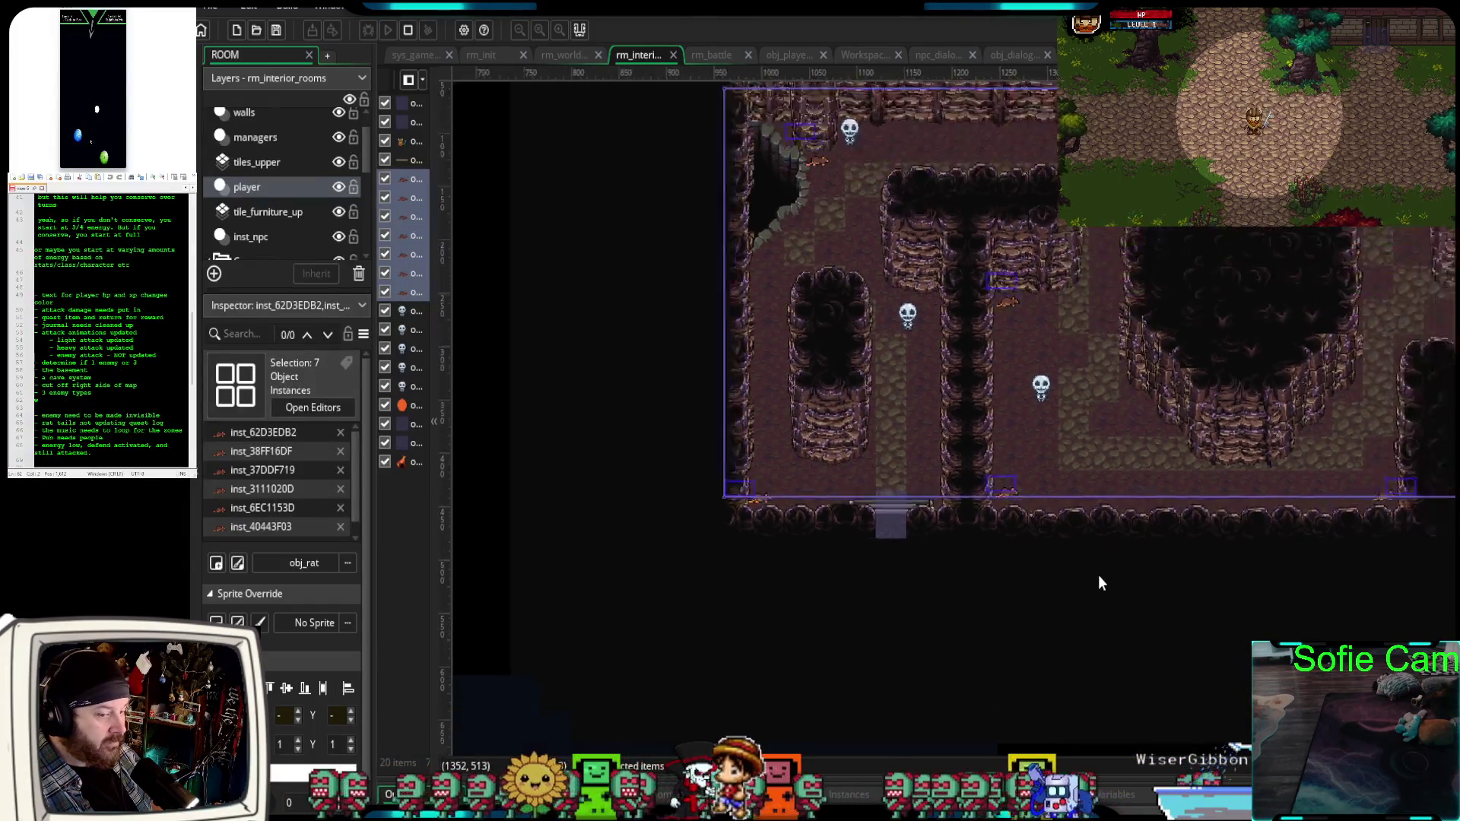
scroll(1128, 604, "right", 5)
mouse_move(897, 594)
left_mouse_down()
mouse_move(953, 624)
mouse_move(857, 621)
mouse_move(986, 638)
left_mouse_up()
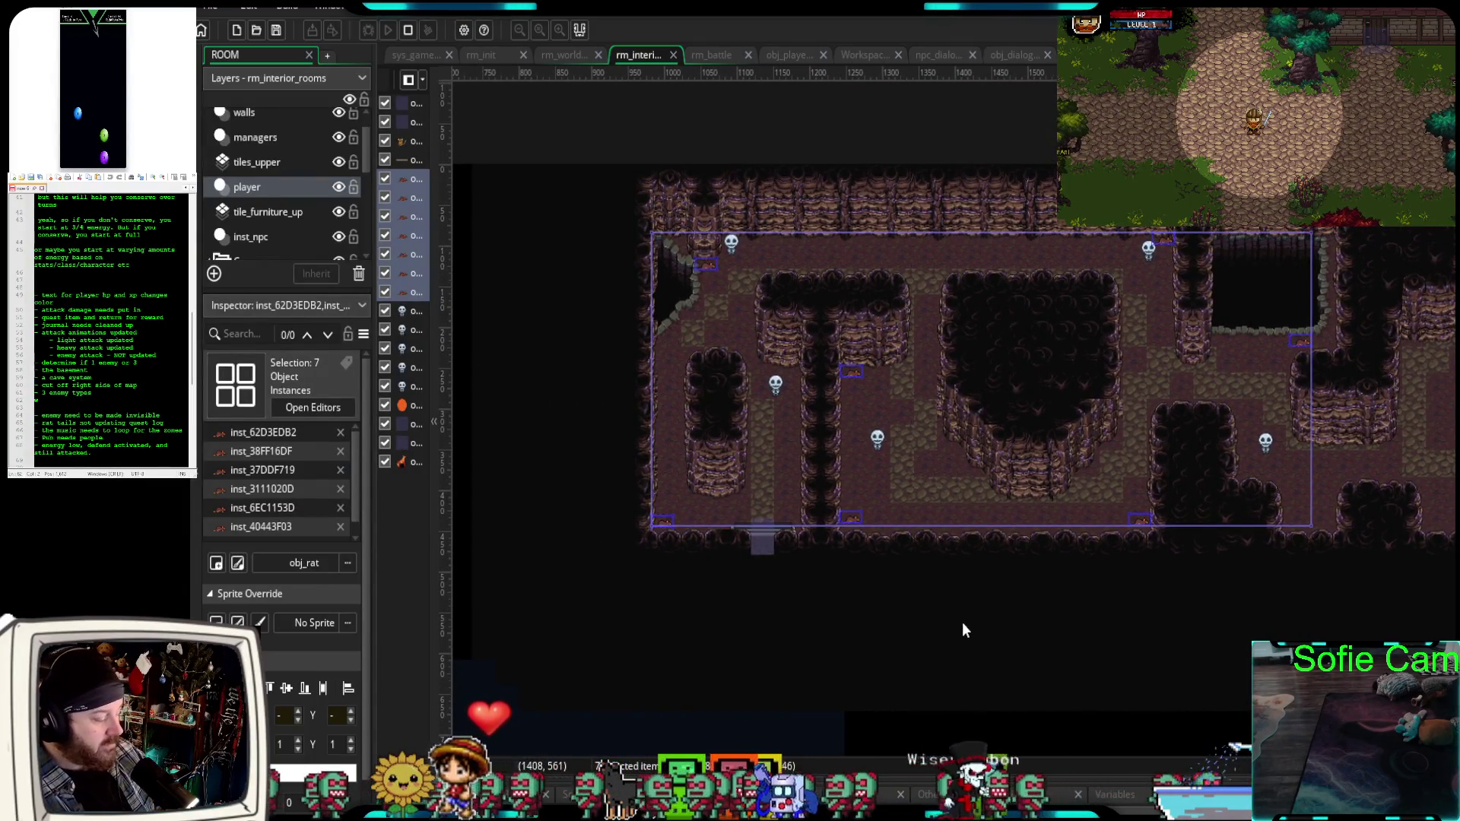
key("Delete")
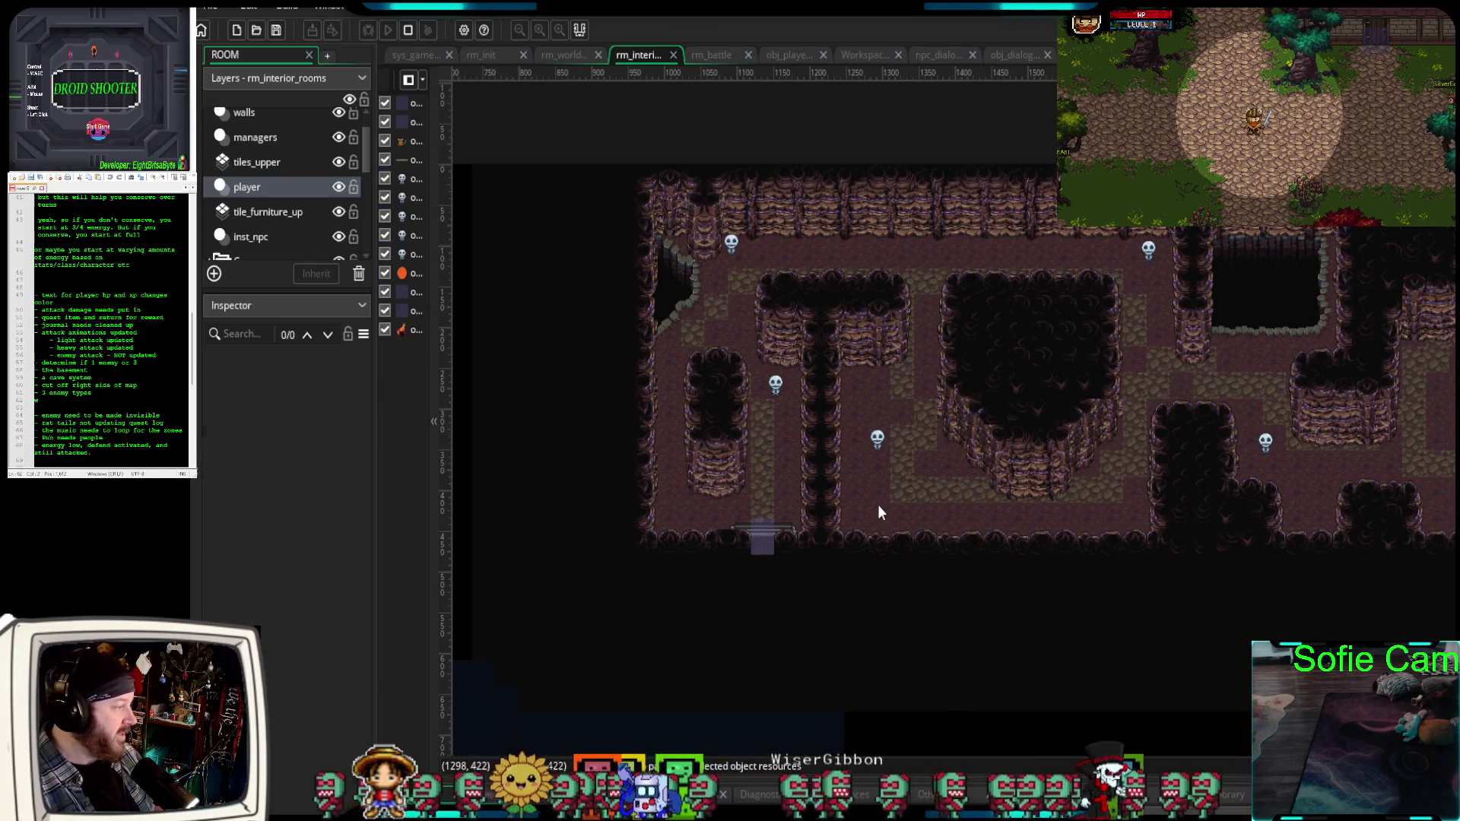
Pan and zoom across the now rat-free cave and interior rooms.
mouse_move(895, 499)
left_mouse_down()
mouse_move(862, 530)
mouse_move(786, 535)
mouse_move(850, 530)
left_mouse_up()
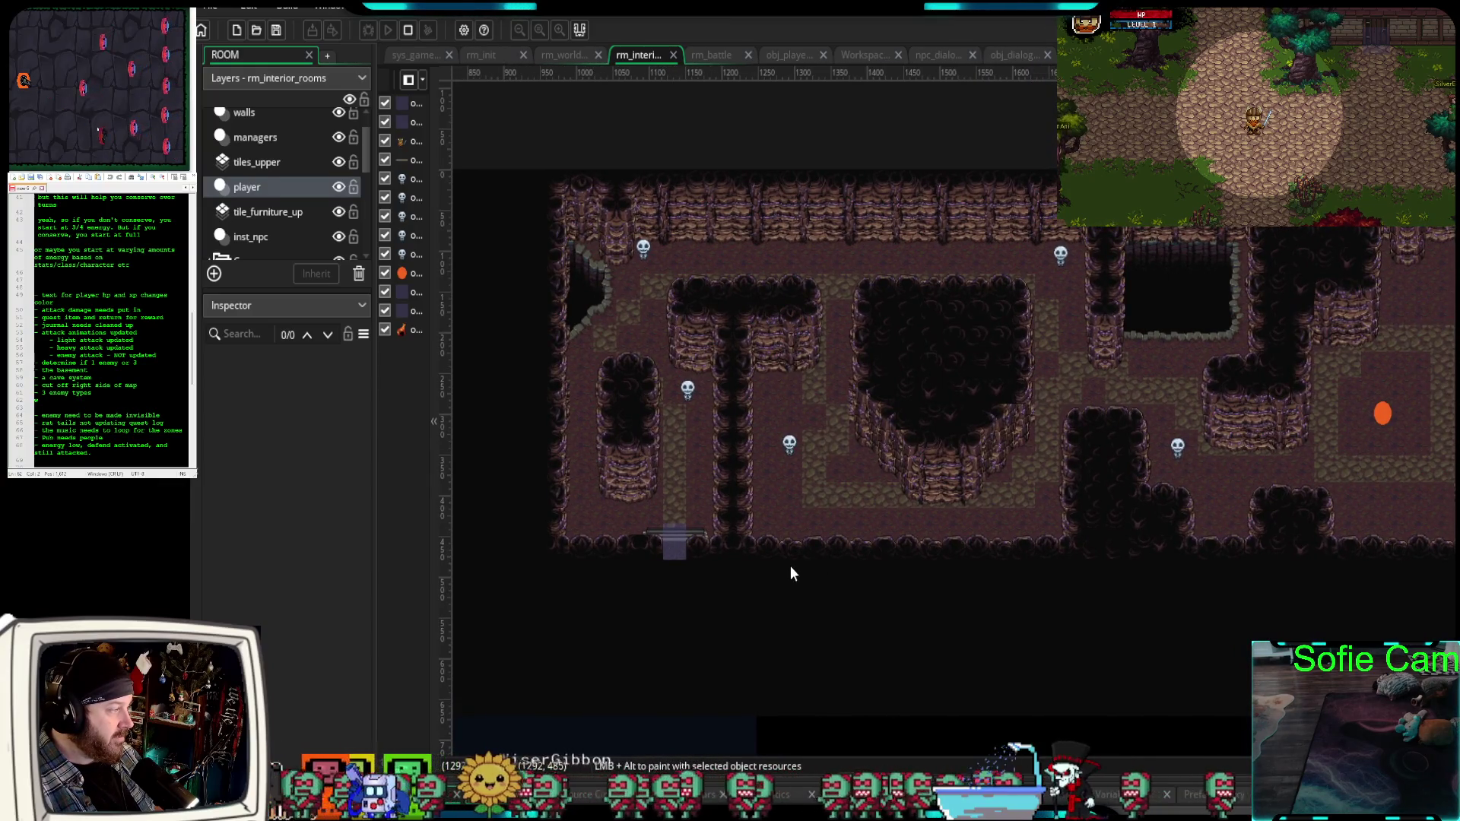
mouse_move(690, 614)
left_mouse_down()
mouse_move(841, 566)
mouse_move(1265, 571)
left_mouse_up()
scroll(776, 599, "down", 5)
scroll(774, 593, "down", 3)
scroll(1266, 565, "down", 4)
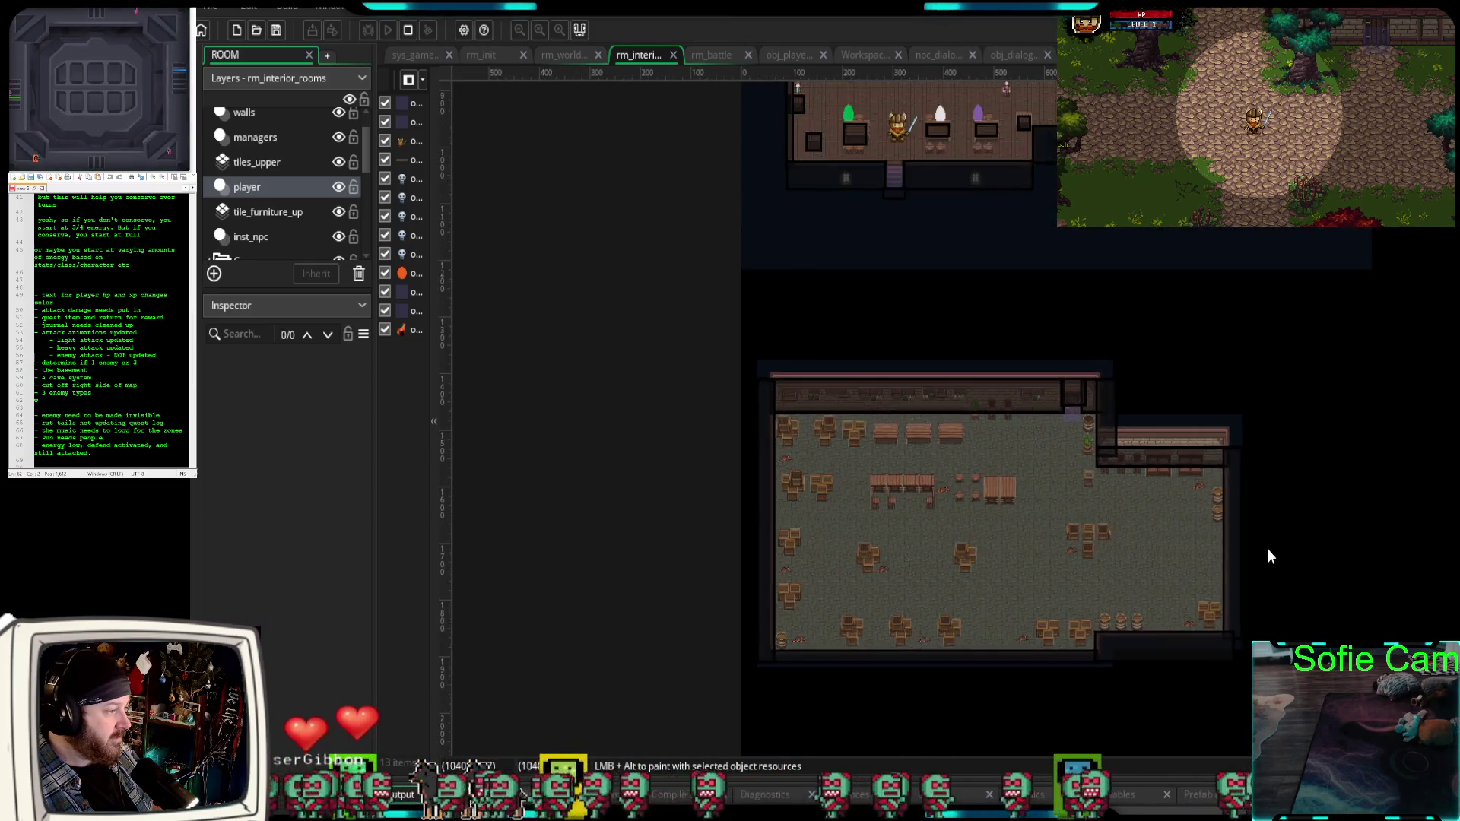
mouse_move(1324, 452)
left_mouse_down()
mouse_move(1078, 522)
mouse_move(1021, 519)
left_mouse_up()
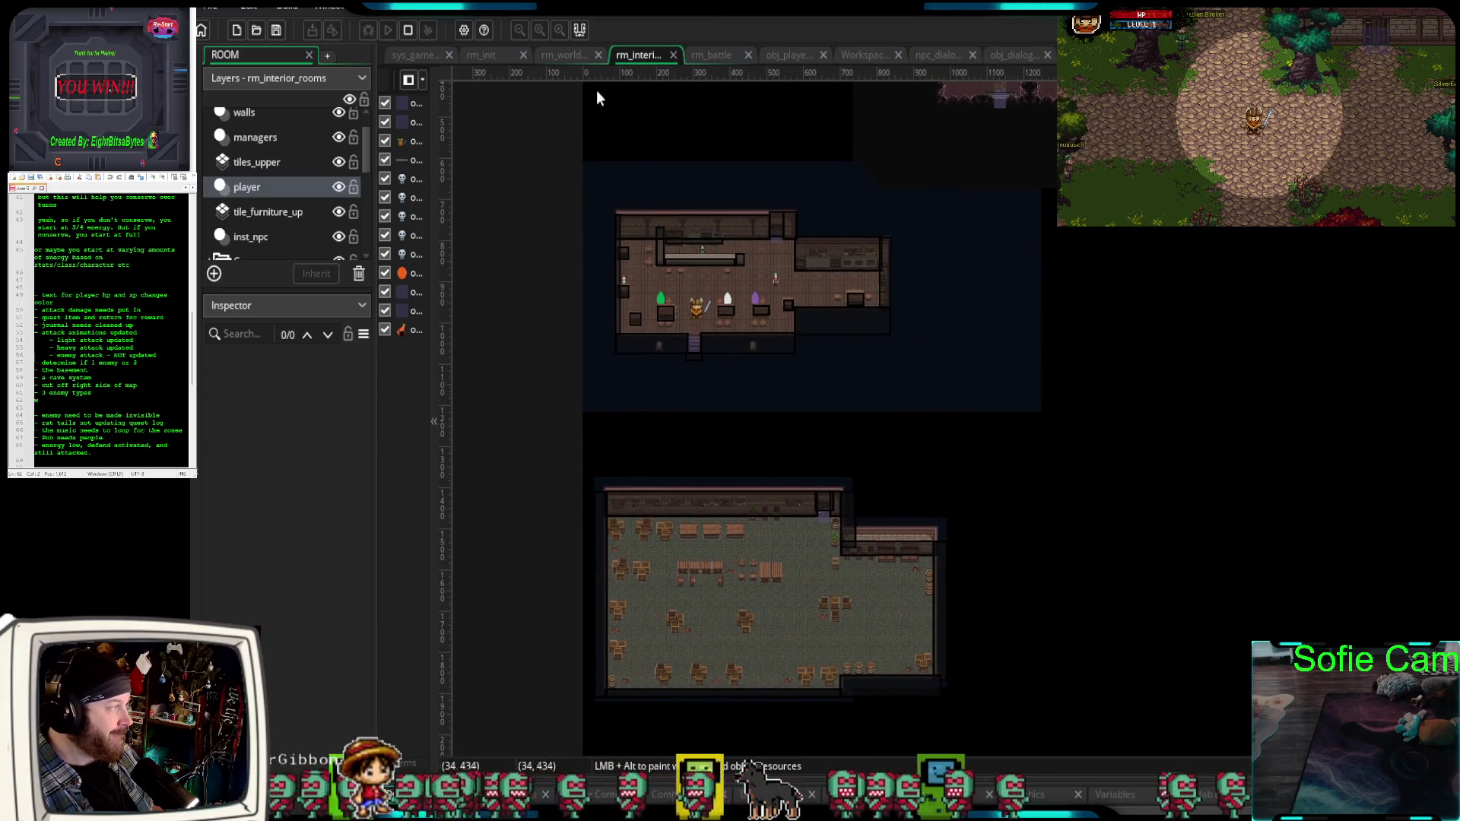
Switch to the rm_world_map room and pan around it.
left_click(567, 56)
mouse_move(801, 594)
left_mouse_down()
mouse_move(978, 495)
mouse_move(905, 546)
mouse_move(884, 602)
left_mouse_up()
scroll(967, 486, "up", 2)
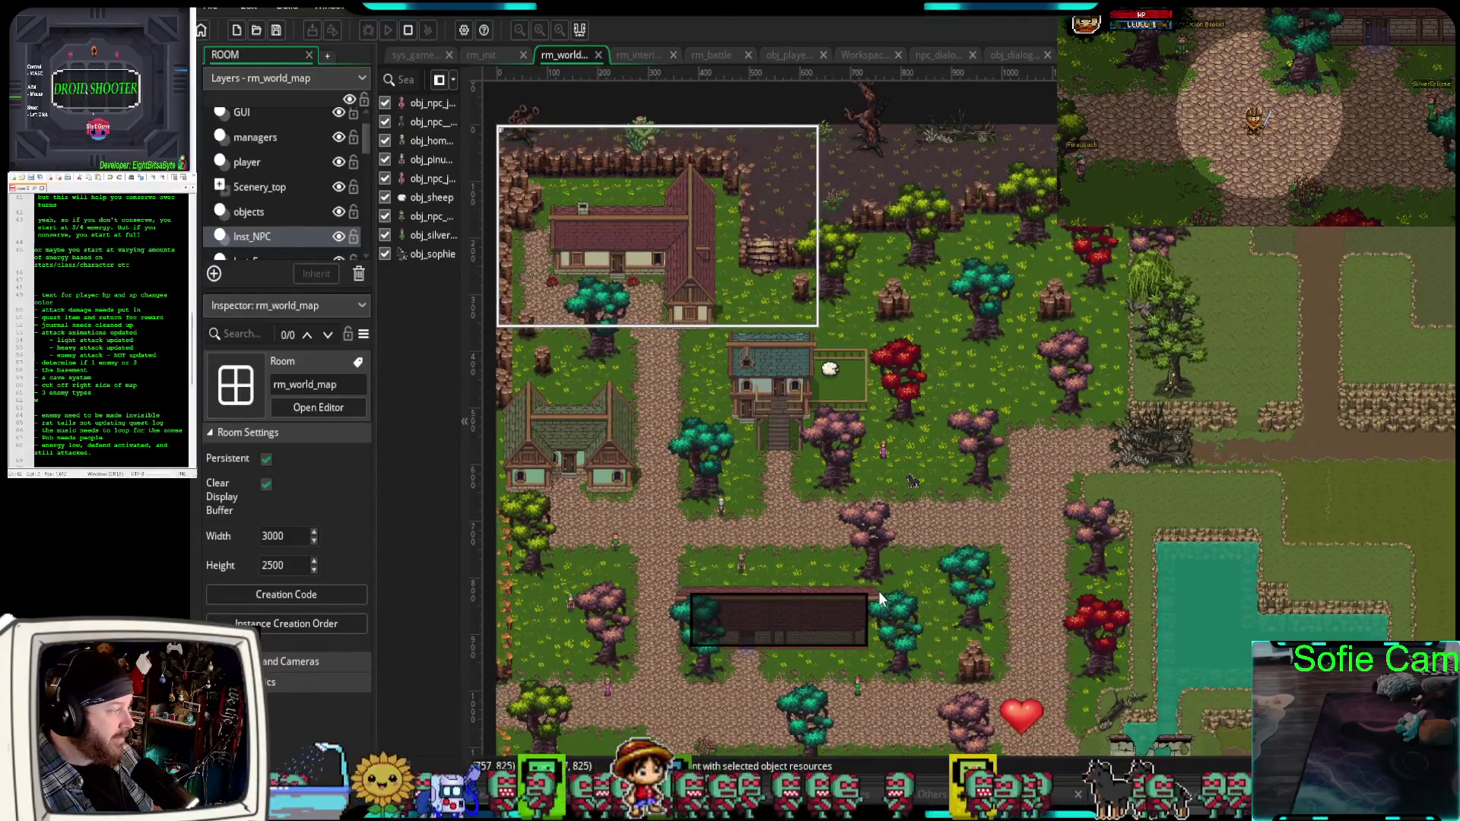
scroll(858, 567, "down", 5)
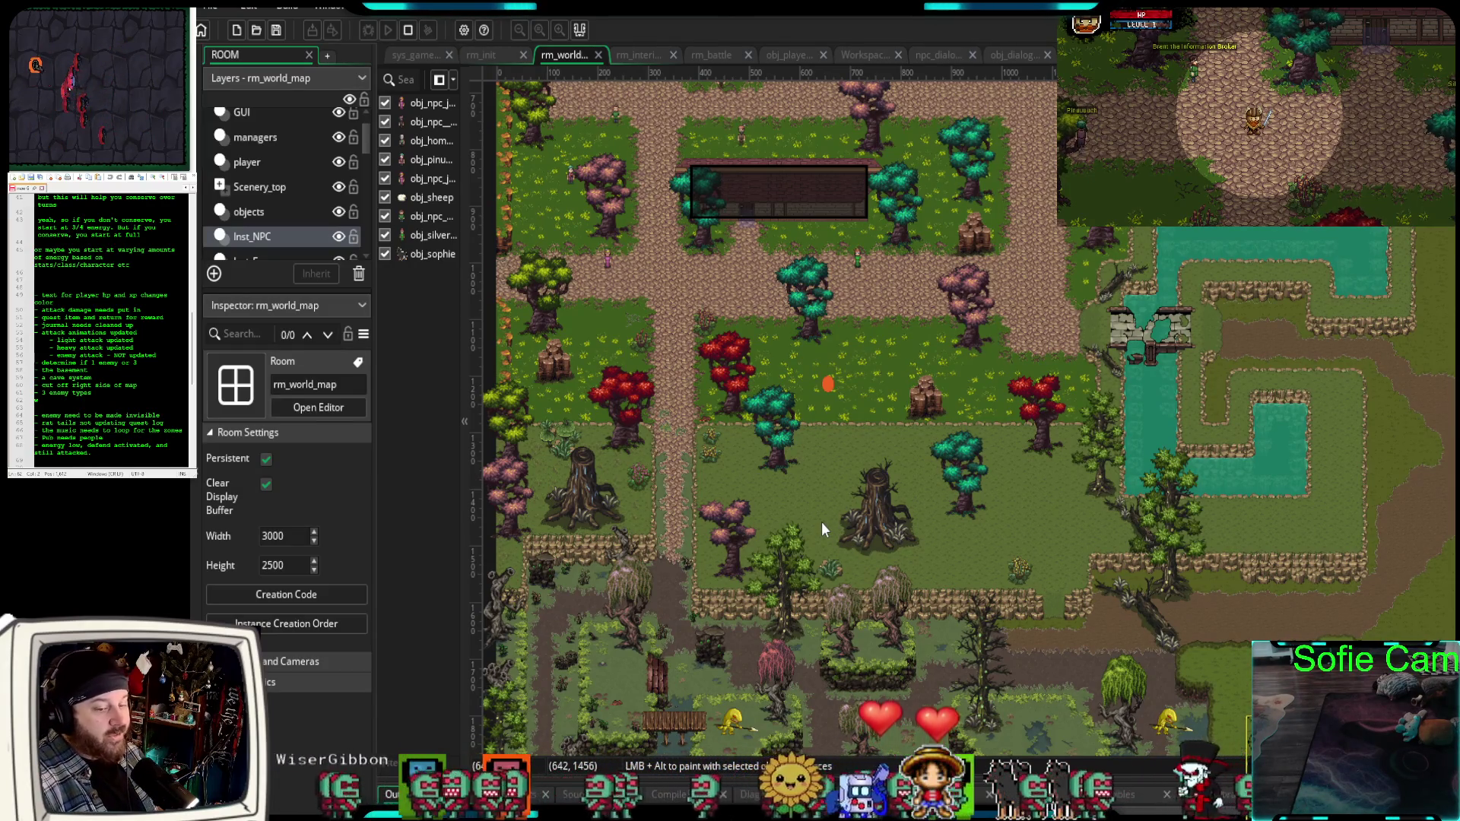
left_click(641, 62)
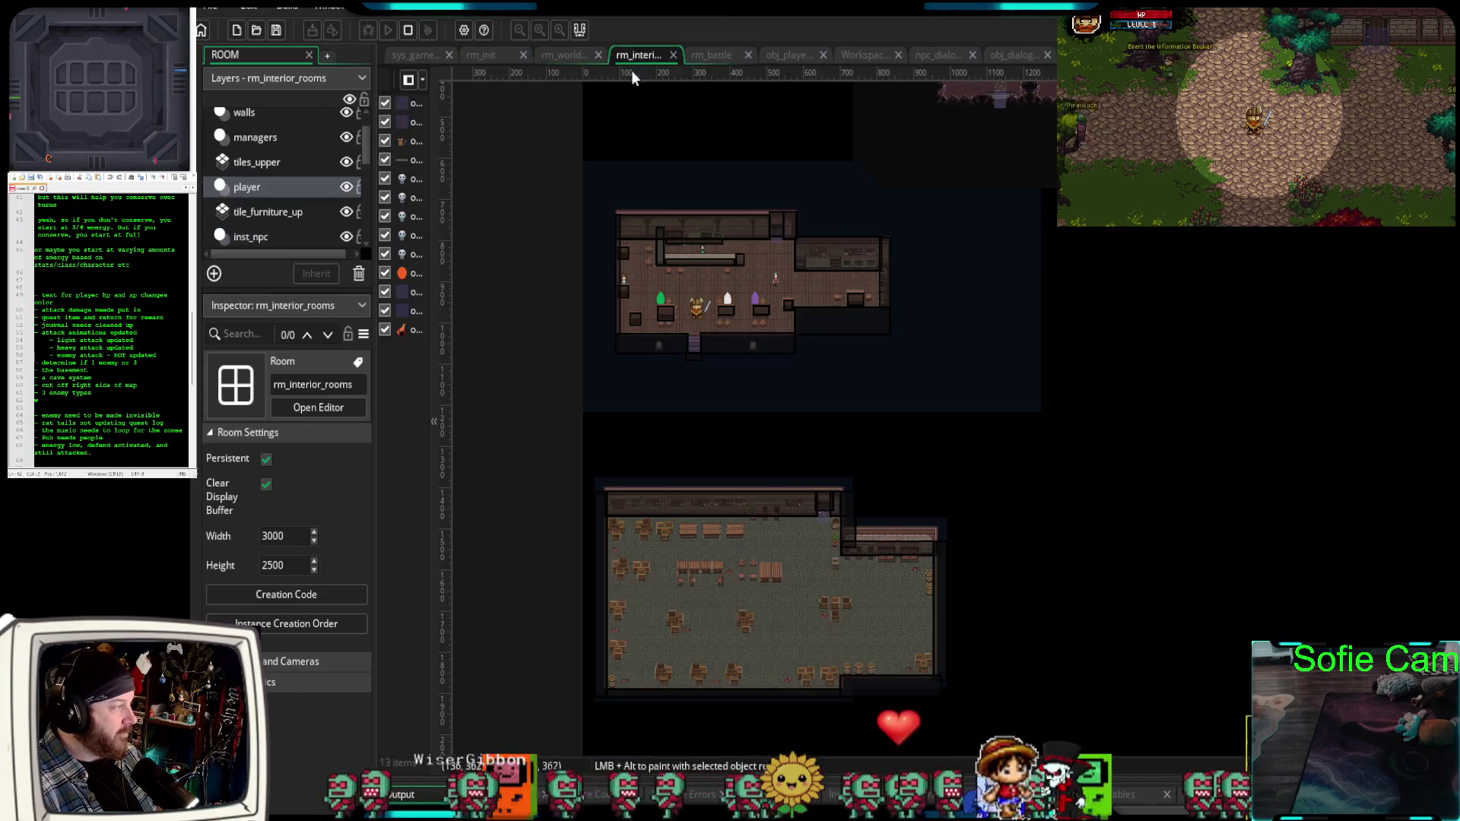
Zoom and pan around the tavern room in rm_interior_rooms.
scroll(989, 514, "down", 2)
scroll(1125, 537, "up", 3)
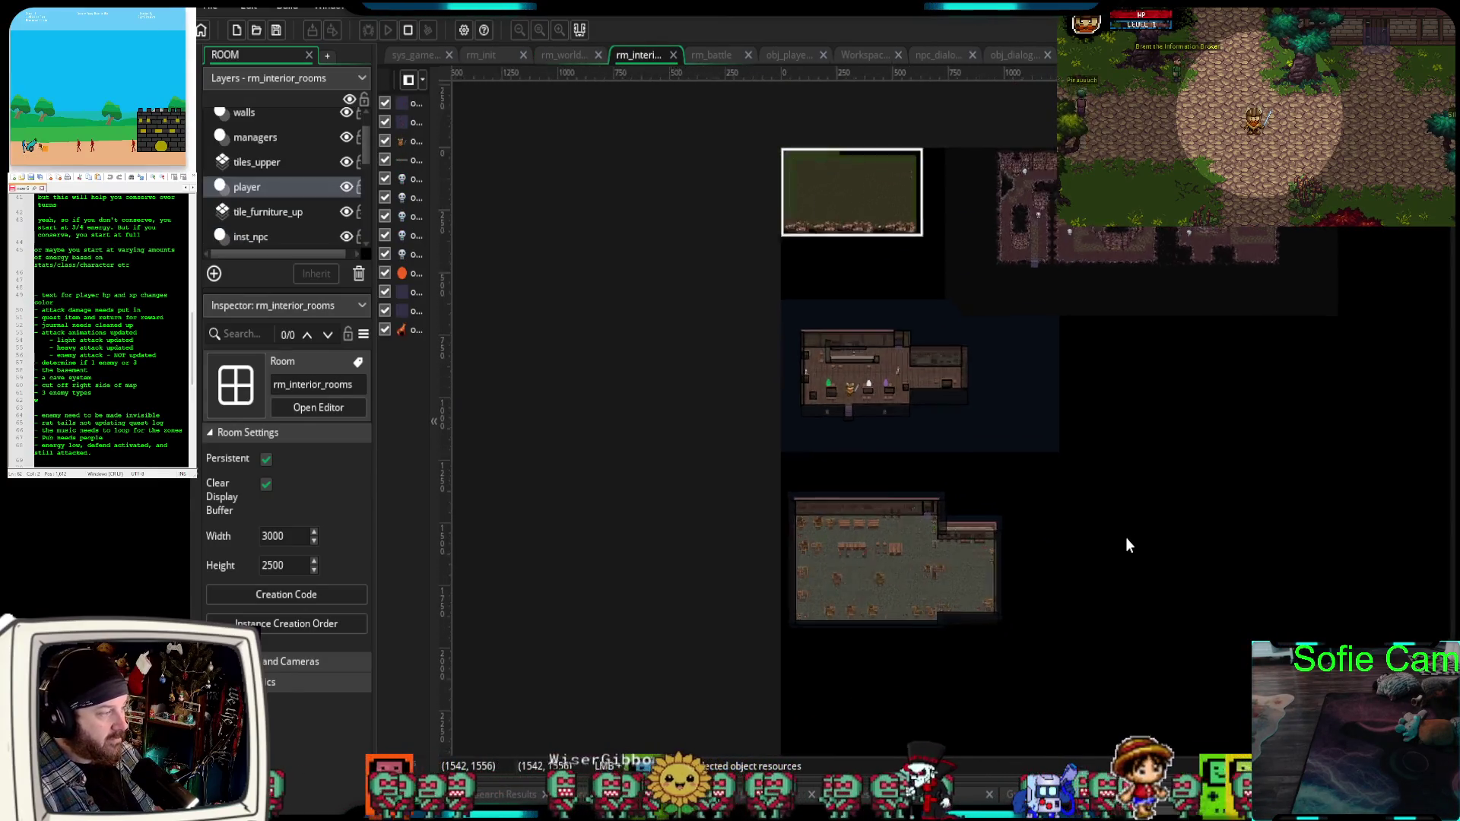
mouse_move(1026, 606)
left_mouse_down()
mouse_move(943, 617)
mouse_move(931, 601)
left_mouse_up()
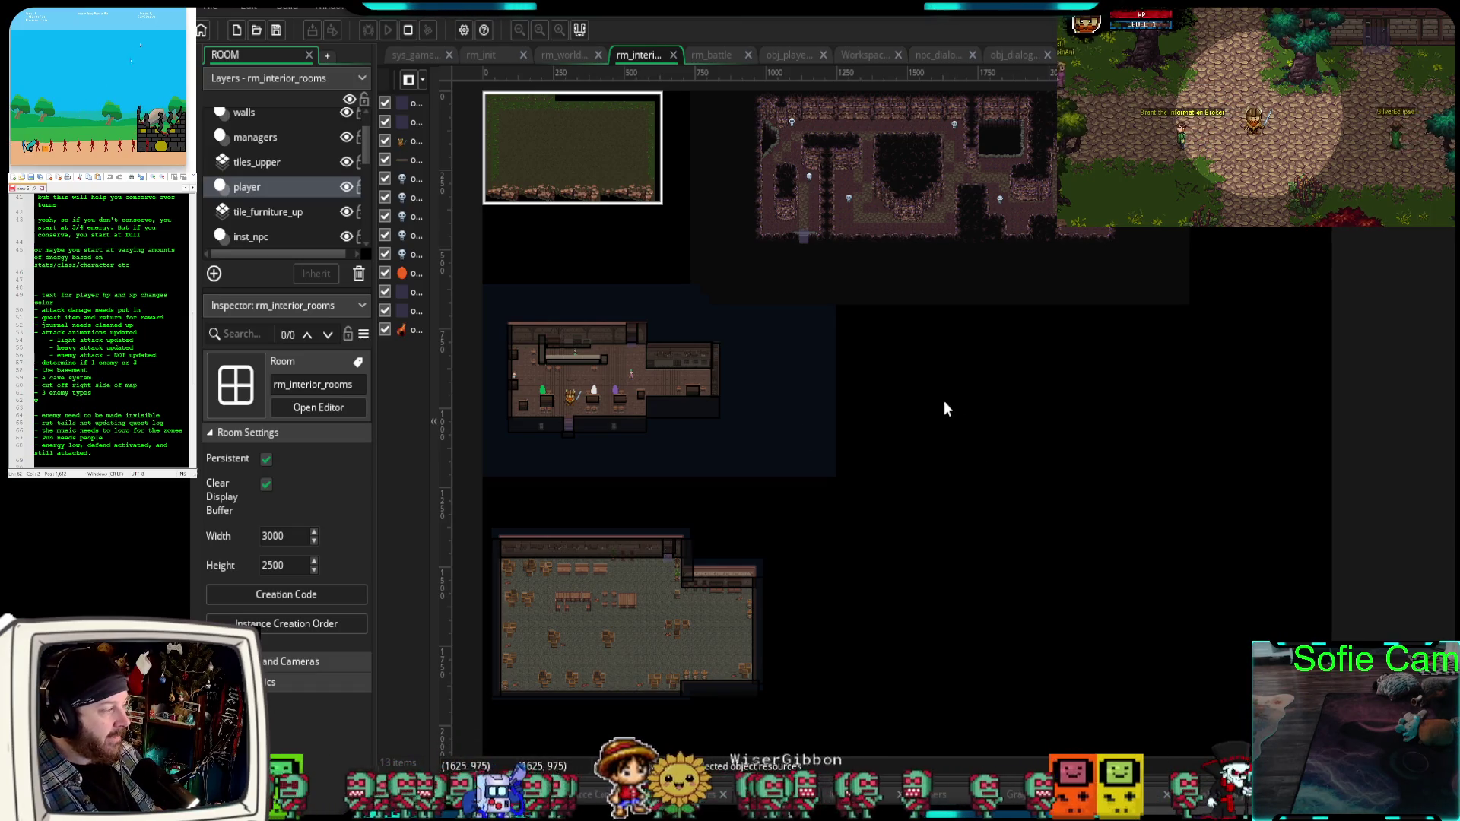
left_click_drag(944, 401, 980, 403)
scroll(1019, 521, "up", 1)
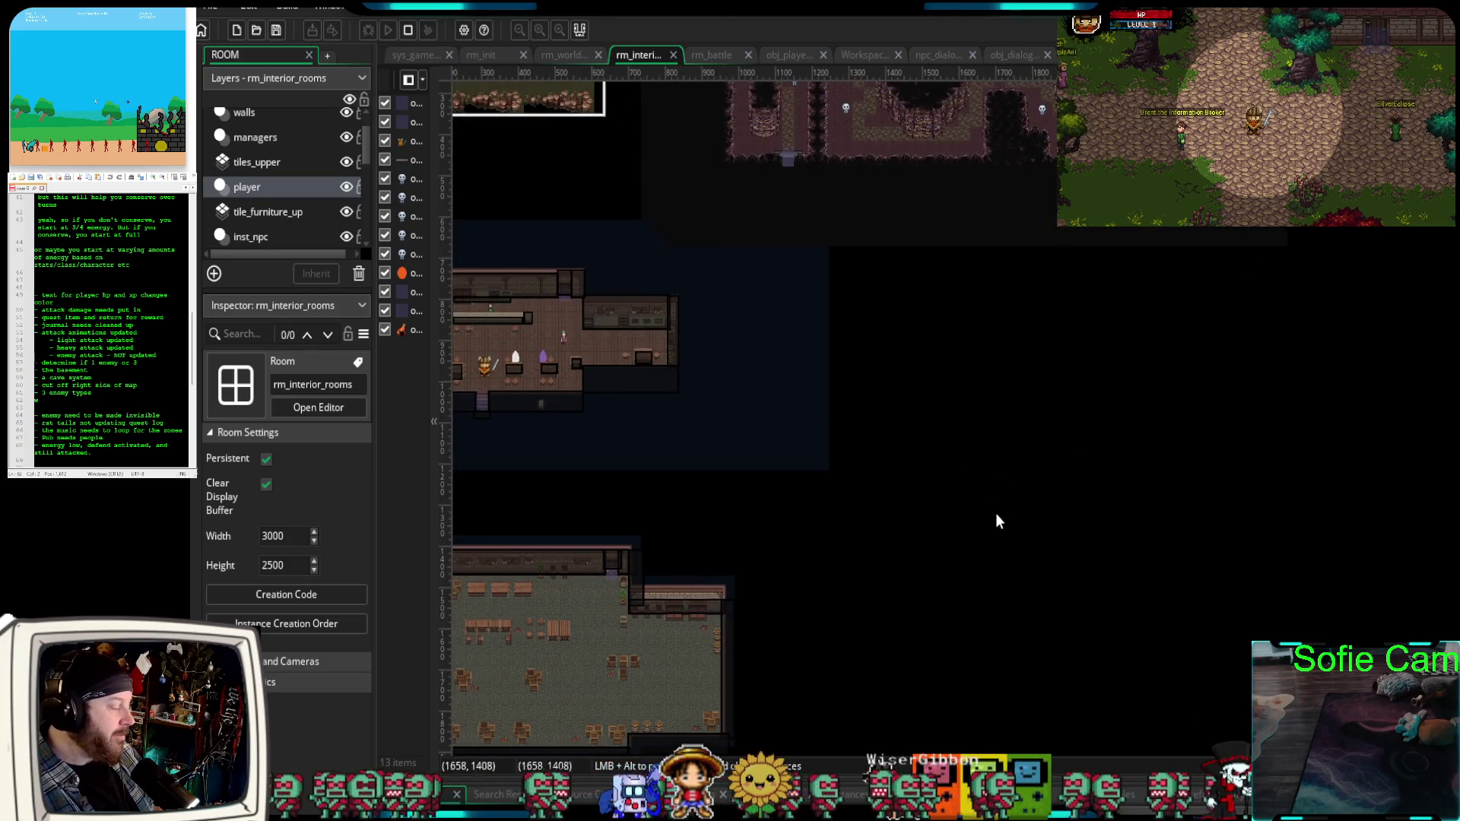
scroll(981, 502, "down", 1)
left_click_drag(902, 564, 870, 537)
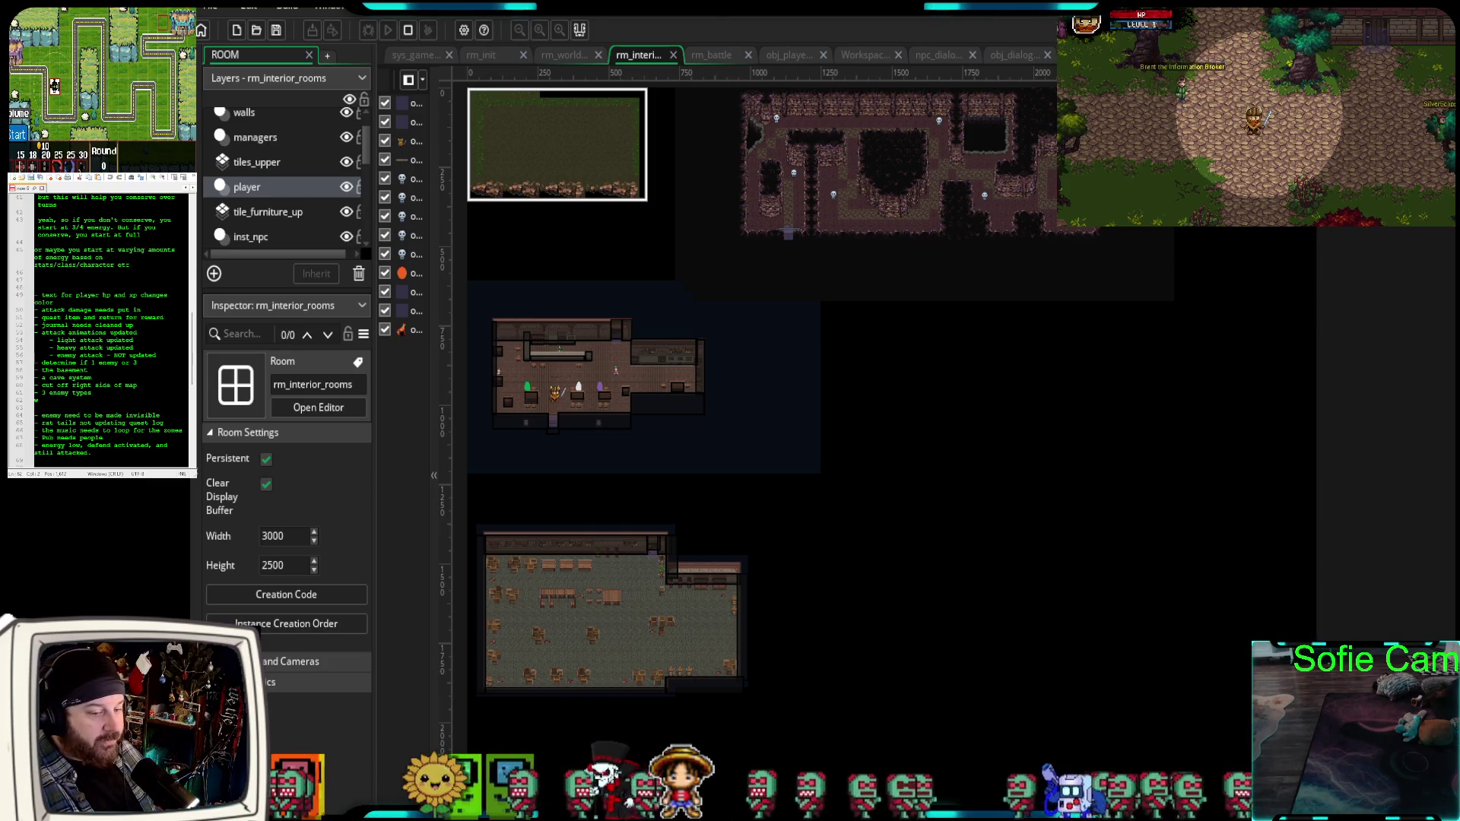
scroll(866, 316, "up", 5)
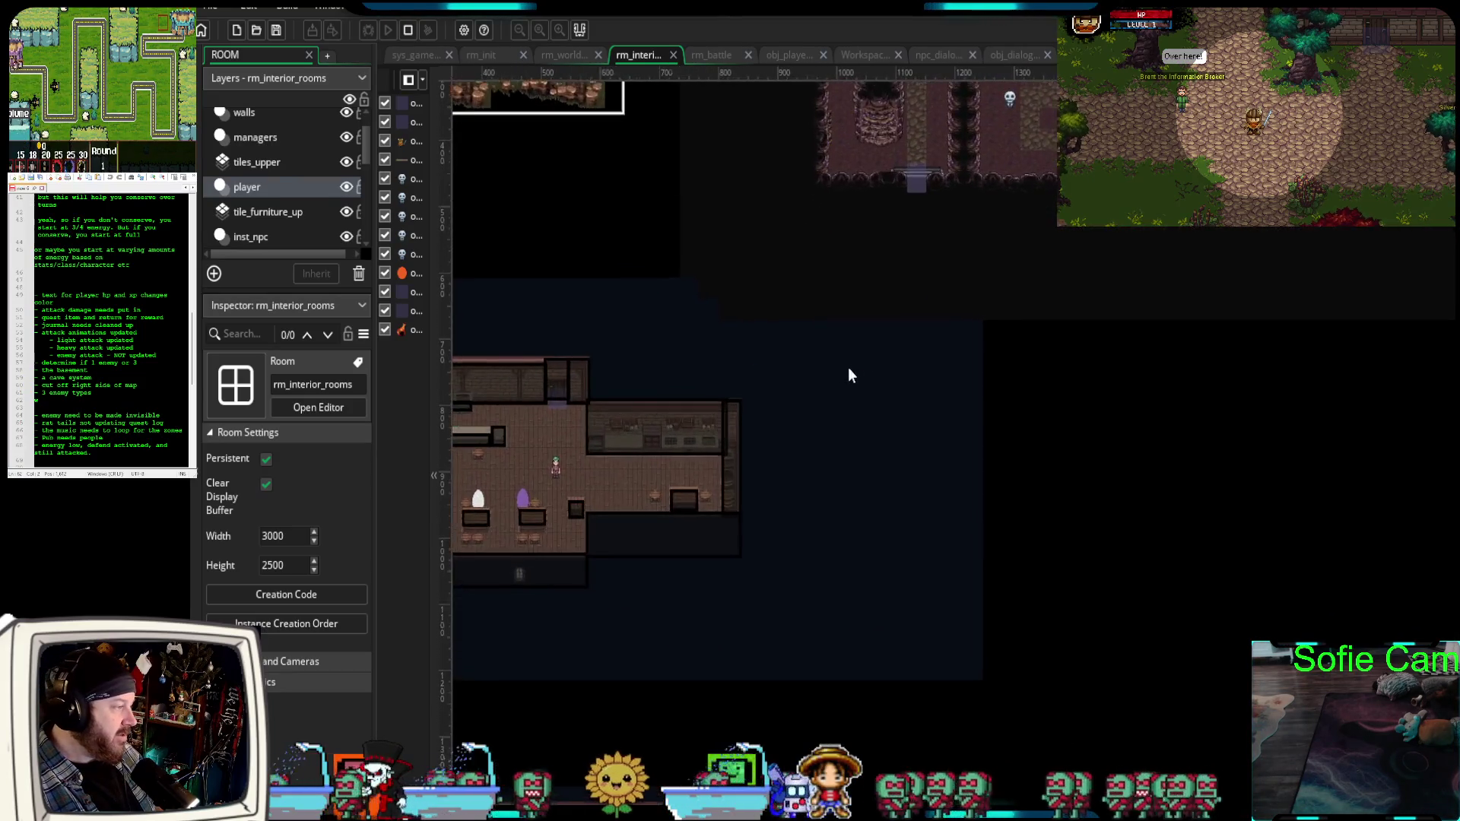
scroll(834, 384, "up", 3)
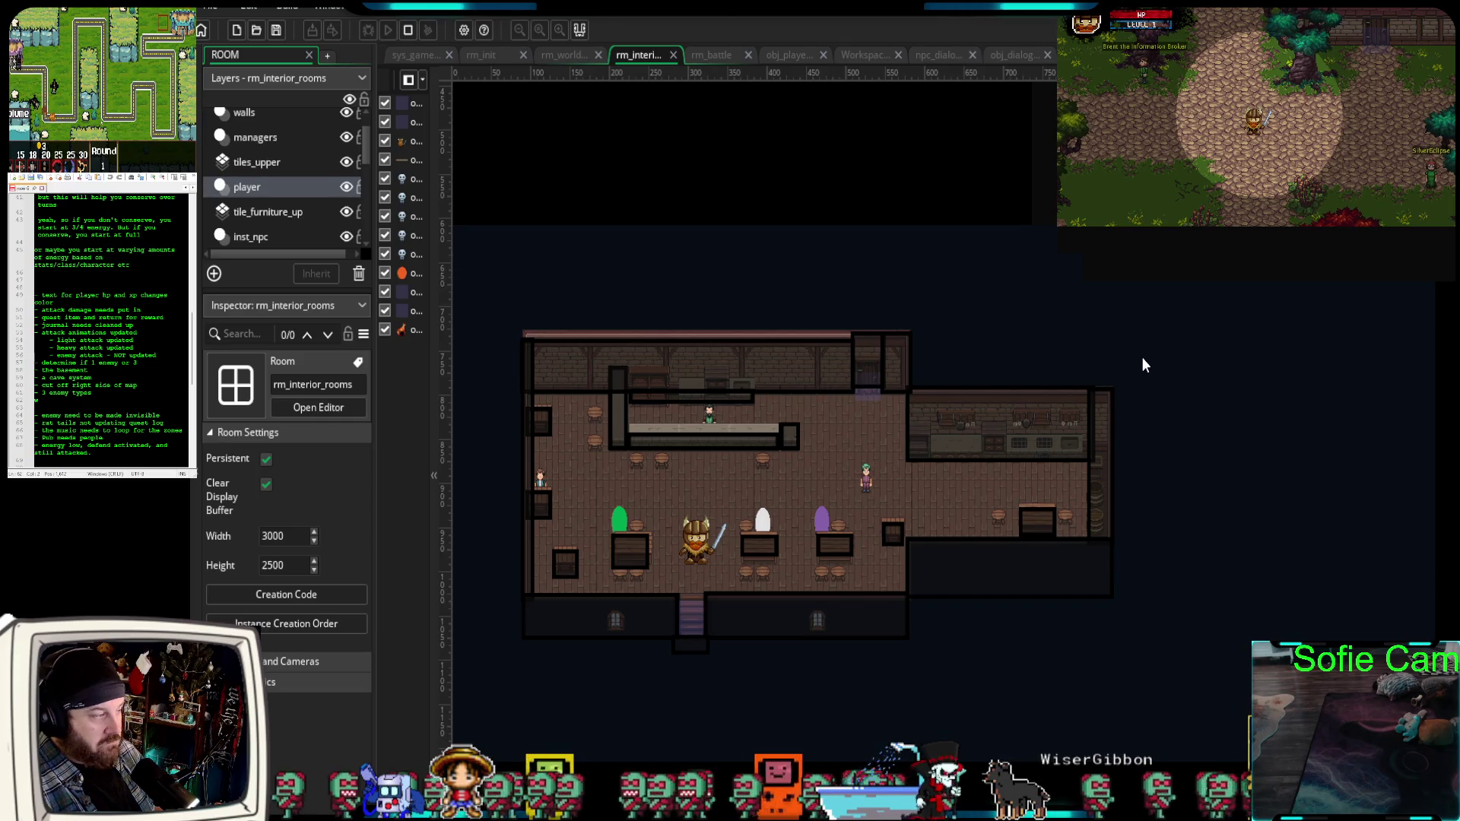
scroll(1142, 356, "down", 2)
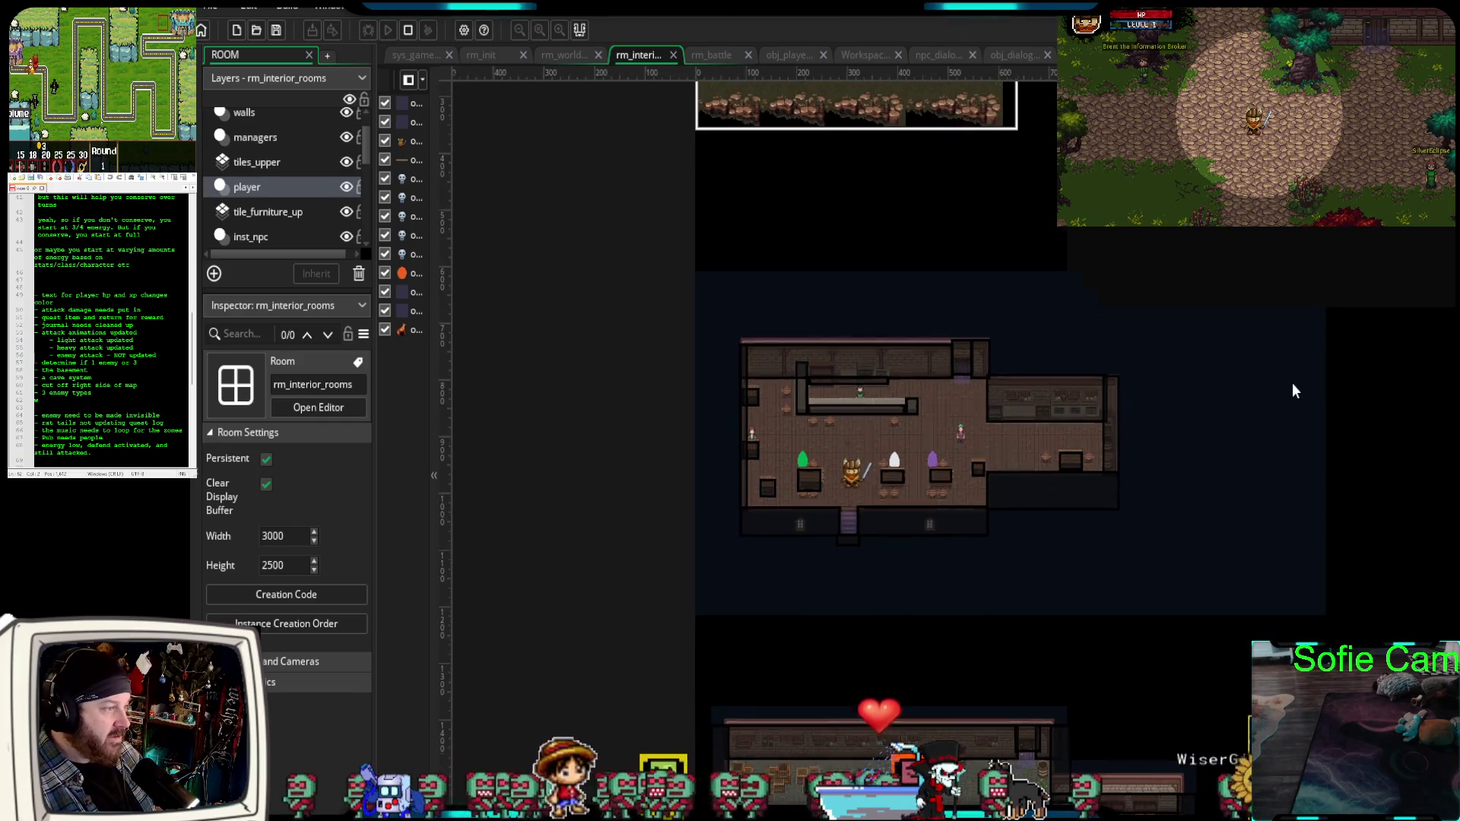
scroll(1297, 383, "up", 2)
scroll(1296, 355, "up", 1)
mouse_move(1124, 406)
left_mouse_down()
mouse_move(1259, 377)
mouse_move(1258, 395)
mouse_move(1124, 419)
left_mouse_up()
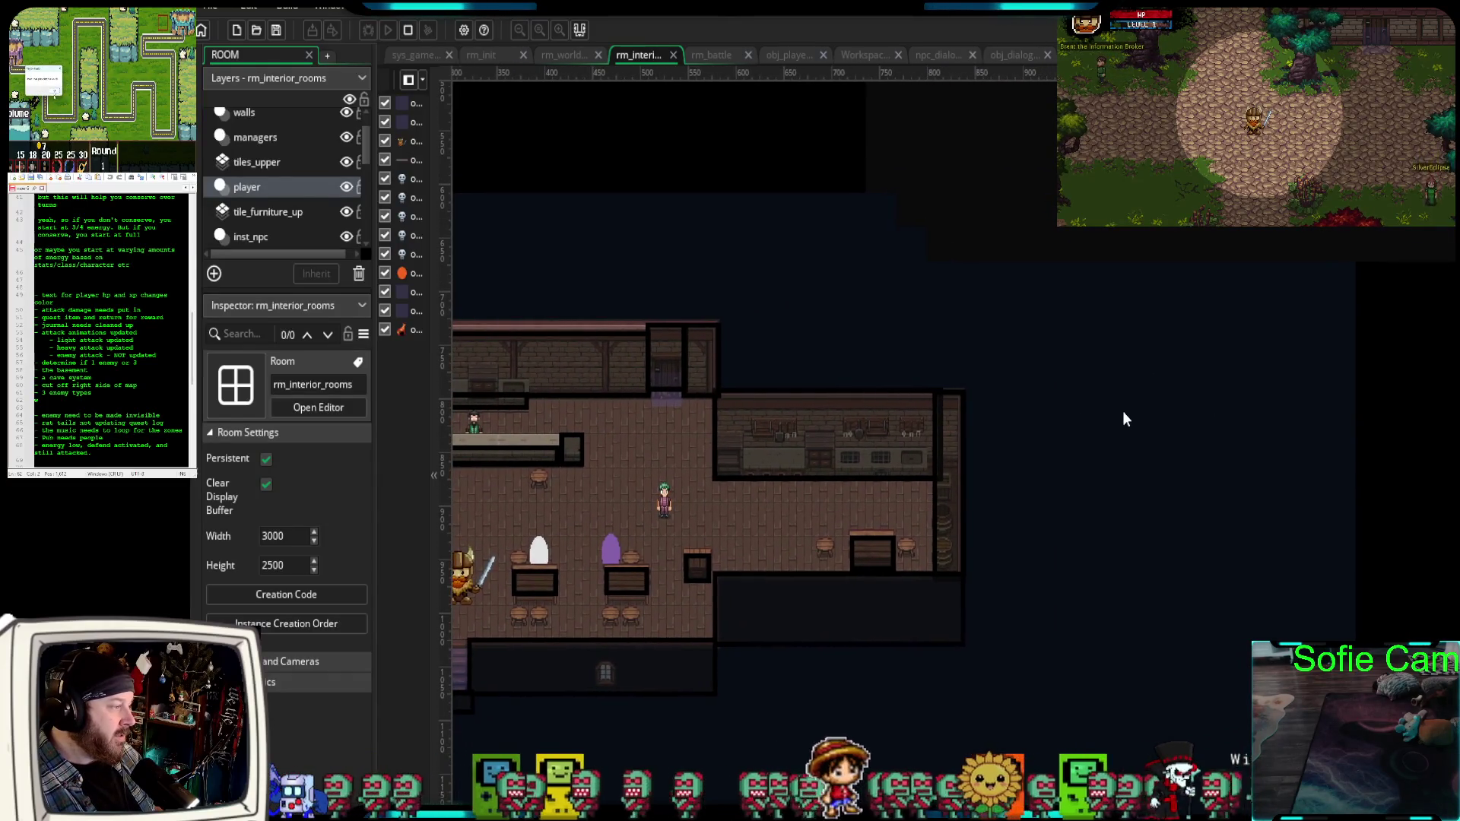
scroll(1124, 412, "down", 3)
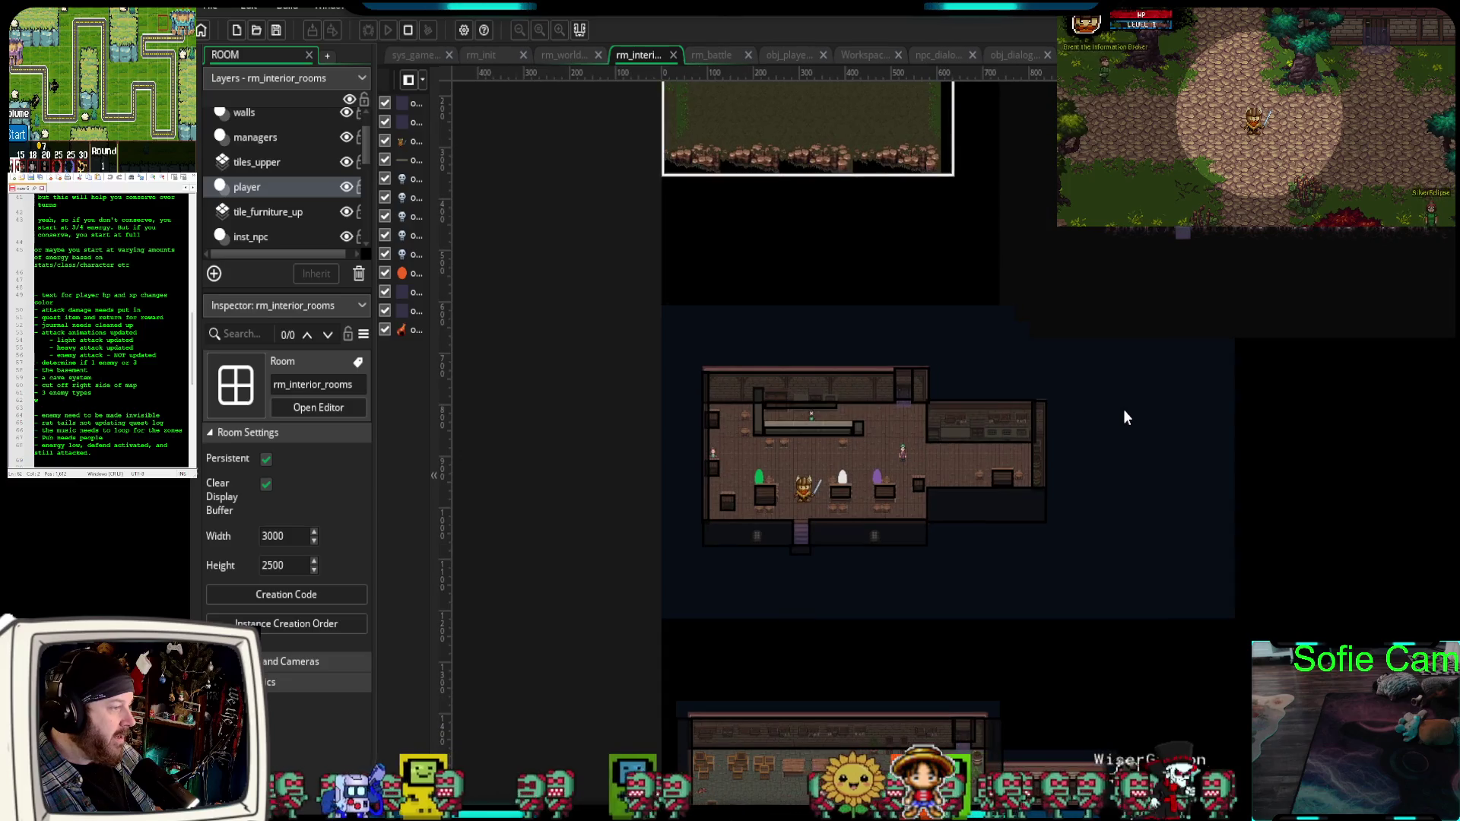
scroll(1123, 410, "up", 2)
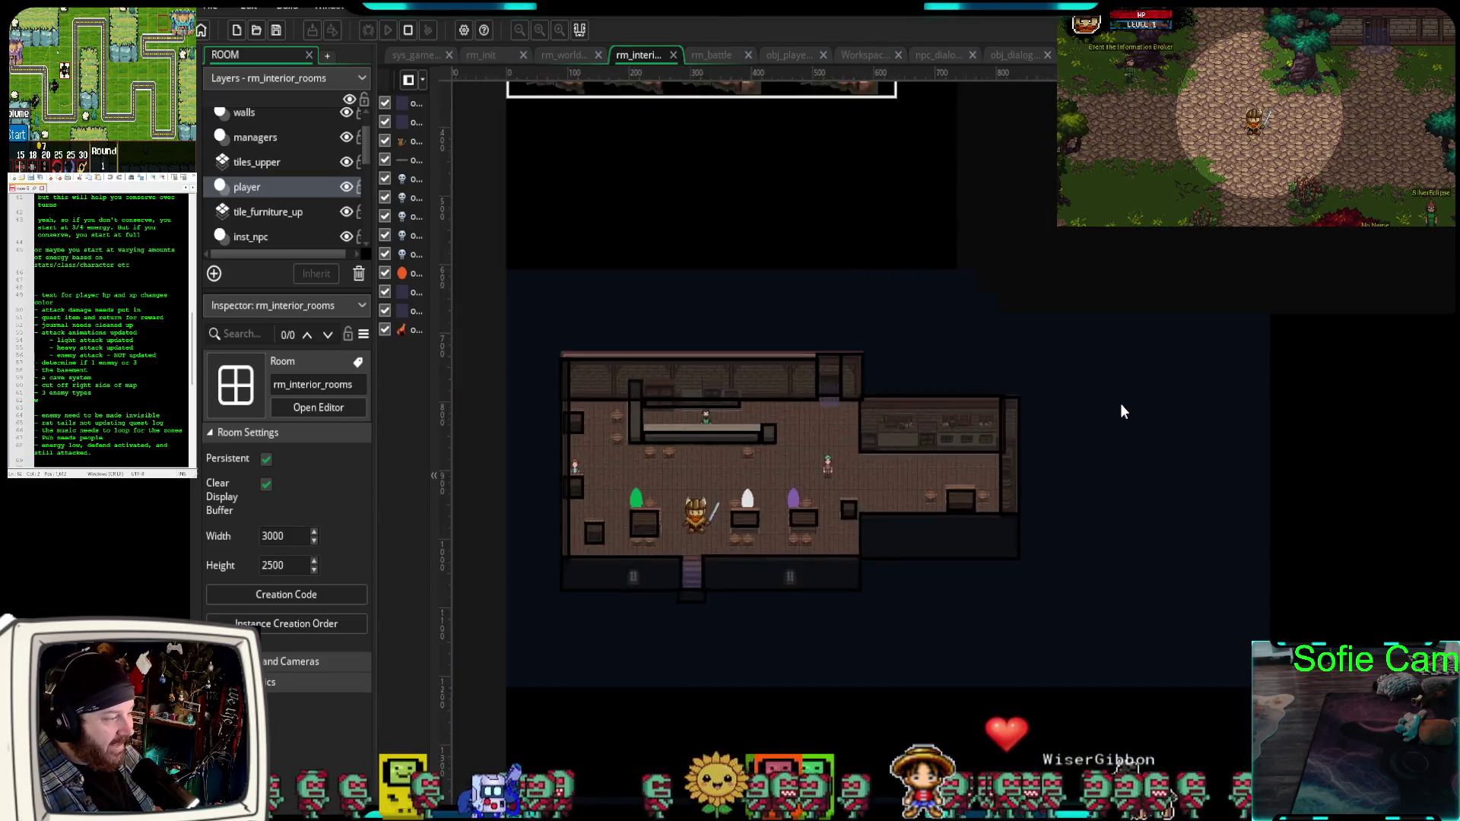
scroll(1121, 411, "down", 3)
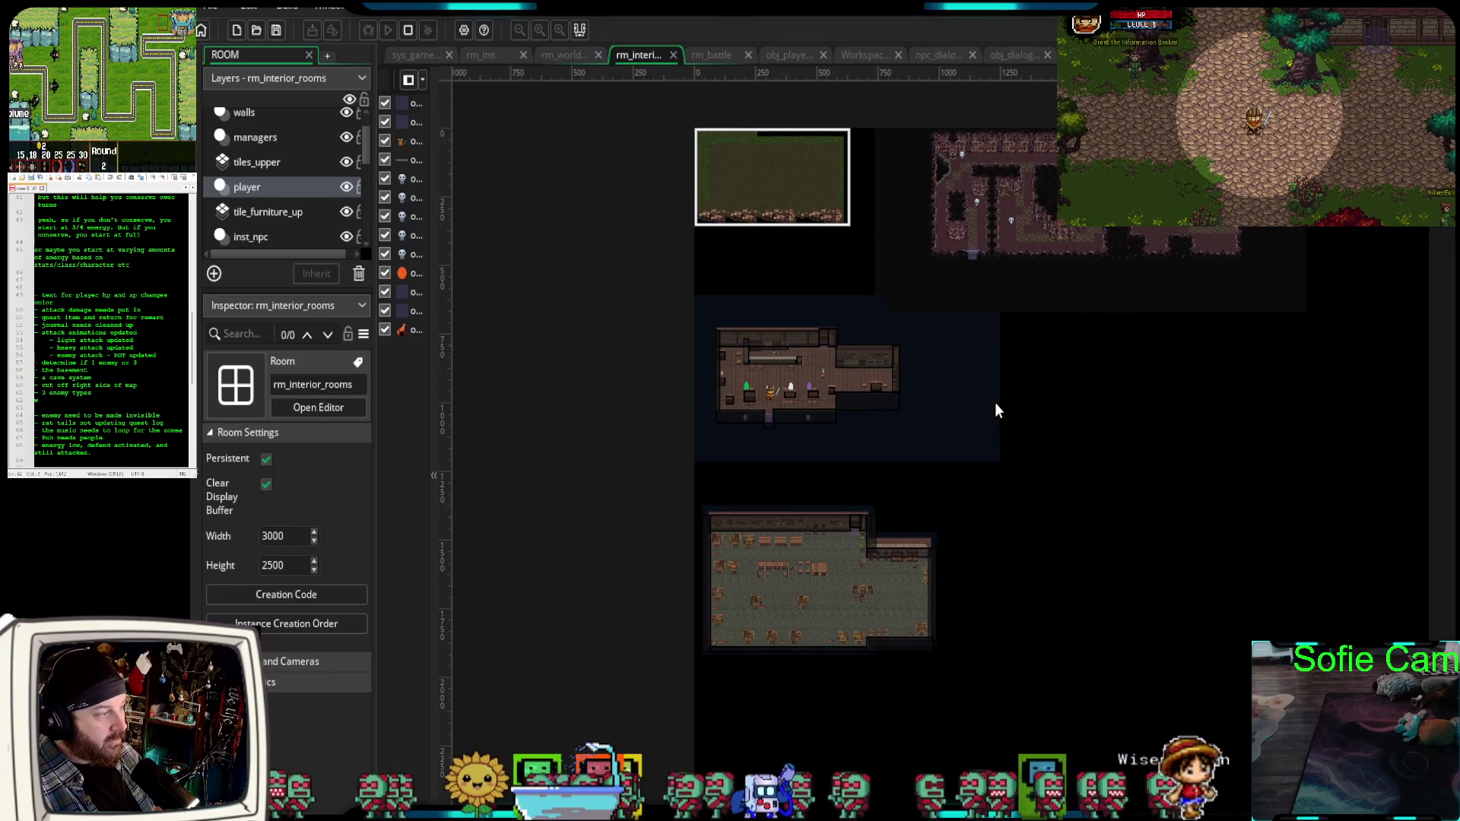
scroll(994, 403, "up", 3)
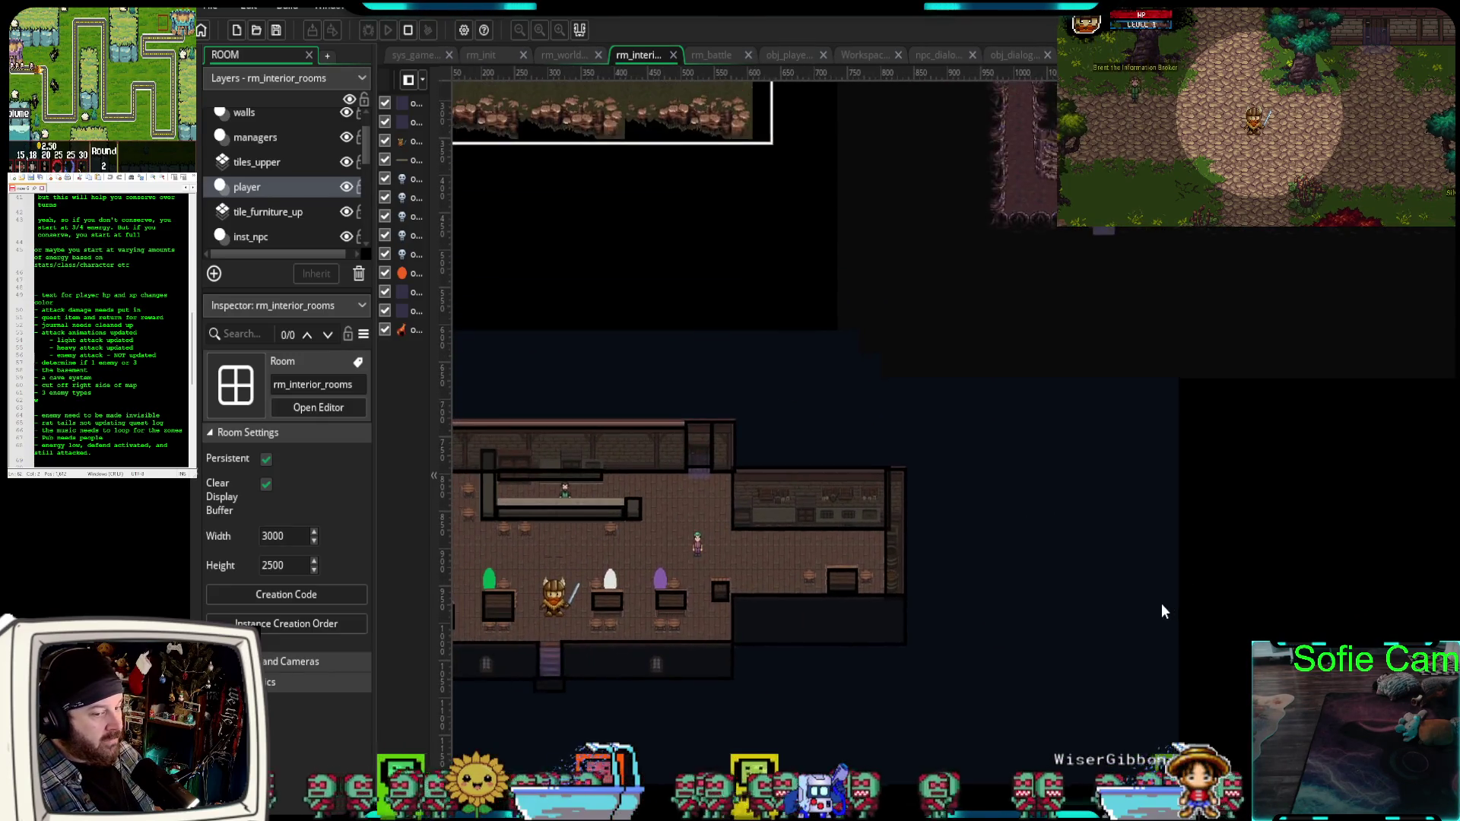
scroll(1161, 612, "up", 1)
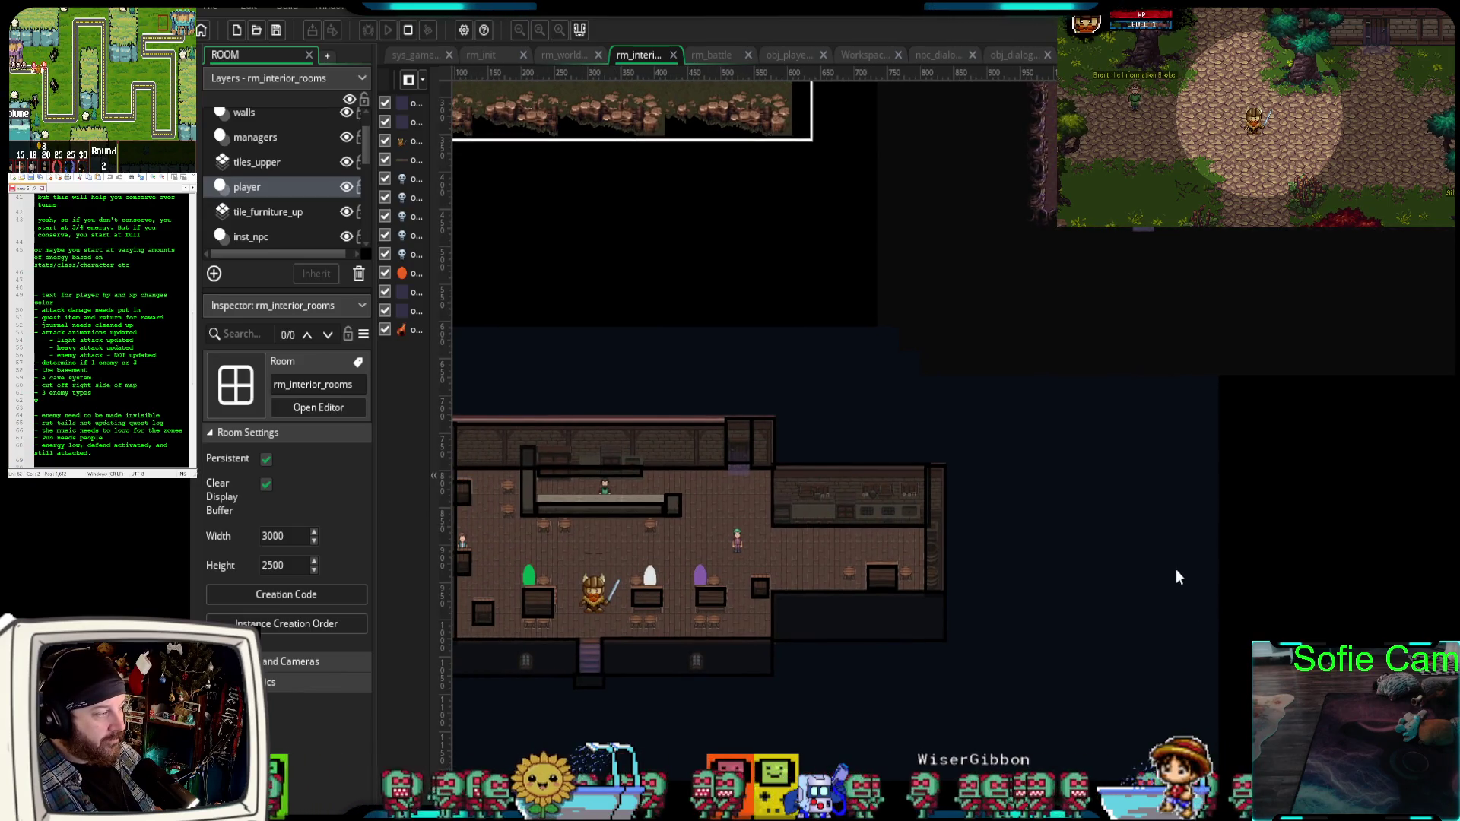
scroll(238, 204, "up", 1)
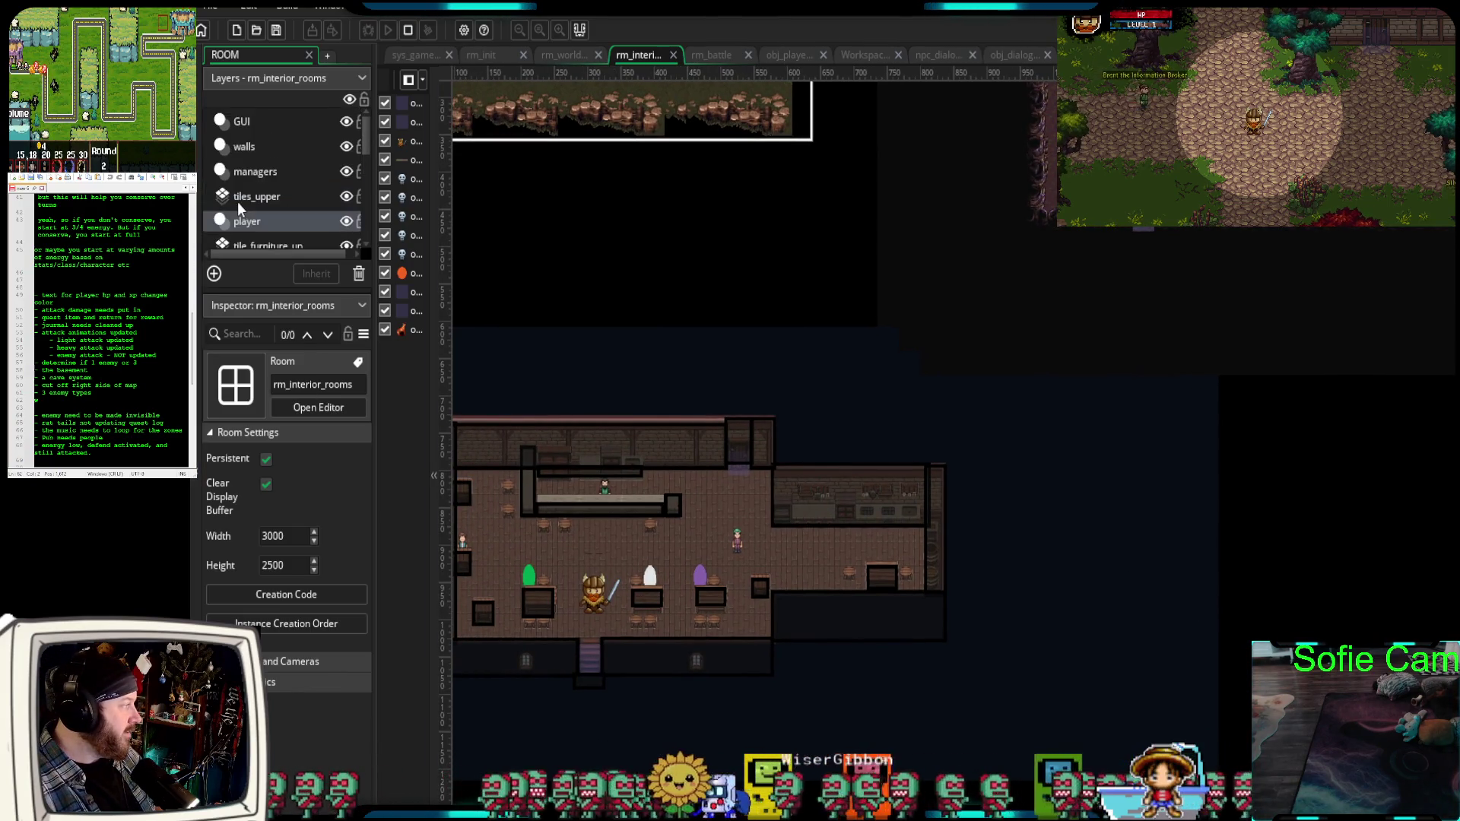
Centre and pan across the cave room, then switch to rm_world_map.
left_click_drag(1119, 442, 897, 699)
scroll(896, 569, "up", 1)
mouse_move(896, 570)
left_mouse_down()
mouse_move(816, 684)
mouse_move(929, 678)
mouse_move(1012, 622)
left_mouse_up()
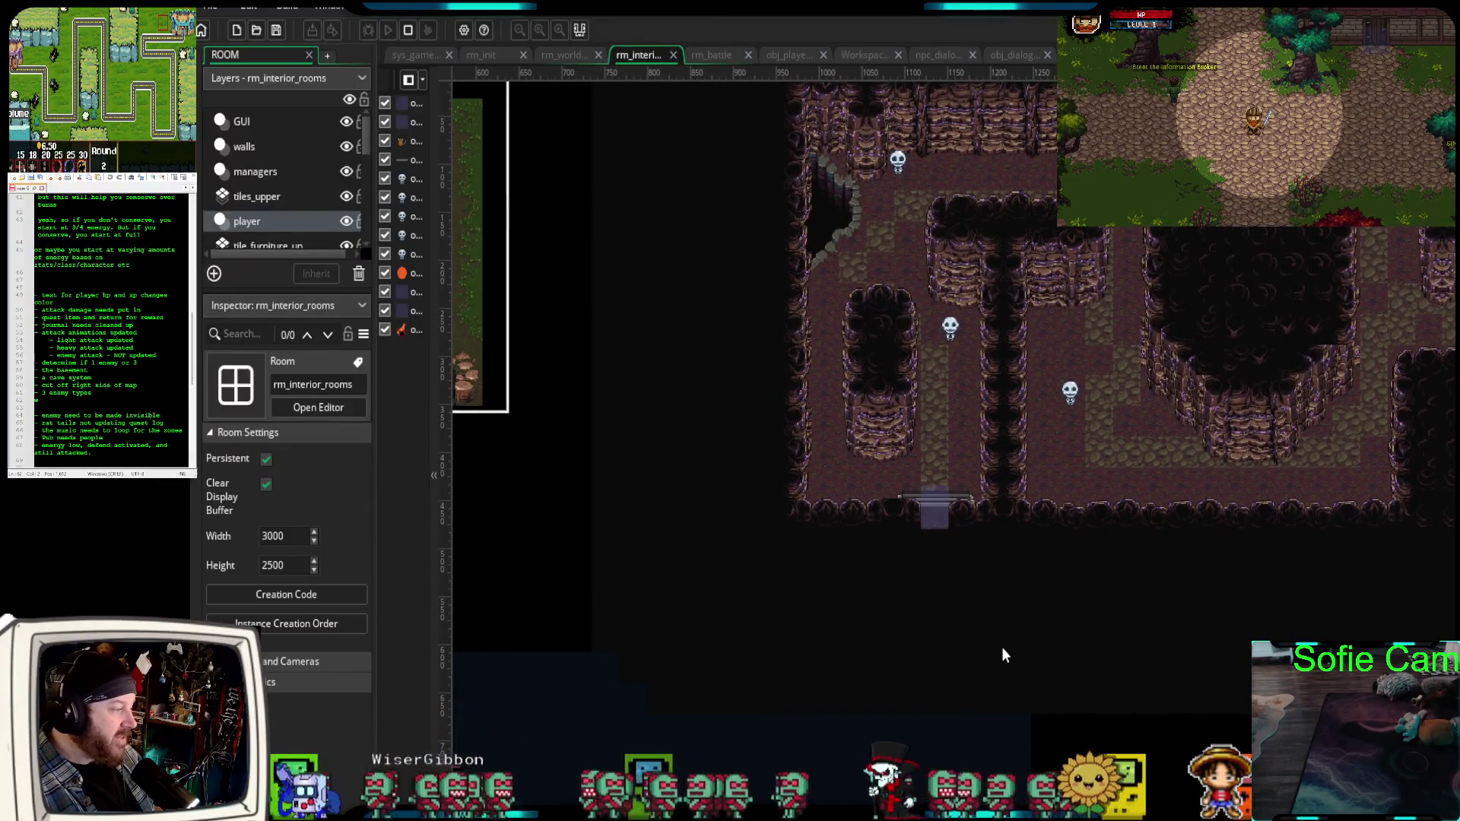
left_click_drag(1122, 470, 1071, 480)
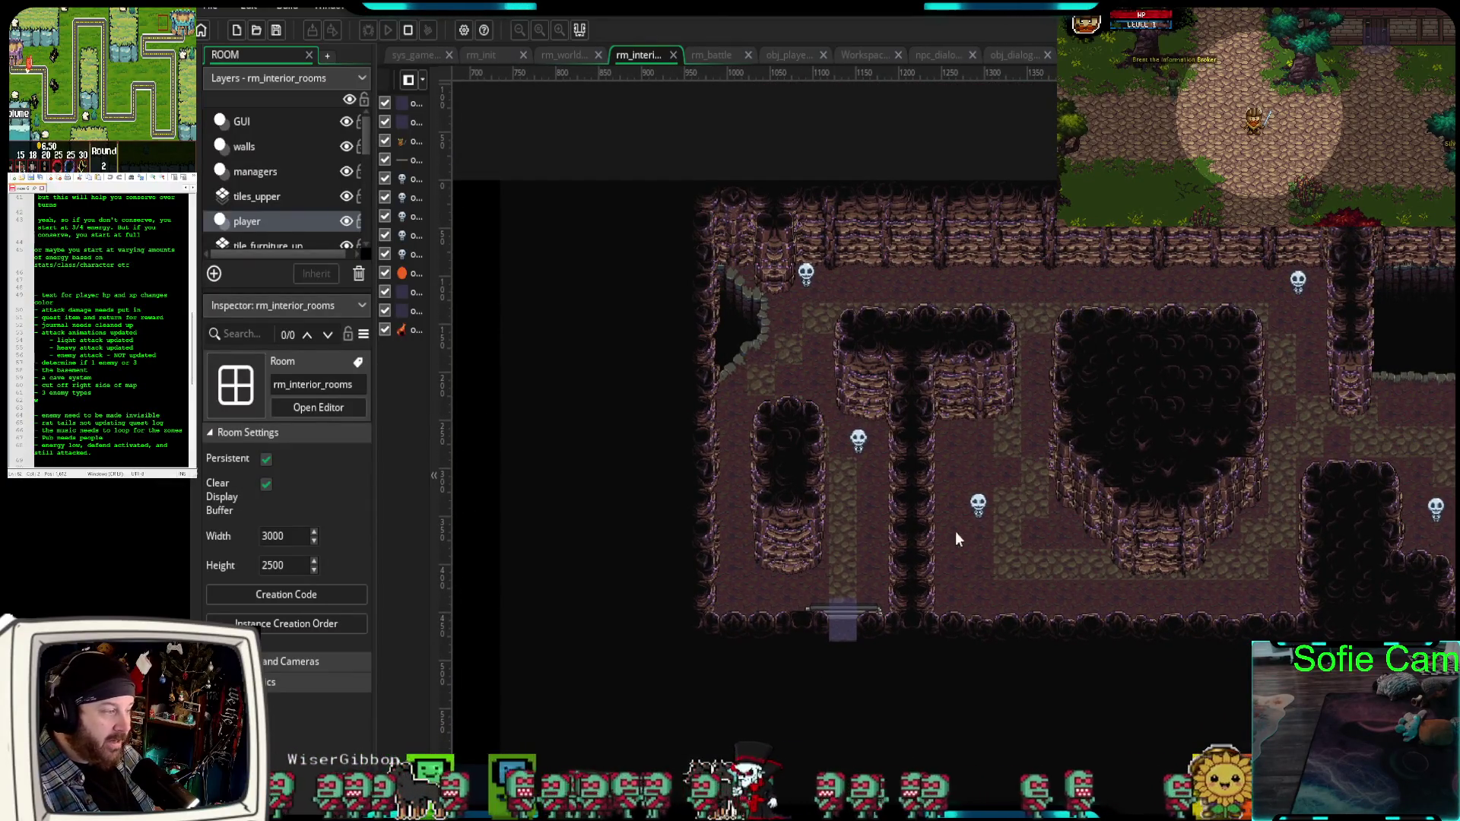
scroll(905, 535, "down", 1)
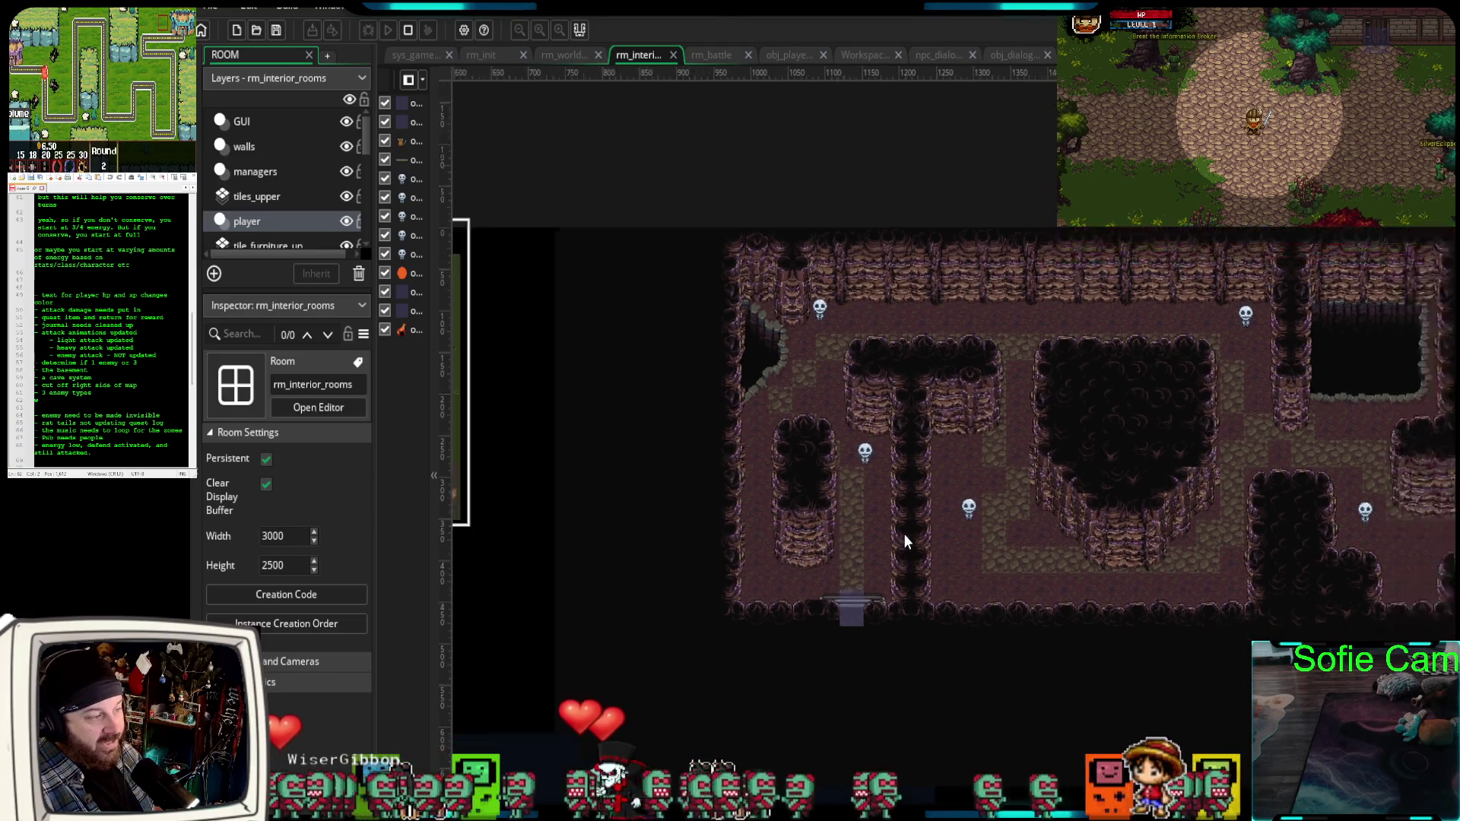
scroll(905, 535, "down", 3)
left_click_drag(907, 761, 950, 449)
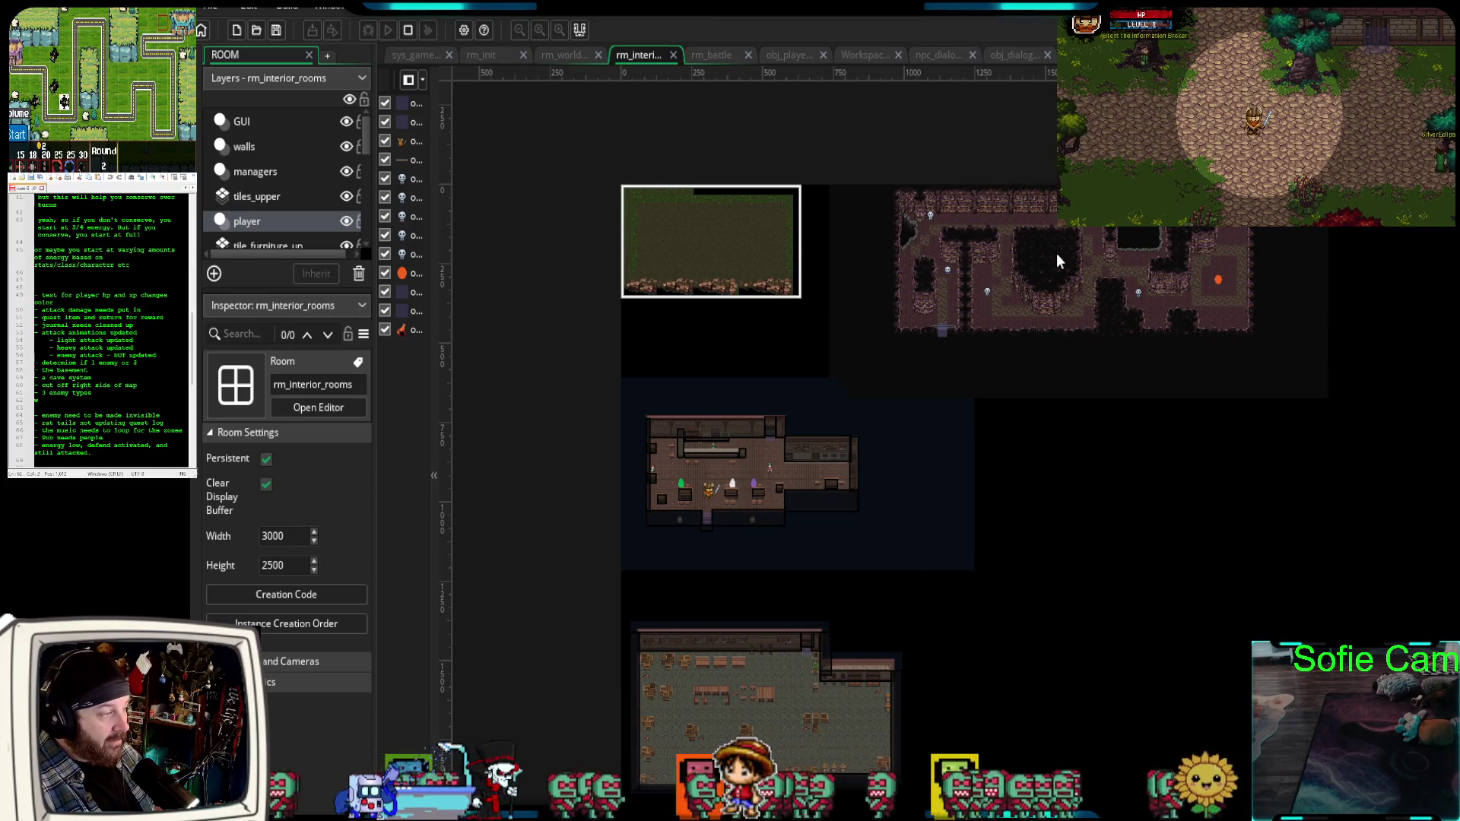
scroll(1049, 253, "up", 4)
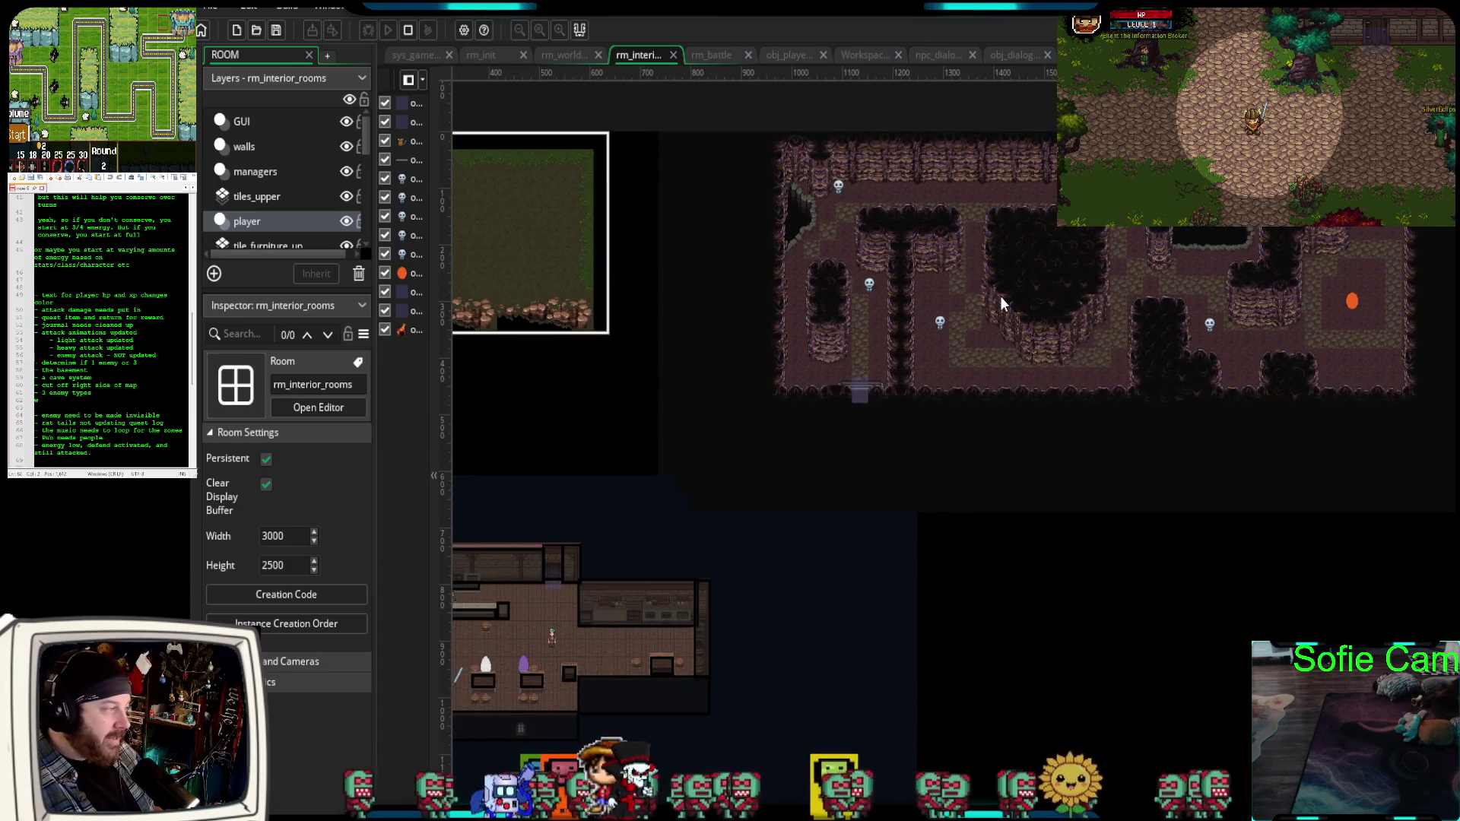
left_click(553, 56)
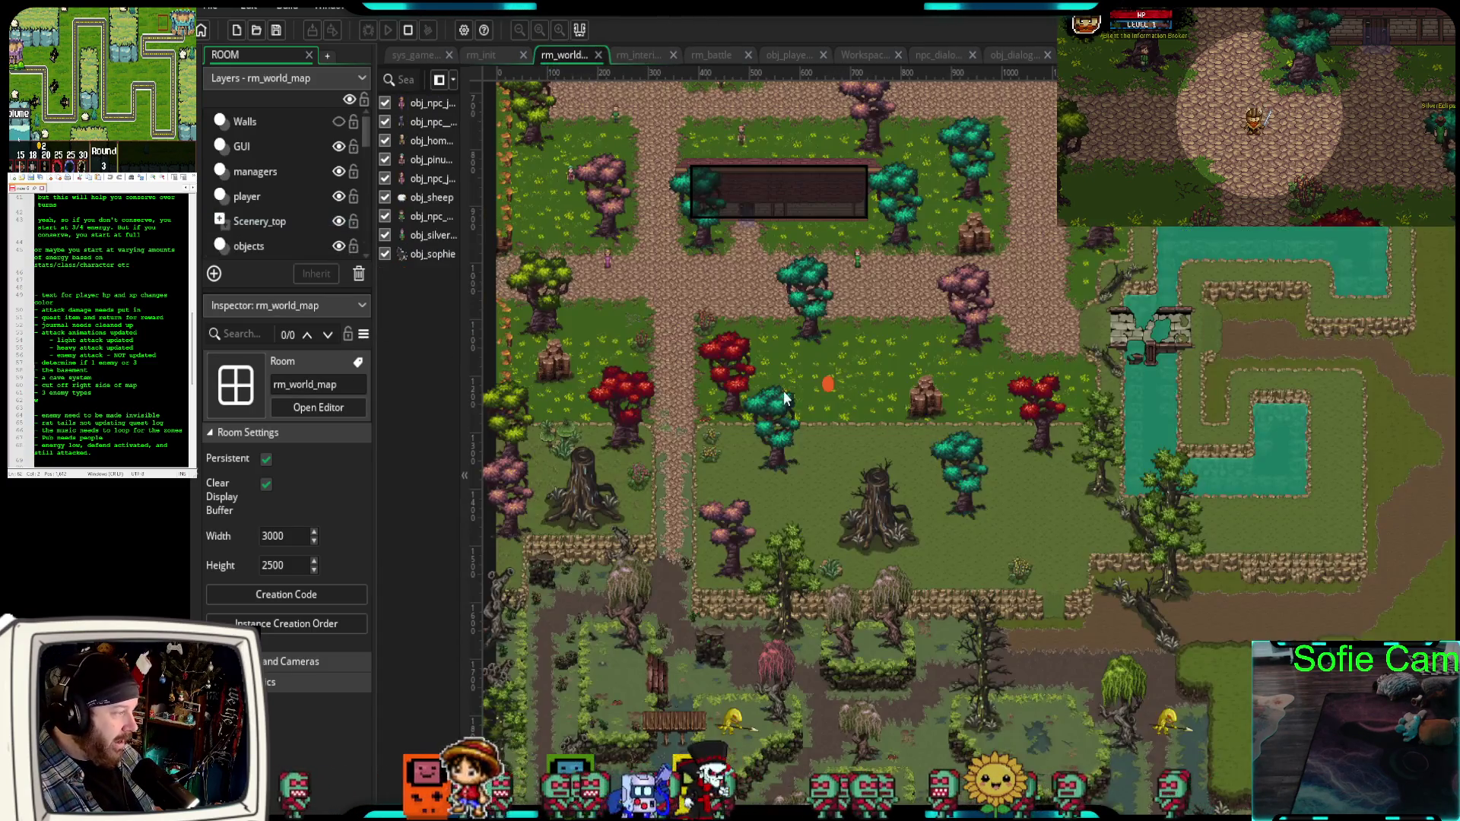
Pan down over the rm_world_map, then switch back to rm_interior_rooms.
scroll(894, 427, "down", 3)
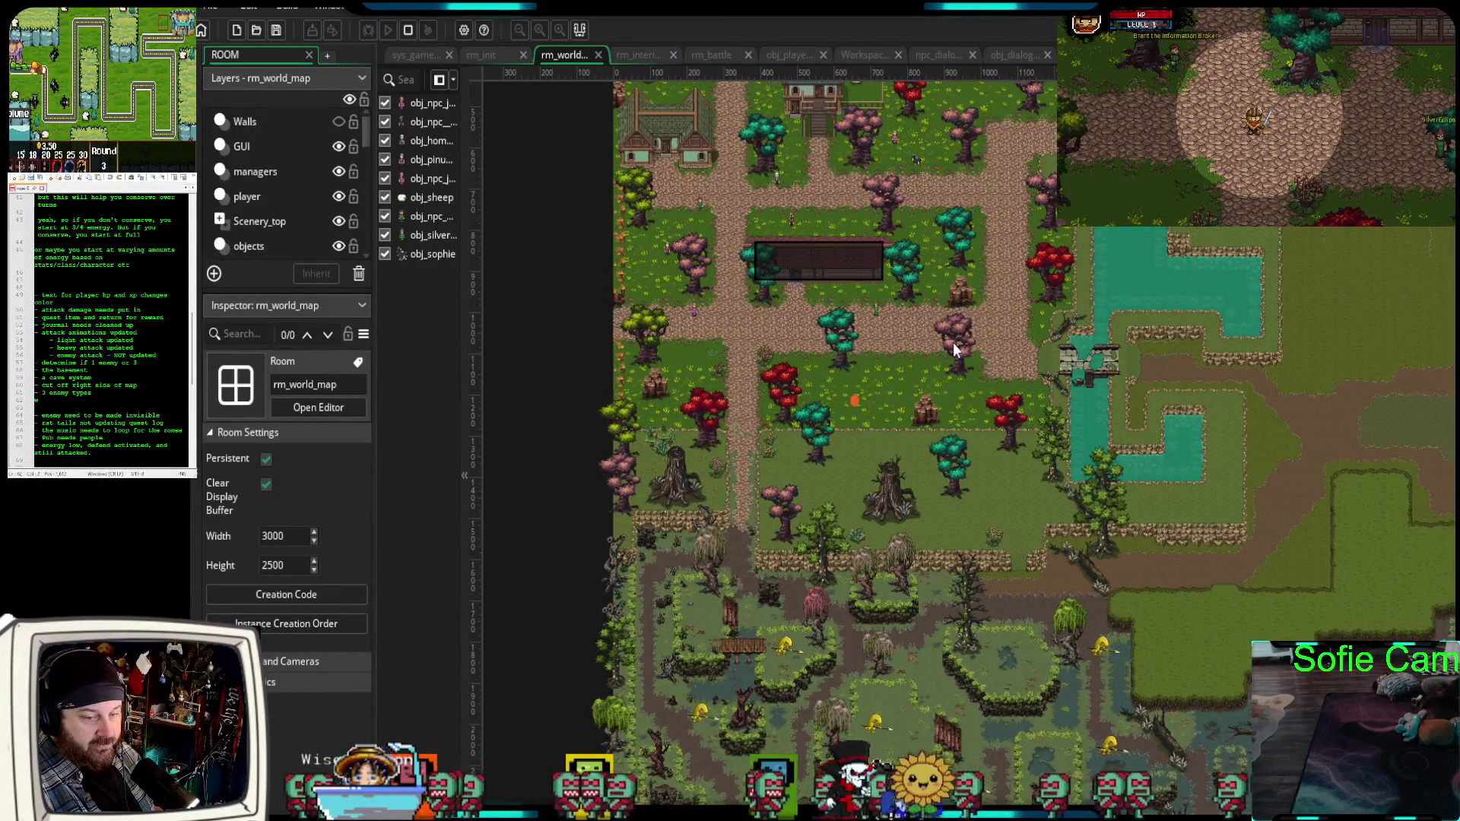
mouse_move(962, 336)
left_mouse_down()
mouse_move(948, 465)
mouse_move(974, 569)
left_mouse_up()
scroll(895, 405, "up", 2)
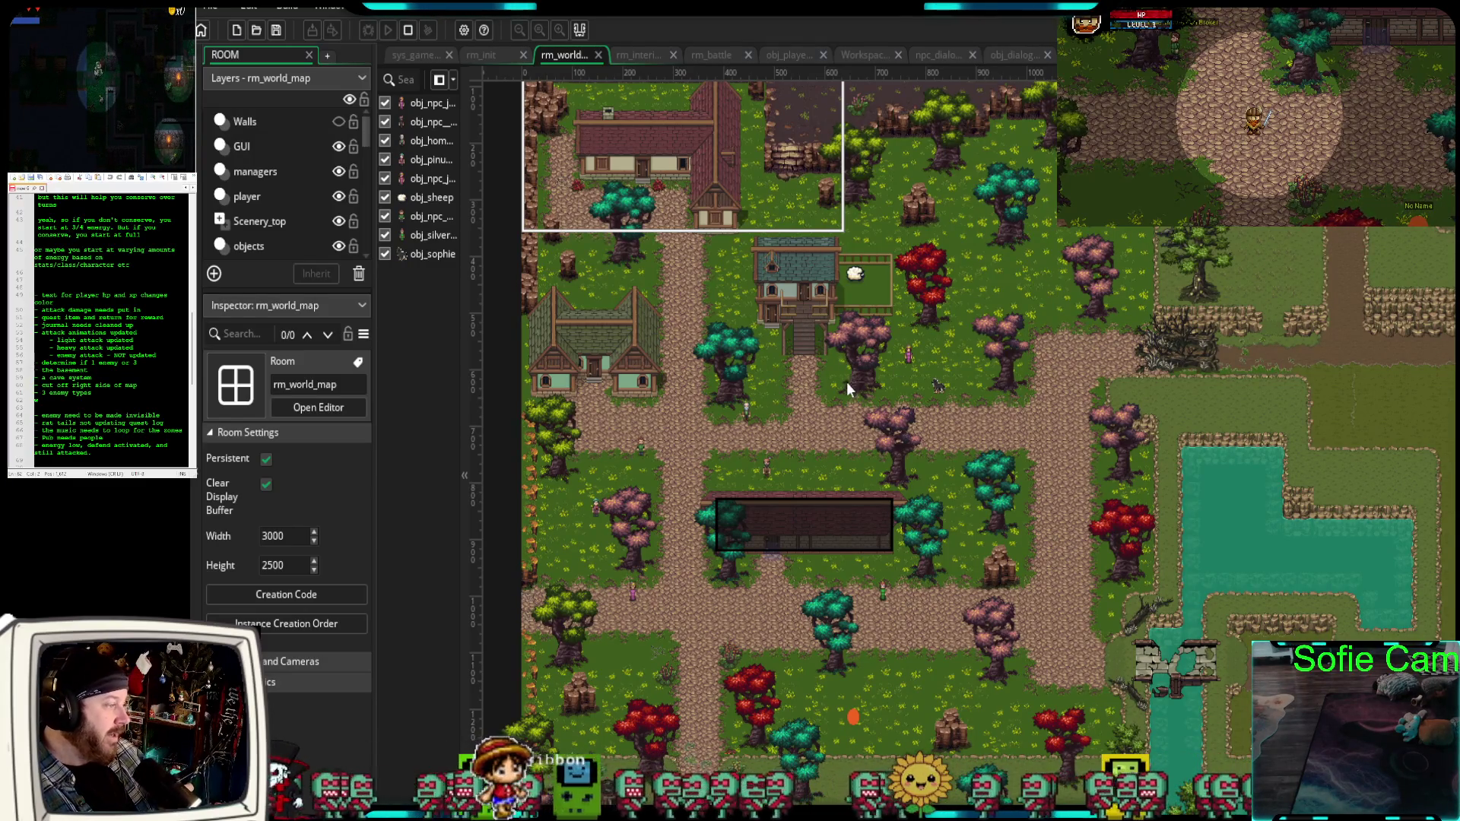
scroll(995, 473, "up", 2)
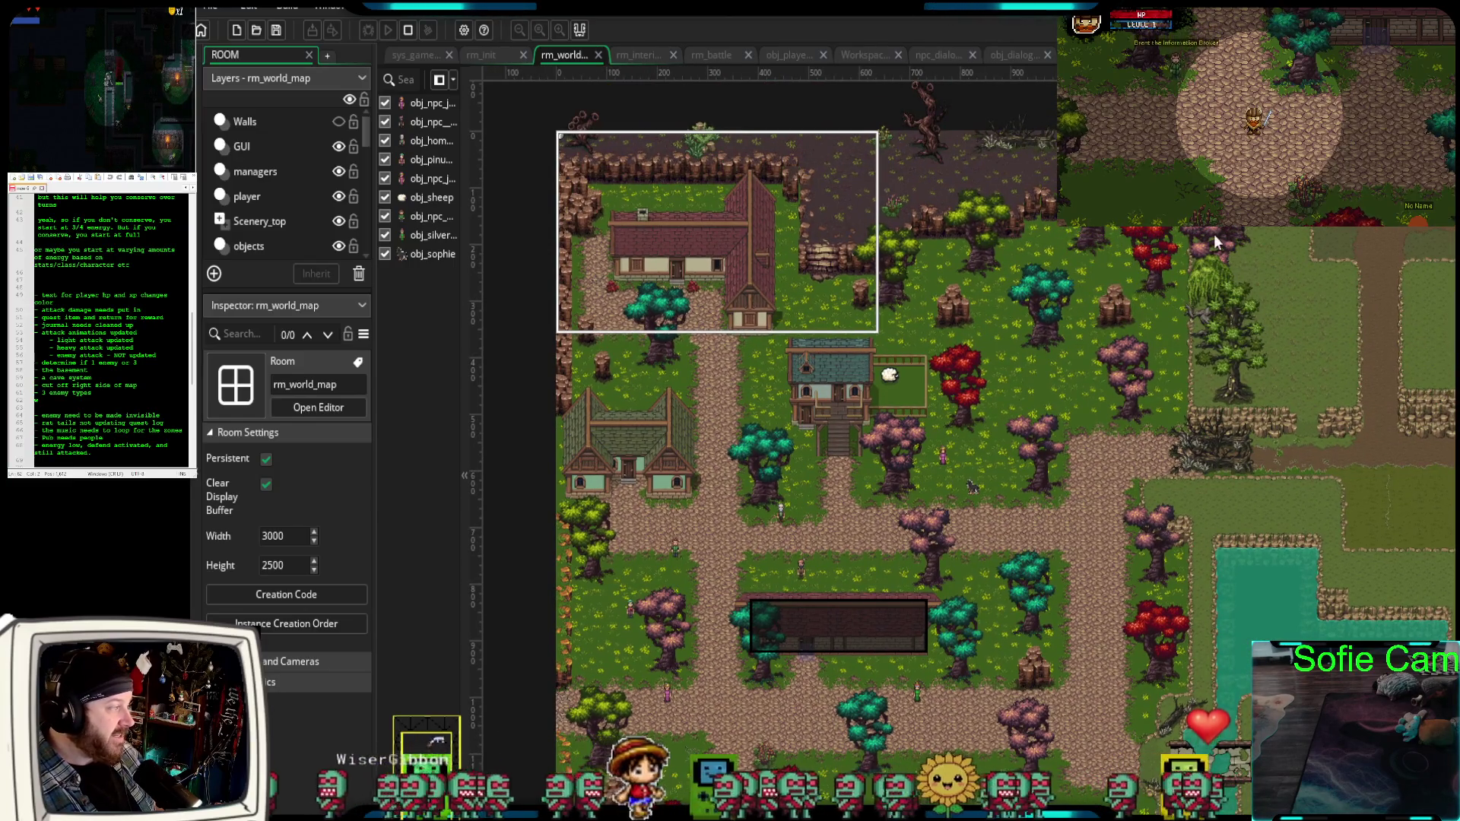
left_click(638, 55)
scroll(989, 443, "down", 3)
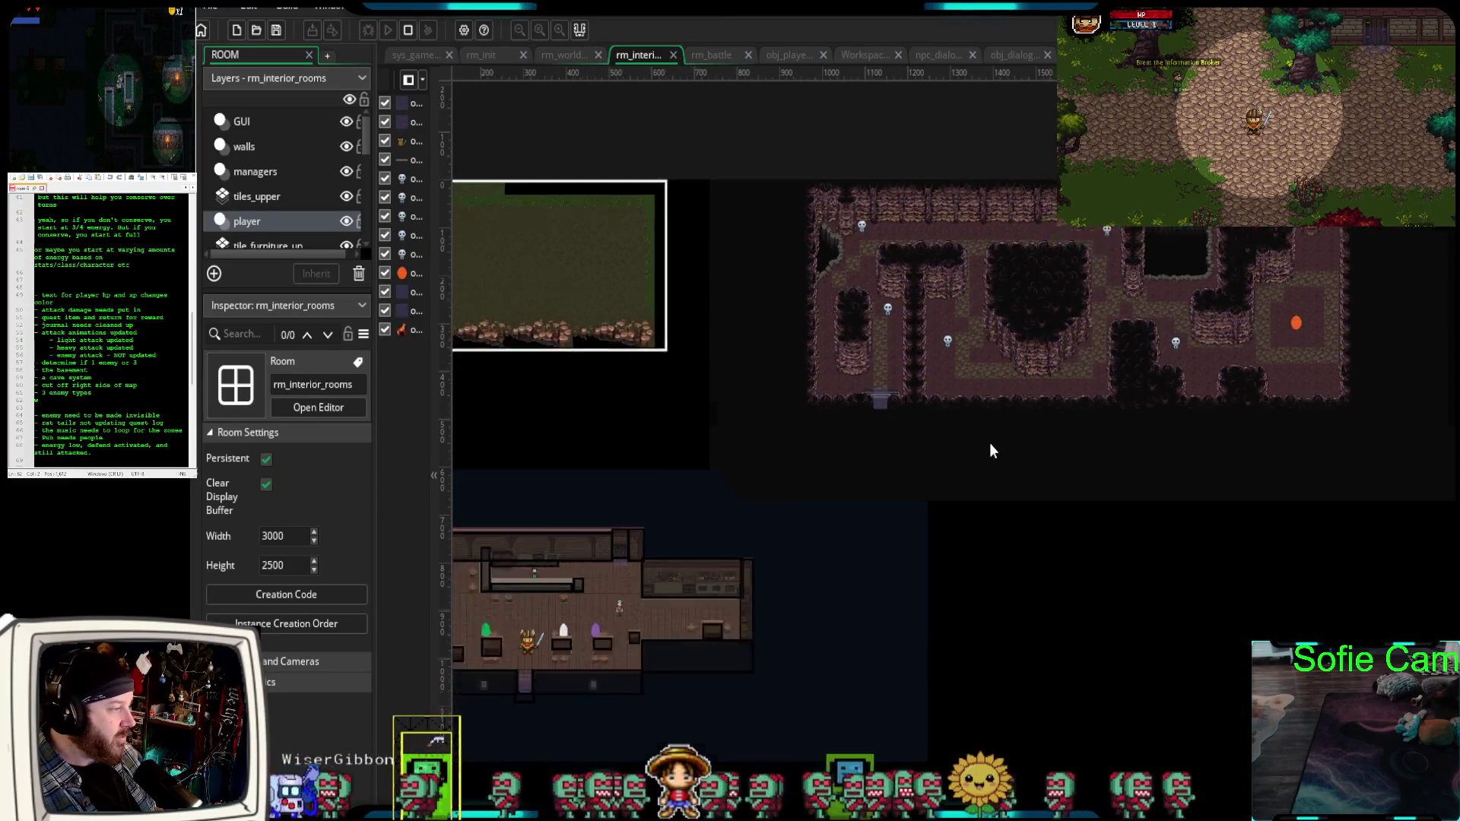
Pan and zoom out to take in all the interior rooms.
left_click_drag(1001, 647, 969, 457)
scroll(955, 512, "down", 1)
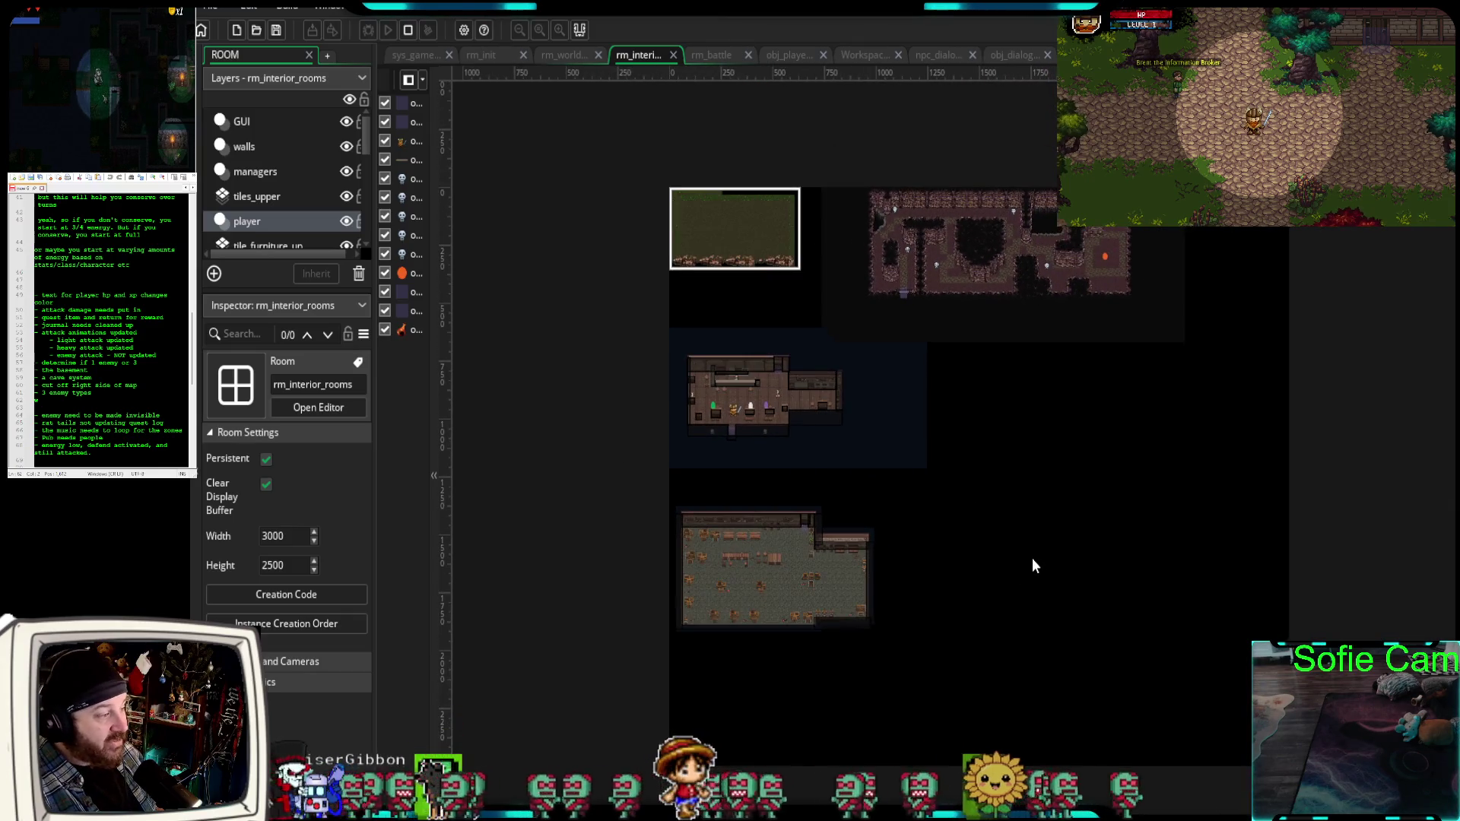
scroll(1039, 563, "down", 2)
left_click_drag(1080, 575, 860, 567)
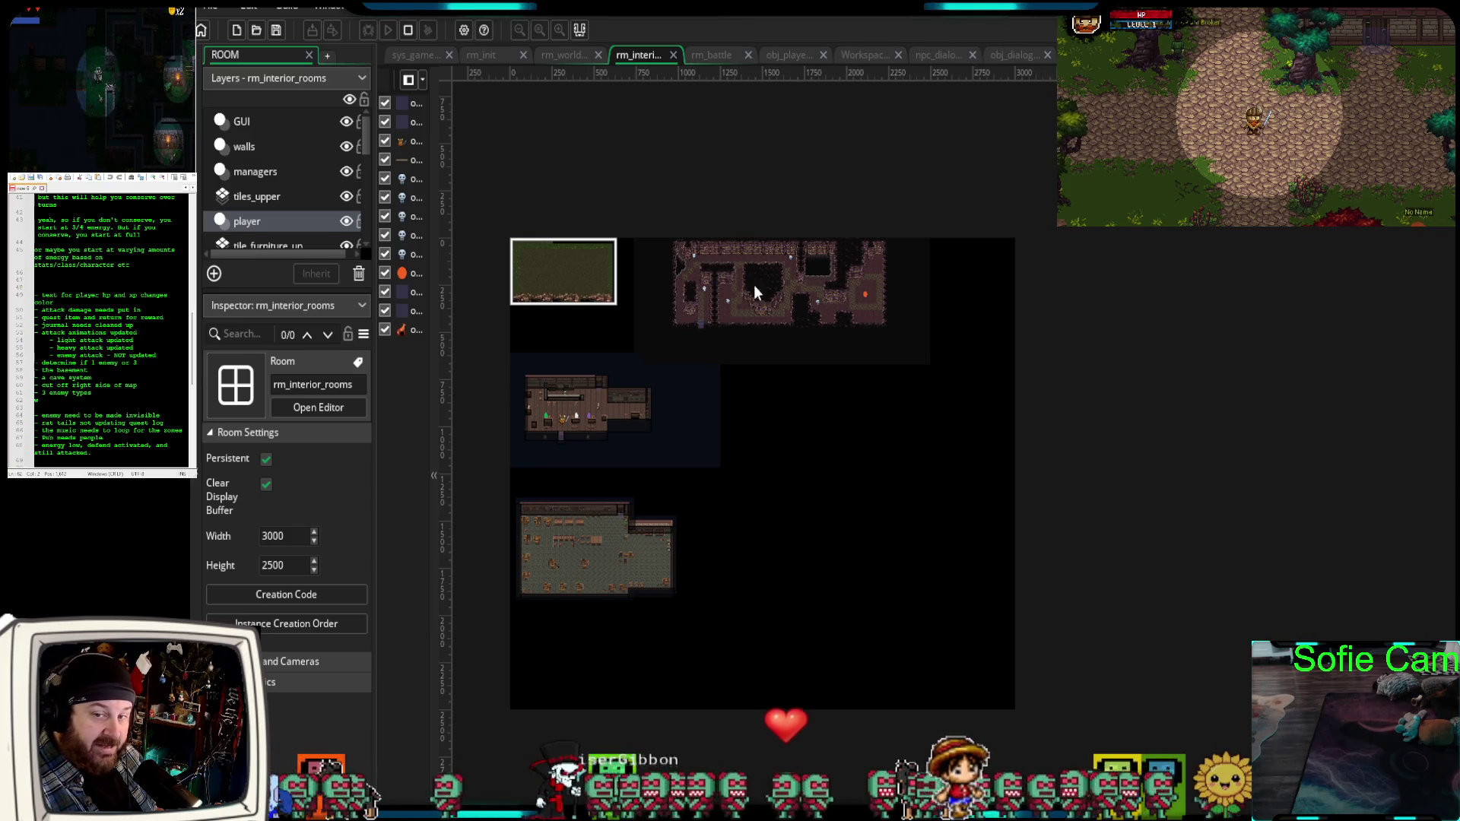
Flip between world map and interior rooms, recentre, then settle on rm_world_map.
left_click(567, 56)
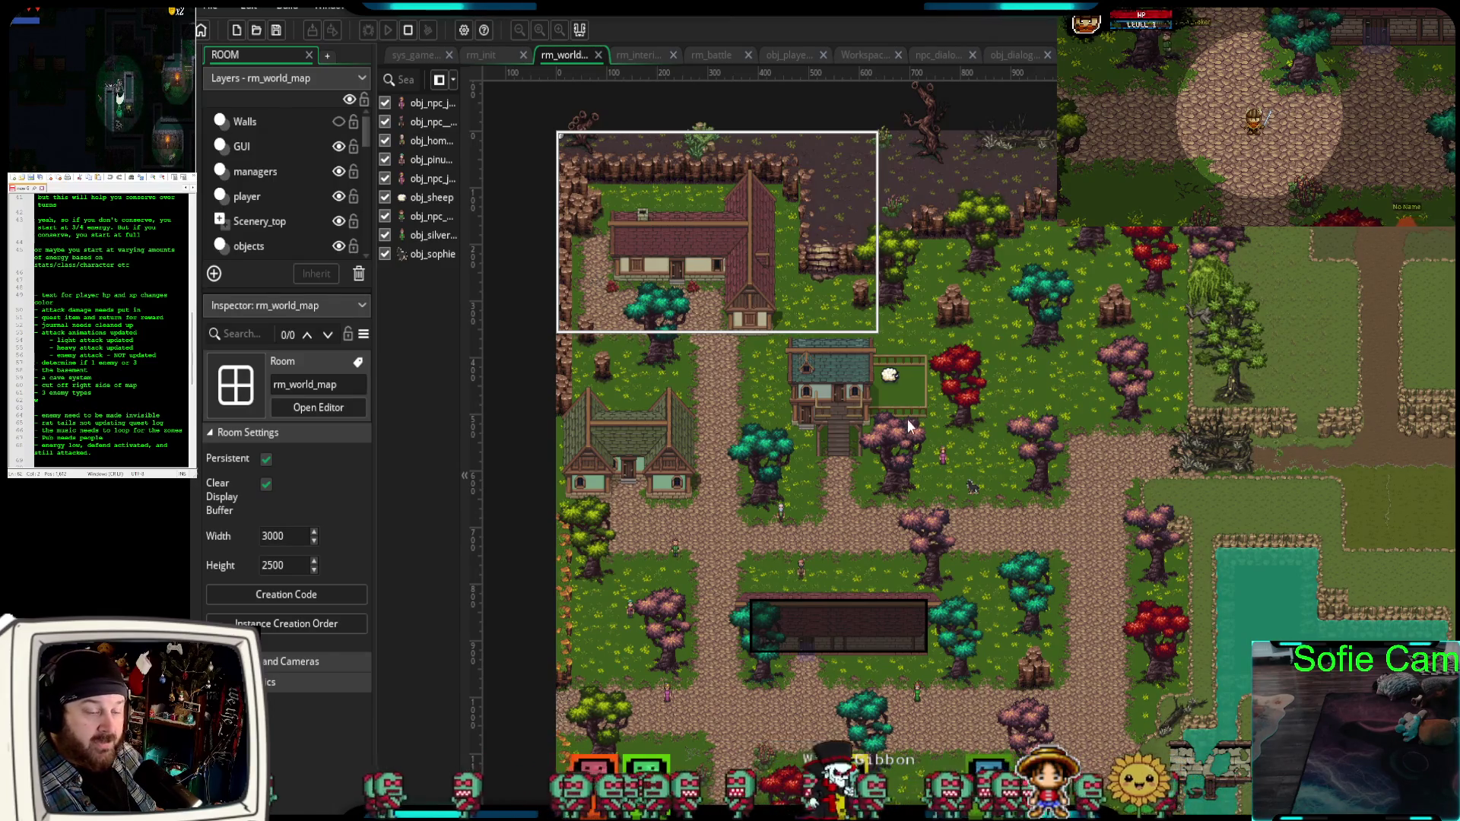
scroll(909, 425, "down", 10)
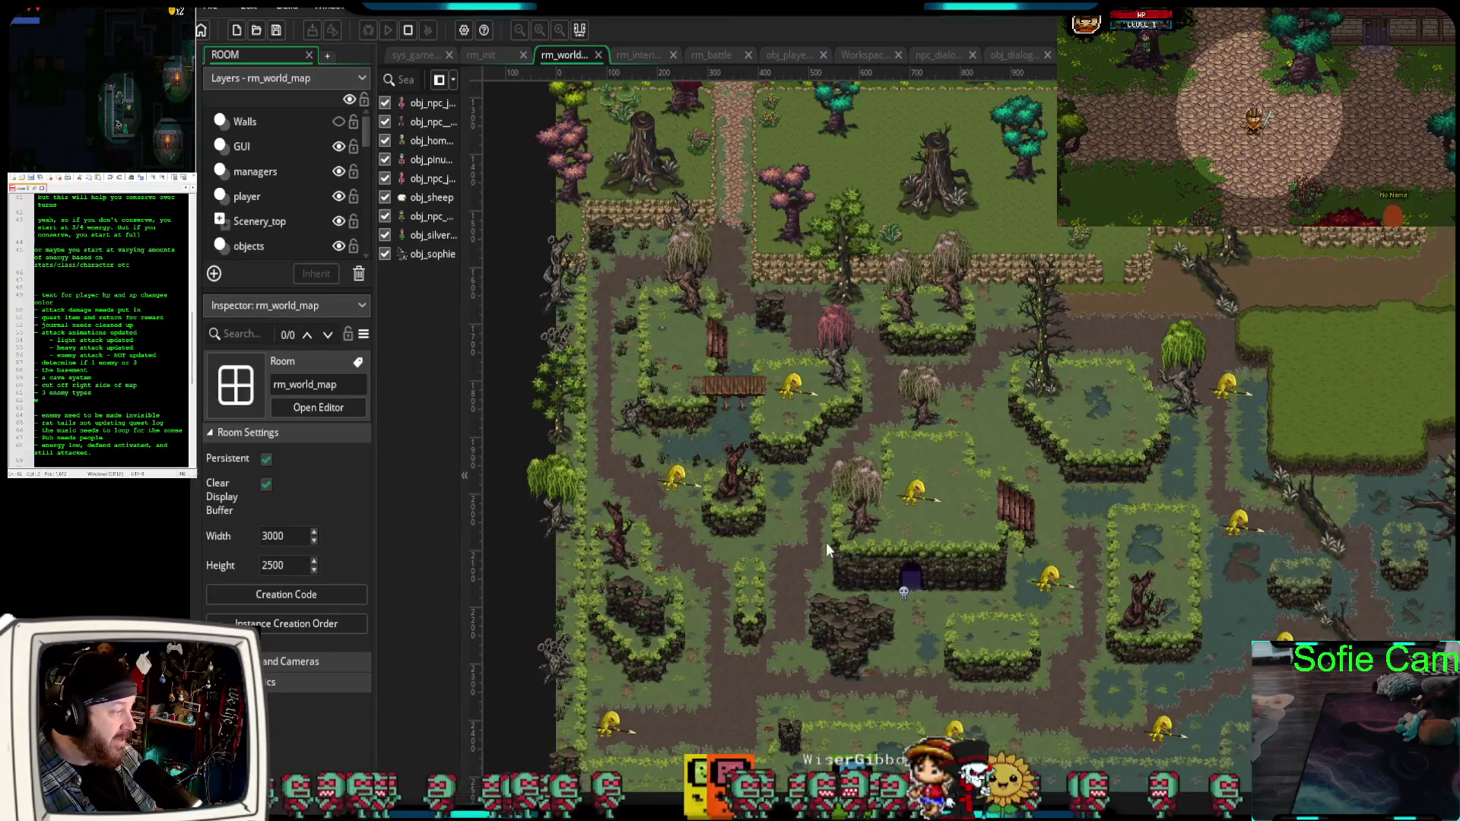
left_click(643, 58)
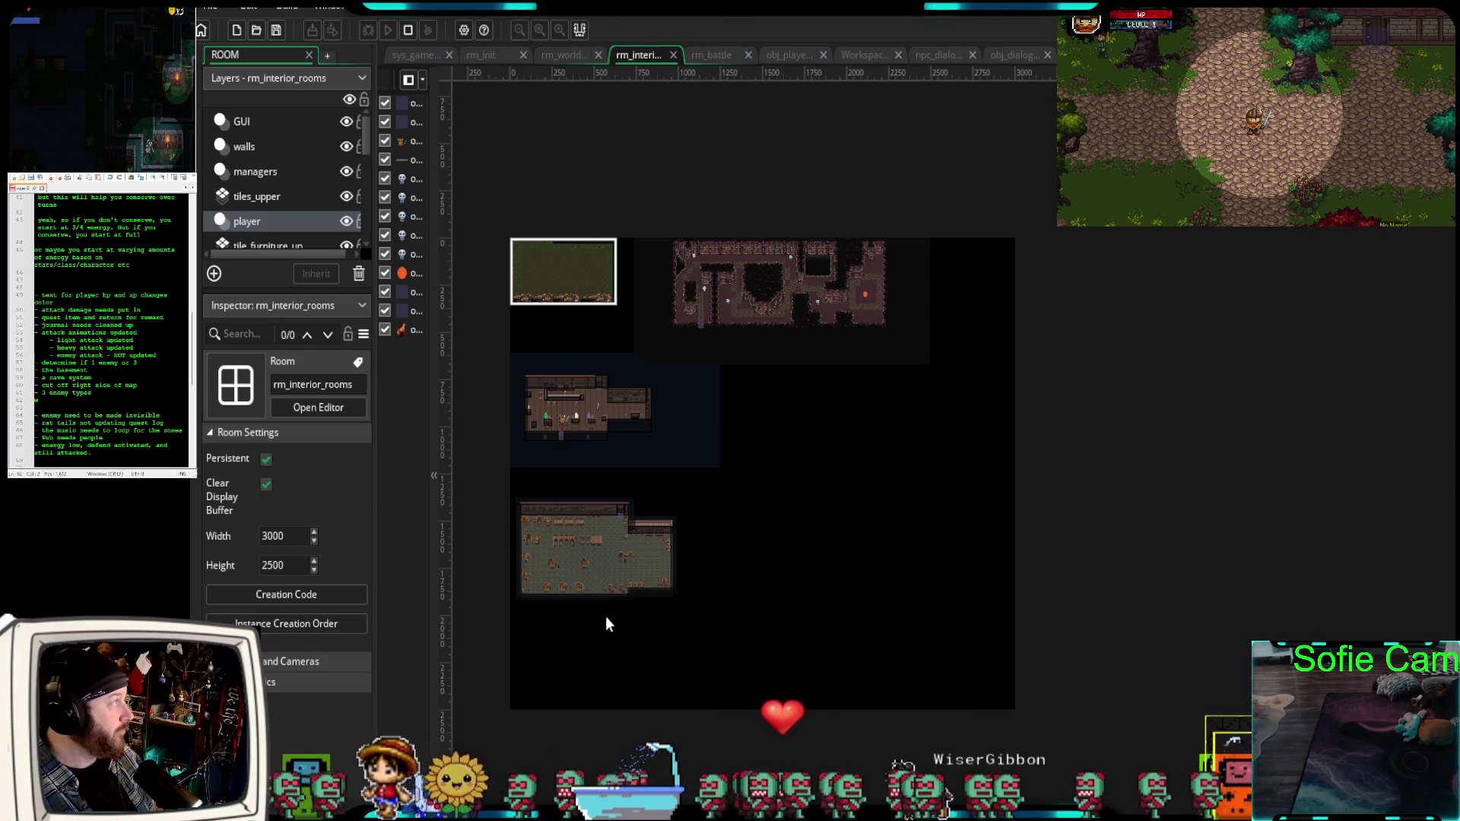
scroll(788, 467, "up", 4)
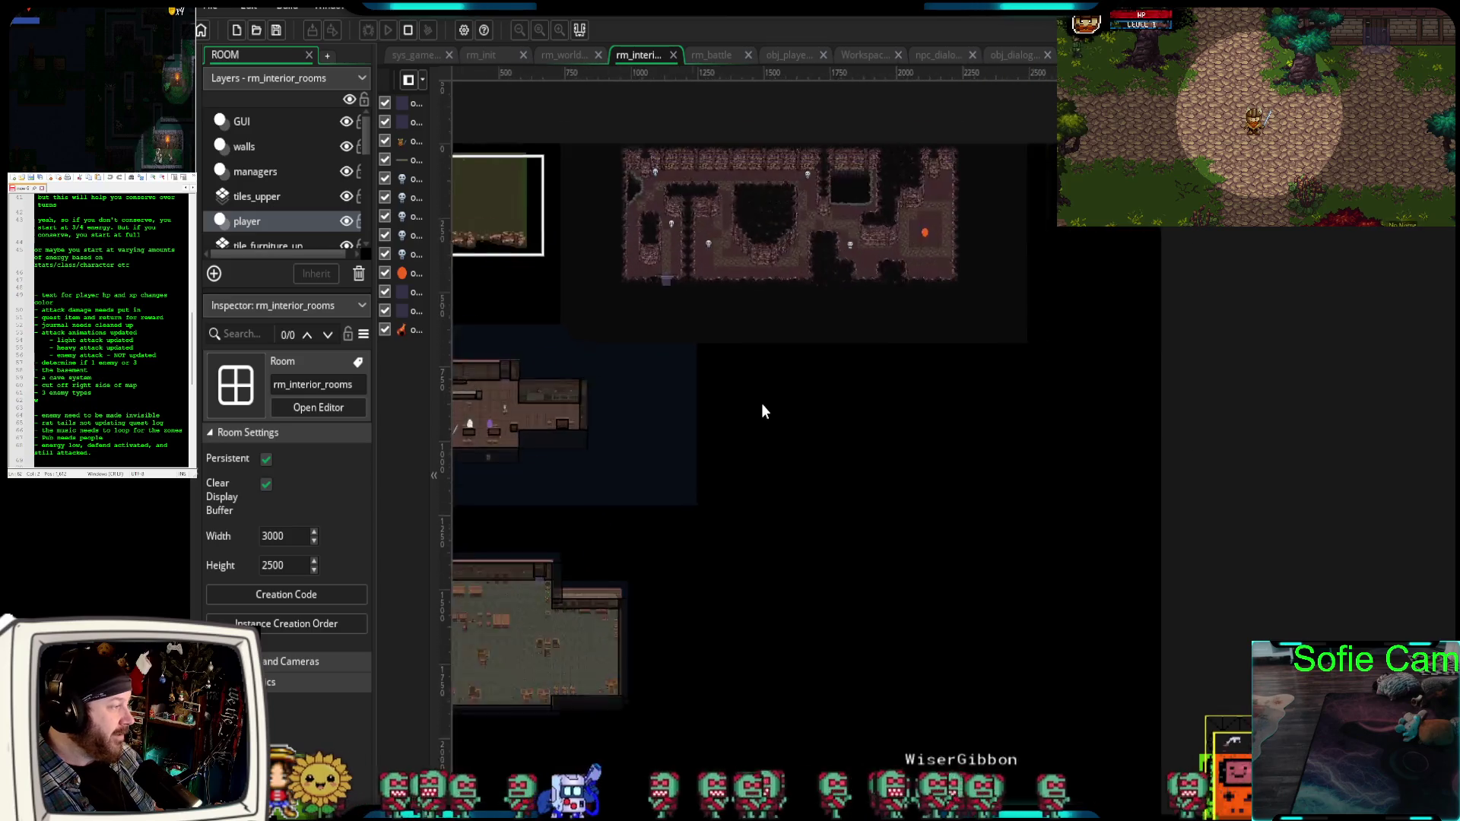
mouse_move(863, 477)
left_mouse_down()
mouse_move(1037, 581)
mouse_move(1096, 543)
mouse_move(1060, 527)
mouse_move(1043, 496)
left_mouse_up()
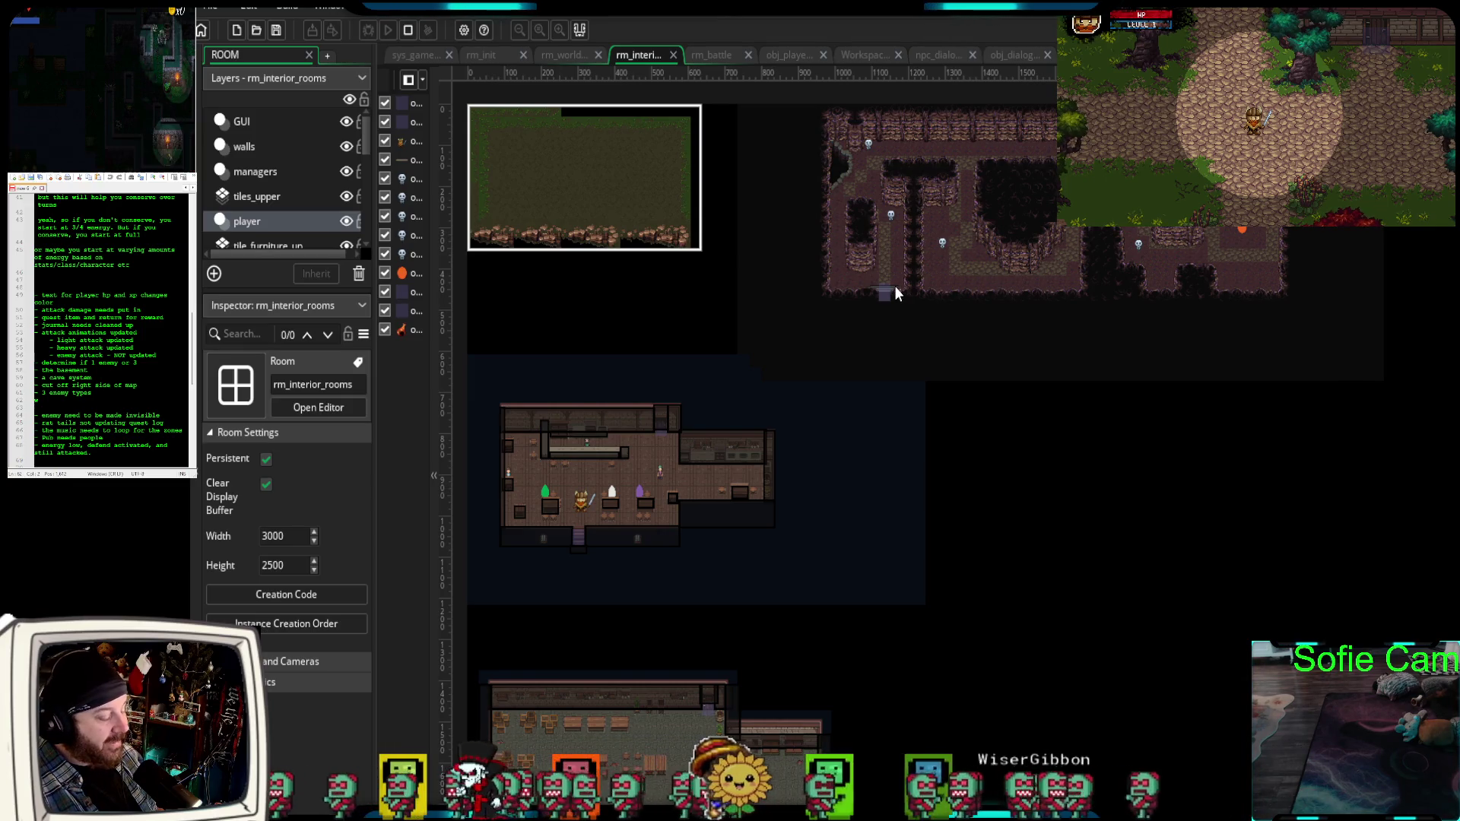
left_click(569, 55)
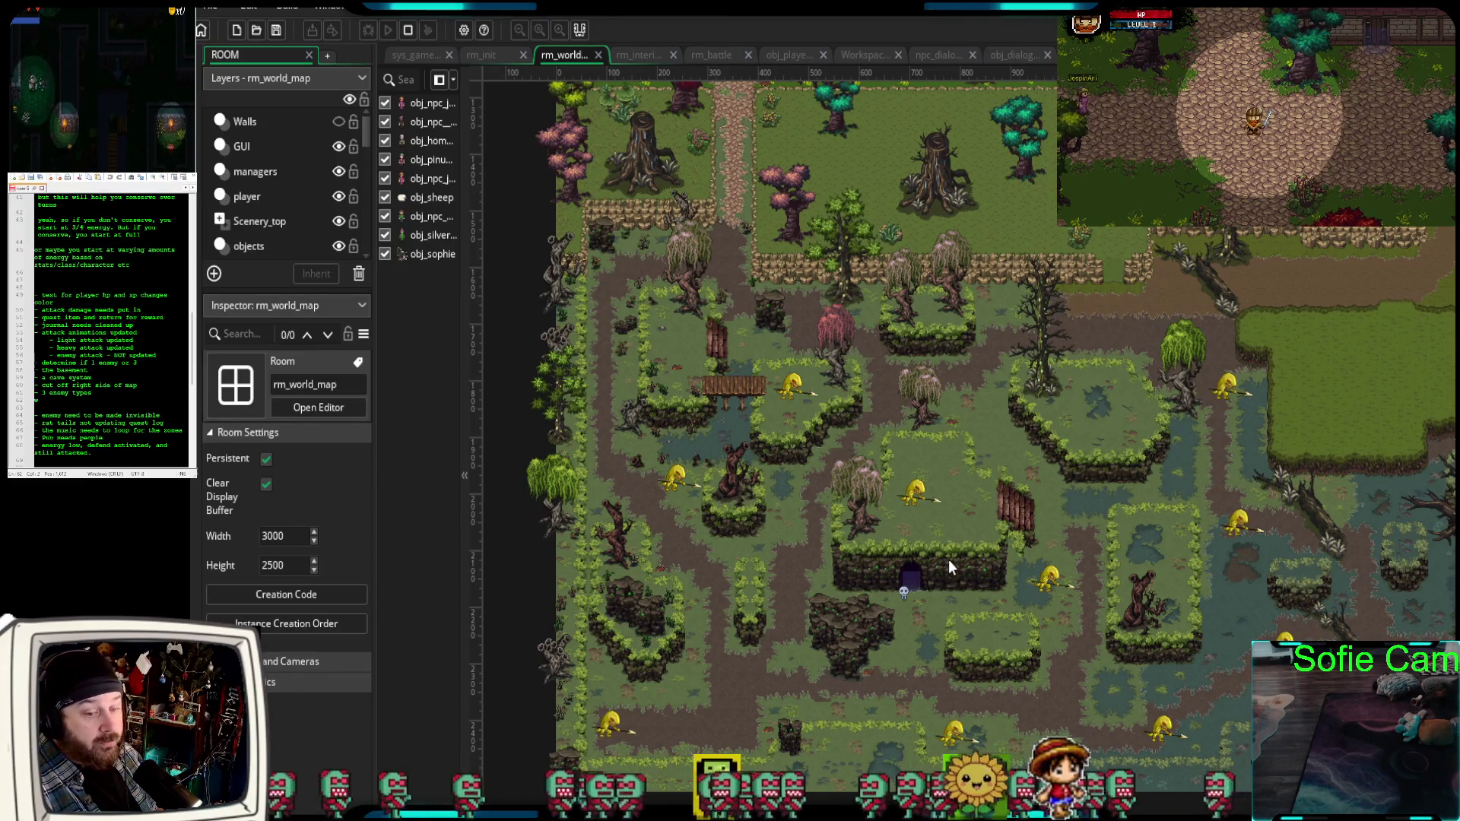
scroll(942, 557, "down", 1)
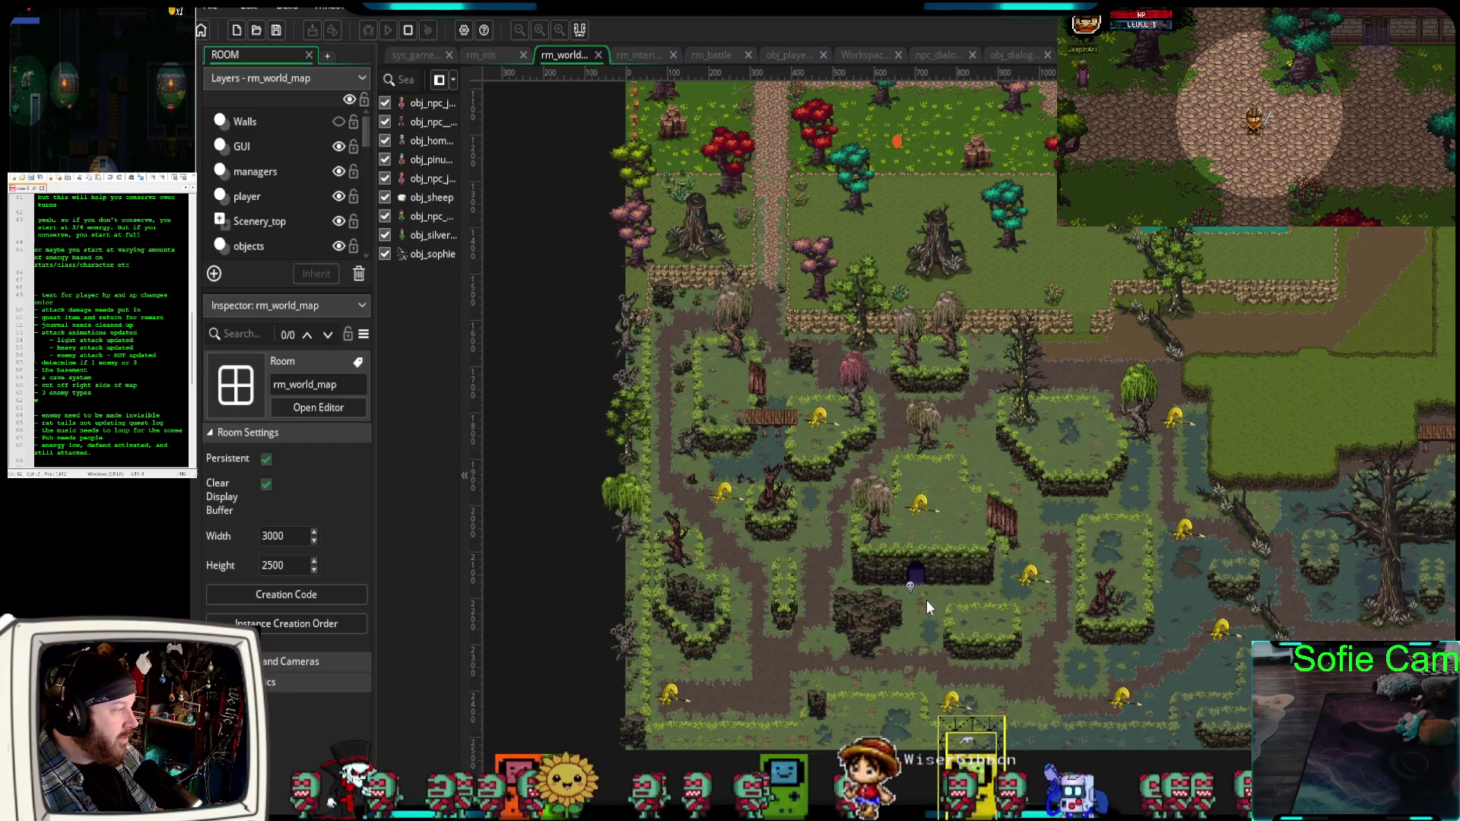
scroll(927, 600, "up", 2)
scroll(925, 588, "up", 1)
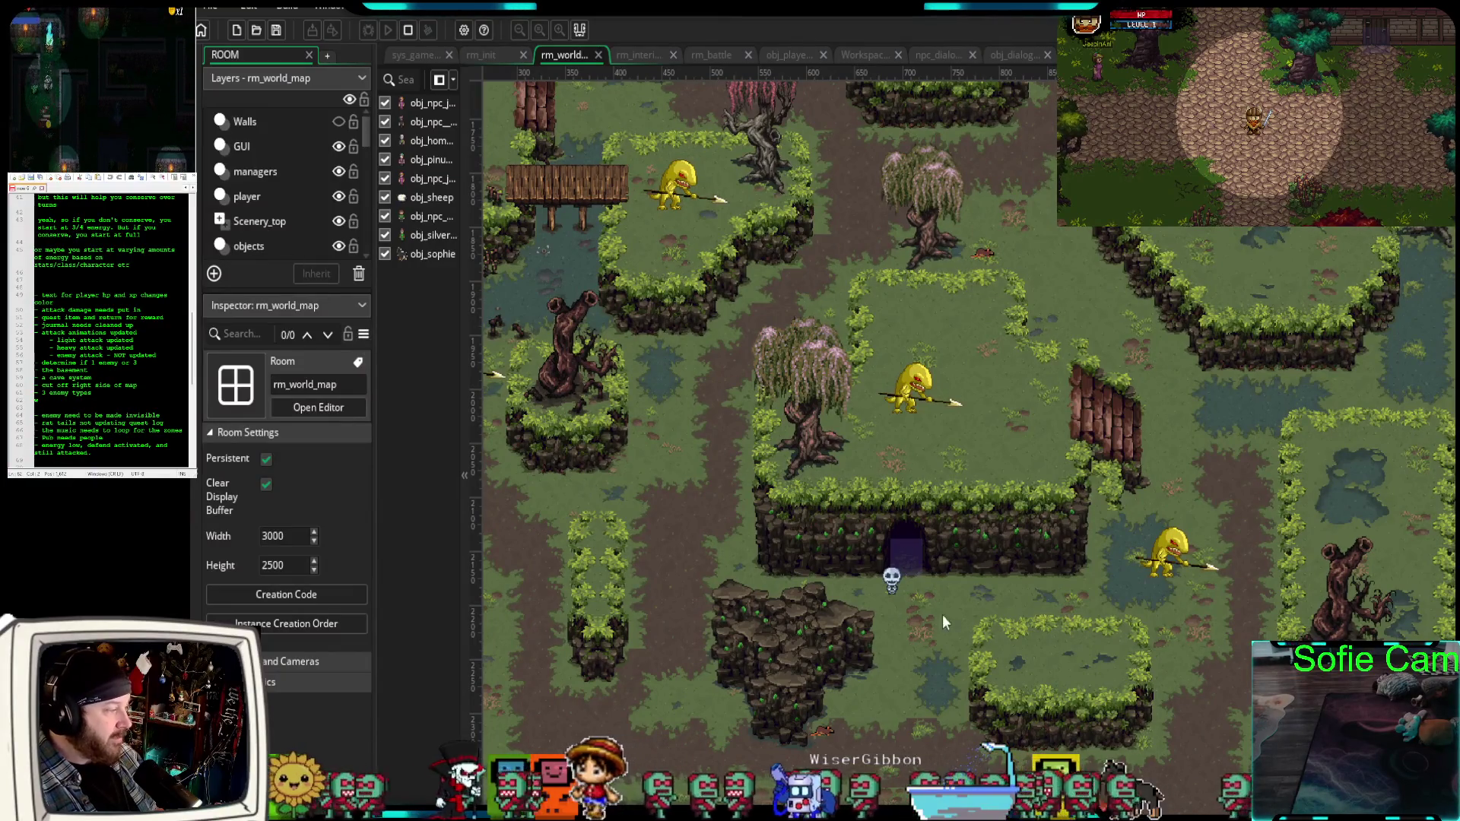
scroll(927, 655, "down", 2)
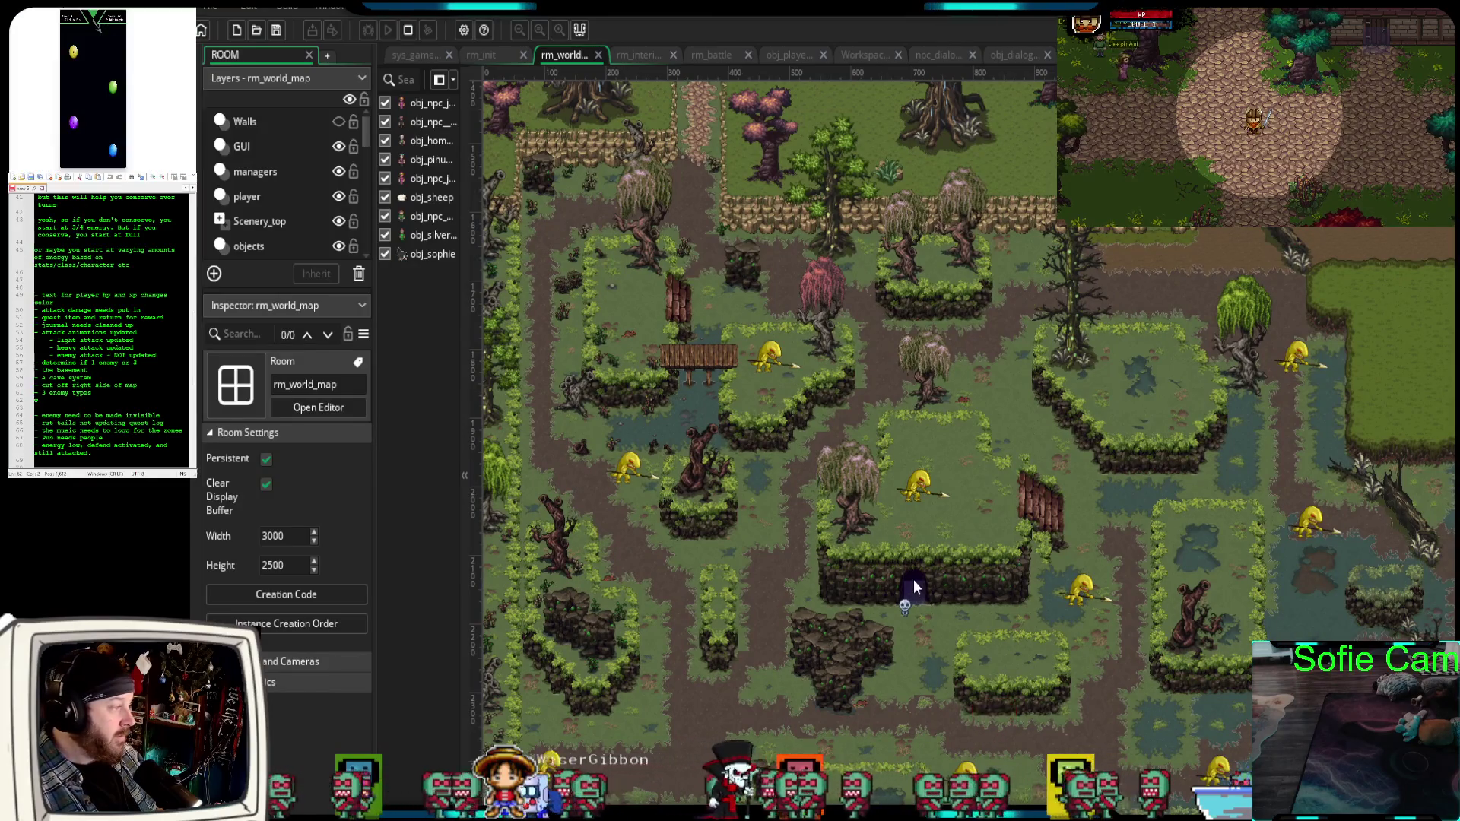
scroll(914, 579, "down", 3)
scroll(914, 571, "up", 3)
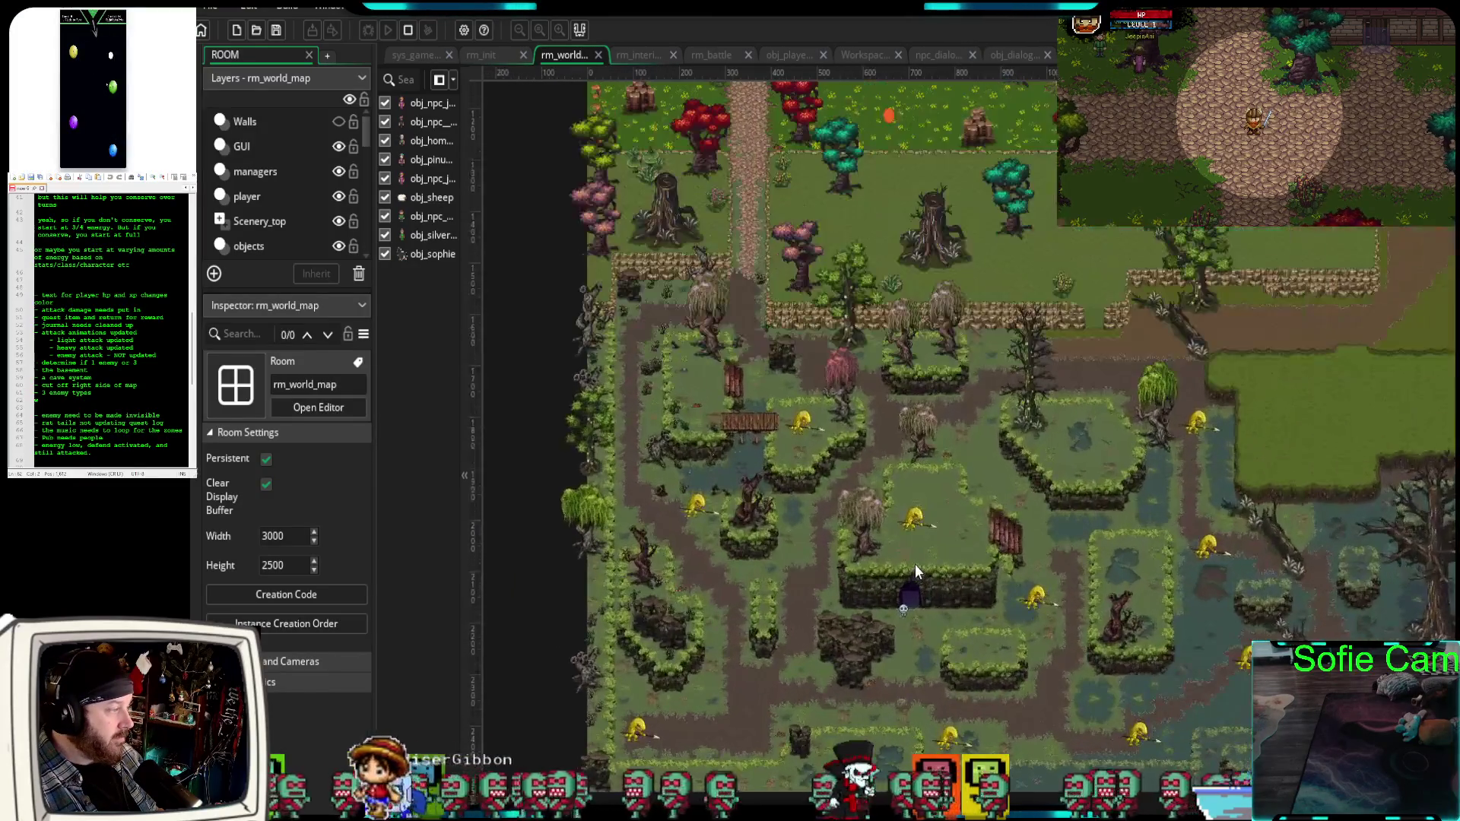
scroll(916, 566, "up", 2)
scroll(916, 559, "up", 1)
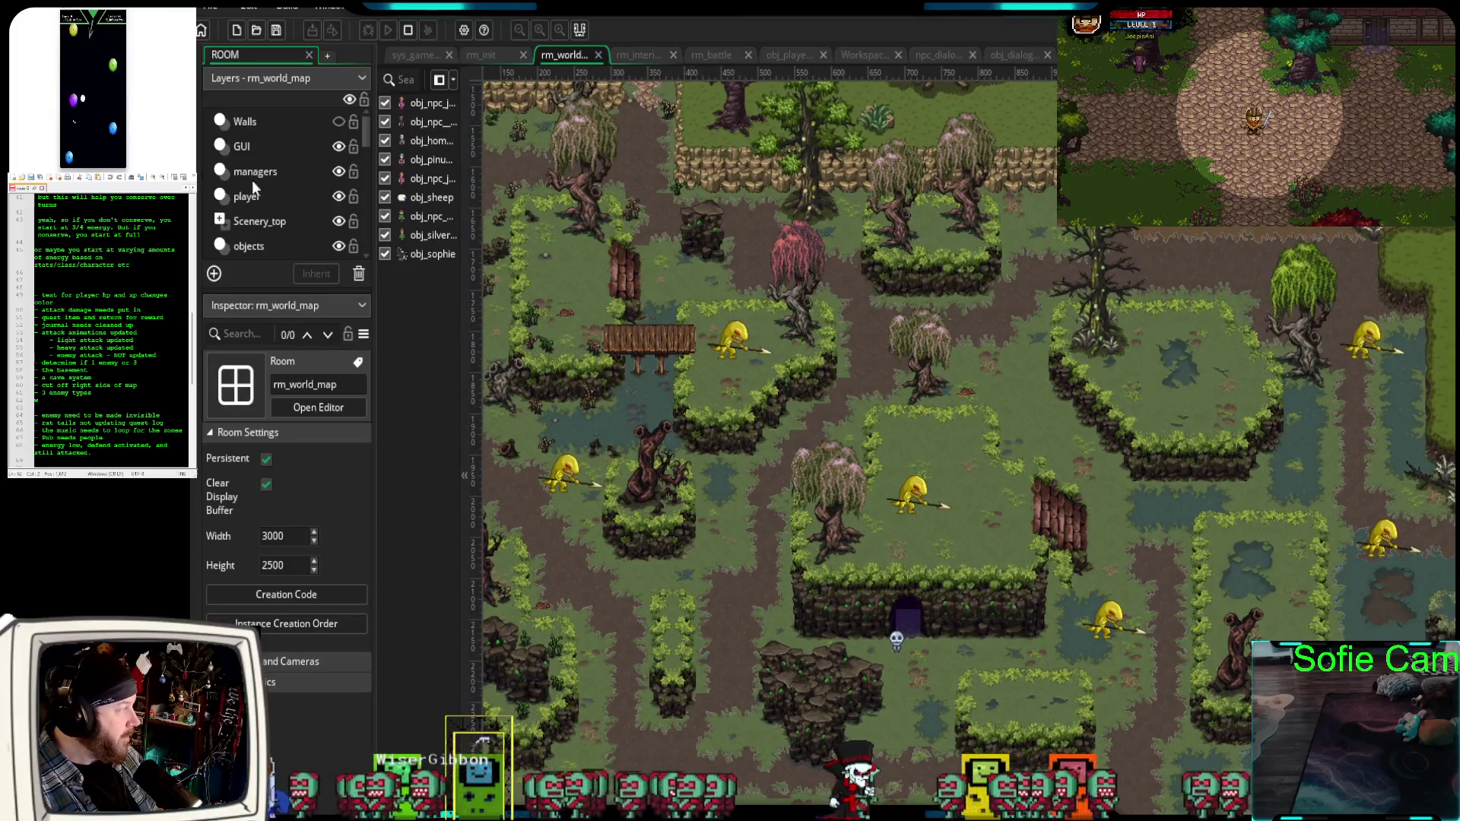
scroll(256, 187, "down", 1)
scroll(258, 187, "down", 1)
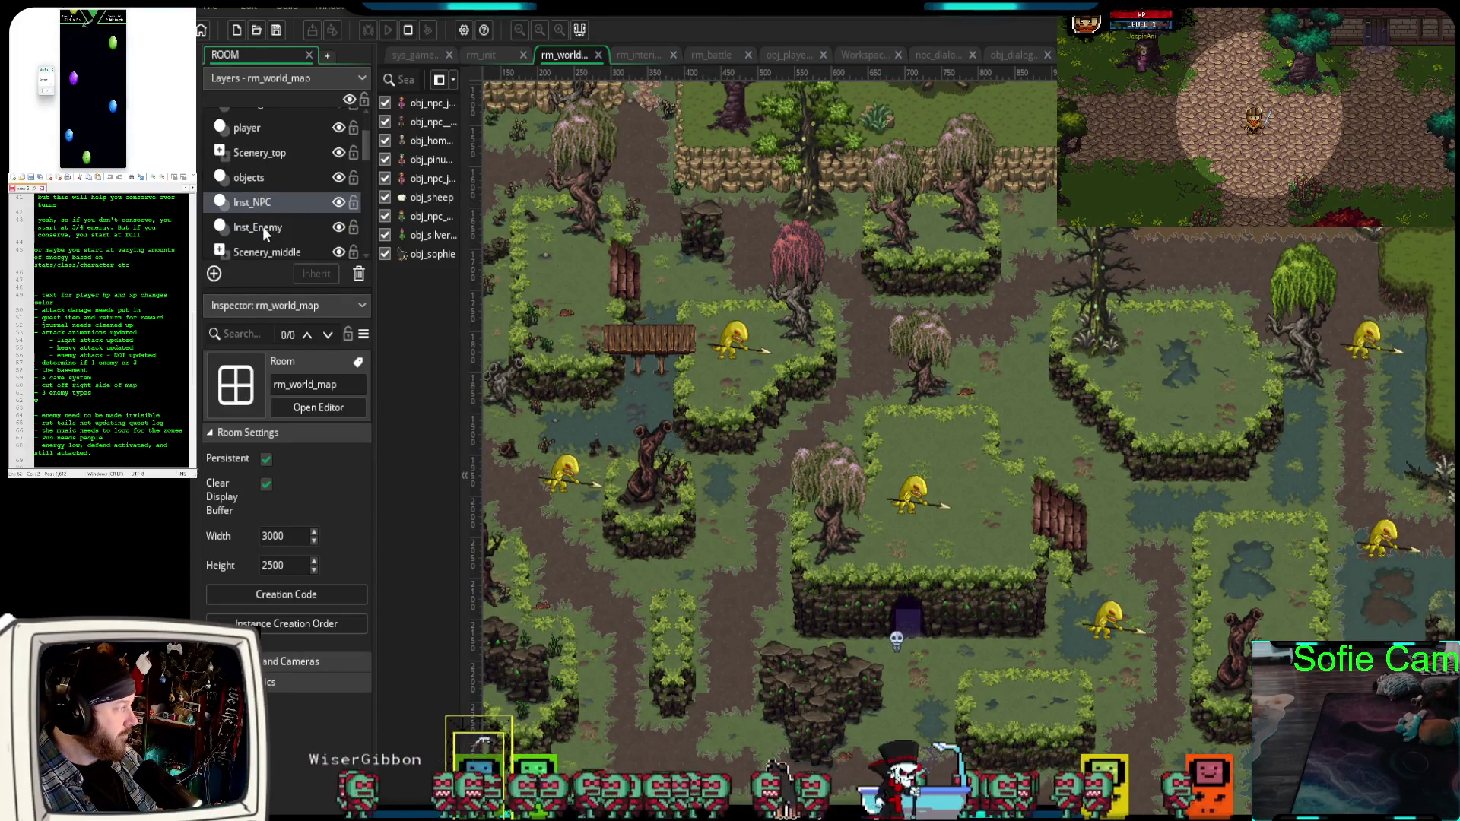
Delete the skeleton enemy instance in the swamp on the Inst_Enemy layer.
left_click(262, 227)
left_click(898, 644)
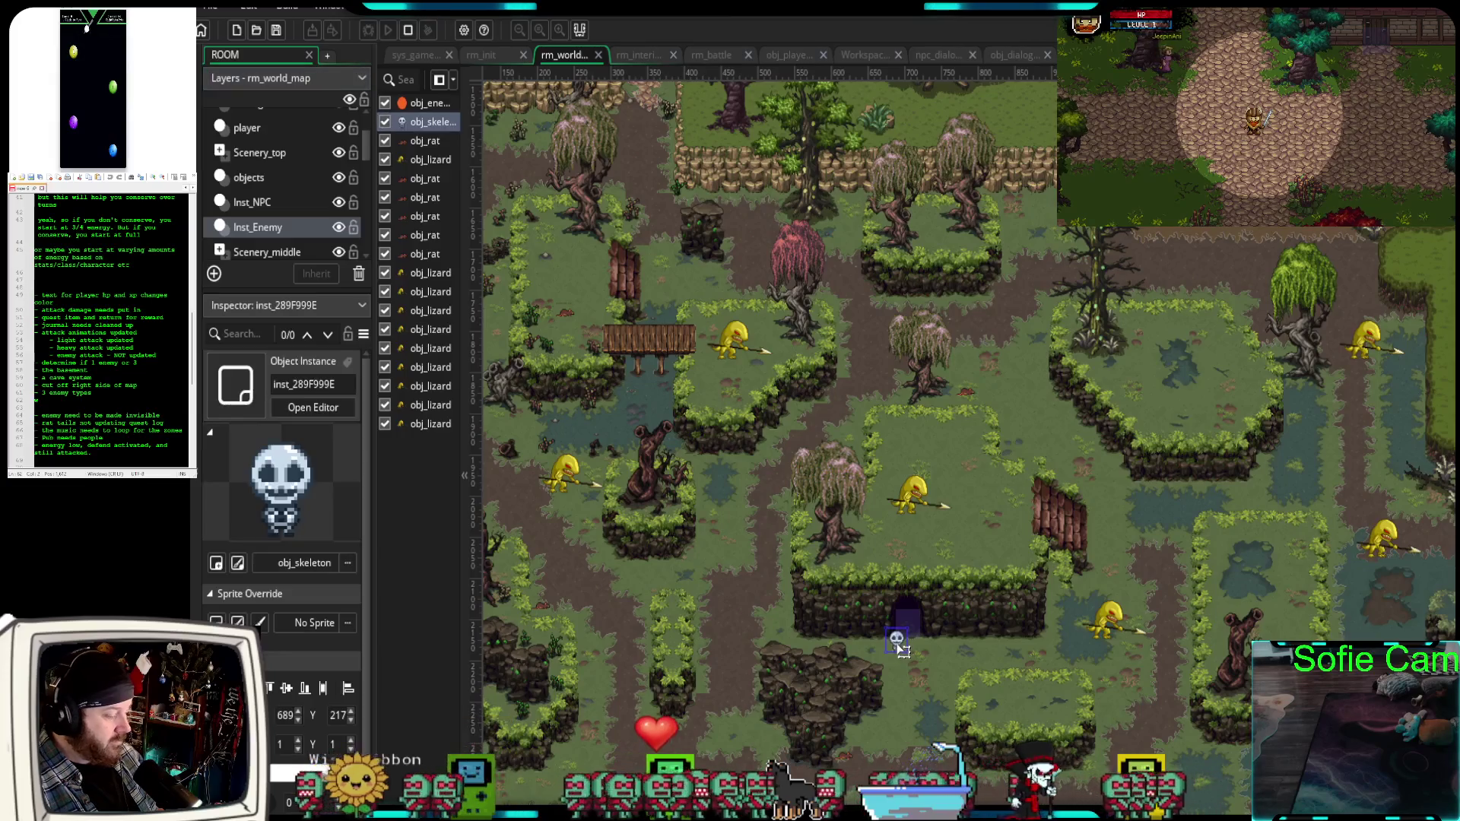
key("Delete")
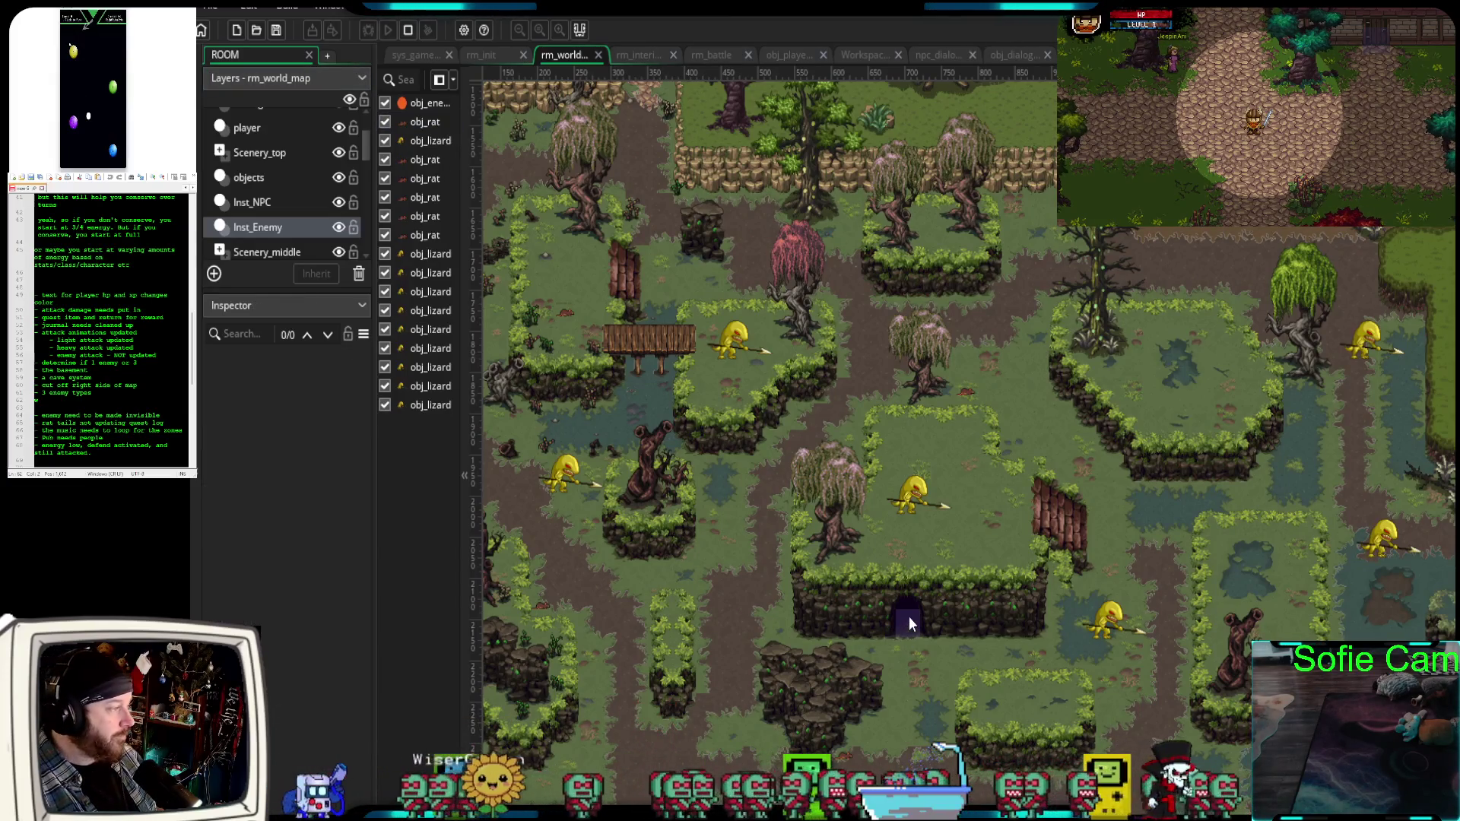
Stop the running game and relaunch it in debug mode.
scroll(909, 612, "down", 1)
scroll(904, 605, "down", 1)
scroll(870, 591, "up", 2)
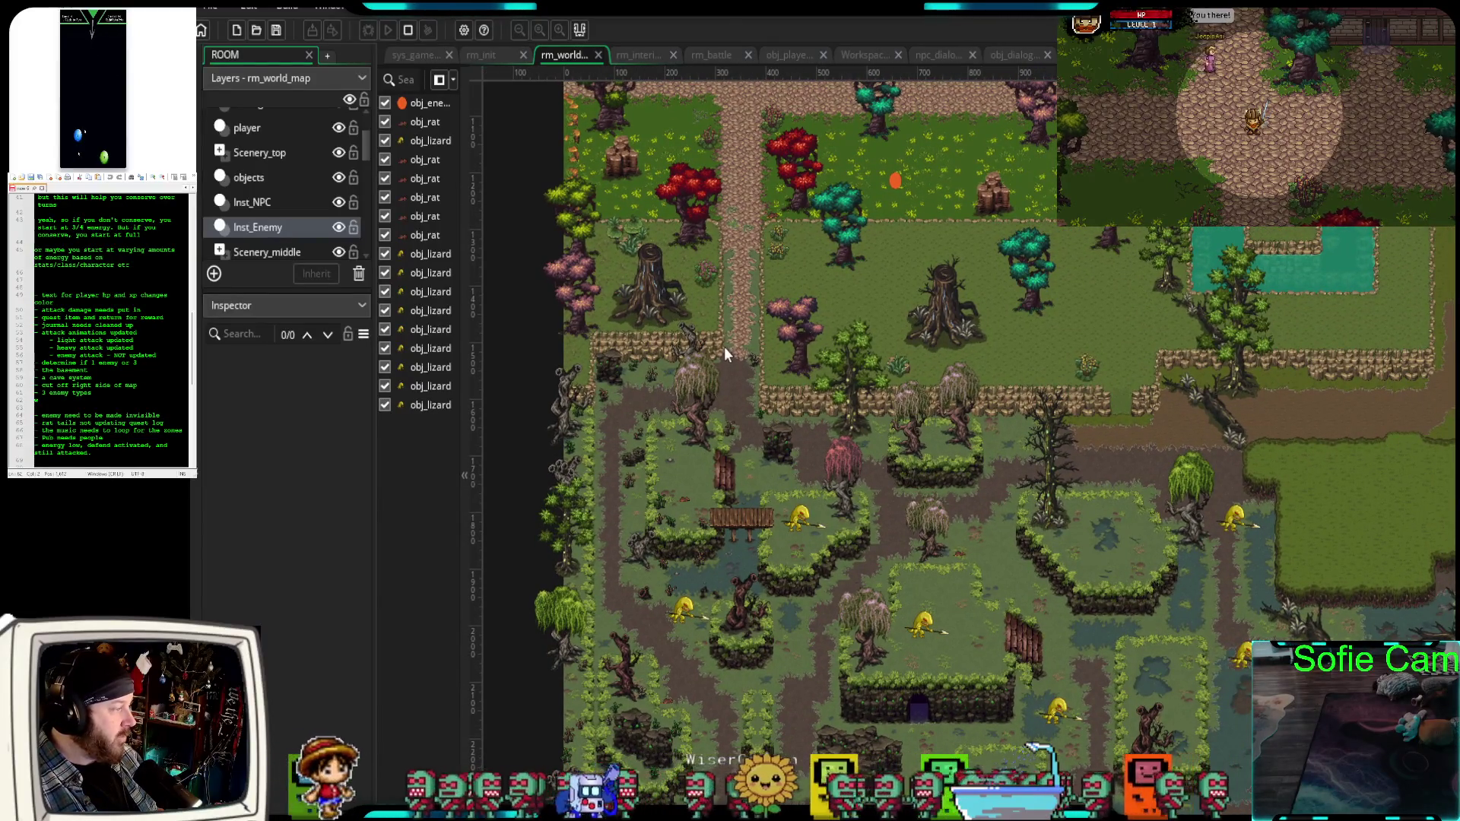
left_click(409, 30)
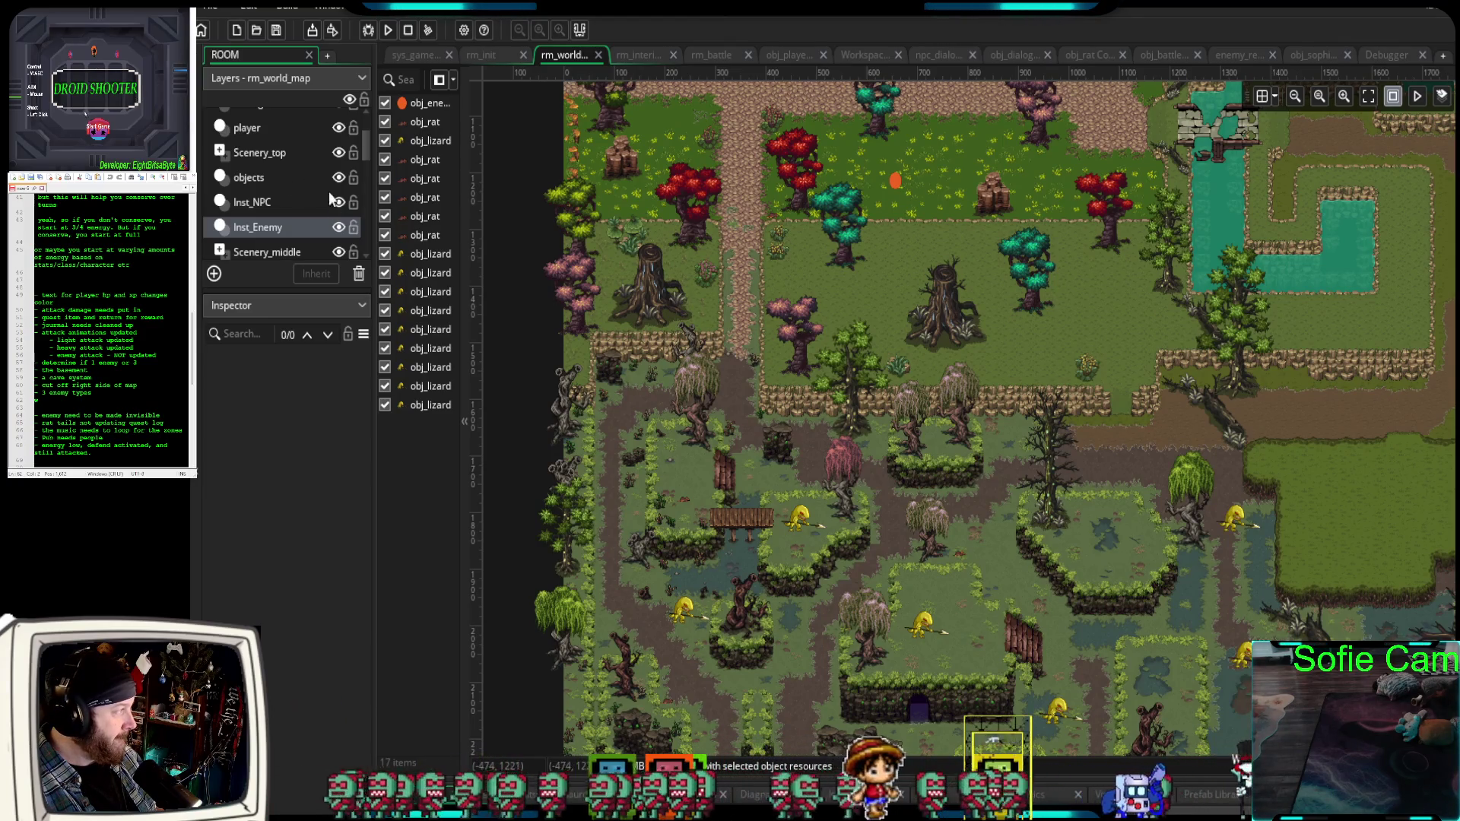
left_click(367, 31)
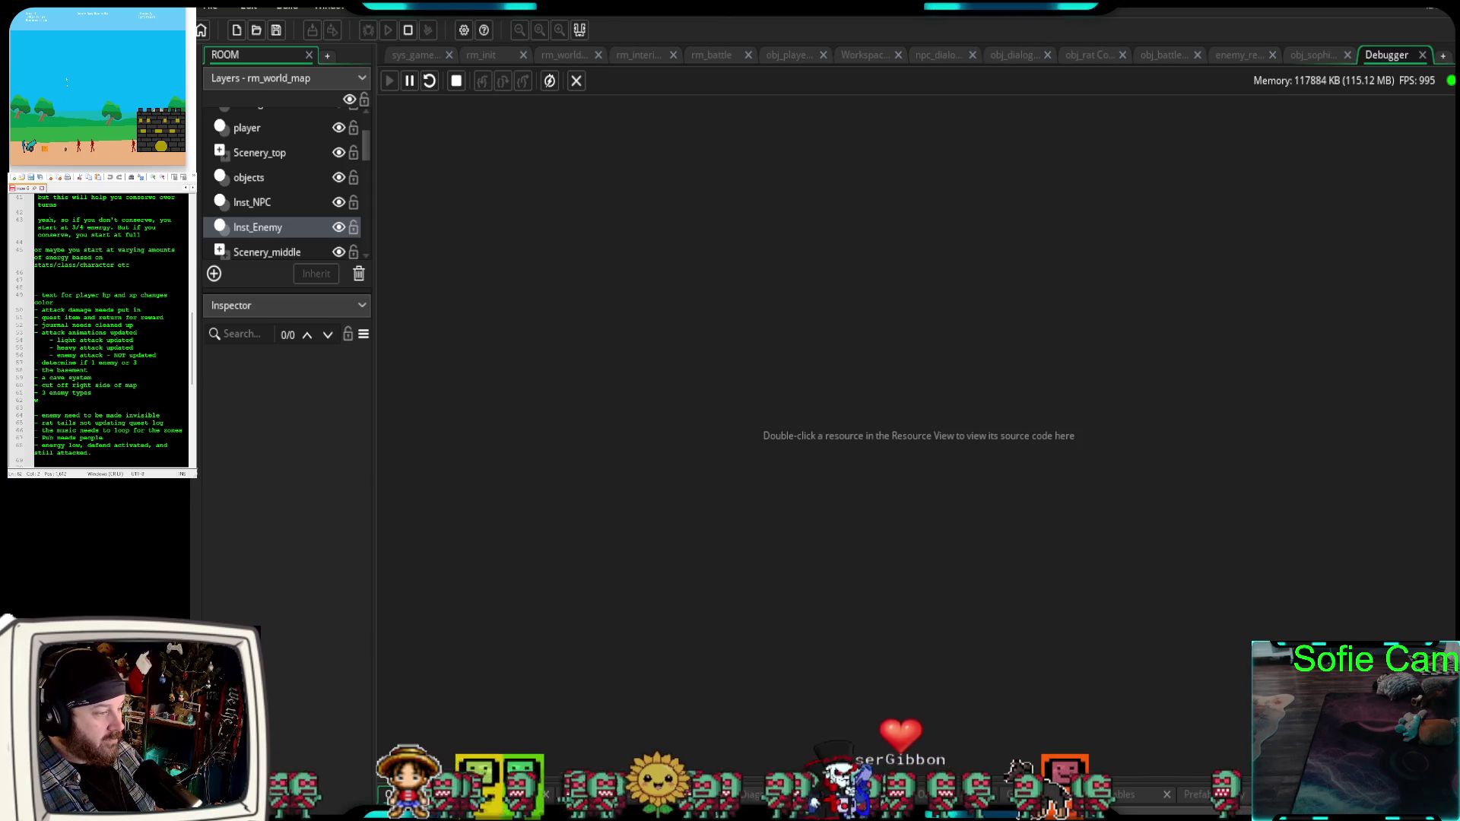
Enter the cellar from the tavern bar, walk through it briefly into the forest and back.
key("e")
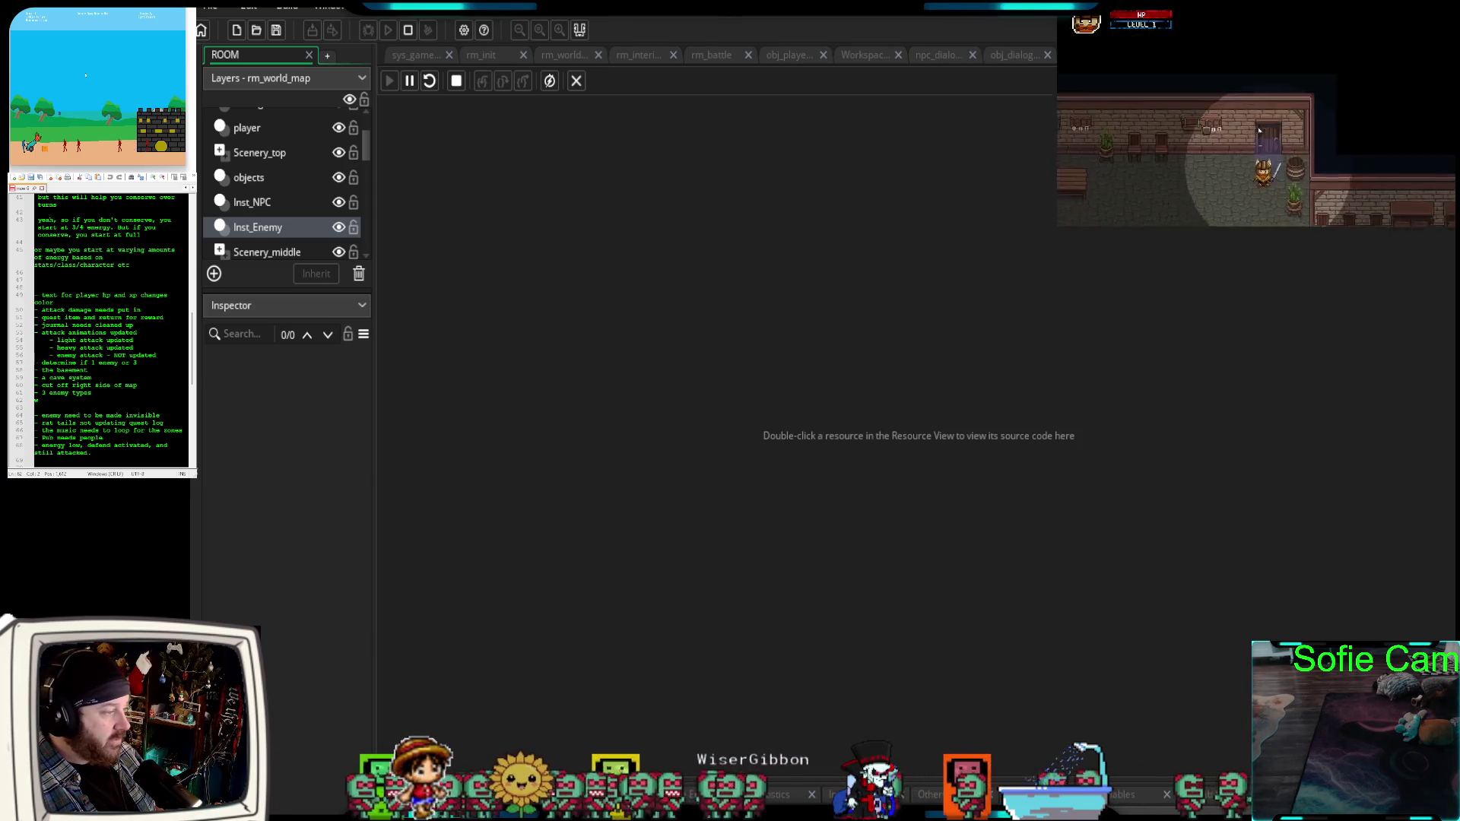
key("s")
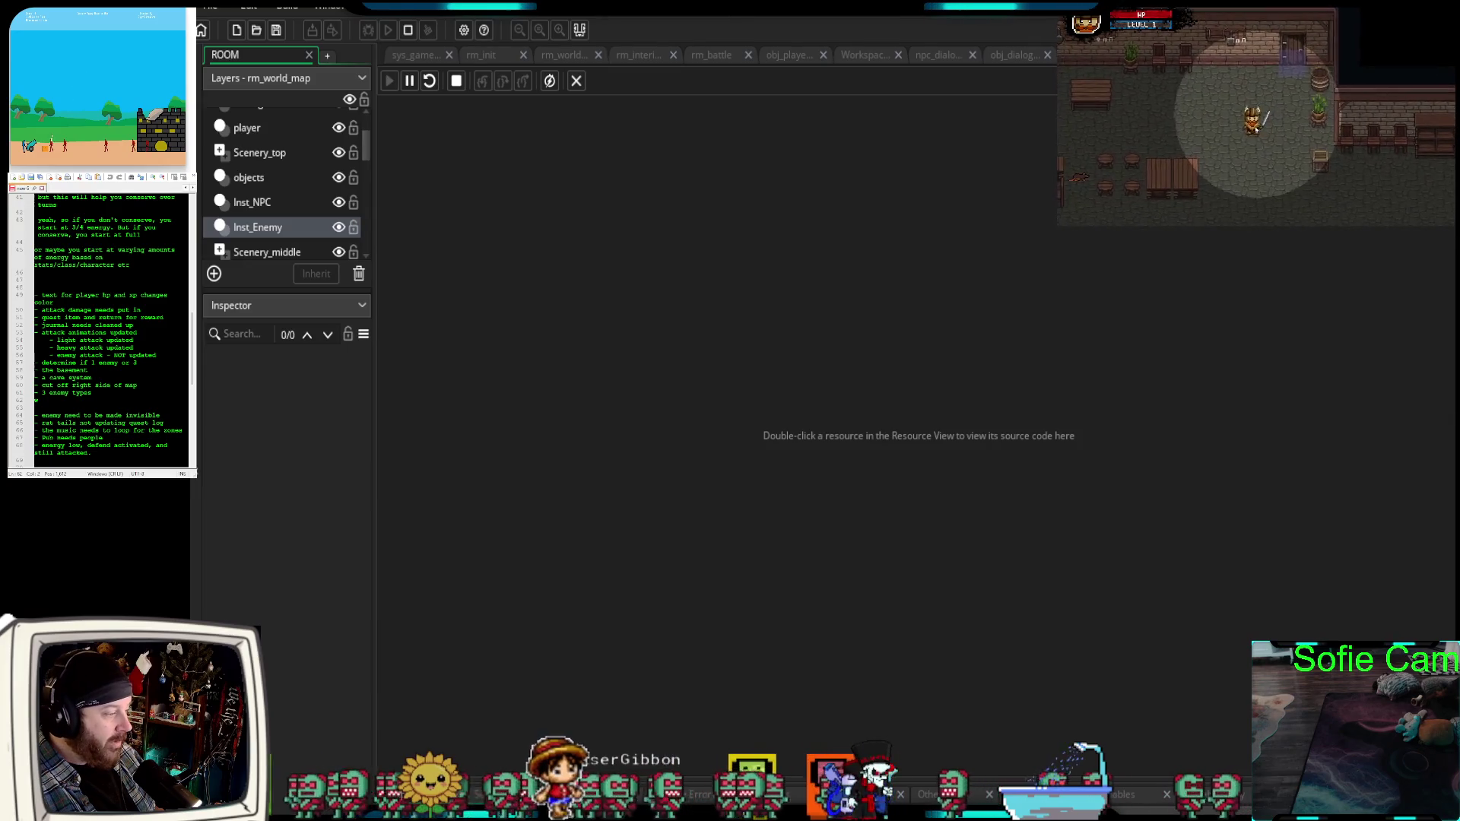
key("s")
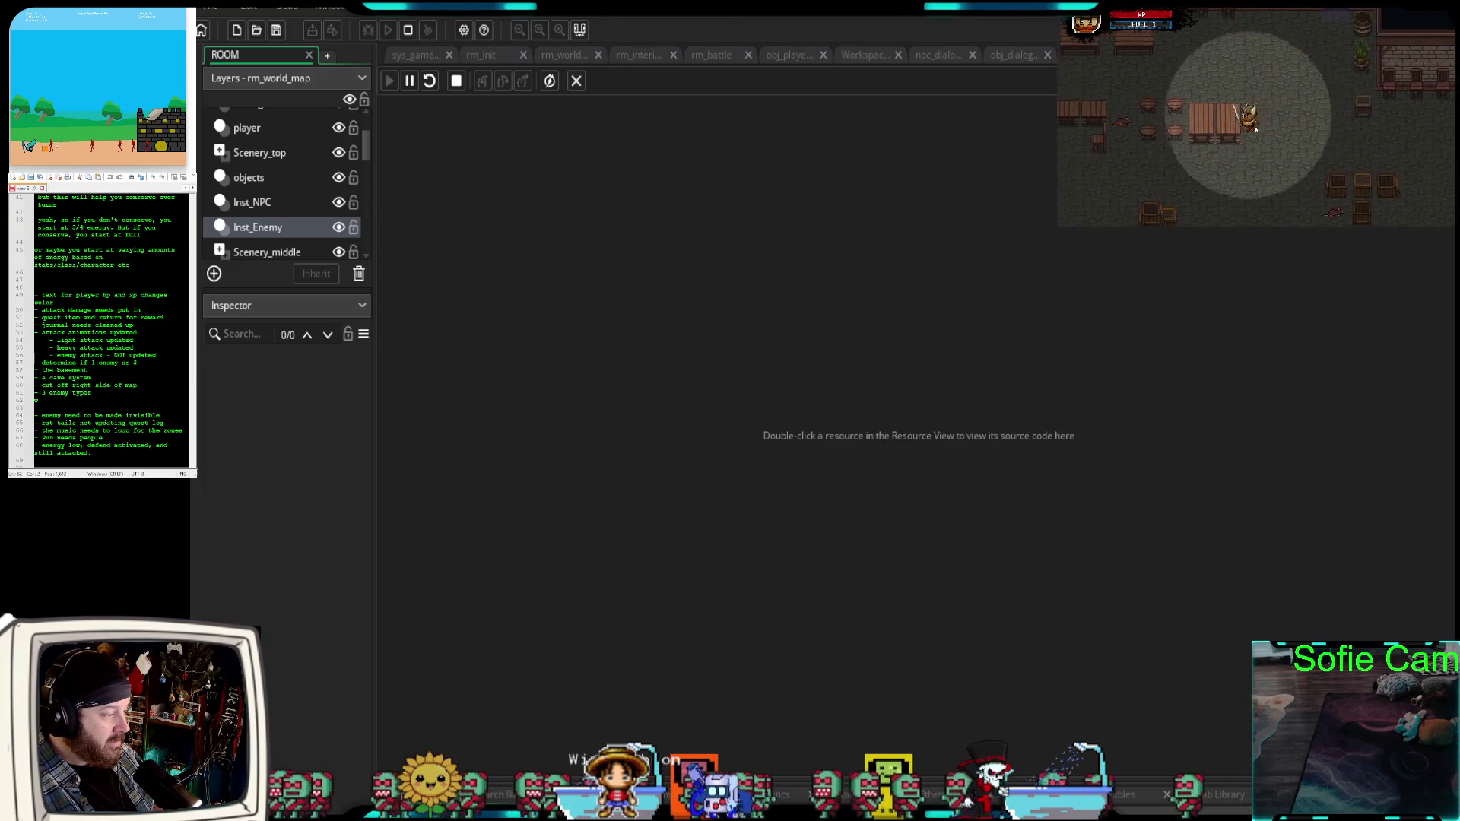
key("s")
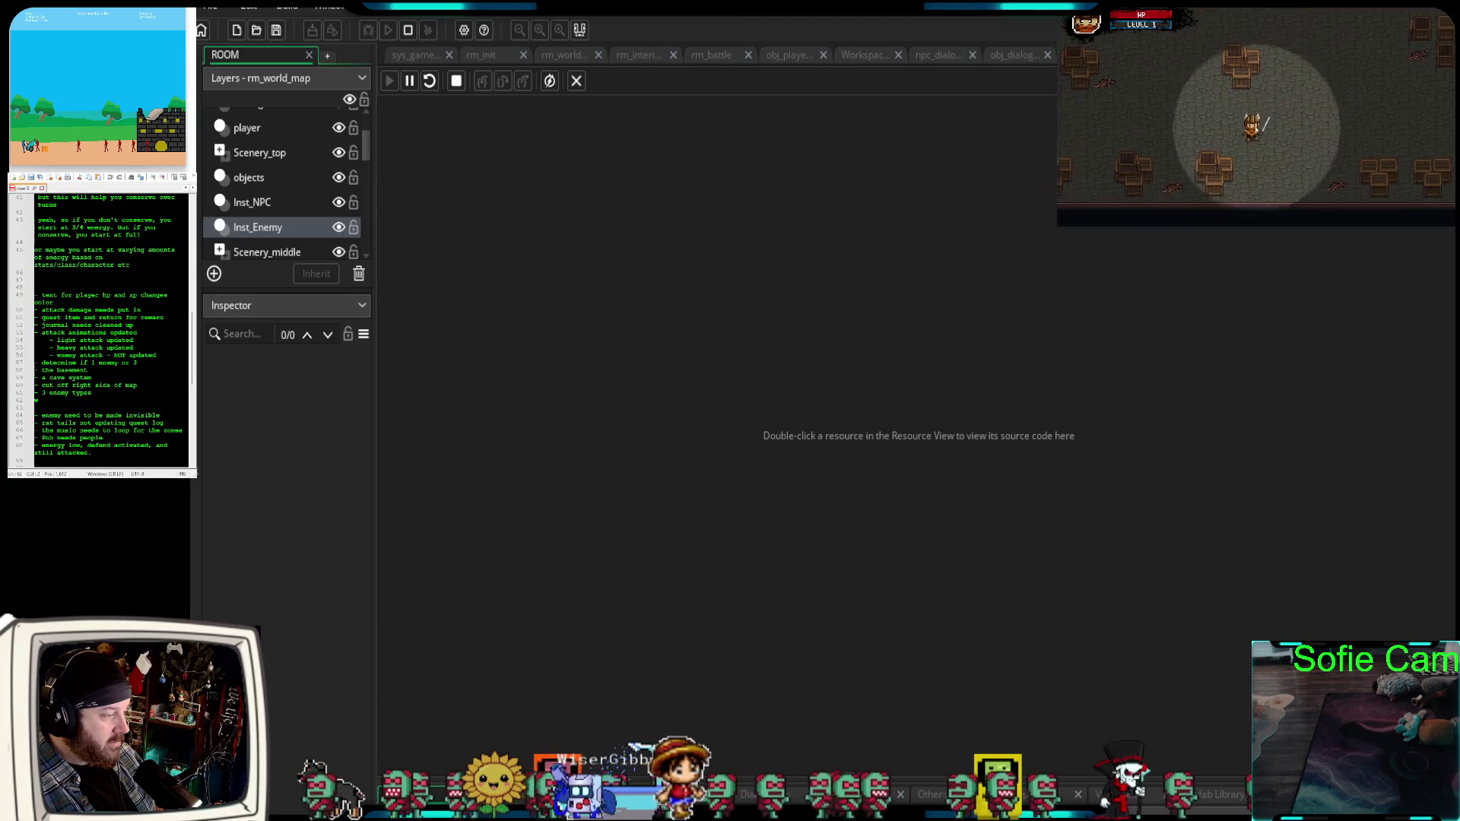
key("s")
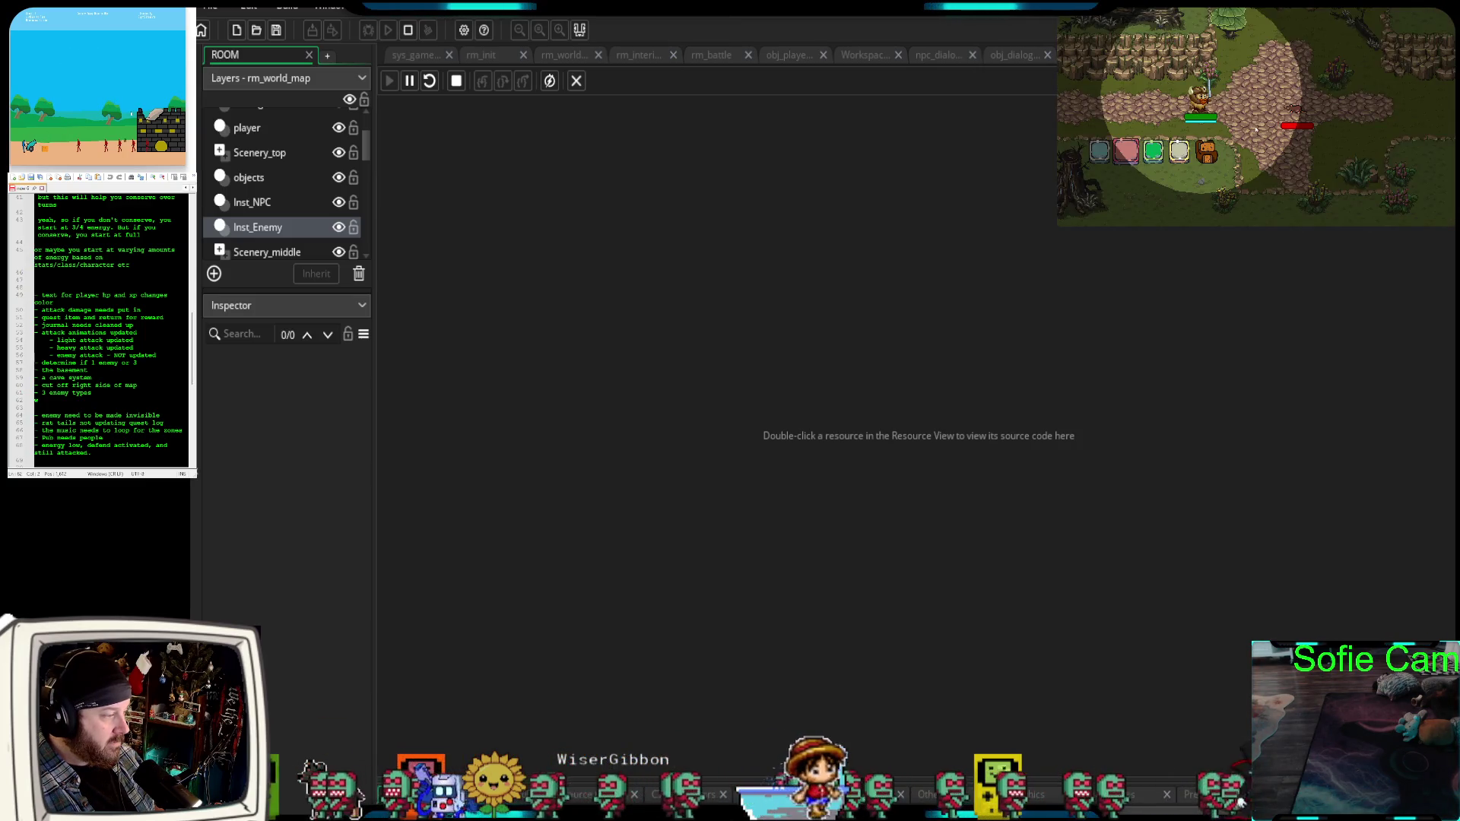
key("w")
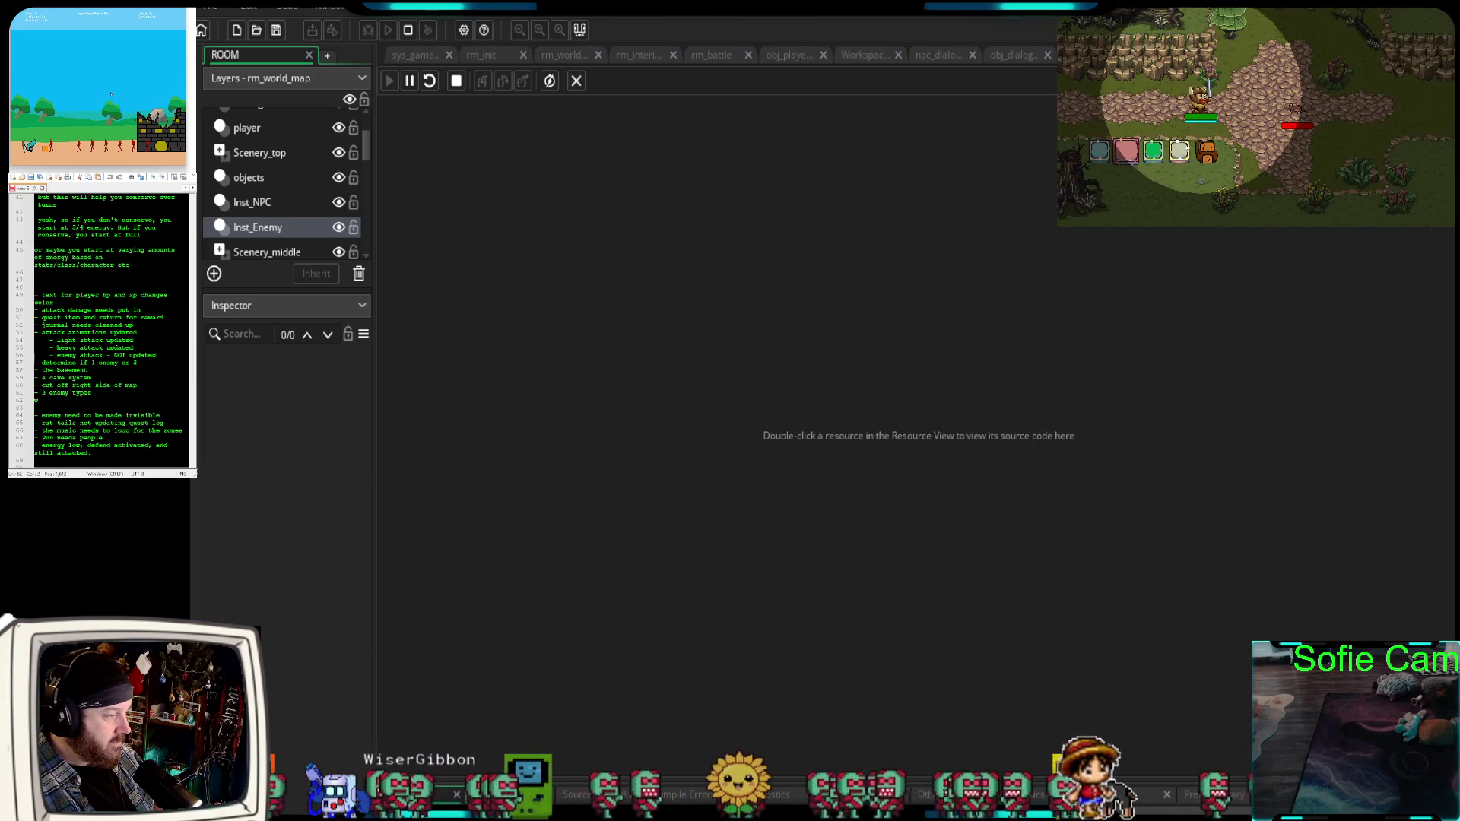
key("w")
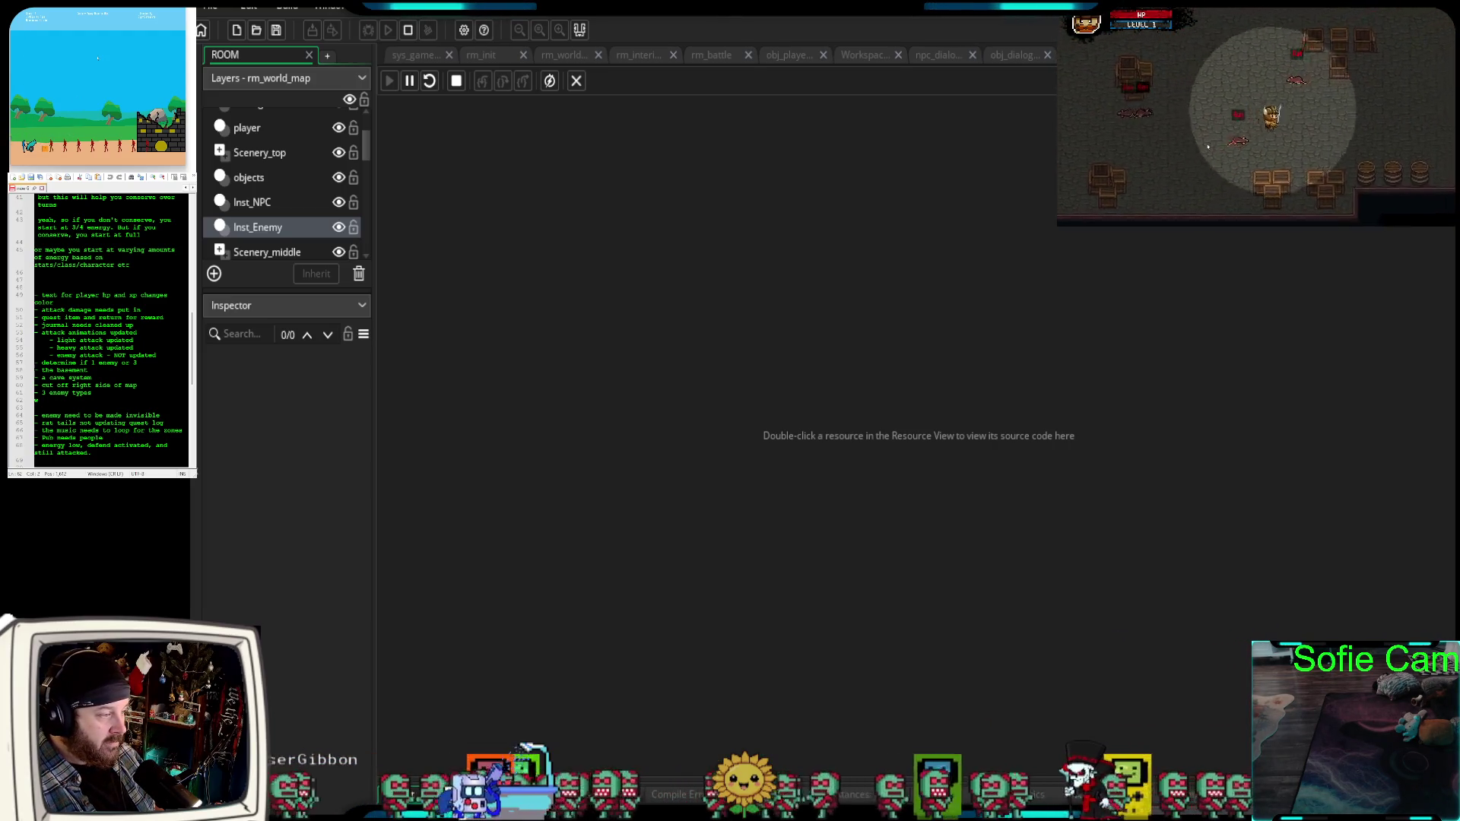
Walk the hero around the cellar up toward the tavern's back wall.
key("a")
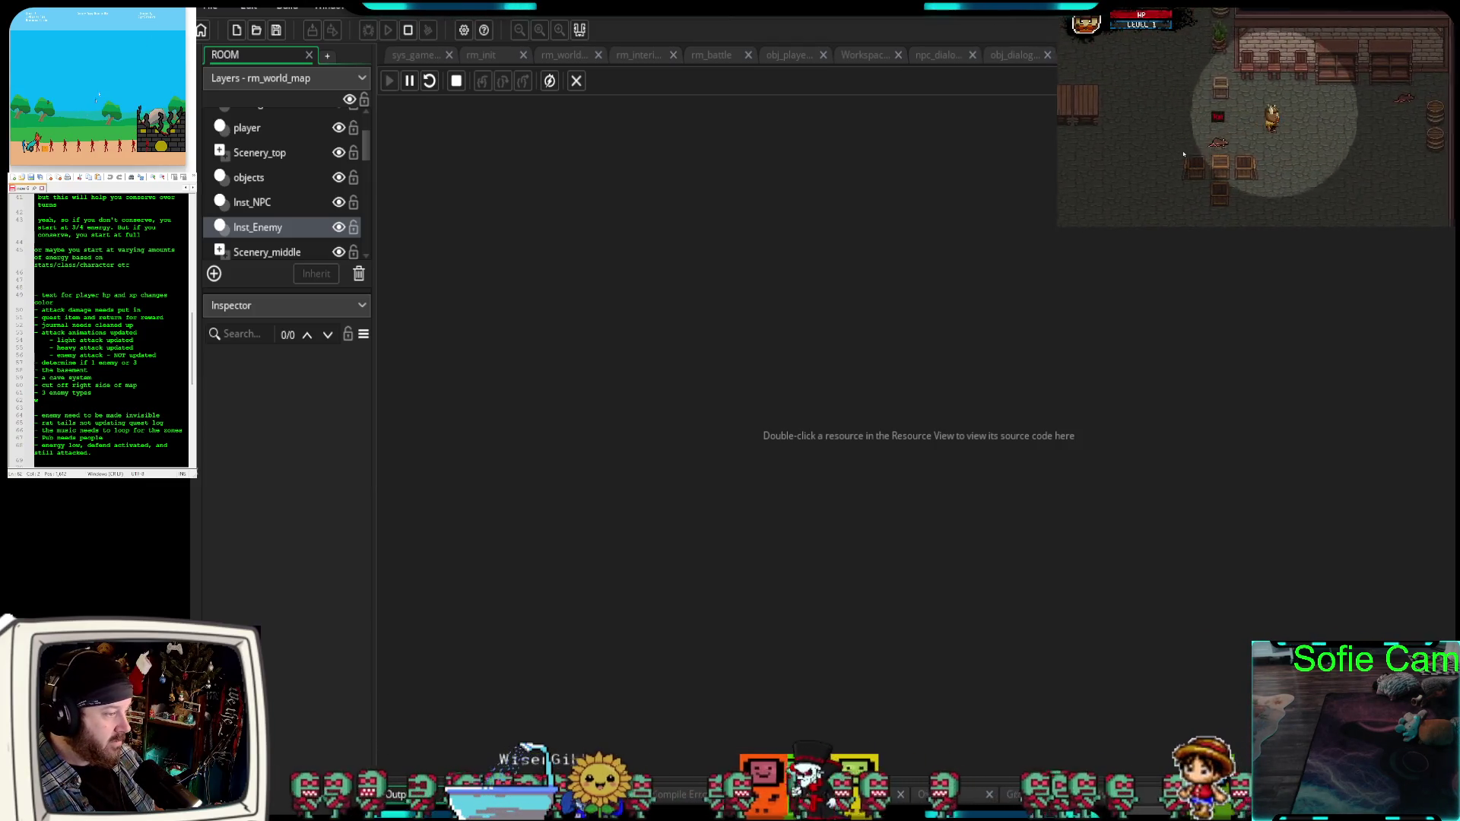
key("d")
key("s")
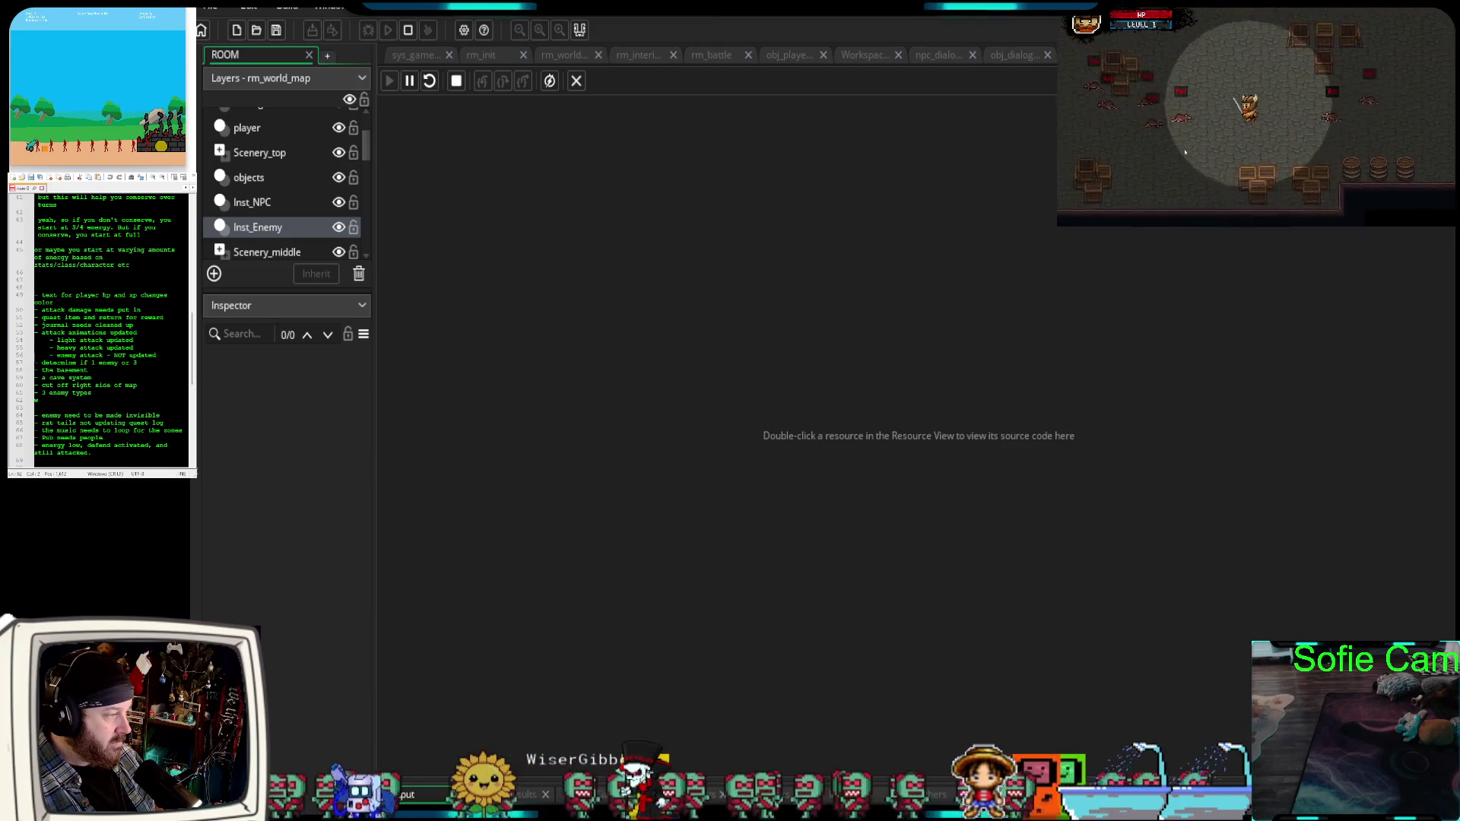
key("w")
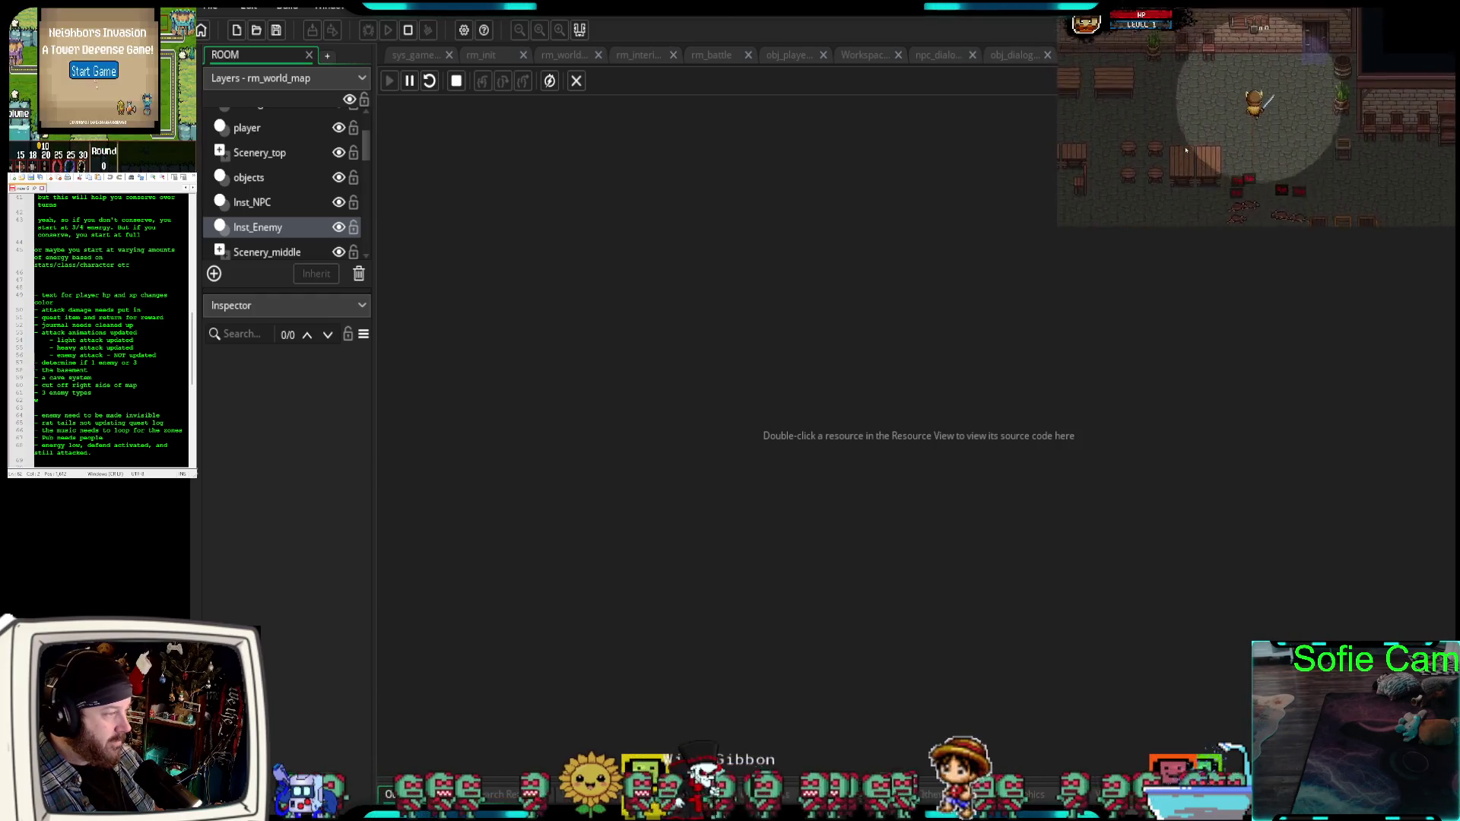
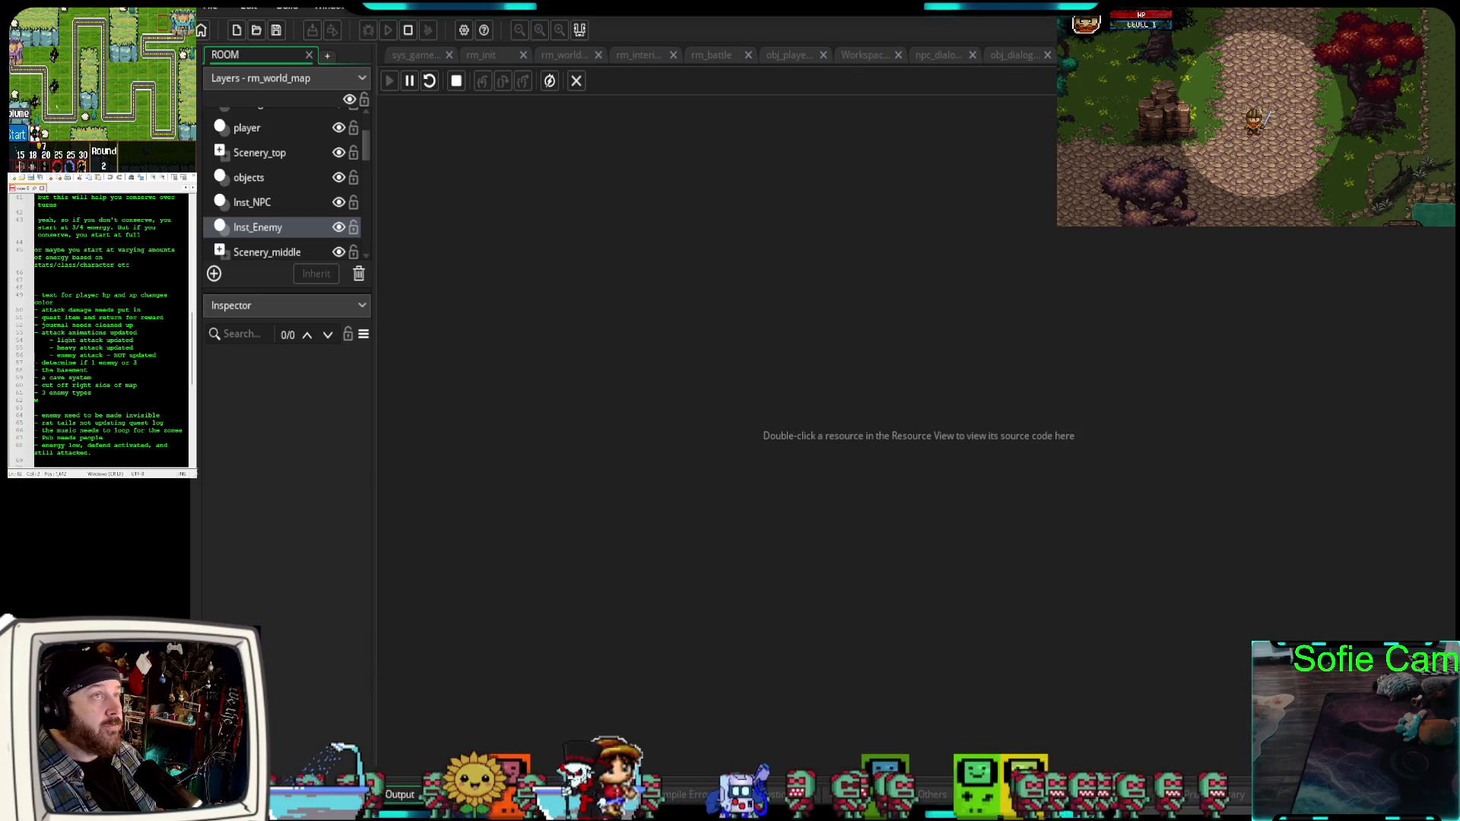
Stop the game test, look over the rm_world_map room, then switch to rm_interior_rooms.
key("Escape")
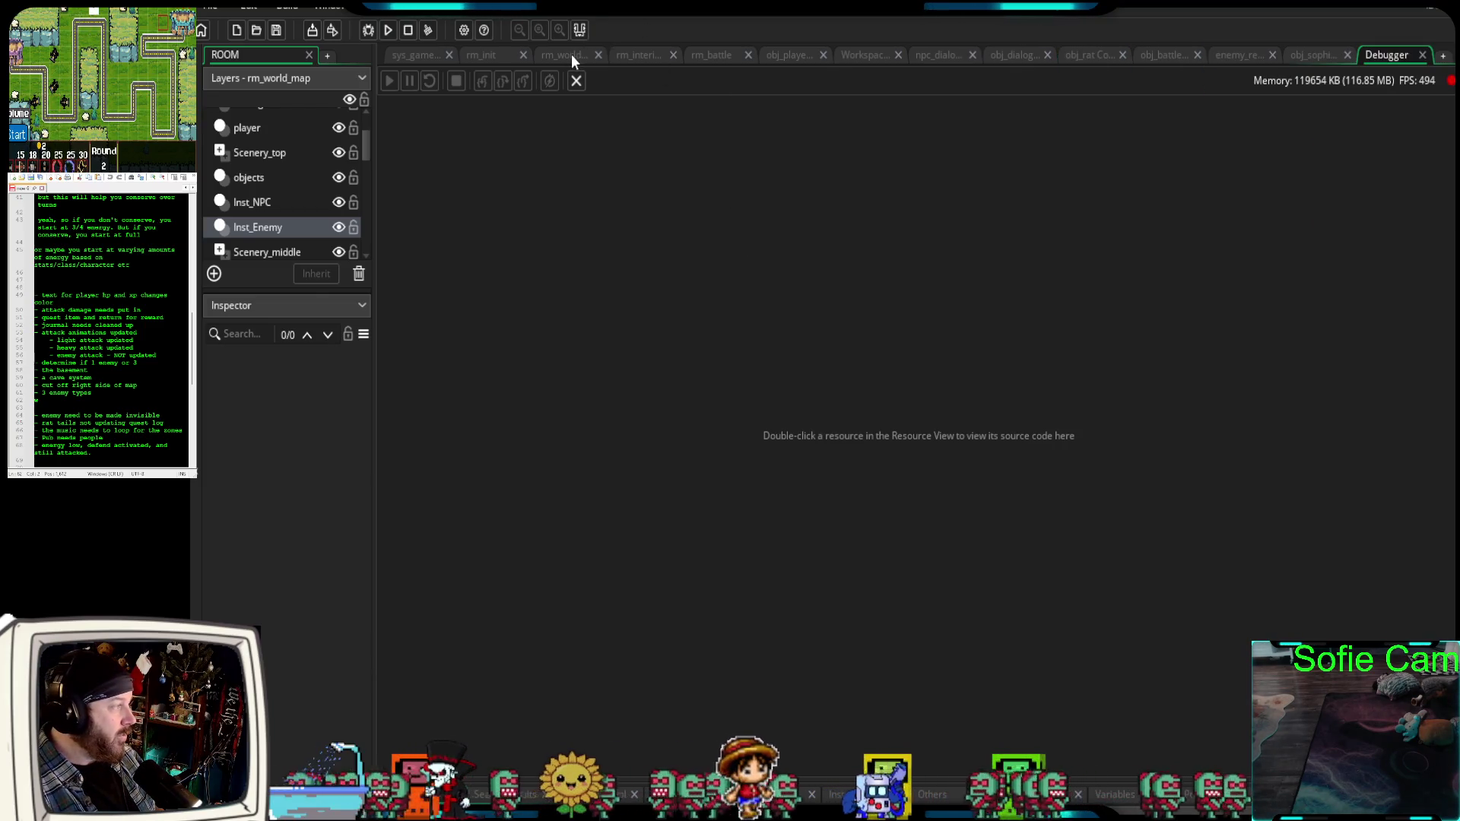
left_click(571, 53)
scroll(983, 537, "up", 1)
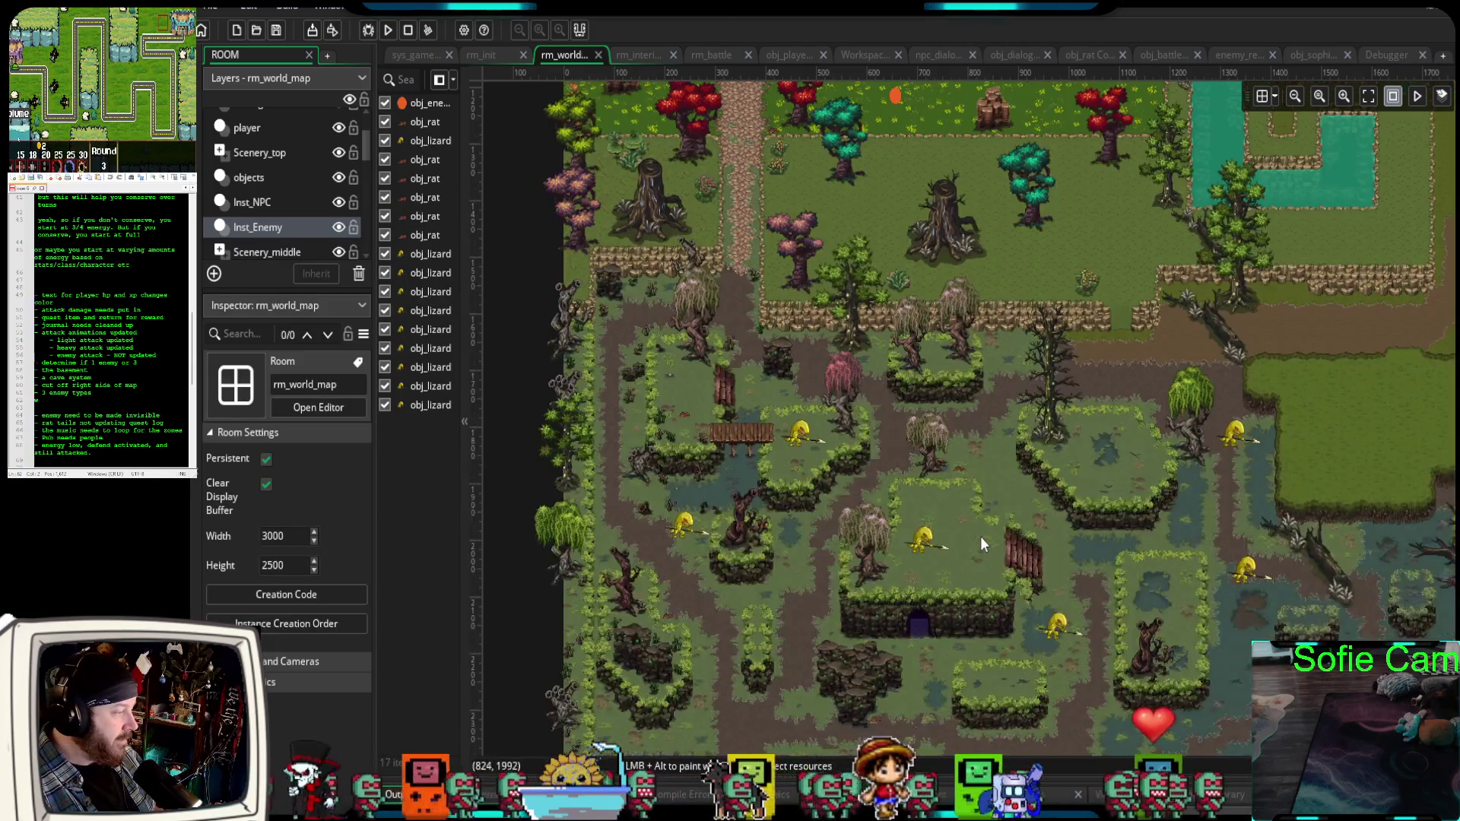
scroll(979, 536, "up", 2)
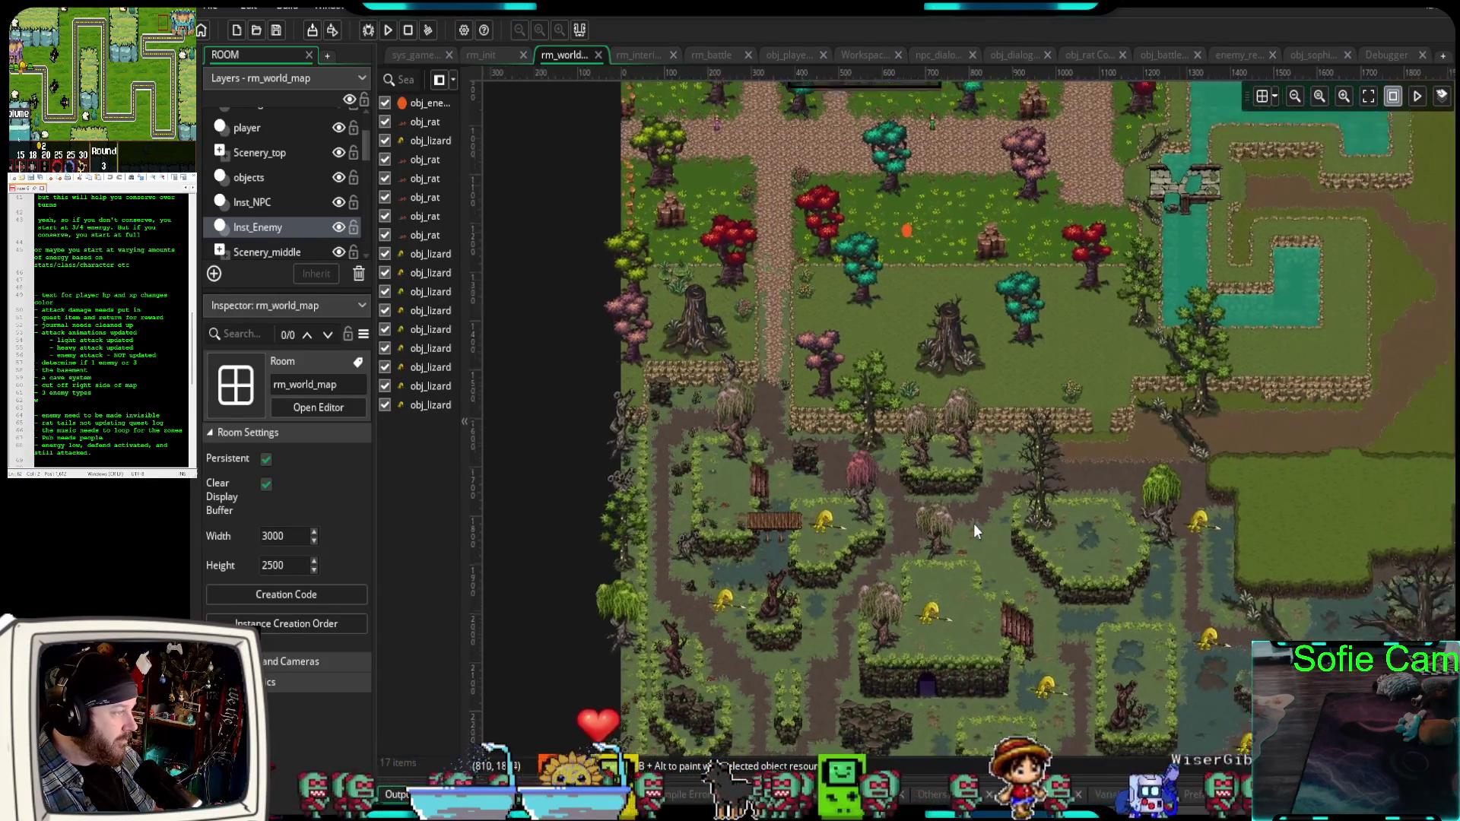
scroll(974, 524, "up", 5)
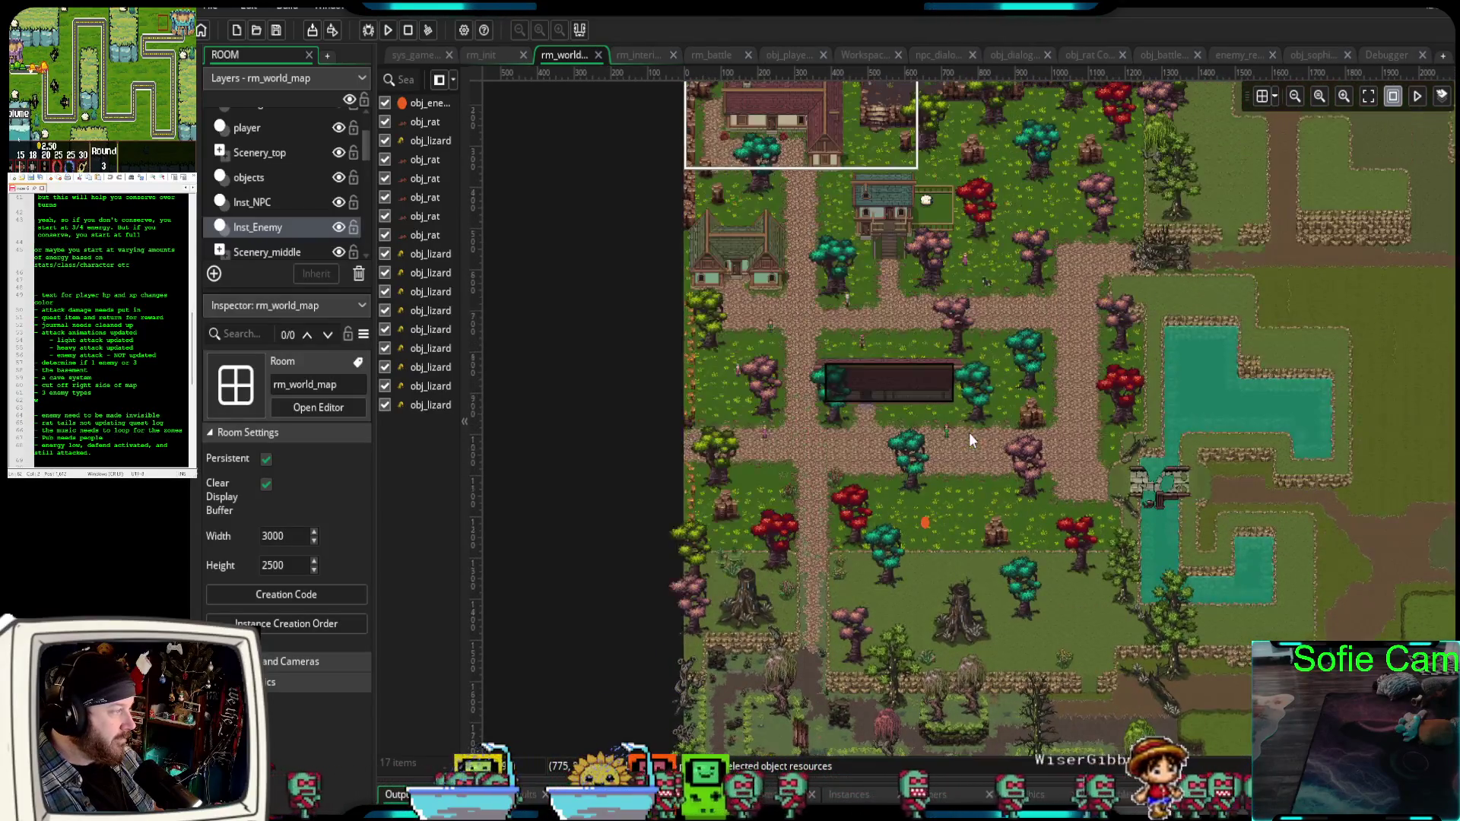
scroll(969, 432, "up", 2)
scroll(969, 432, "down", 1)
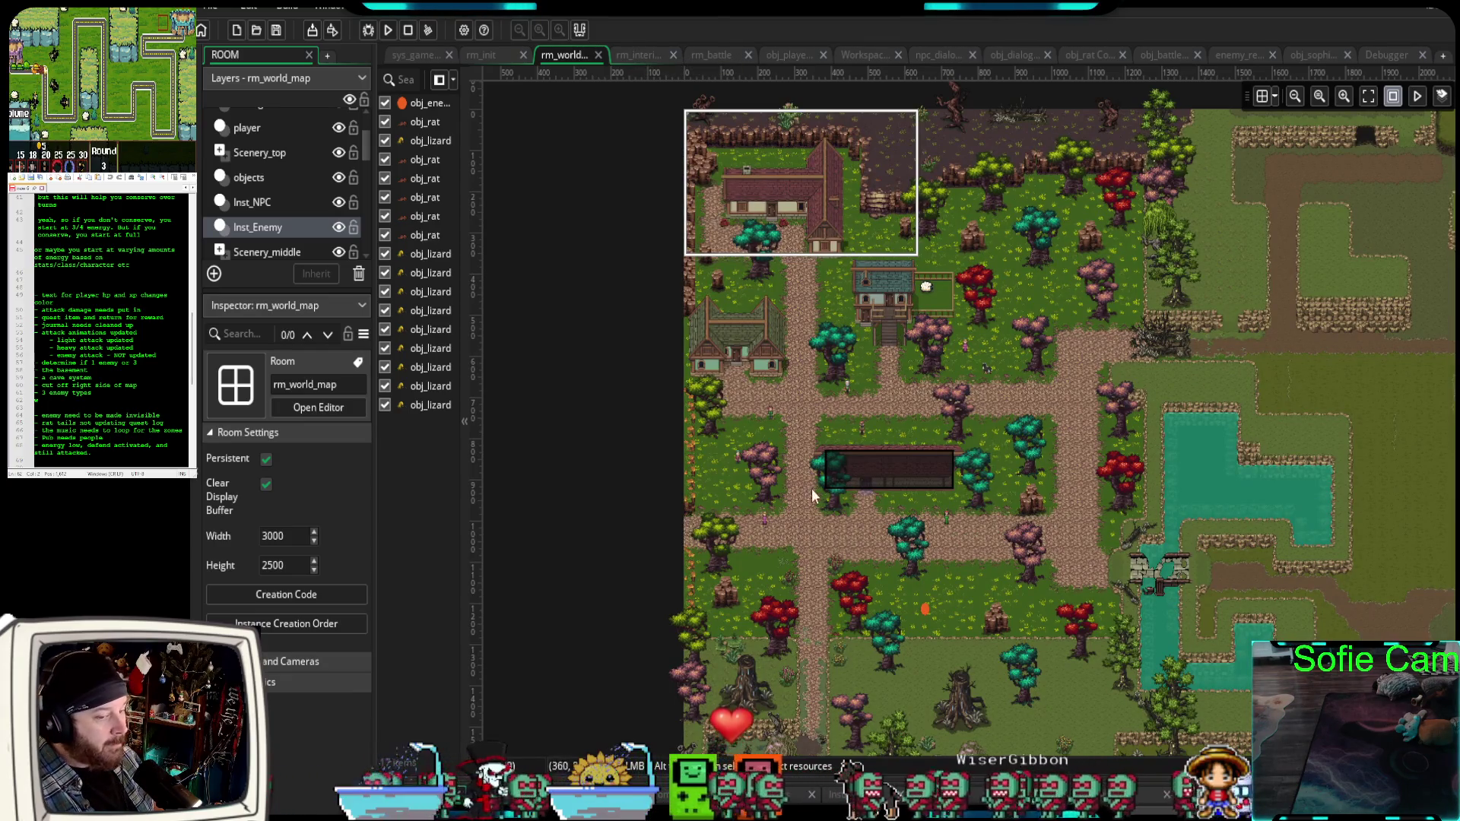
scroll(886, 494, "up", 3)
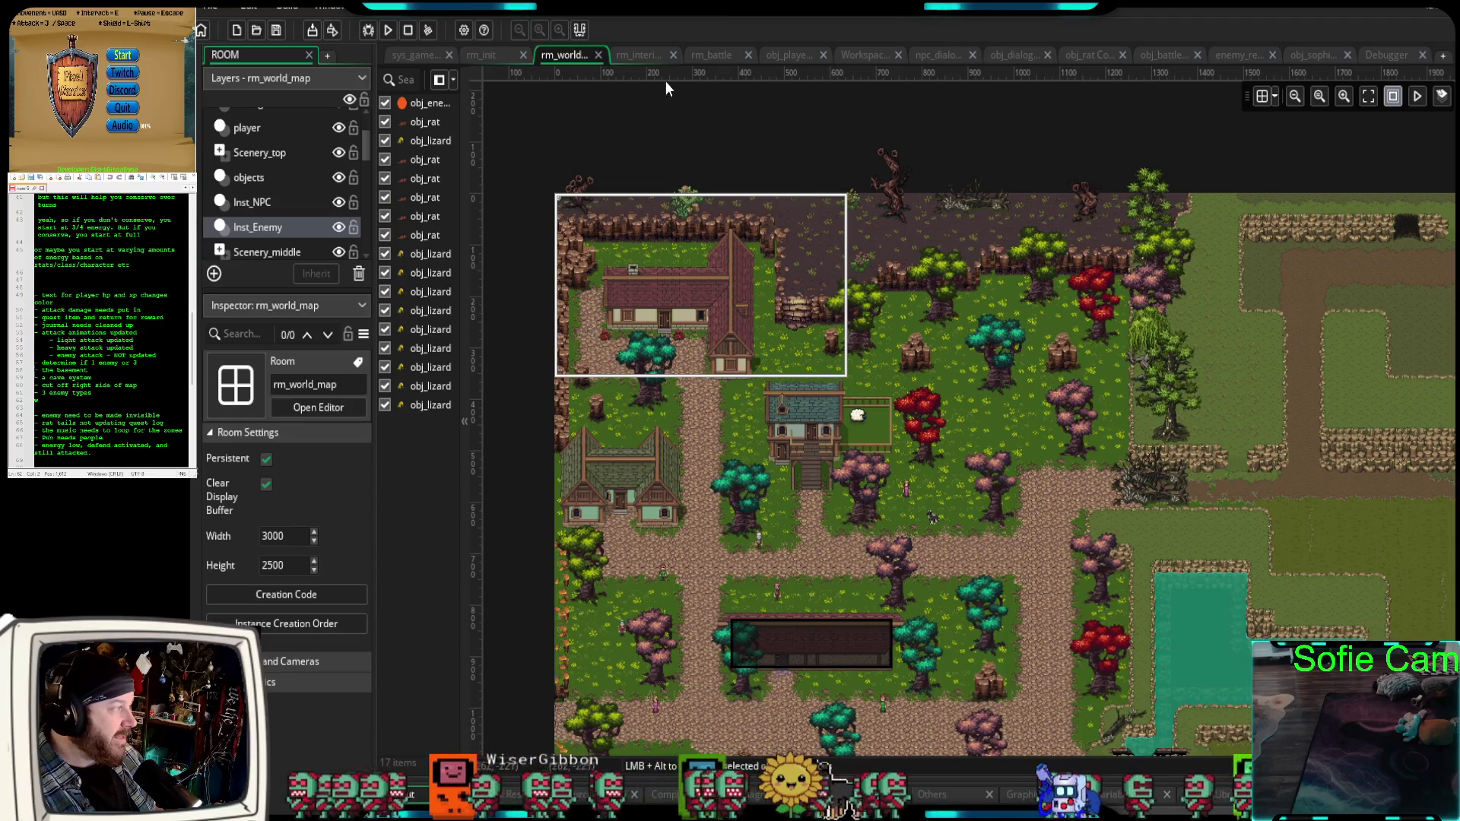
left_click(630, 55)
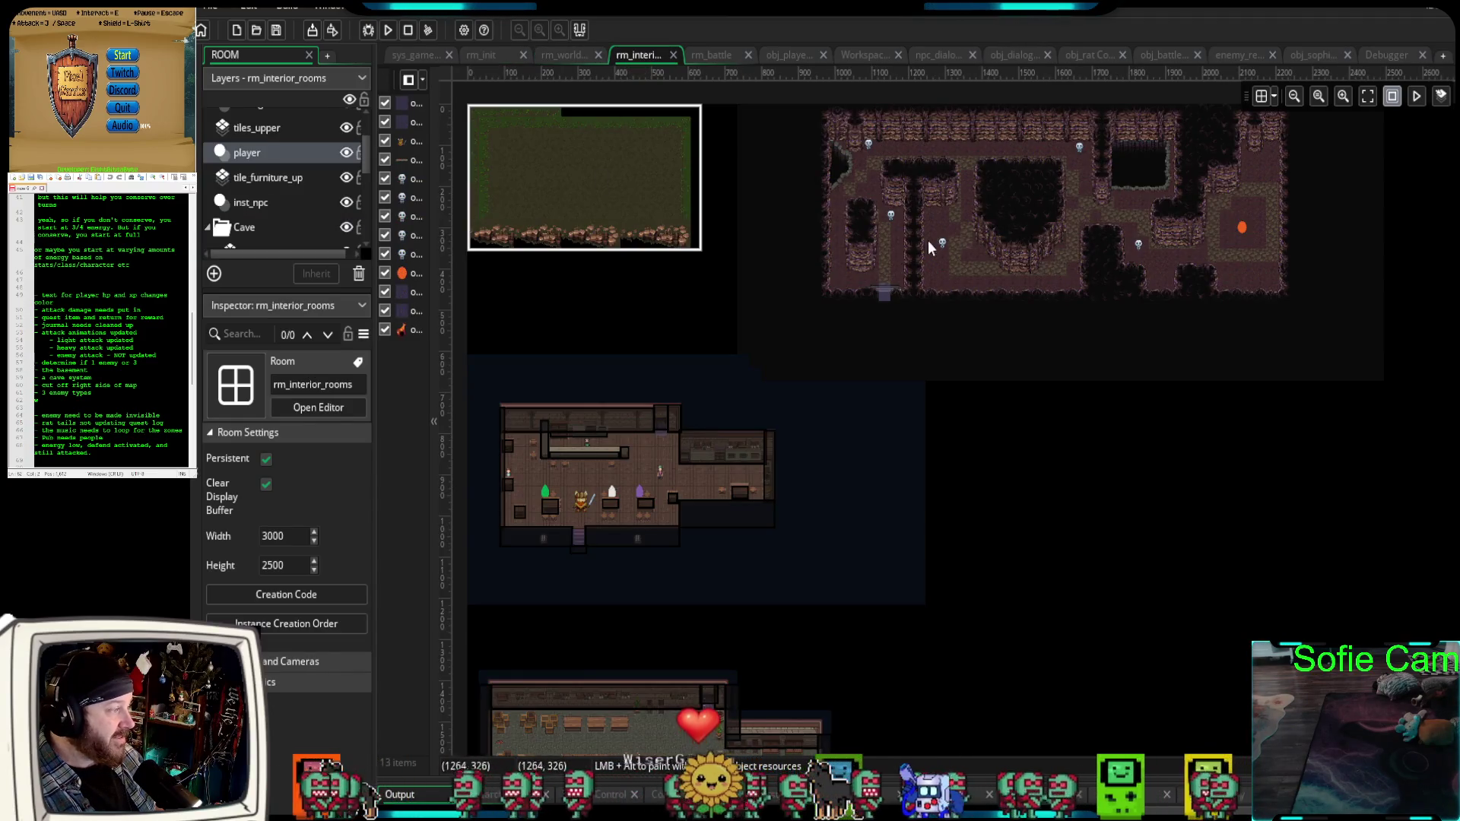
Zoom in on the cave in rm_interior_rooms, then return to the rm_world_map room.
scroll(909, 255, "up", 3)
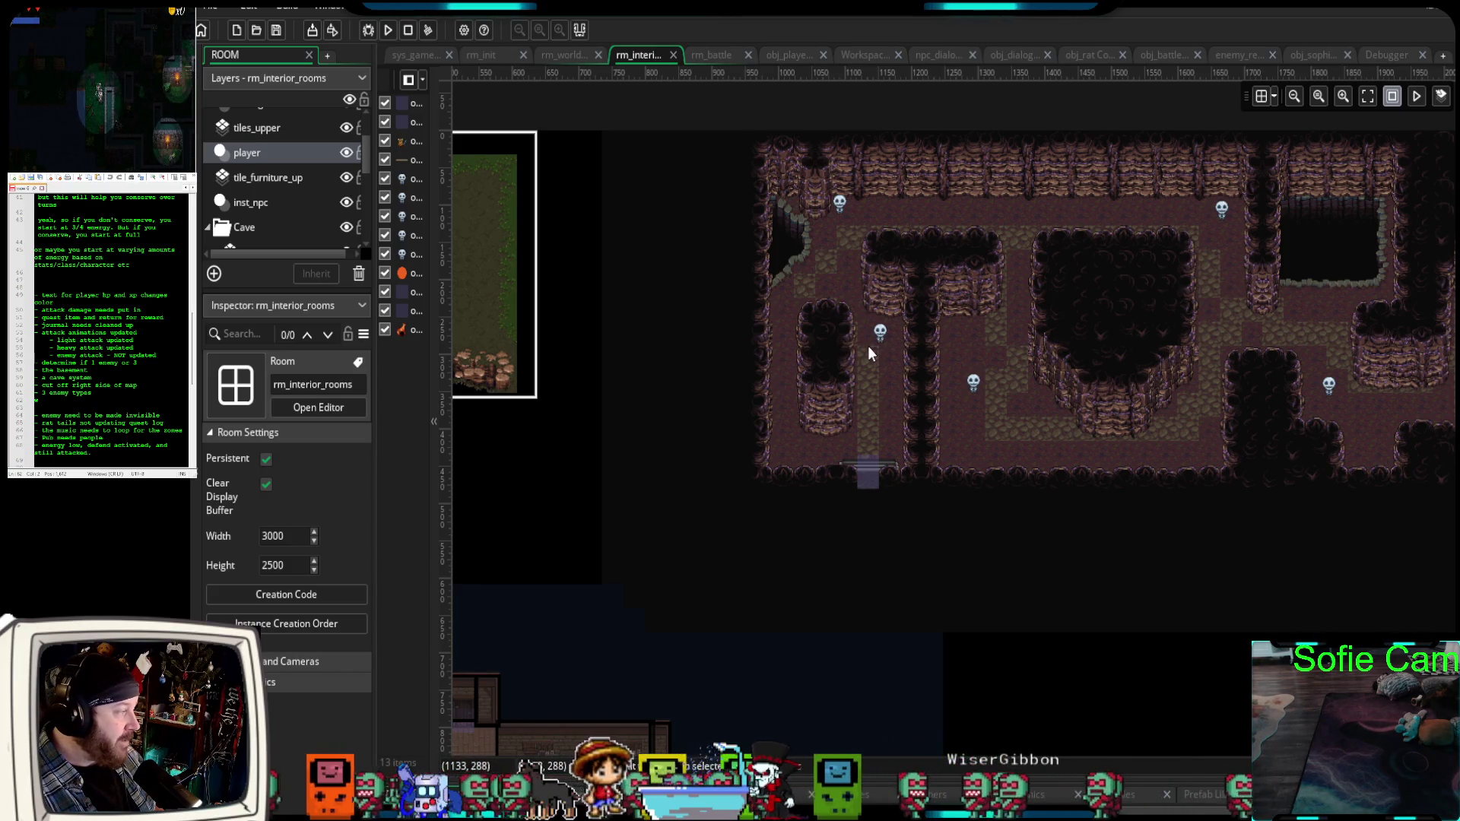
scroll(868, 346, "up", 3)
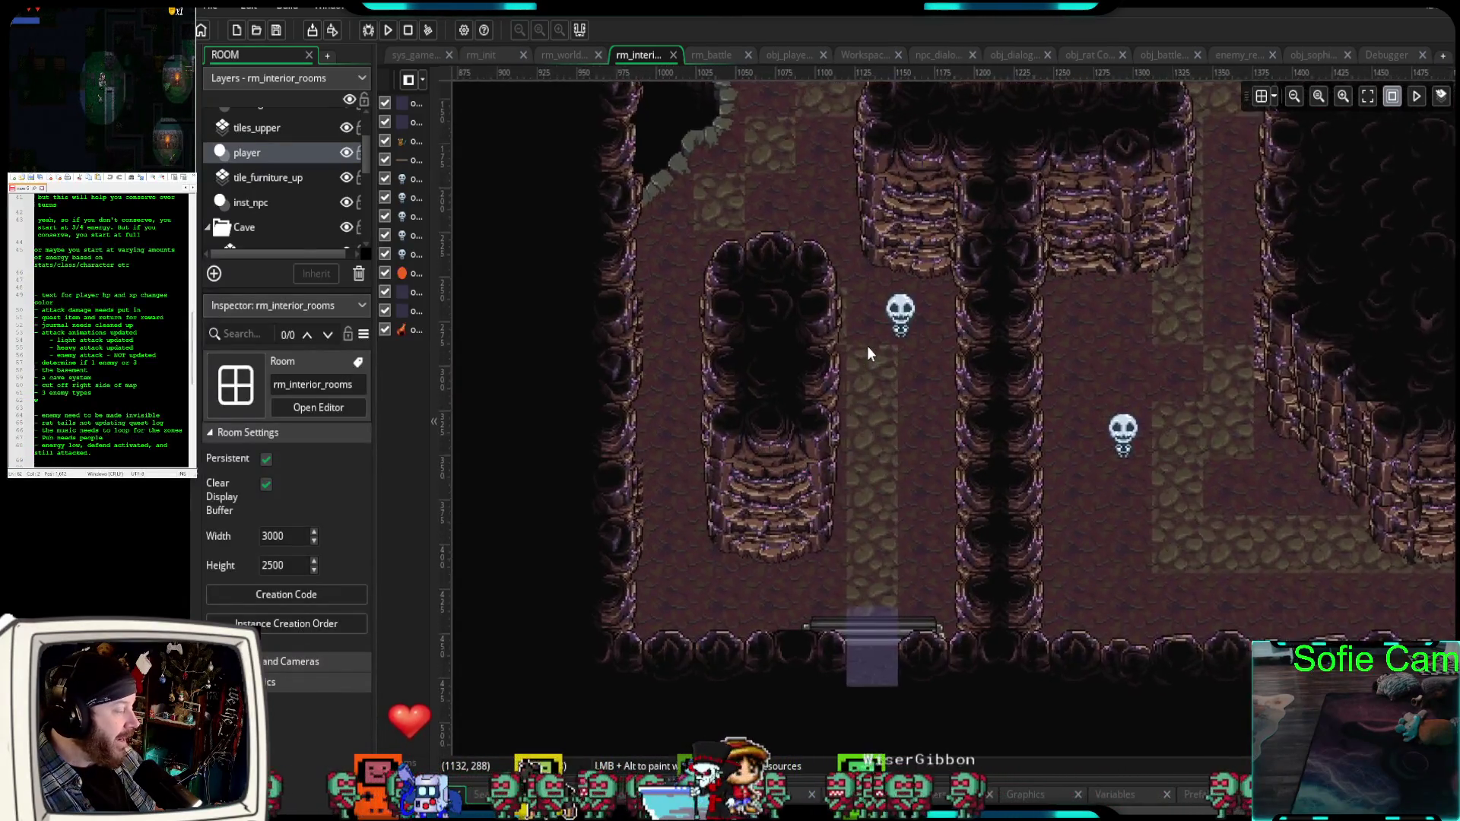
scroll(868, 352, "up", 1)
scroll(869, 354, "up", 1)
scroll(869, 349, "up", 2)
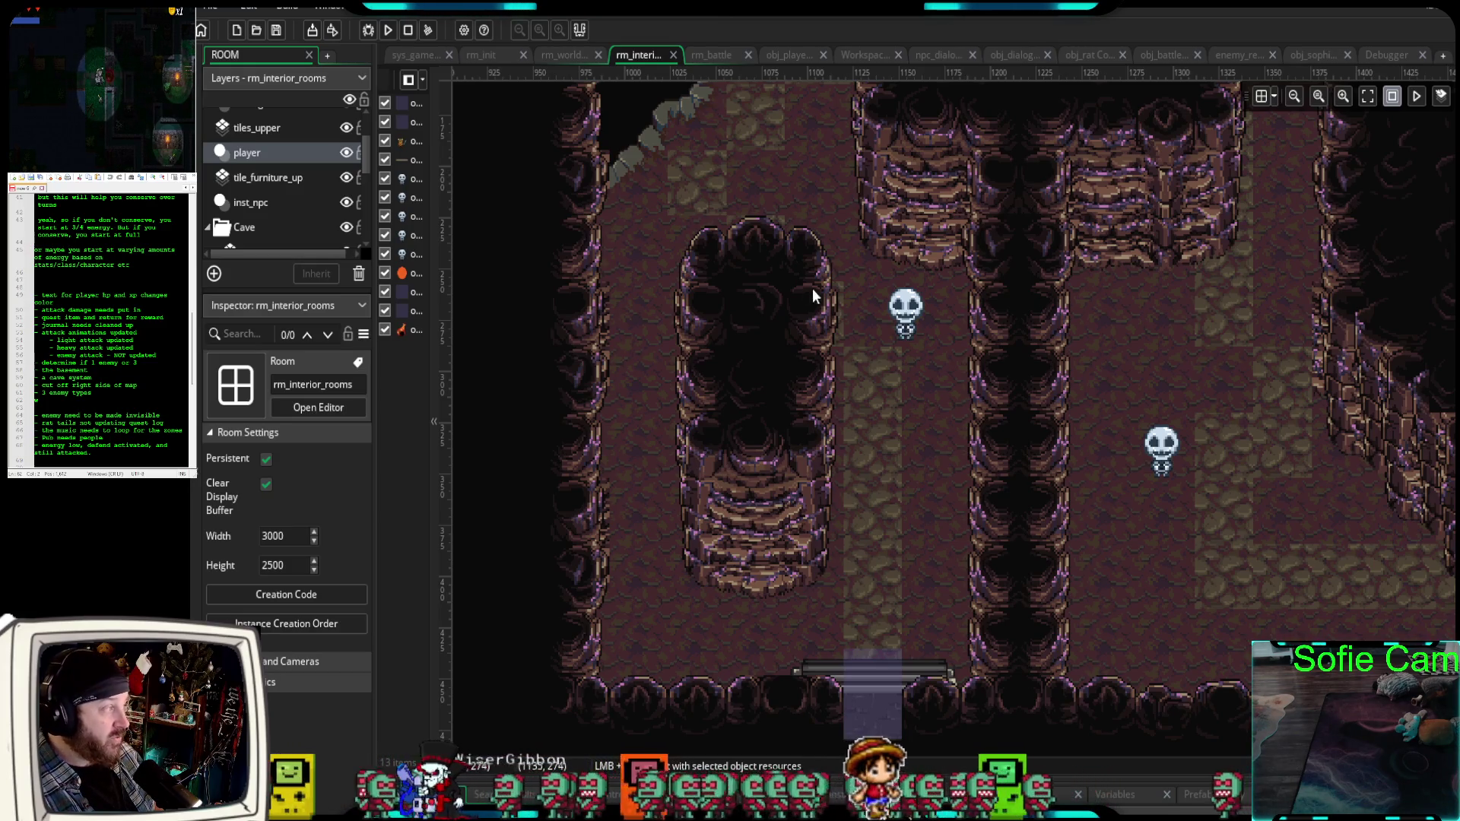
left_click(558, 55)
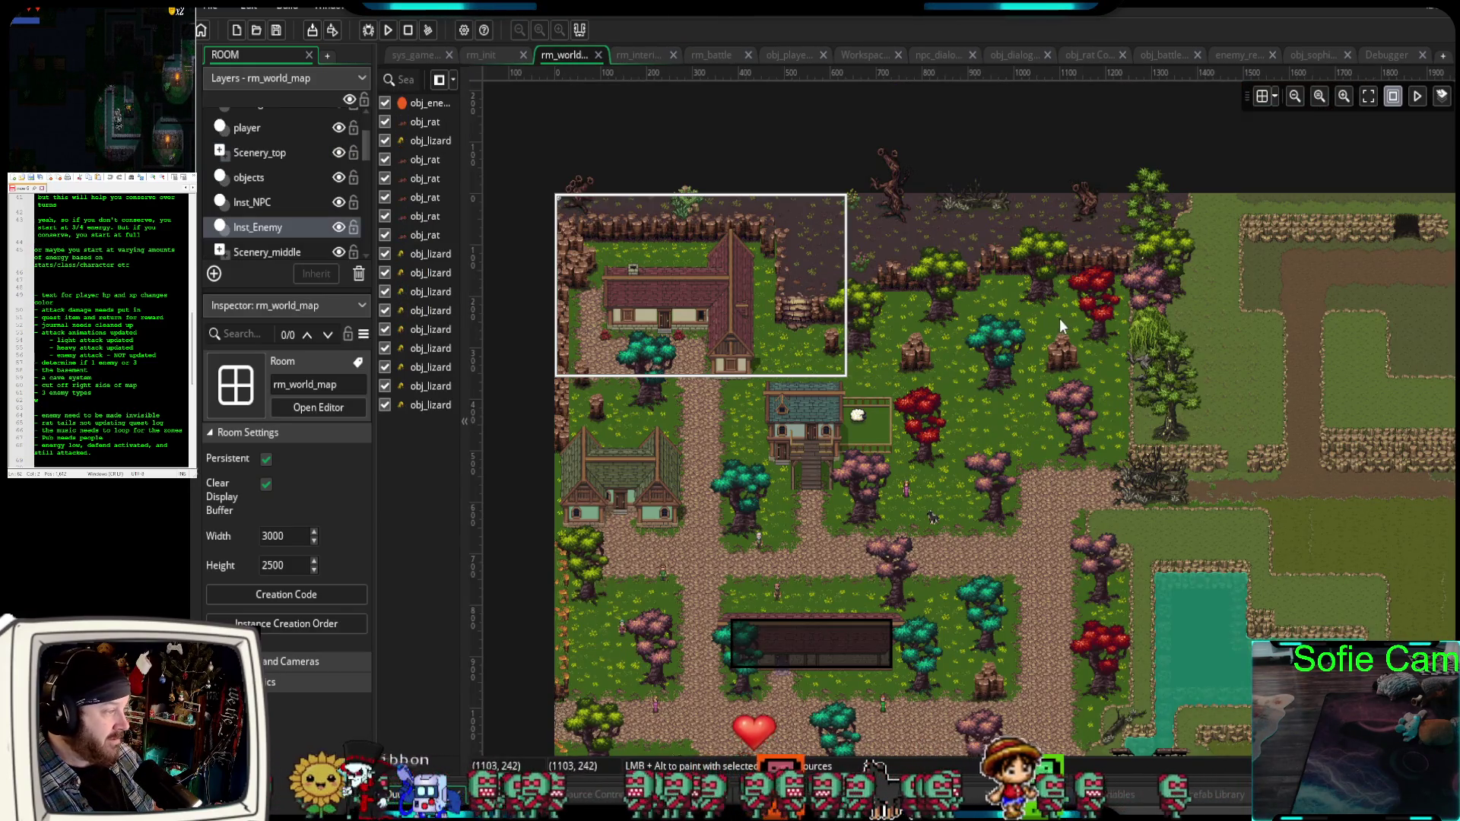
Look over the world map's village houses, then bring up the rm_interior_rooms cave with its skeletons.
scroll(1060, 317, "up", 5)
scroll(1031, 340, "up", 2)
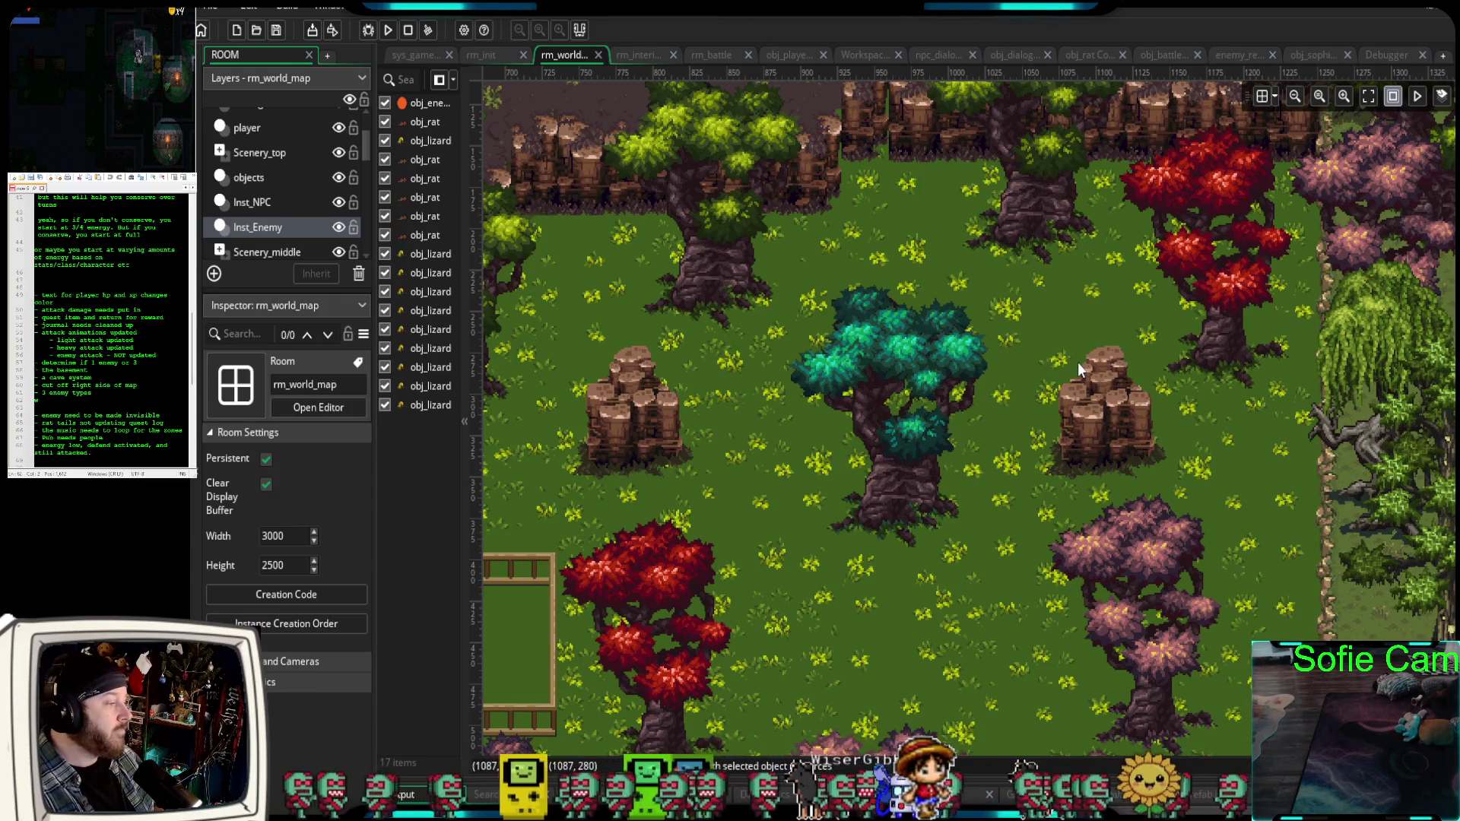
scroll(1001, 486, "down", 5)
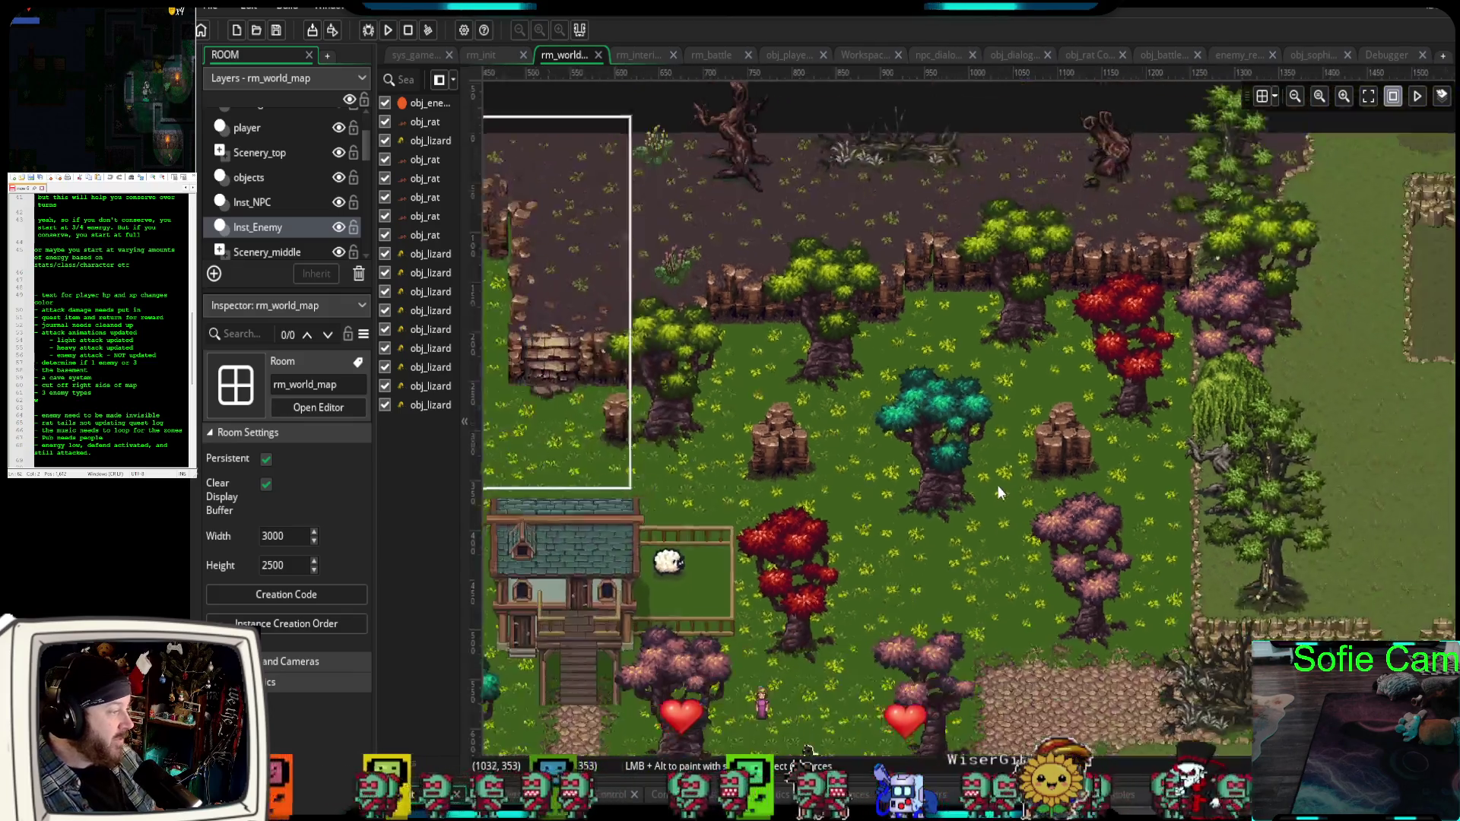
scroll(893, 609, "down", 5)
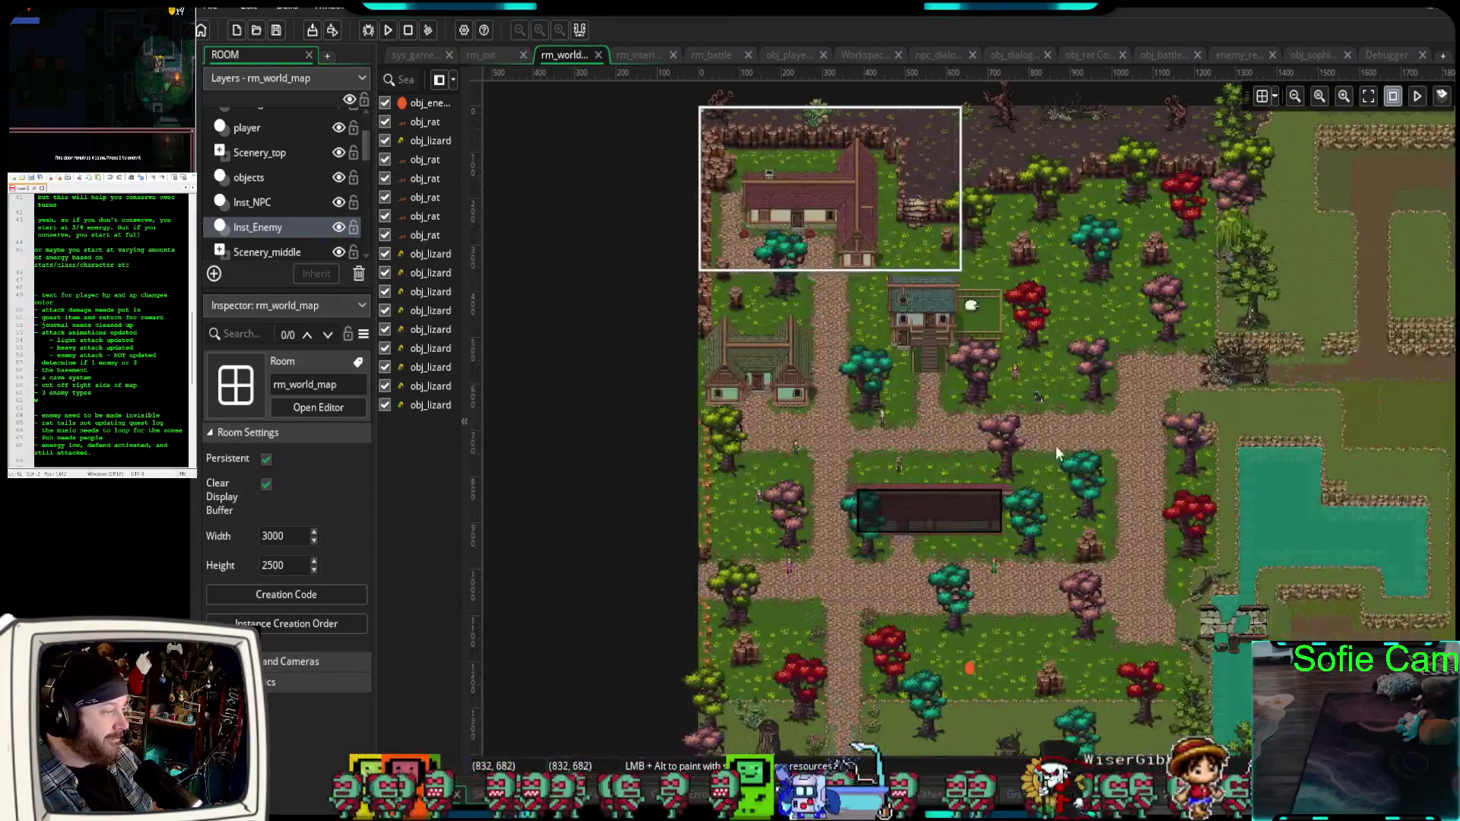
scroll(1051, 508, "down", 4)
scroll(969, 409, "up", 2)
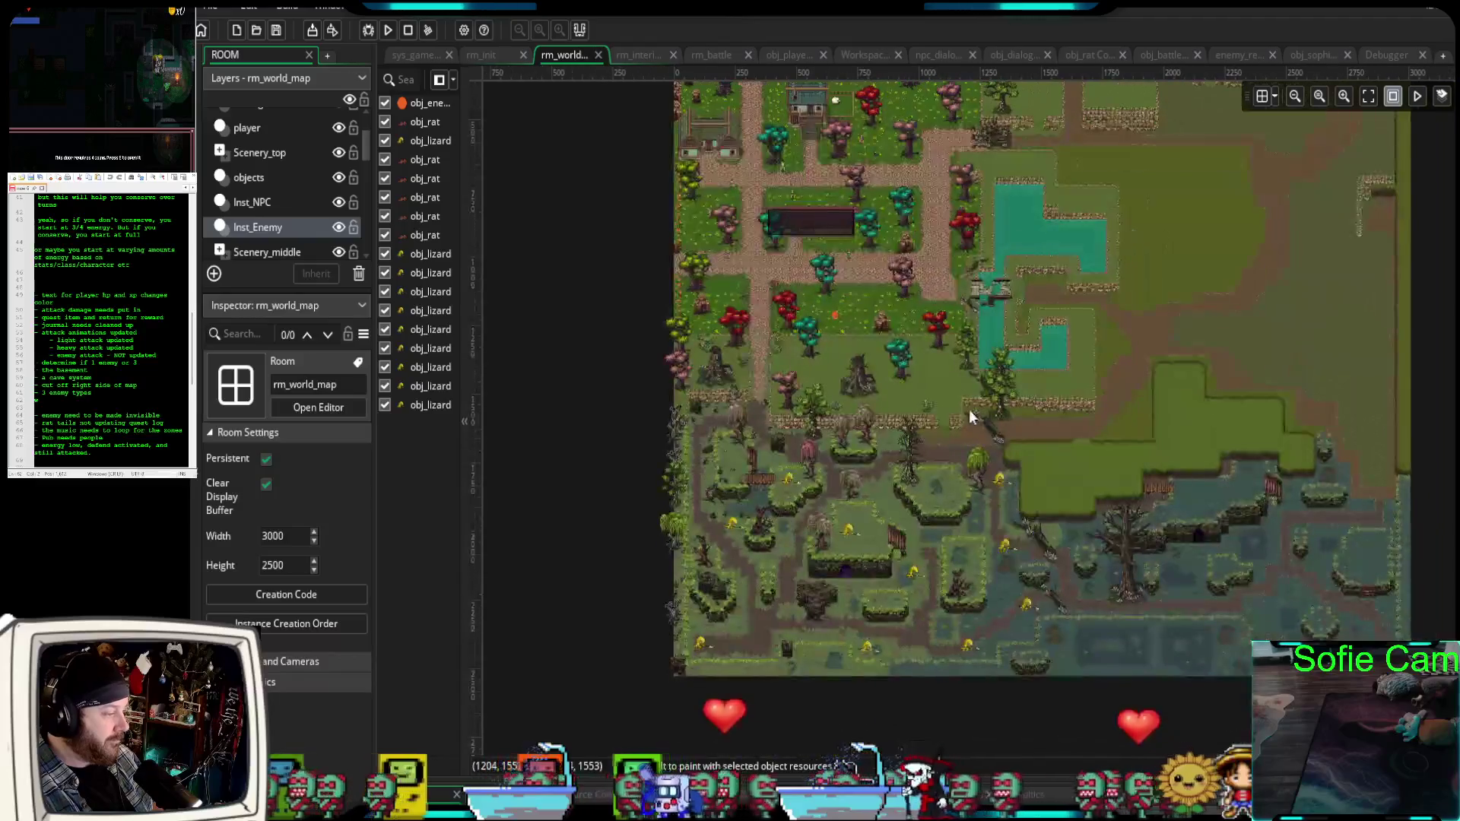
scroll(939, 449, "up", 5)
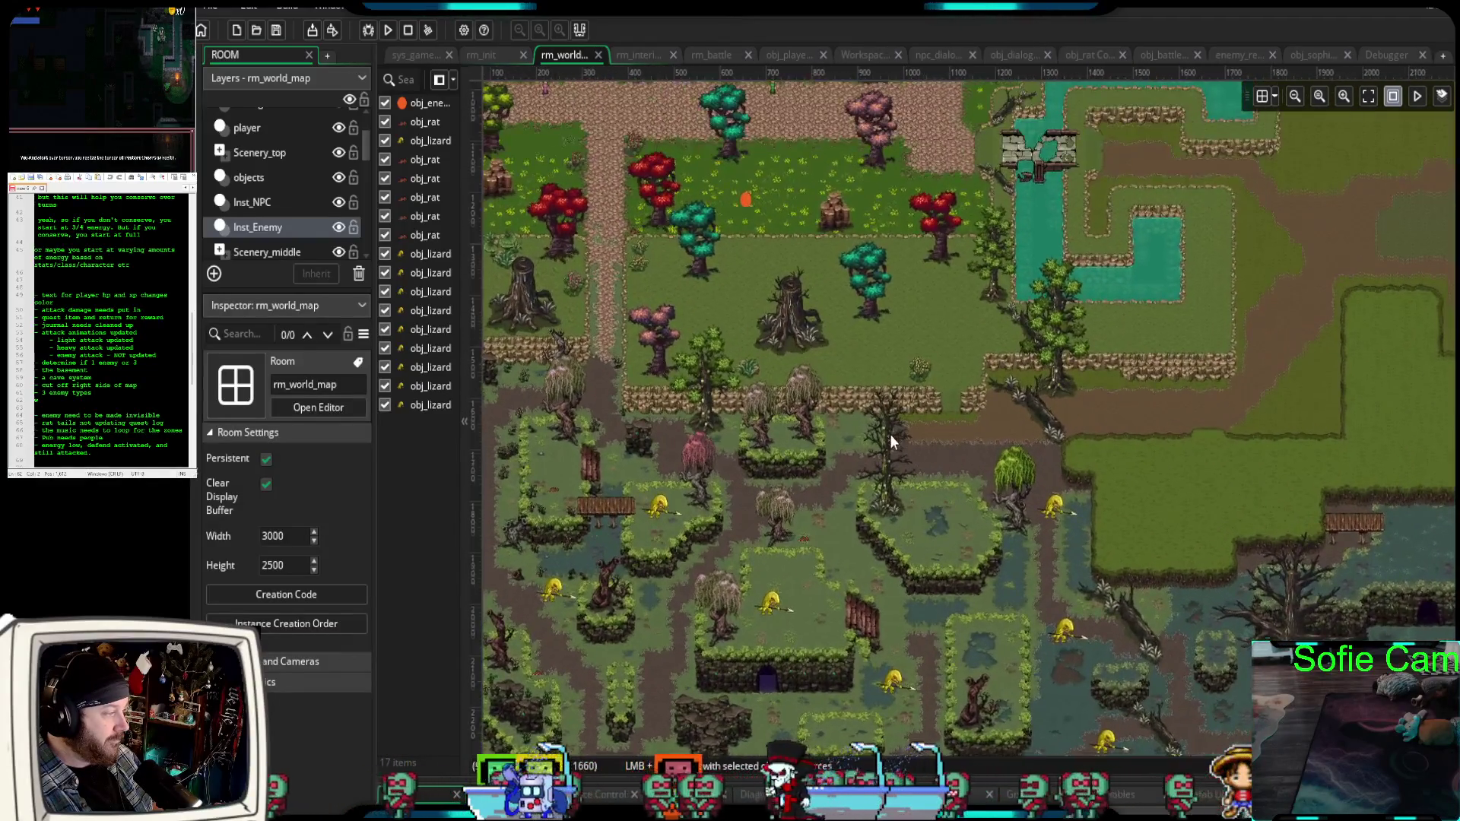
scroll(953, 389, "up", 4)
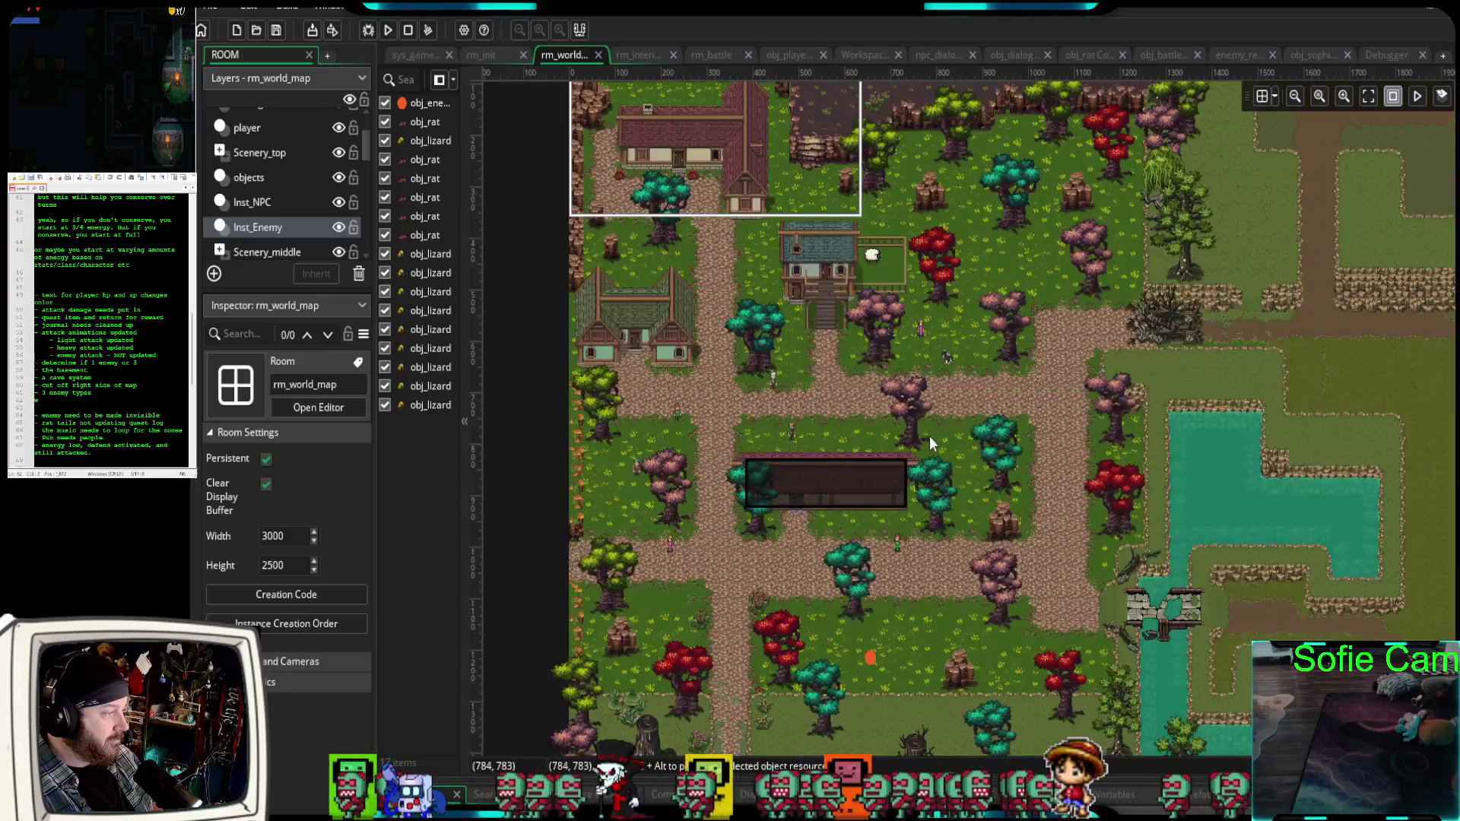
mouse_move(929, 436)
left_mouse_down()
mouse_move(980, 467)
mouse_move(908, 527)
mouse_move(876, 495)
left_mouse_up()
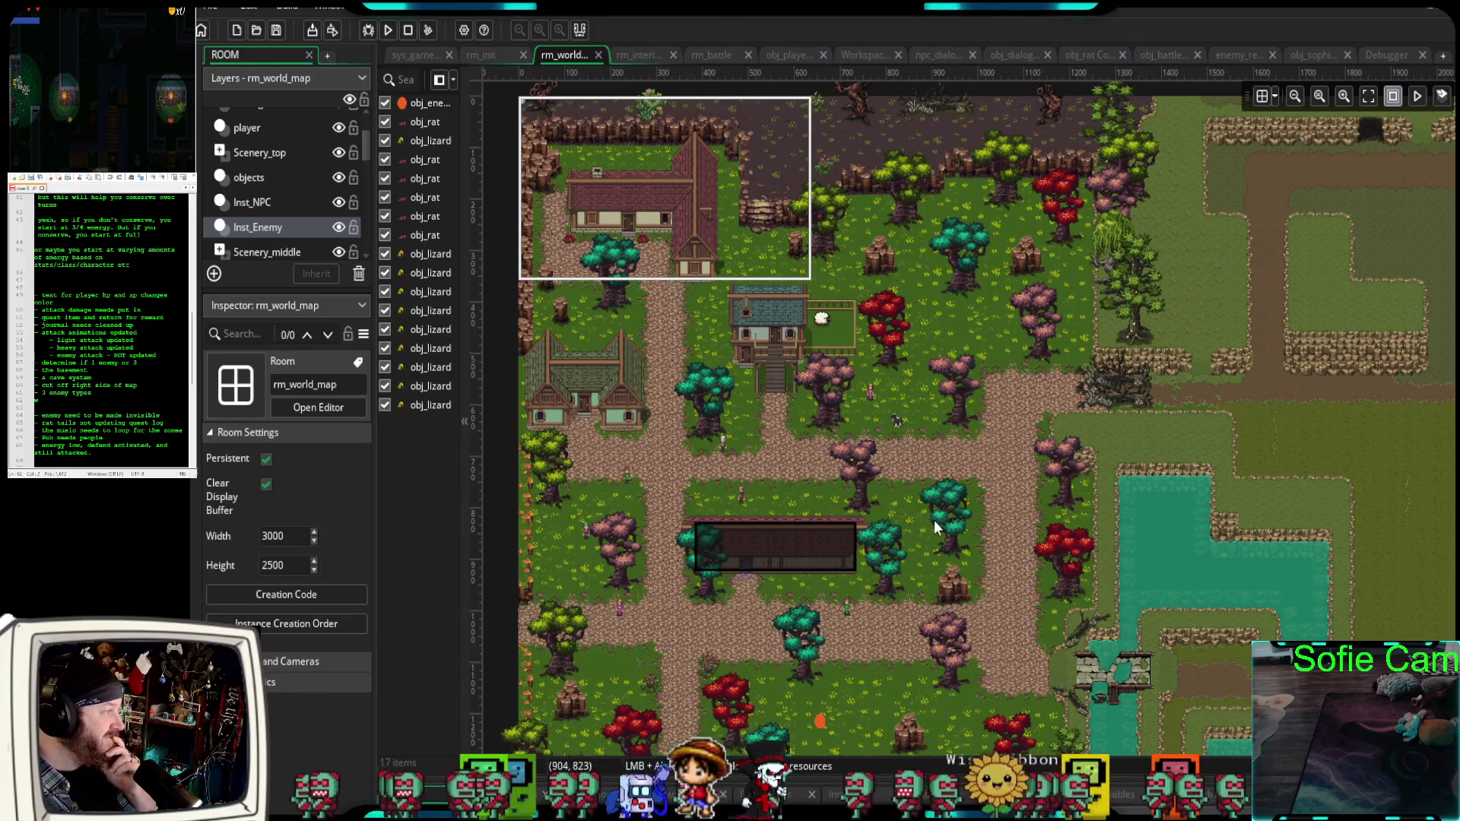
left_click(630, 58)
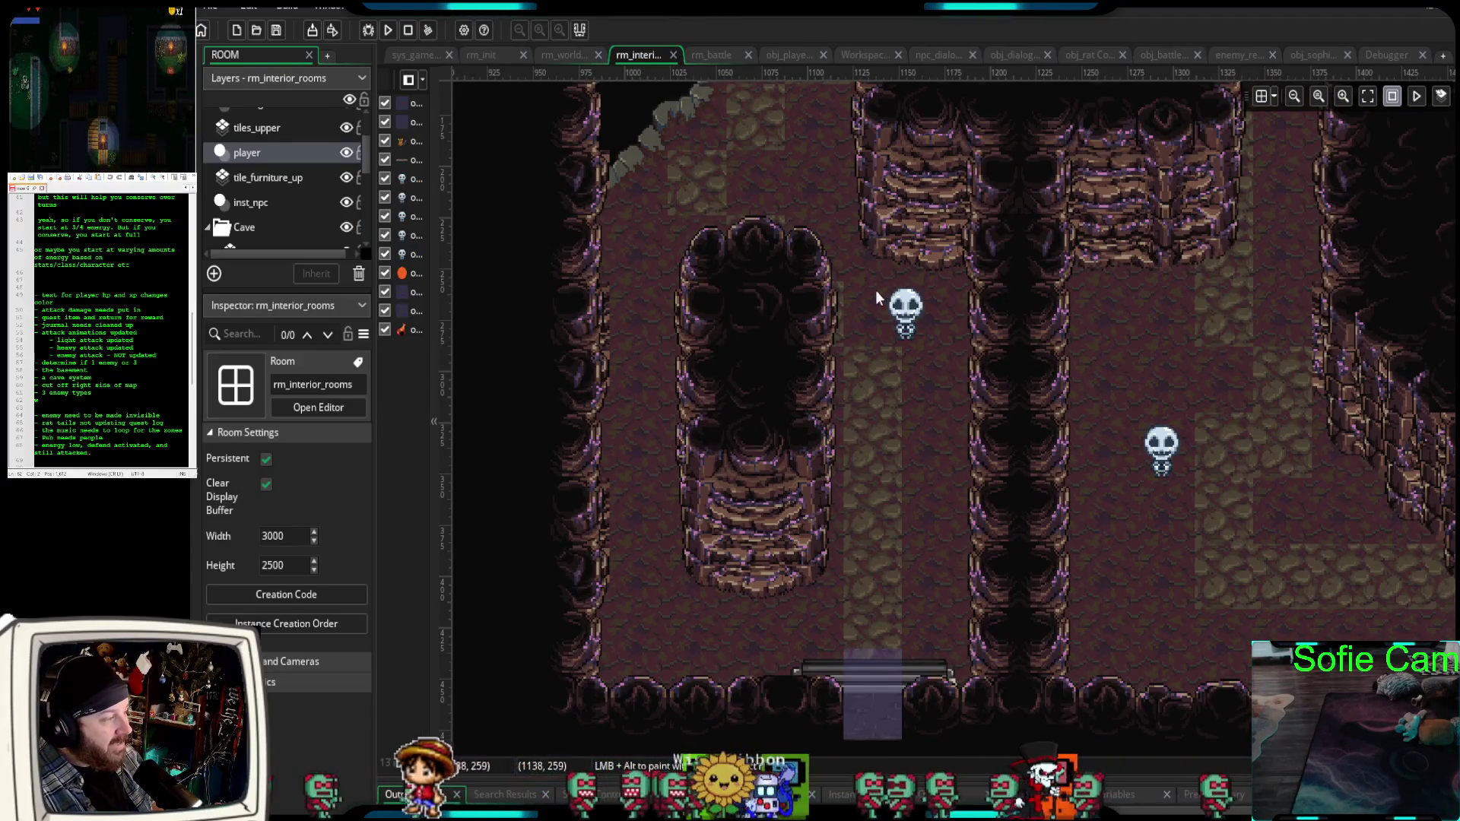
Review the enemy_respawn_system script, close the extra object tab, and return to rm_interior_rooms.
left_click(1230, 58)
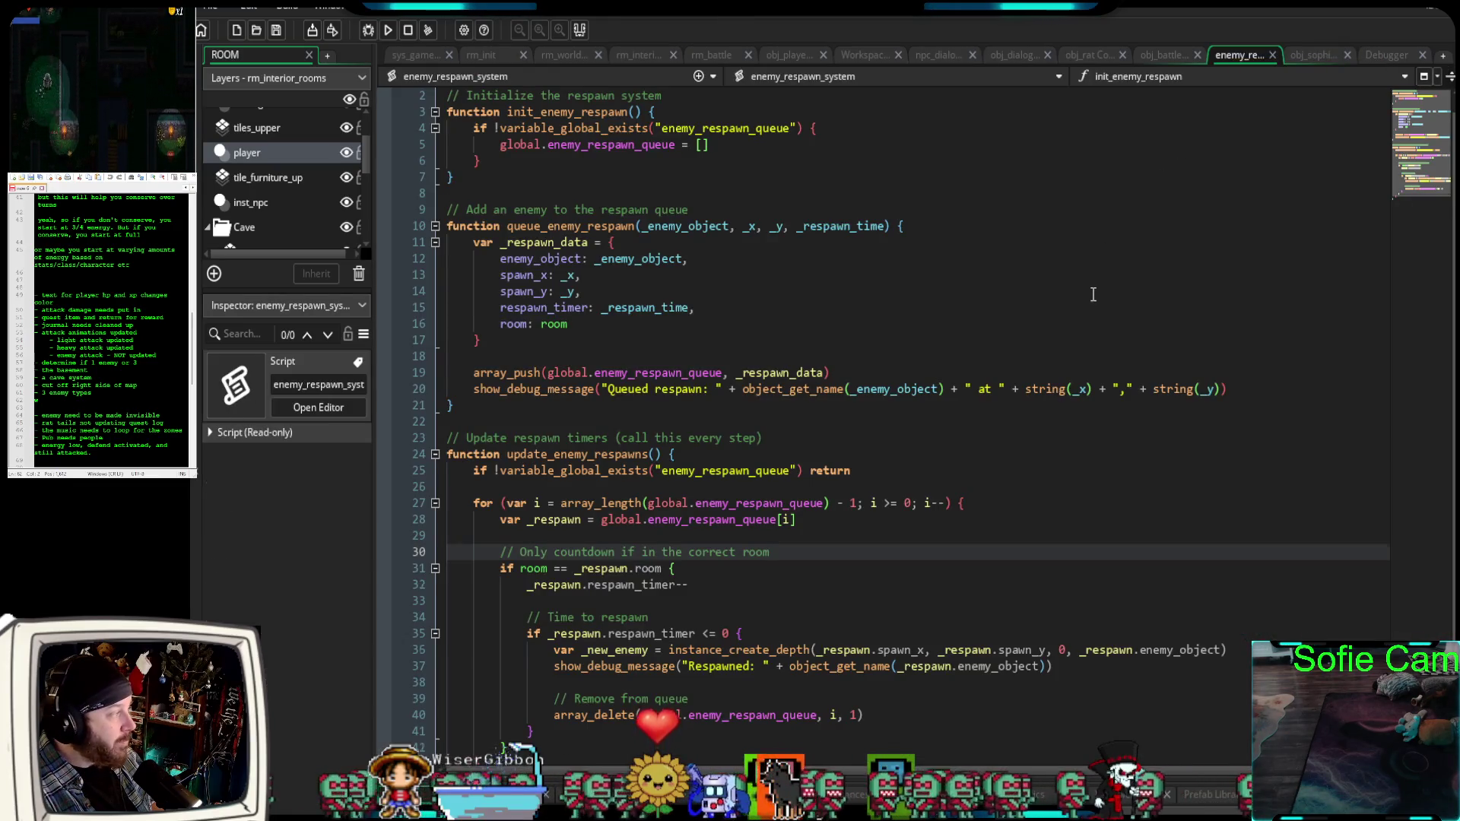
scroll(840, 450, "down", 1)
scroll(822, 455, "up", 1)
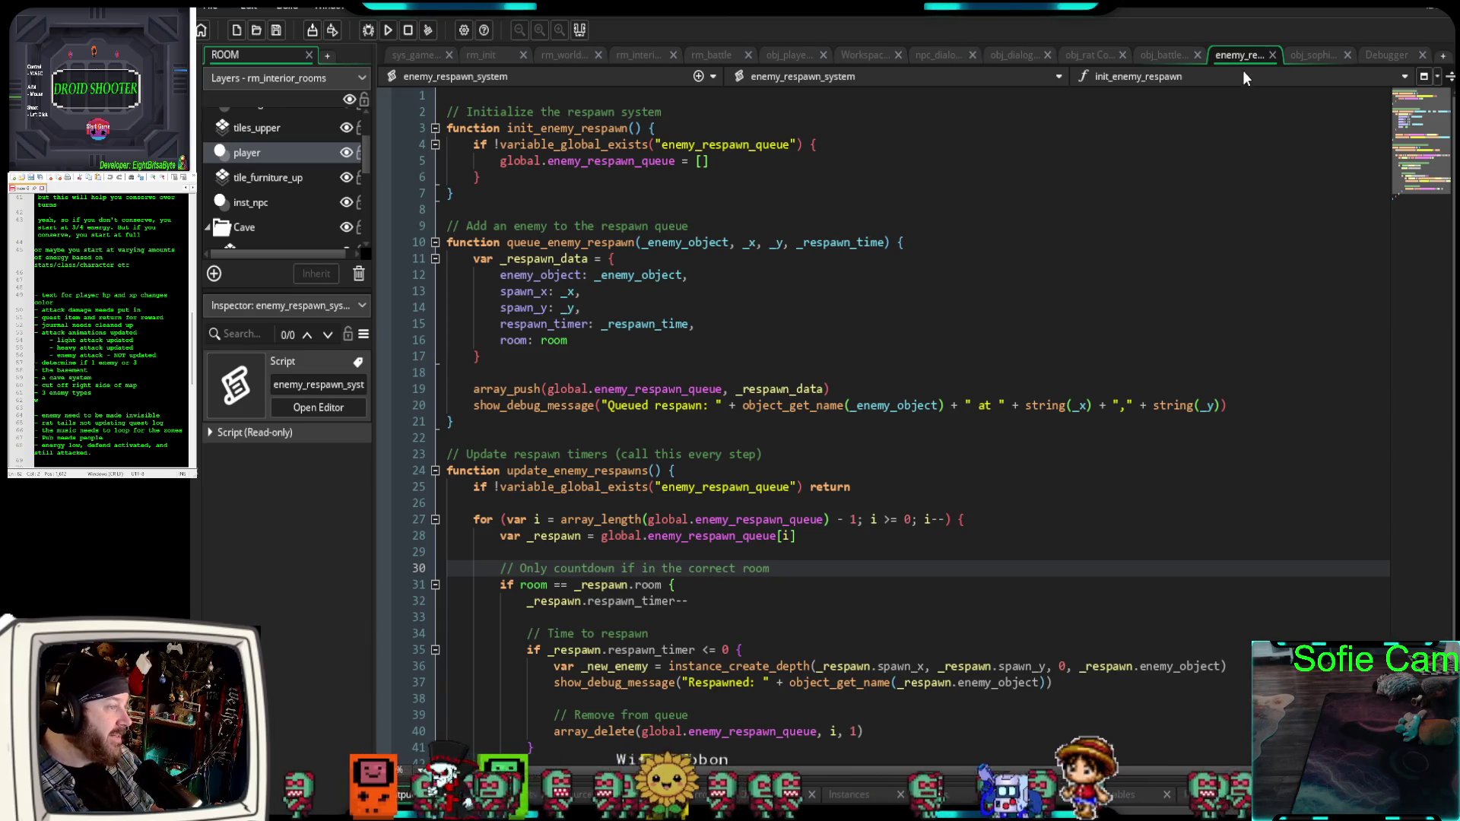
left_click(1316, 54)
left_click(1346, 55)
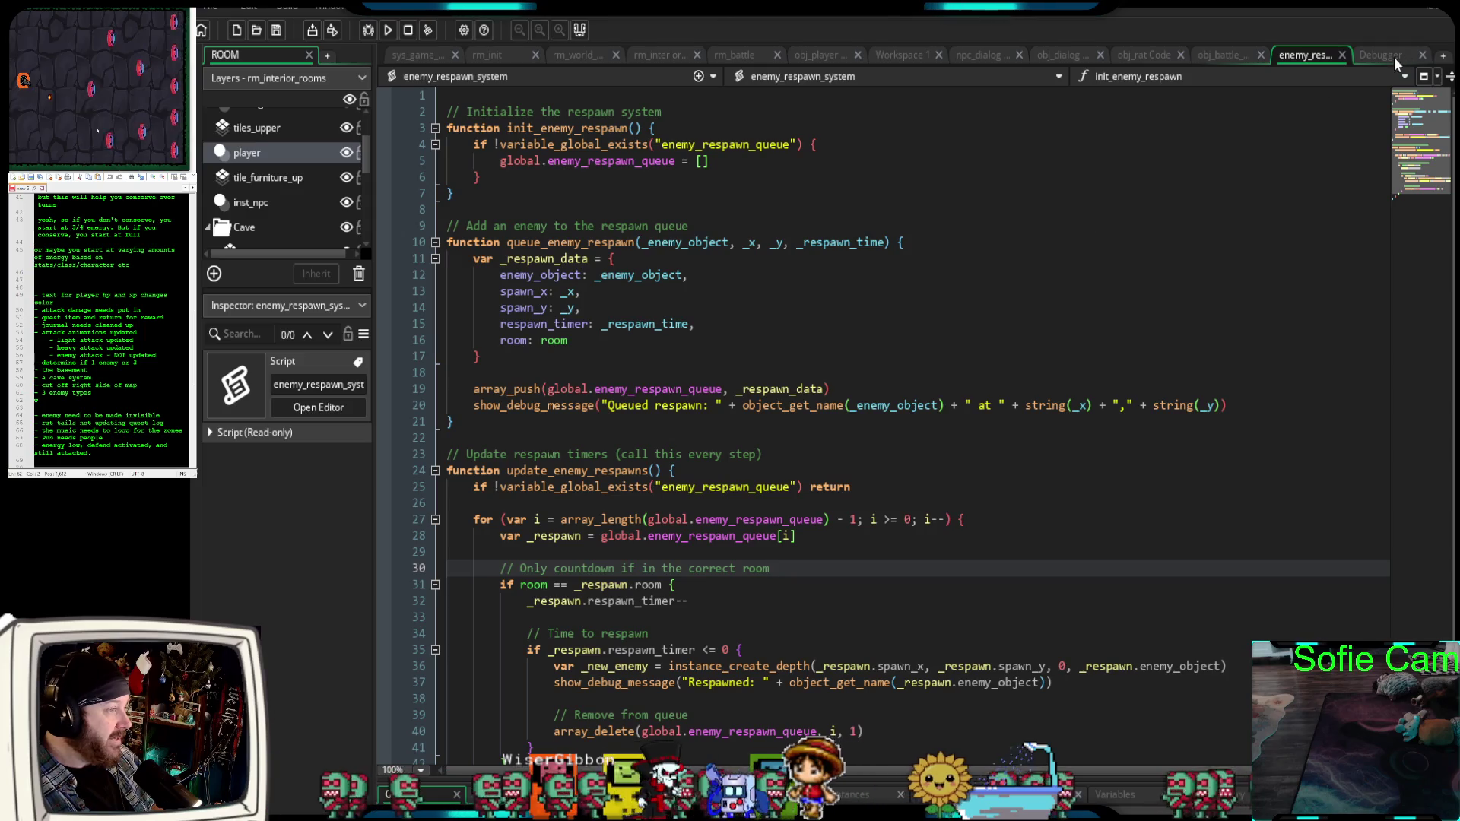
left_click(639, 56)
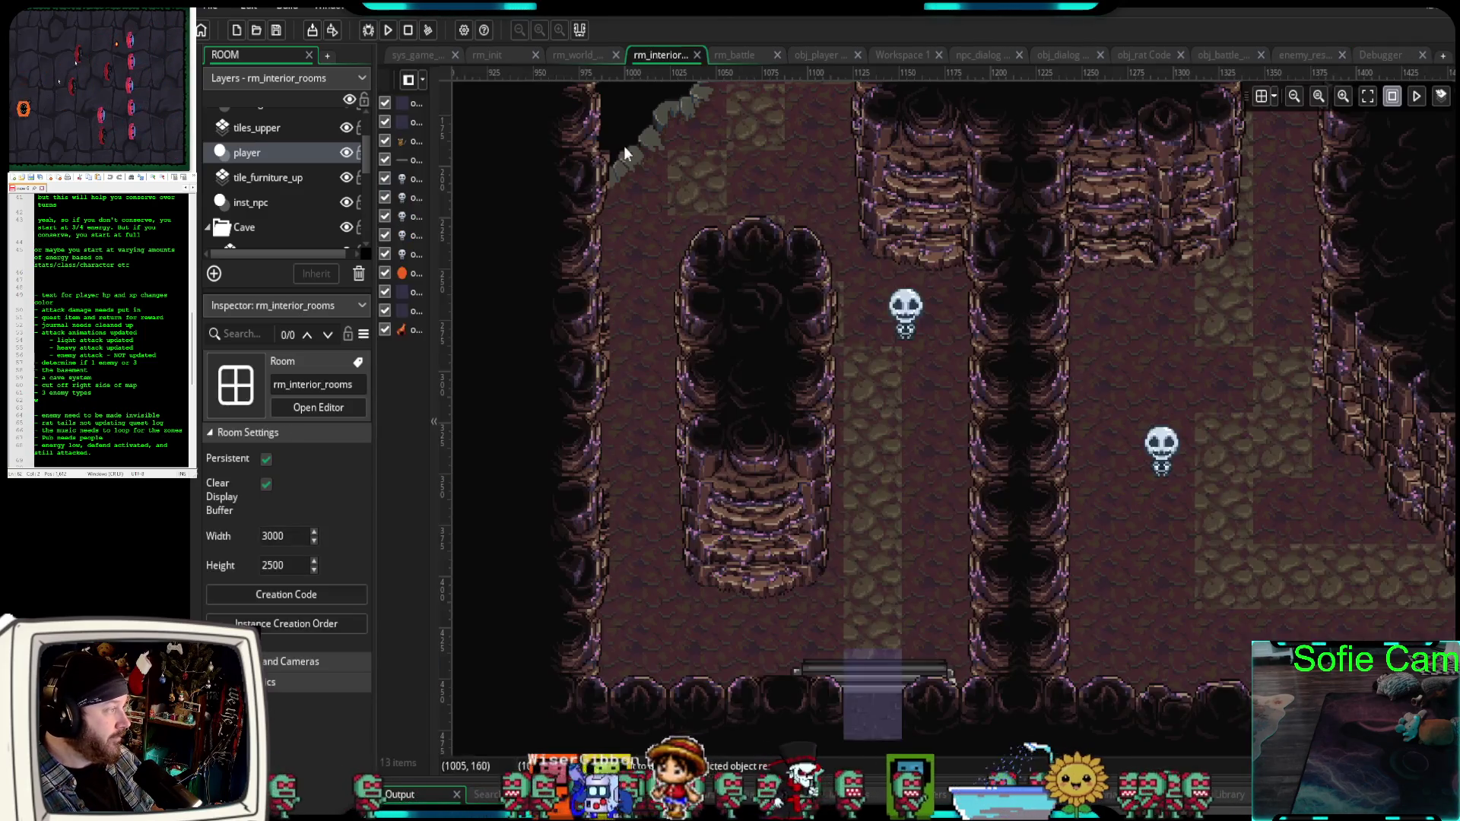
scroll(673, 308, "down", 4)
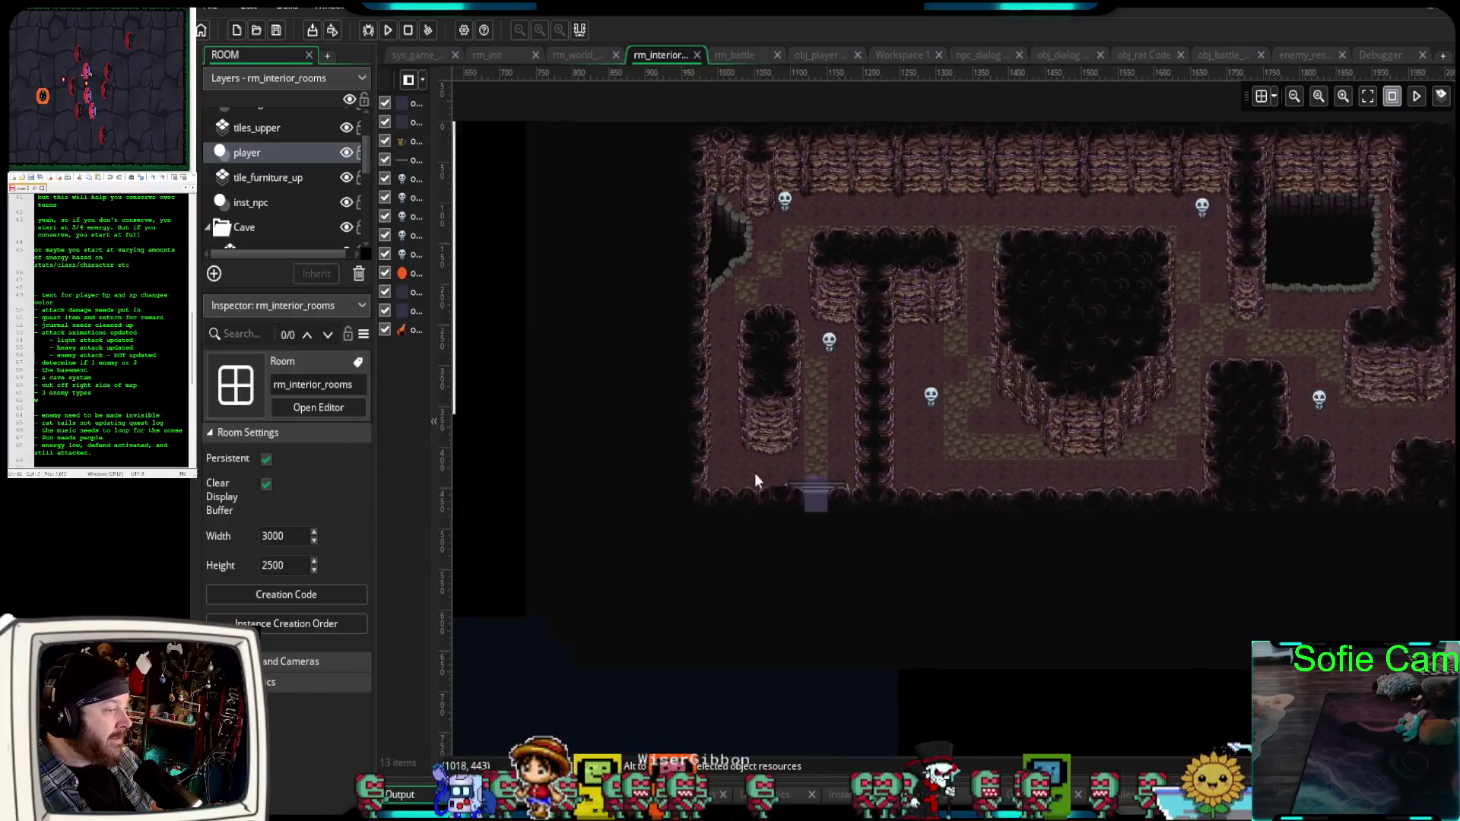
left_click_drag(754, 481, 1052, 318)
scroll(952, 528, "up", 2)
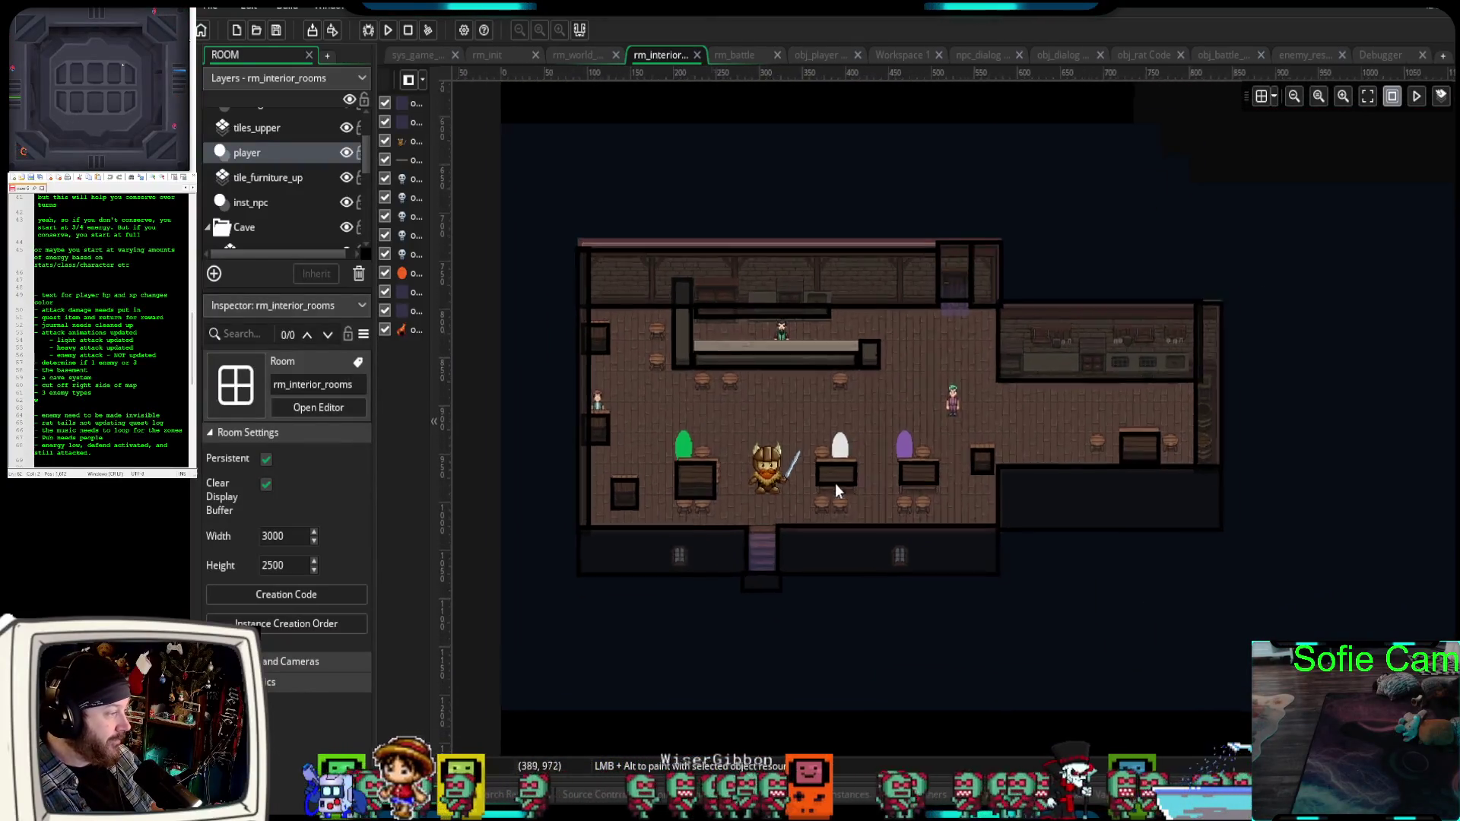
scroll(792, 536, "up", 2)
left_click_drag(779, 563, 924, 468)
scroll(923, 468, "down", 2)
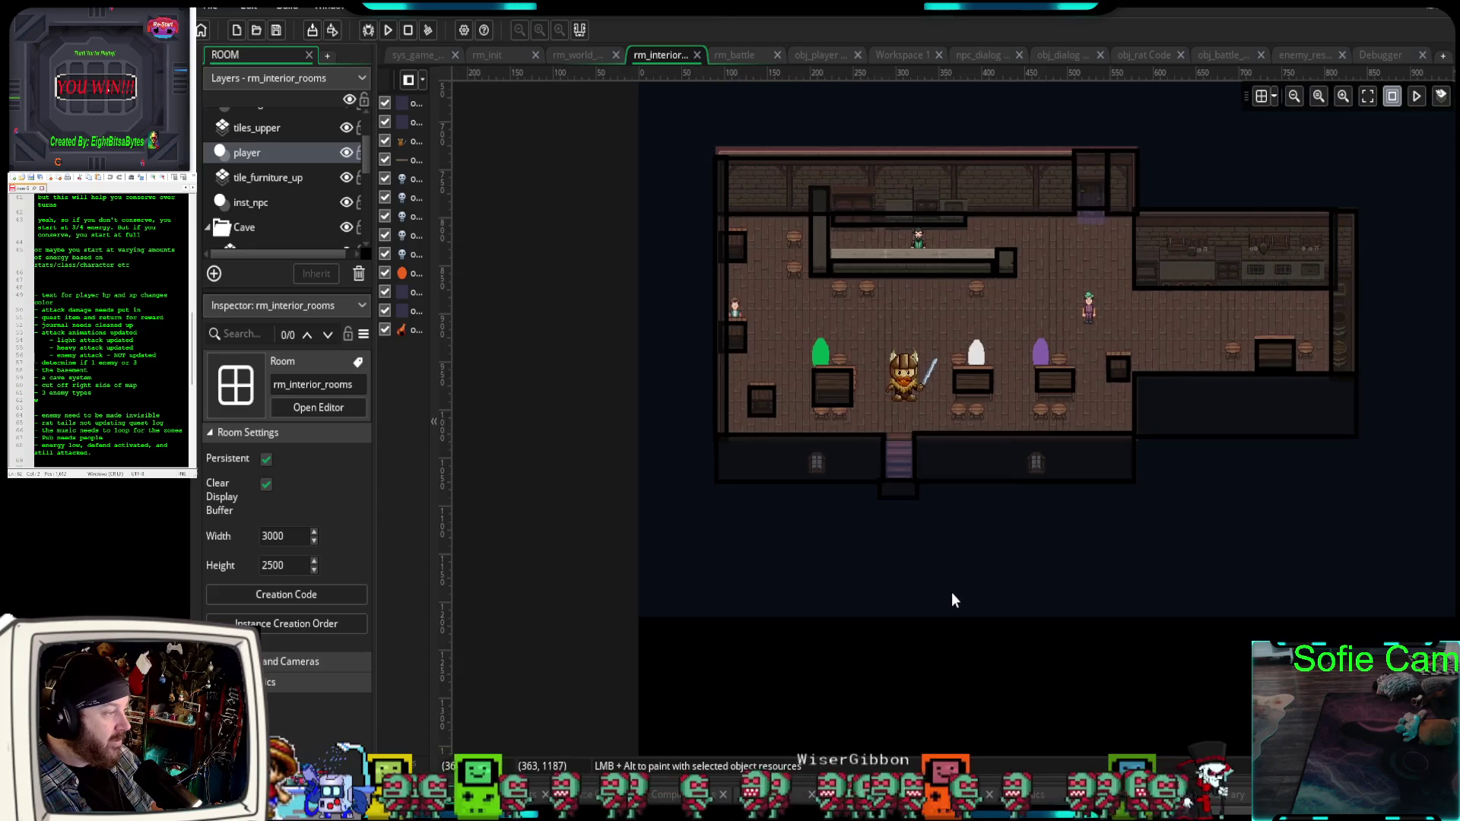
scroll(952, 601, "down", 10)
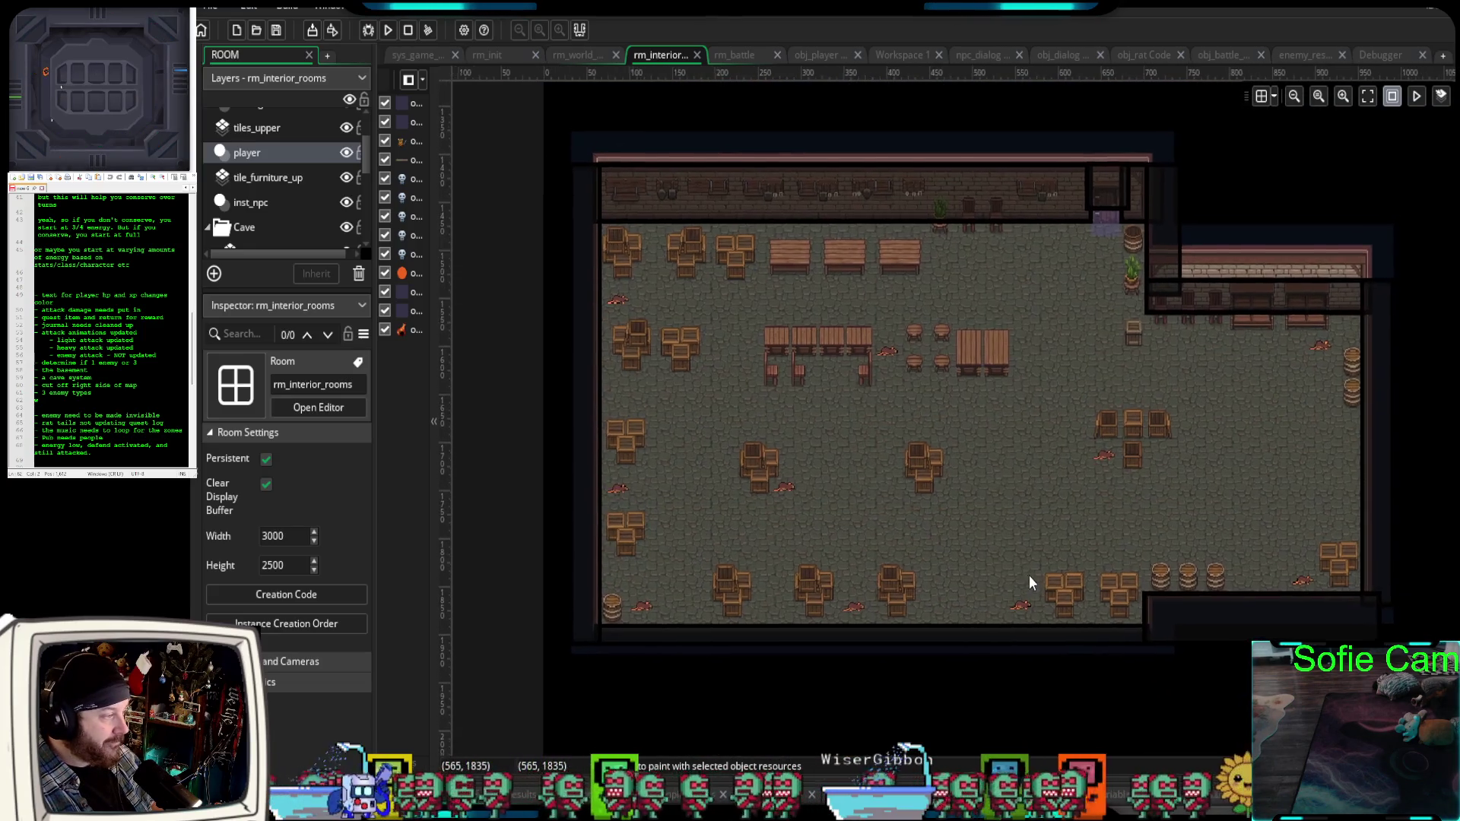
scroll(1034, 590, "up", 1)
scroll(1057, 541, "up", 1)
left_click_drag(1042, 563, 1007, 537)
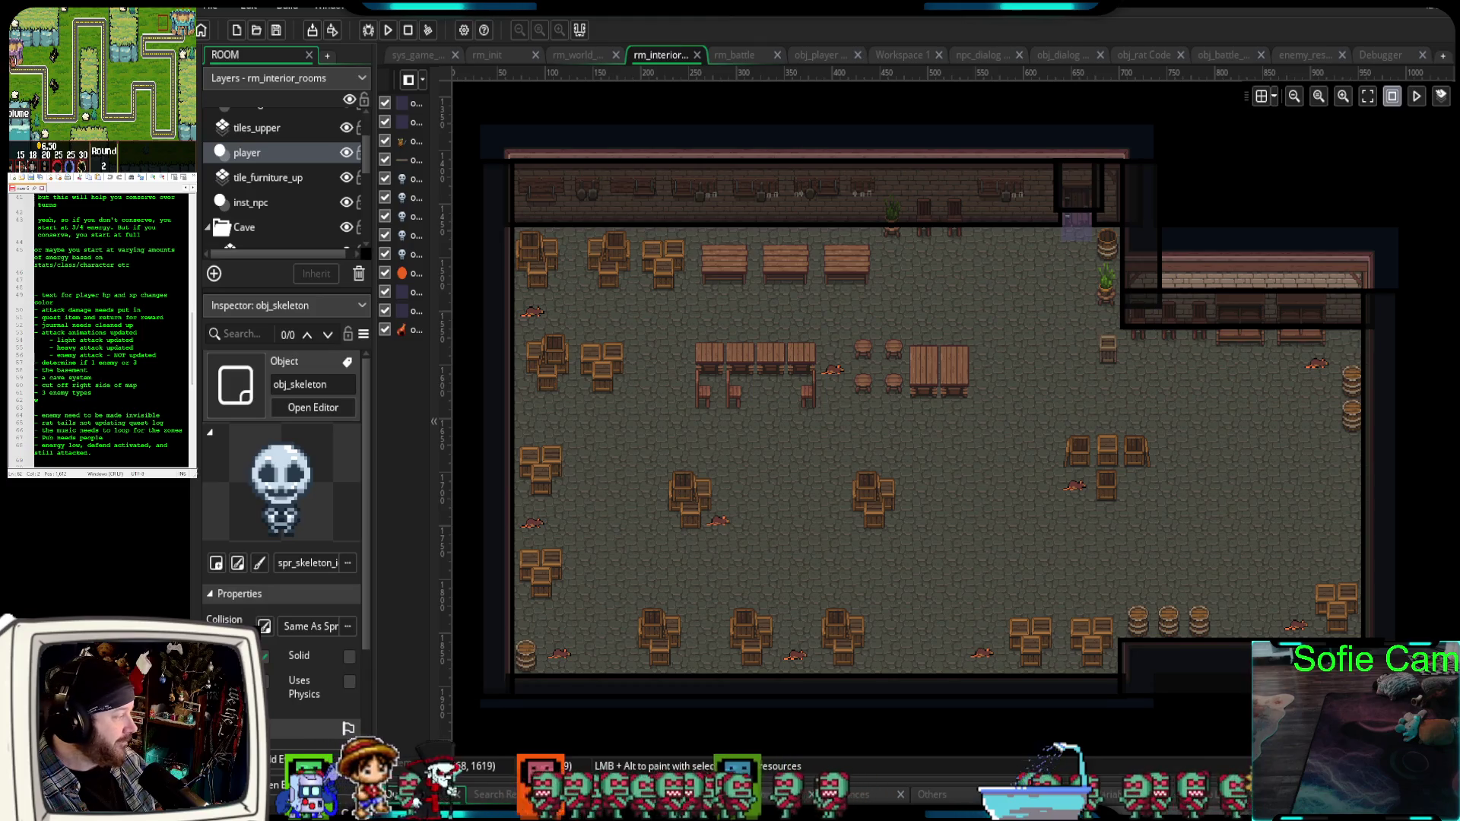
Review obj_skeleton's Create code: name "Skeleton", hp 5, damage 1, xp_value 10.
left_click(313, 408)
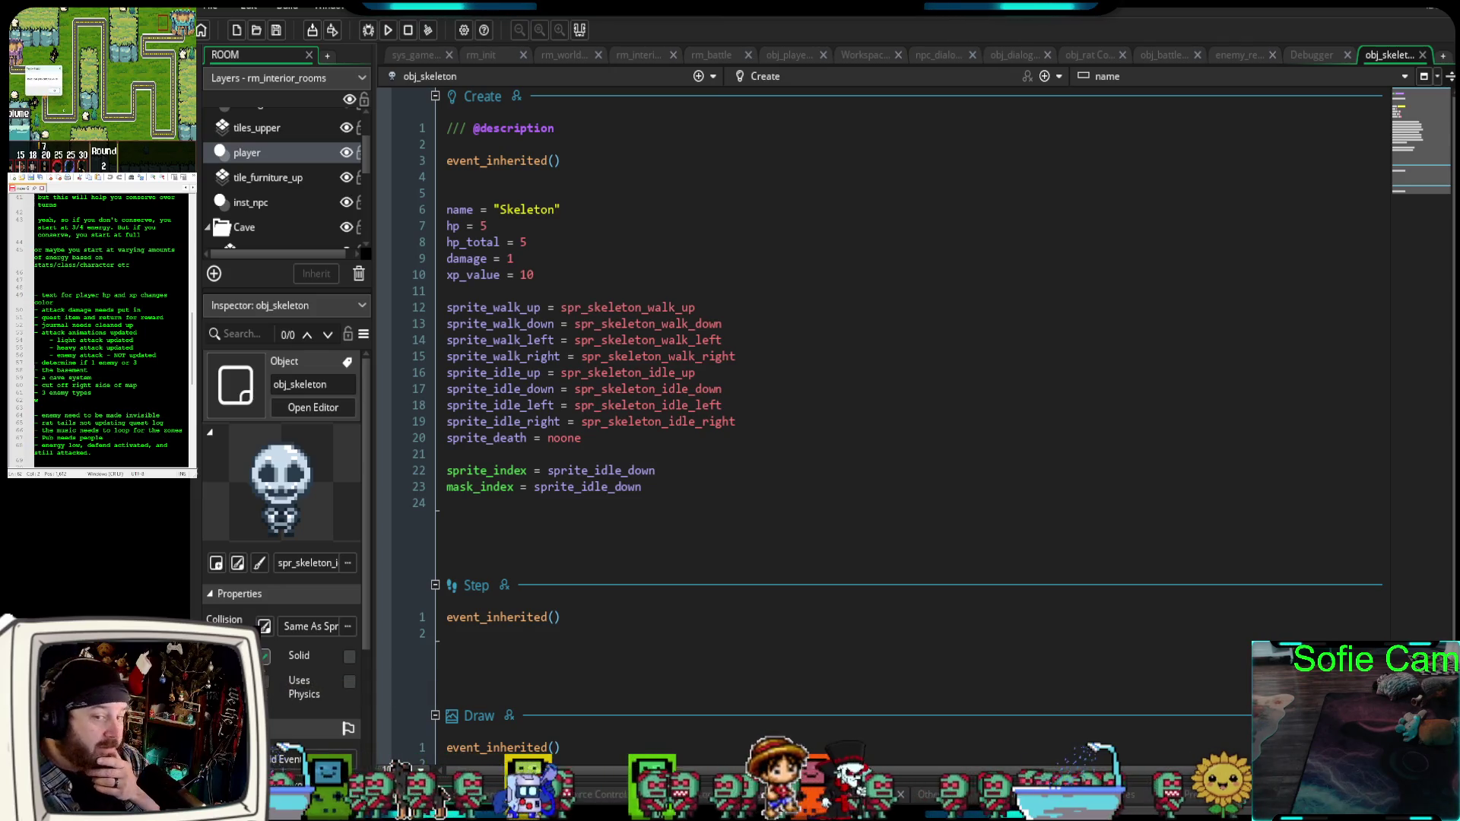
scroll(311, 646, "down", 1)
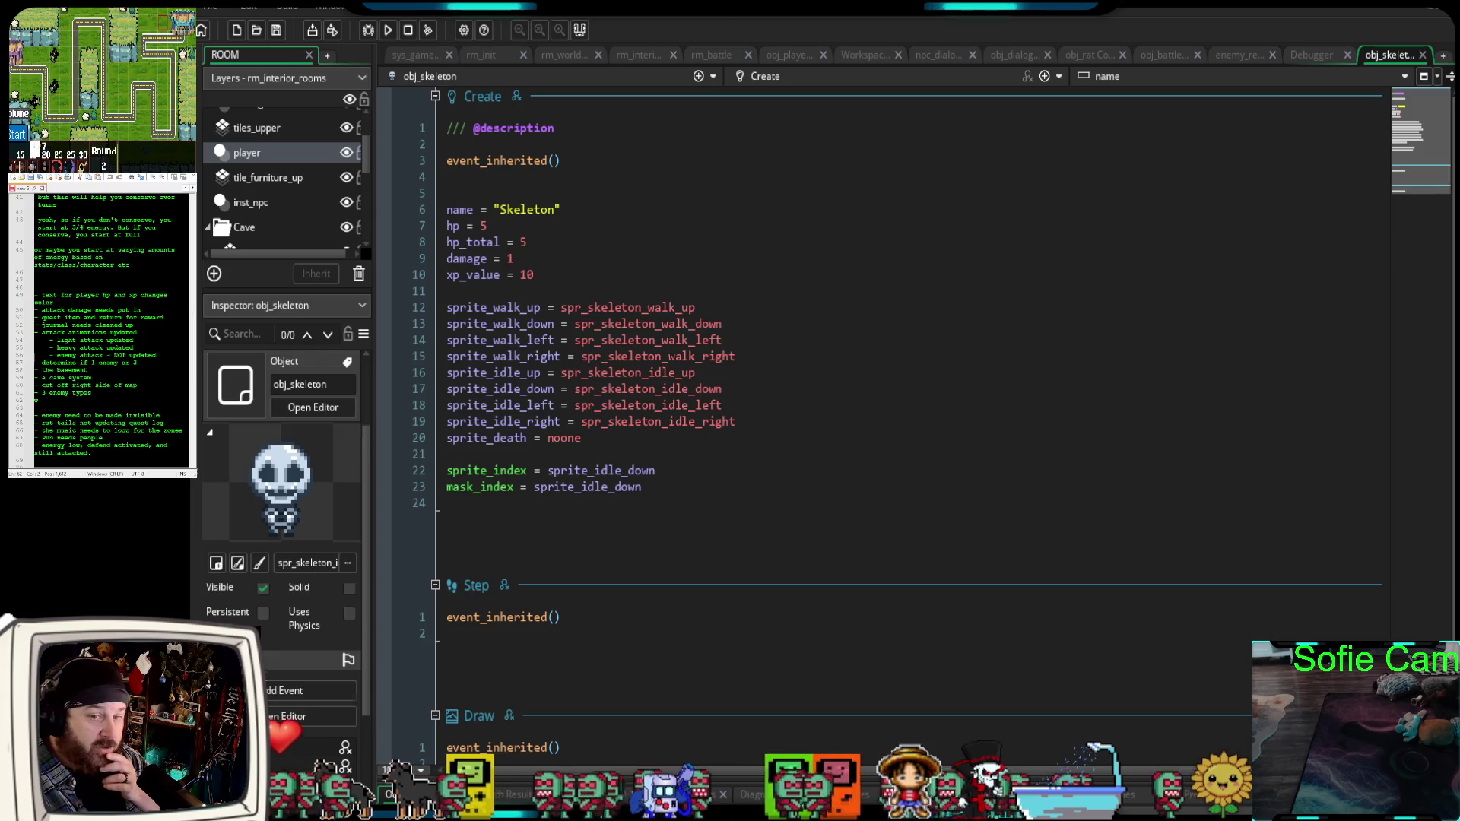
scroll(311, 647, "up", 1)
scroll(643, 515, "down", 2)
scroll(640, 514, "up", 2)
scroll(308, 732, "down", 5)
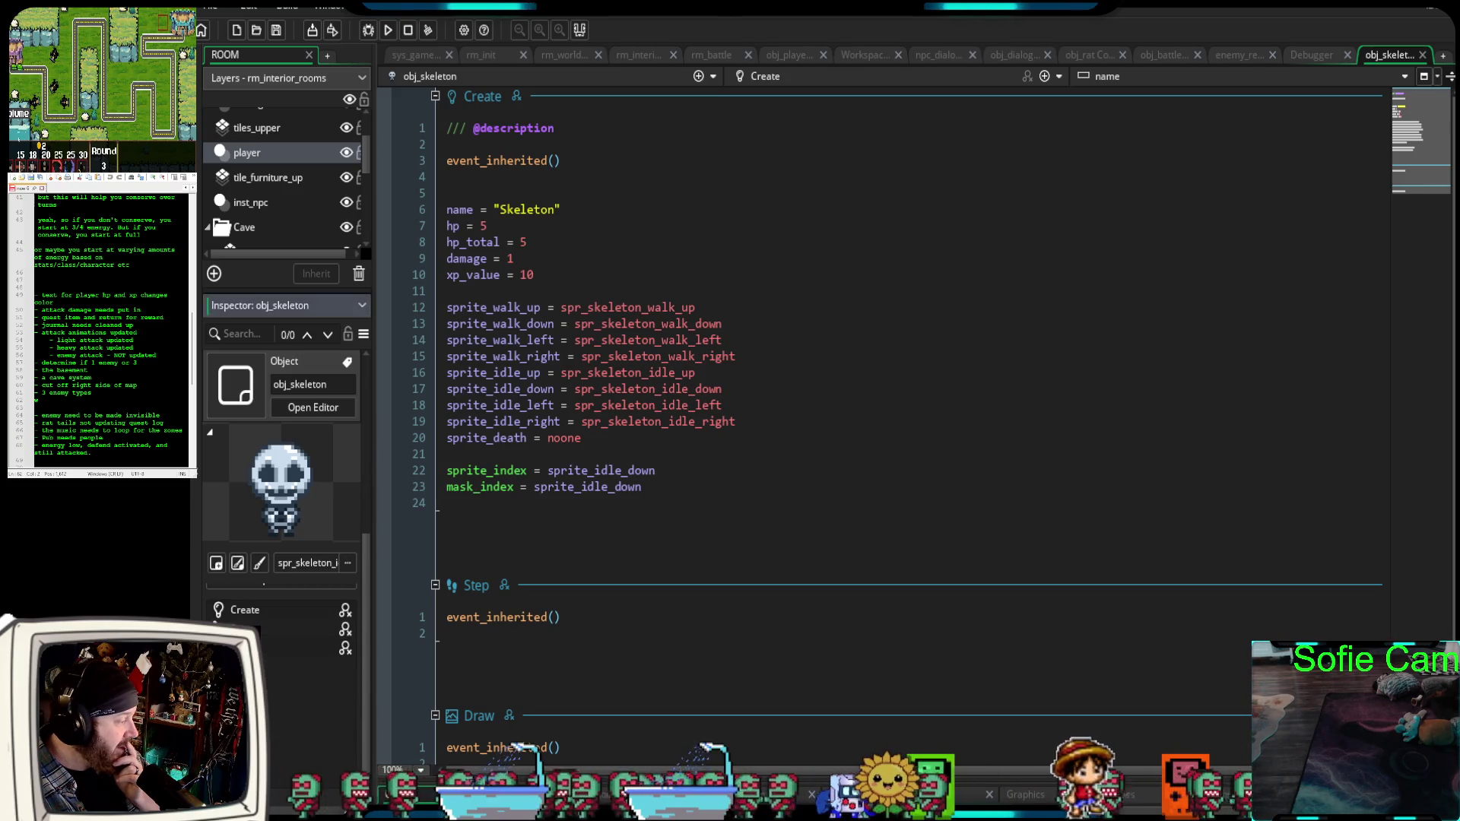
Put the caret on blank line 24 and open the asset search with Ctrl+T.
left_click(893, 496)
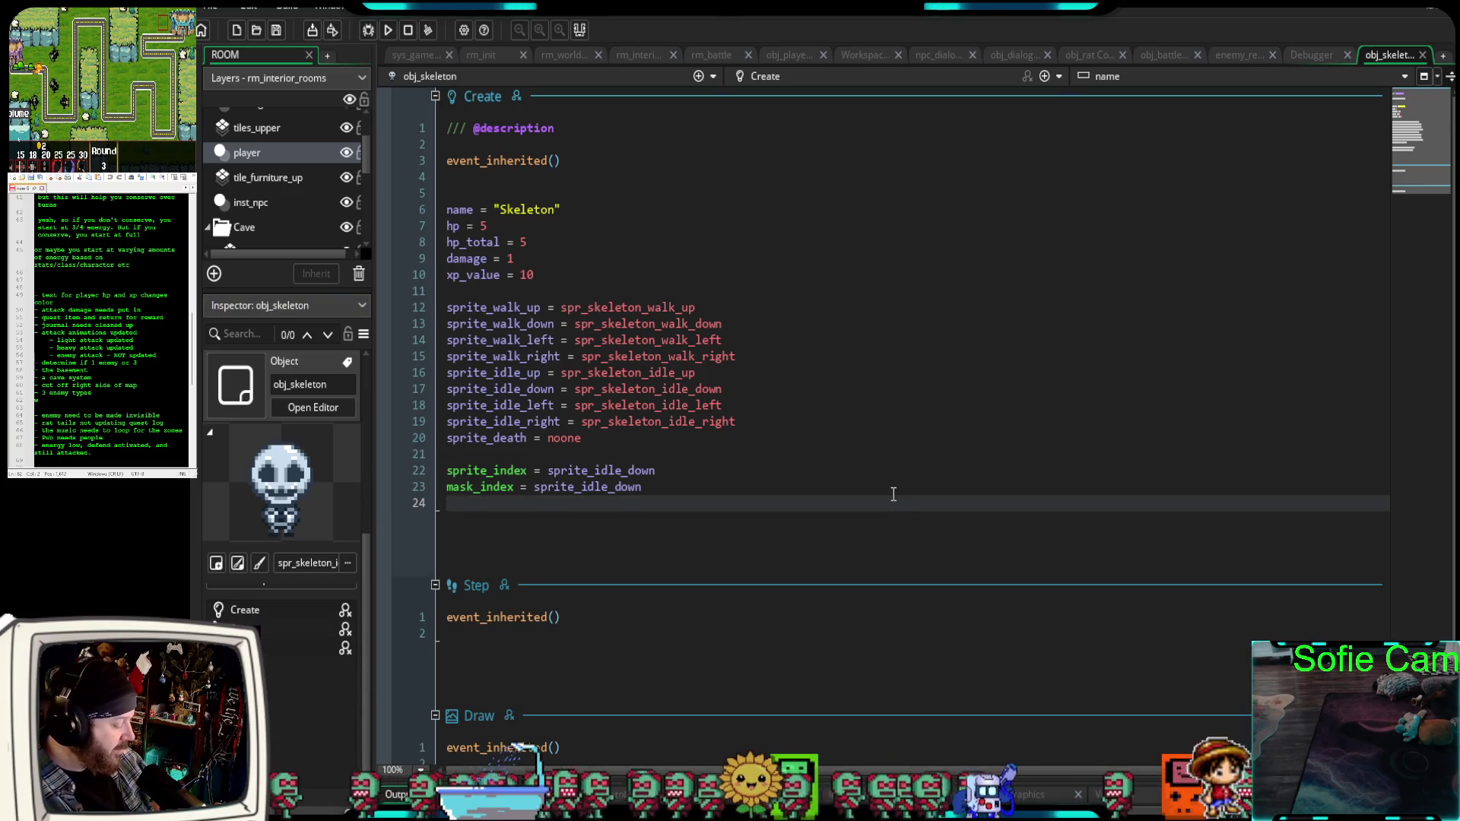
key("Left")
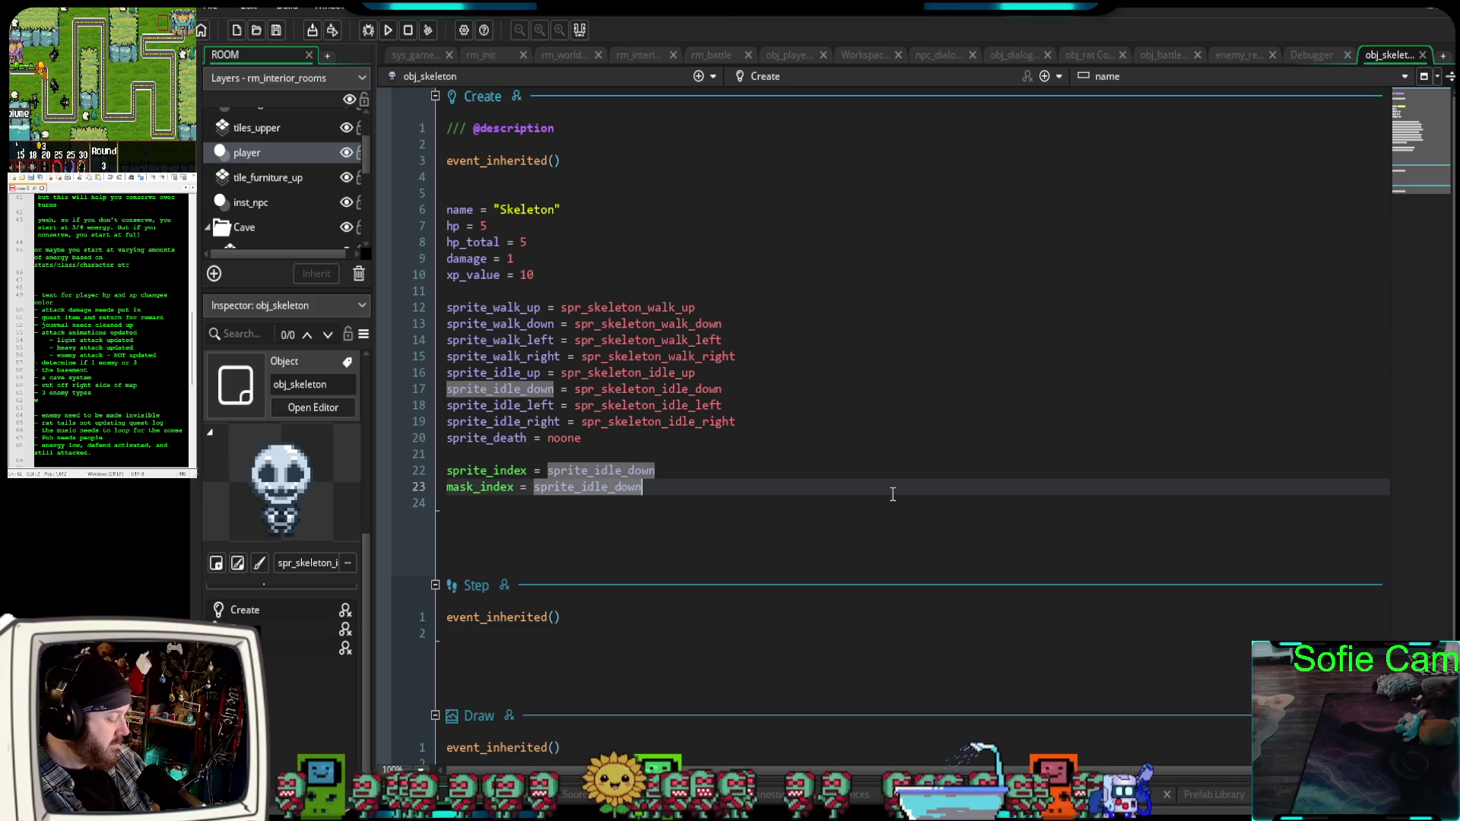
key("Right")
key("ctrl+t")
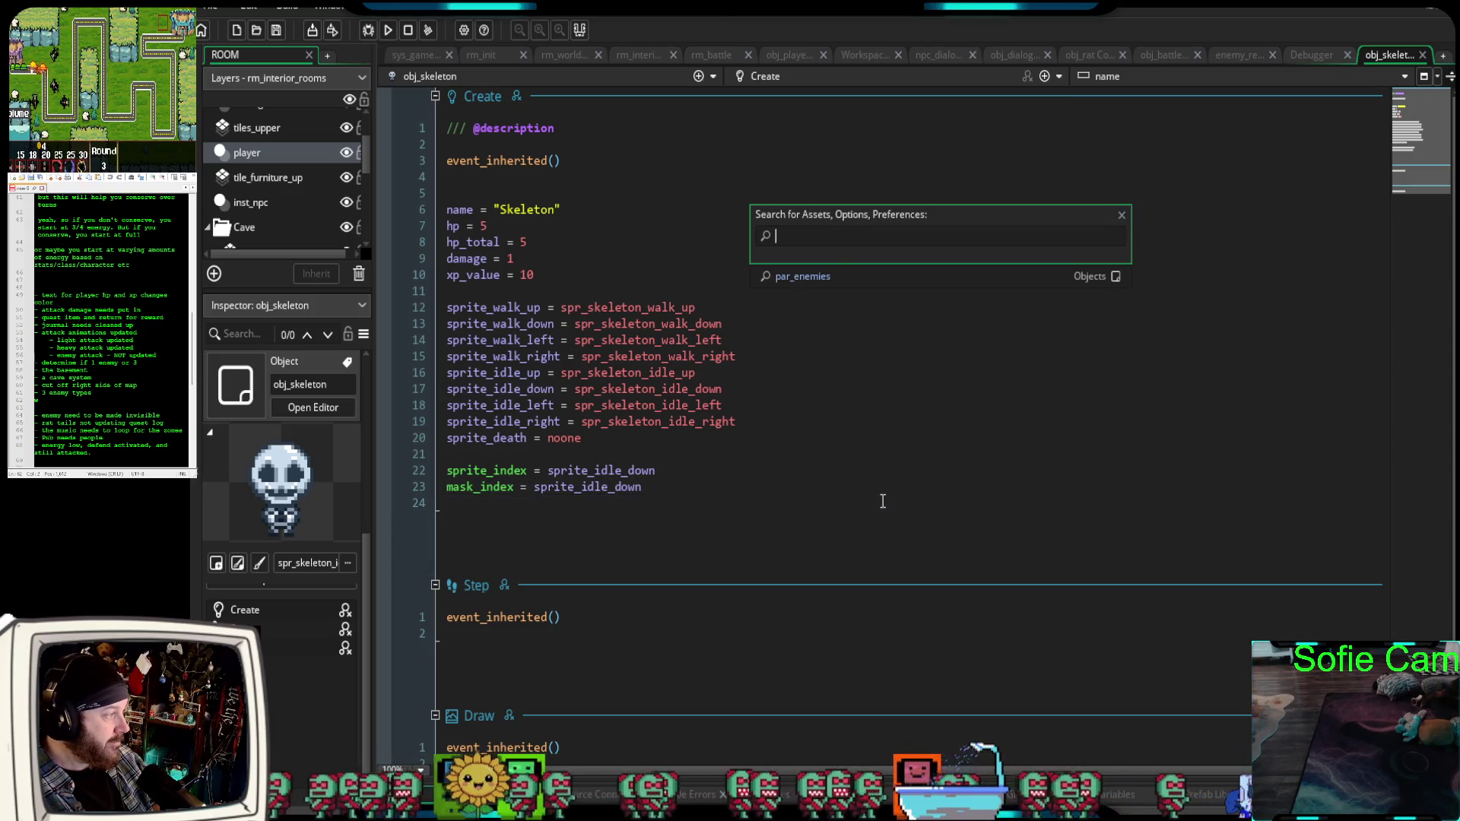
Open par_enemies, read through its Create, Step and Draw code, and select the persistent = true line.
left_click(806, 280)
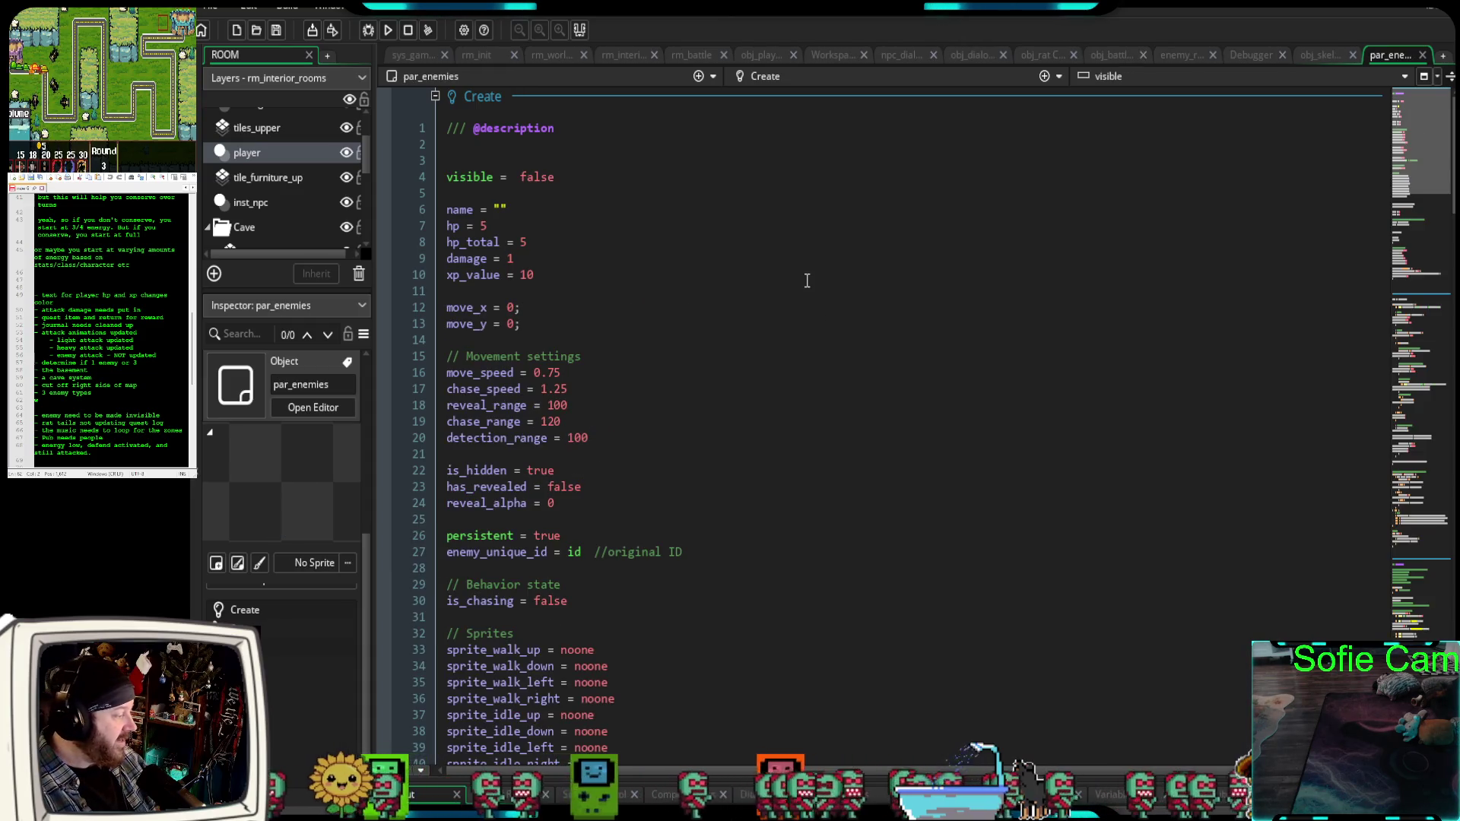
scroll(823, 419, "down", 5)
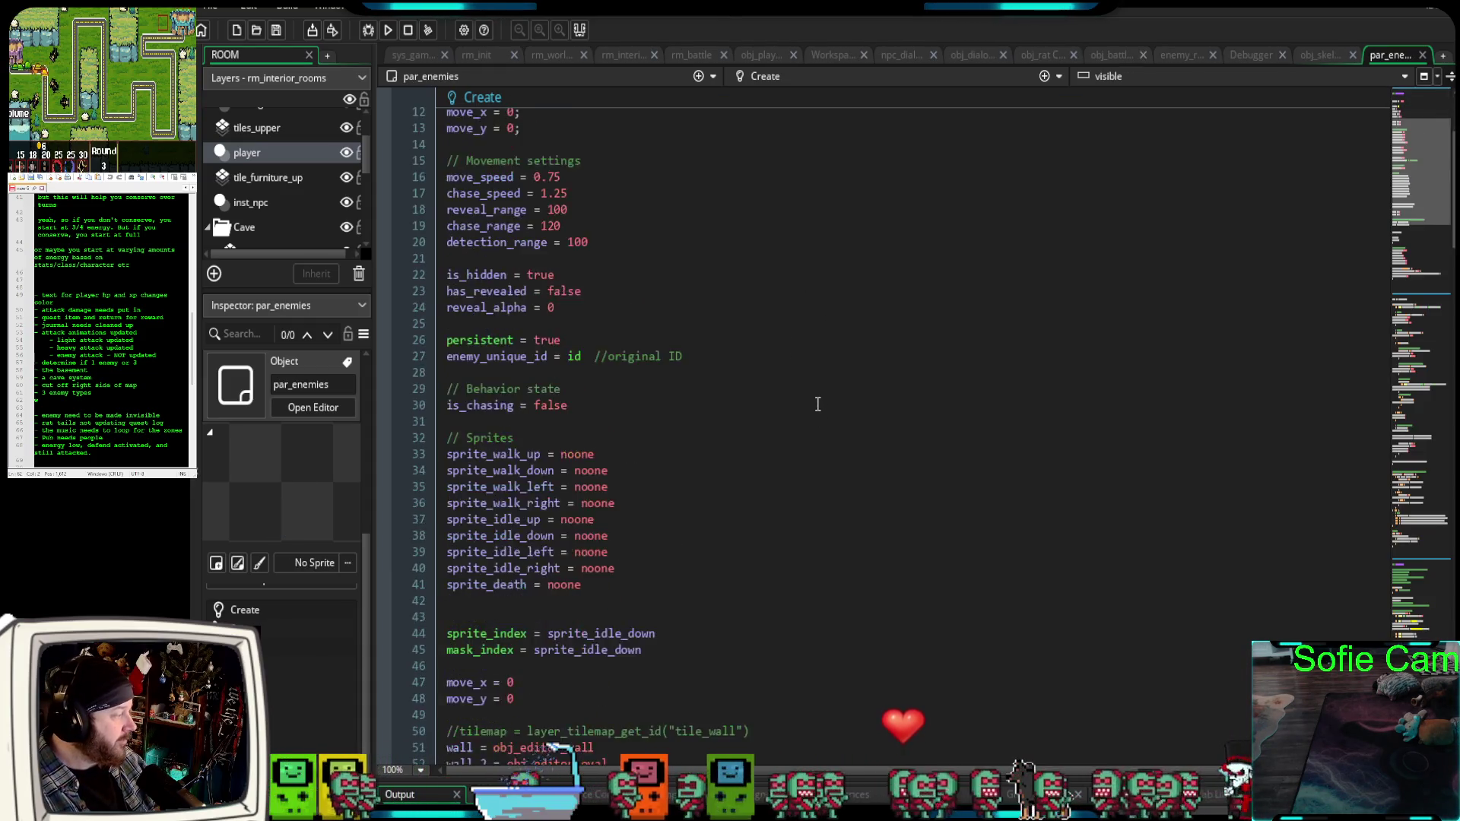
scroll(597, 580, "down", 6)
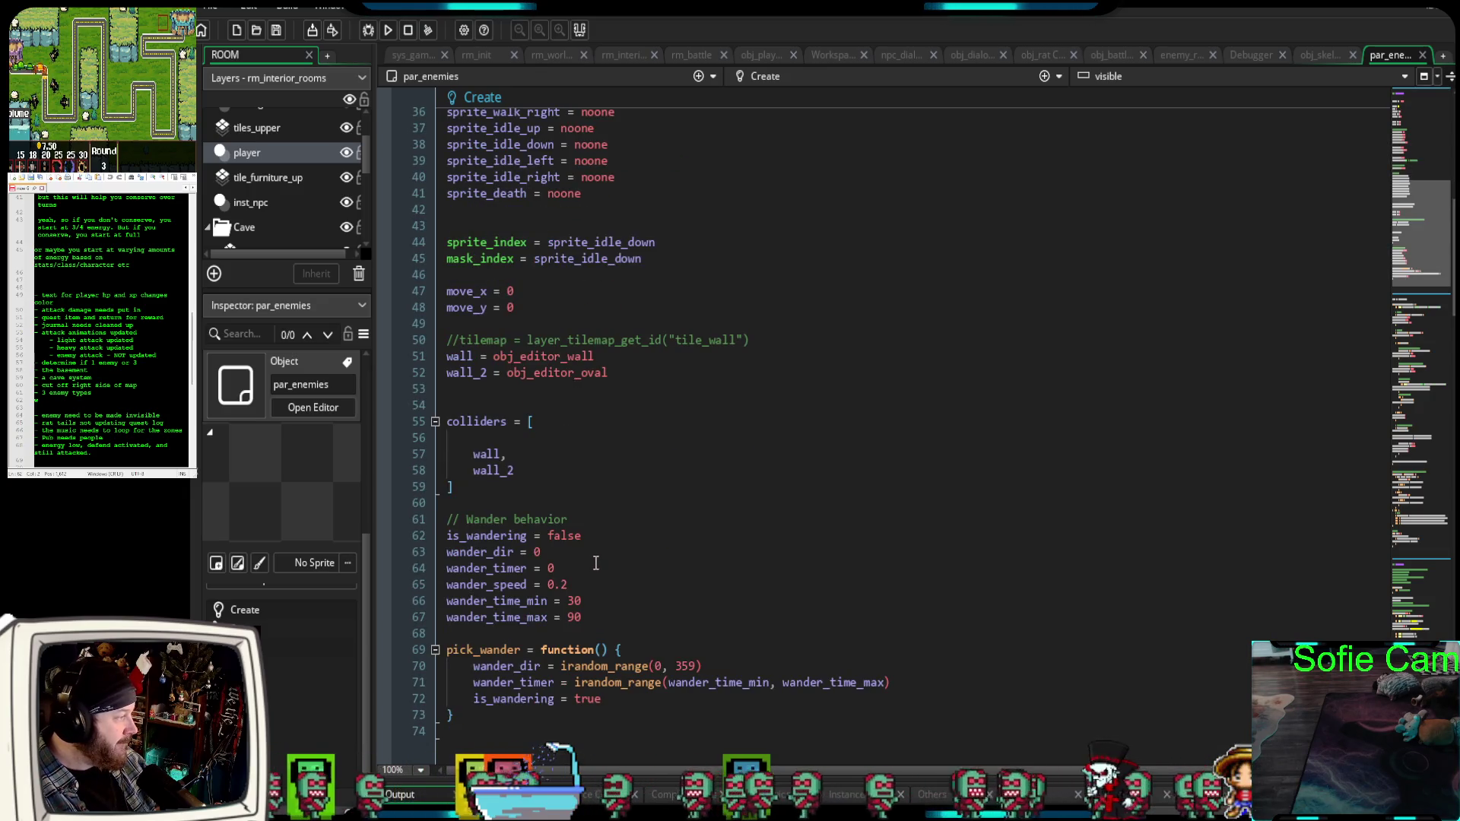
scroll(596, 562, "down", 2)
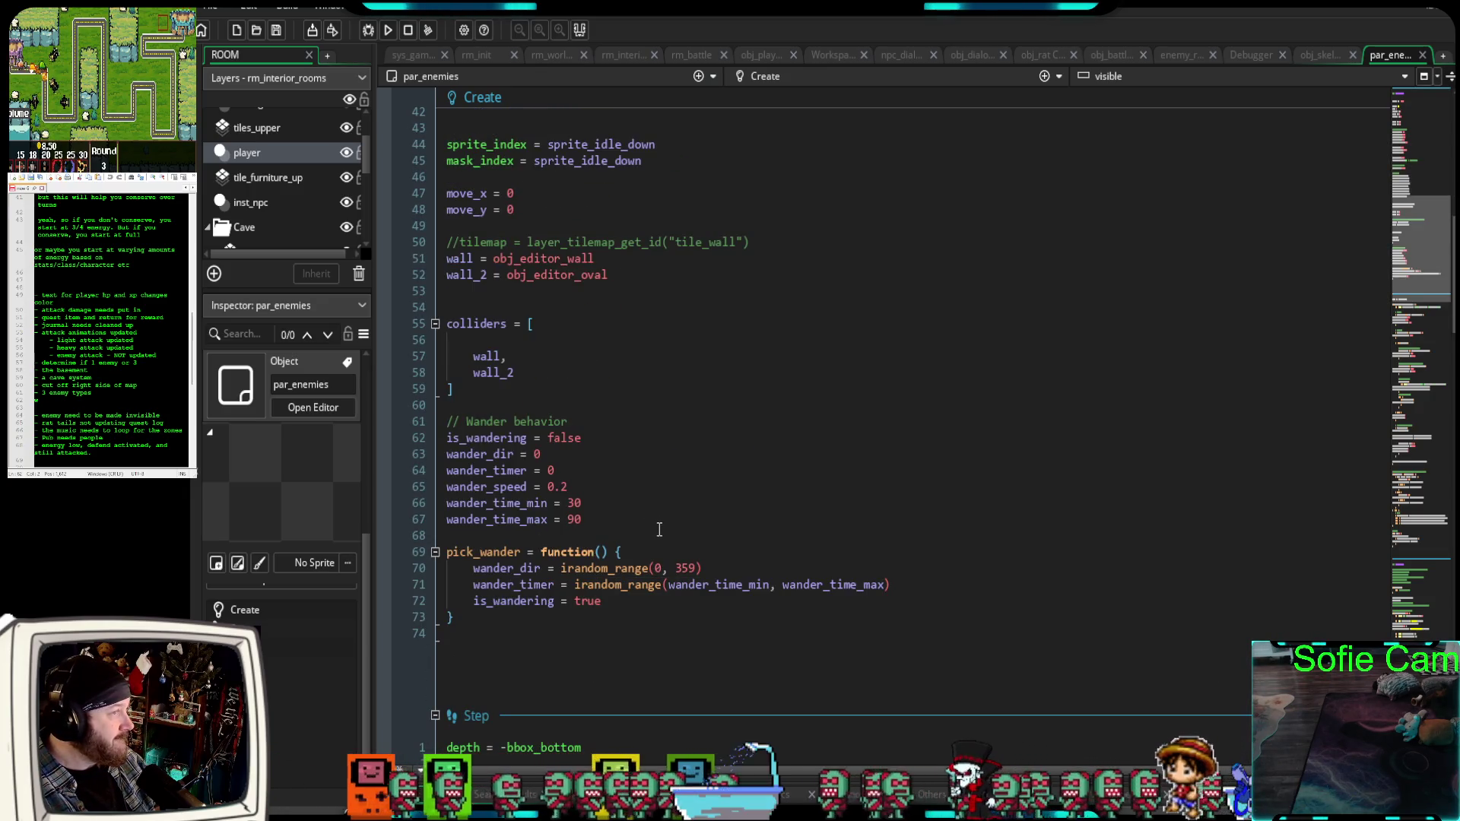
scroll(650, 525, "down", 2)
scroll(634, 531, "down", 18)
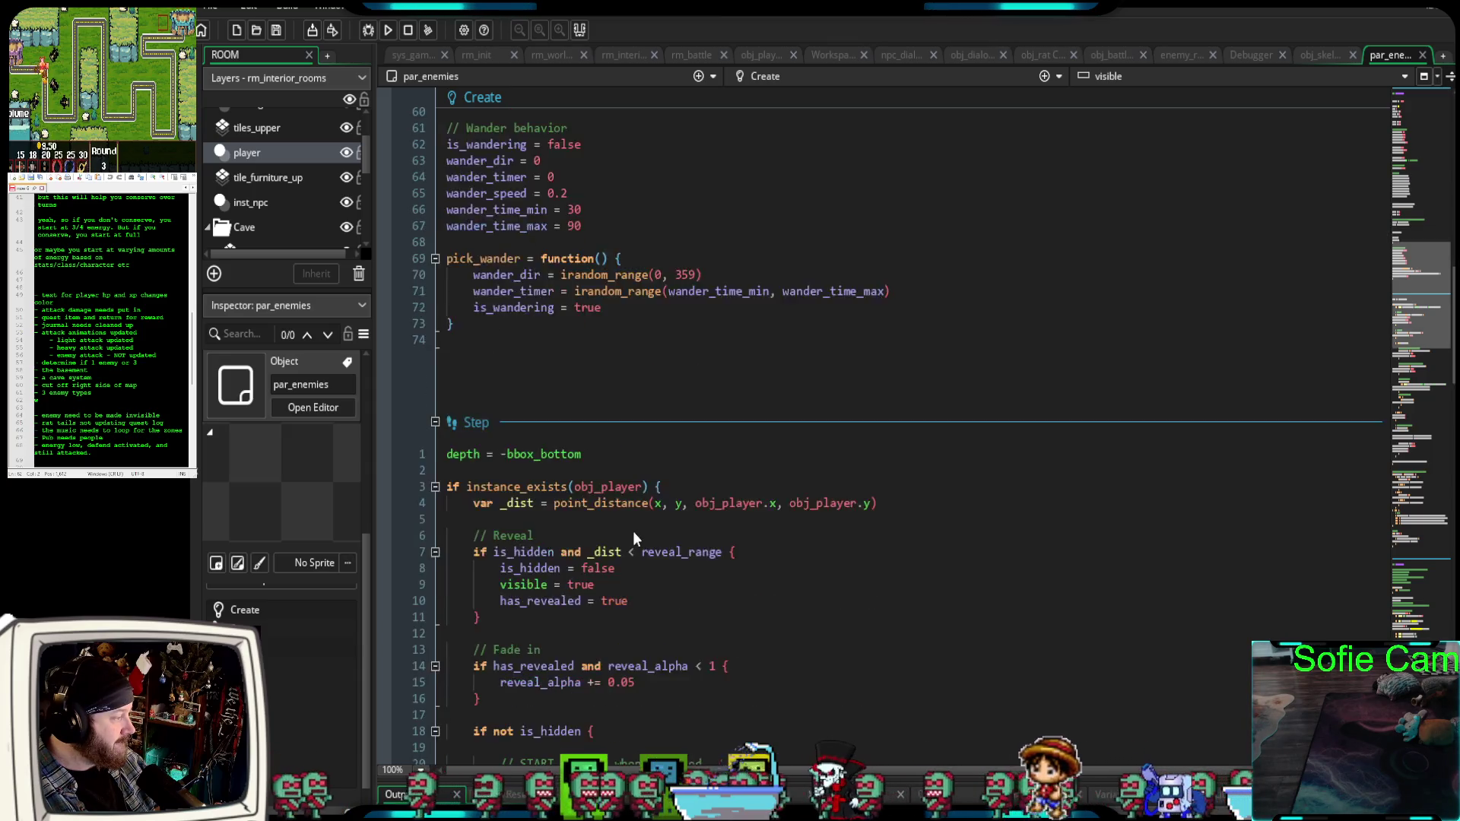
scroll(632, 531, "down", 20)
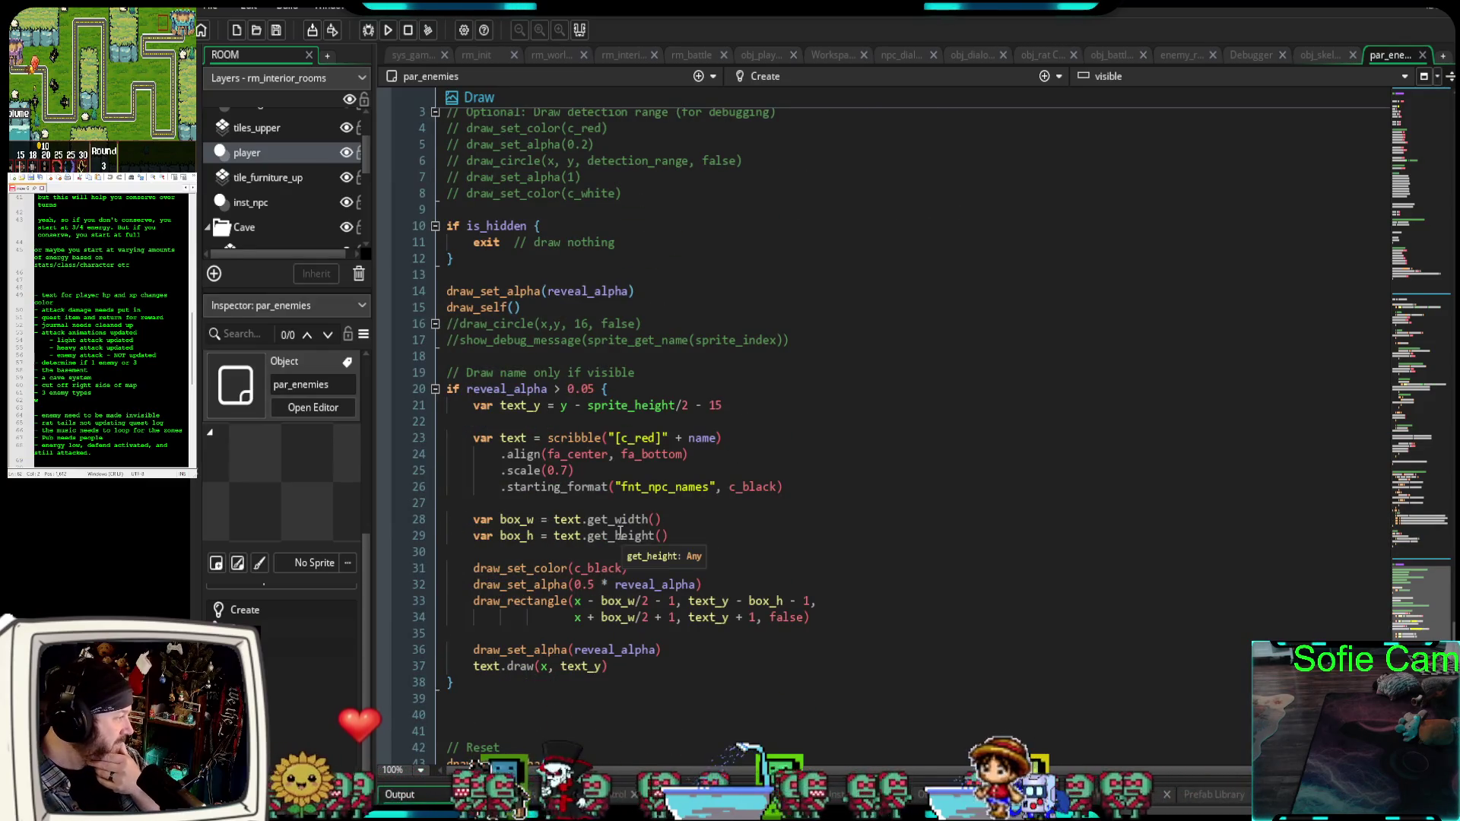
scroll(620, 535, "down", 2)
scroll(620, 540, "up", 15)
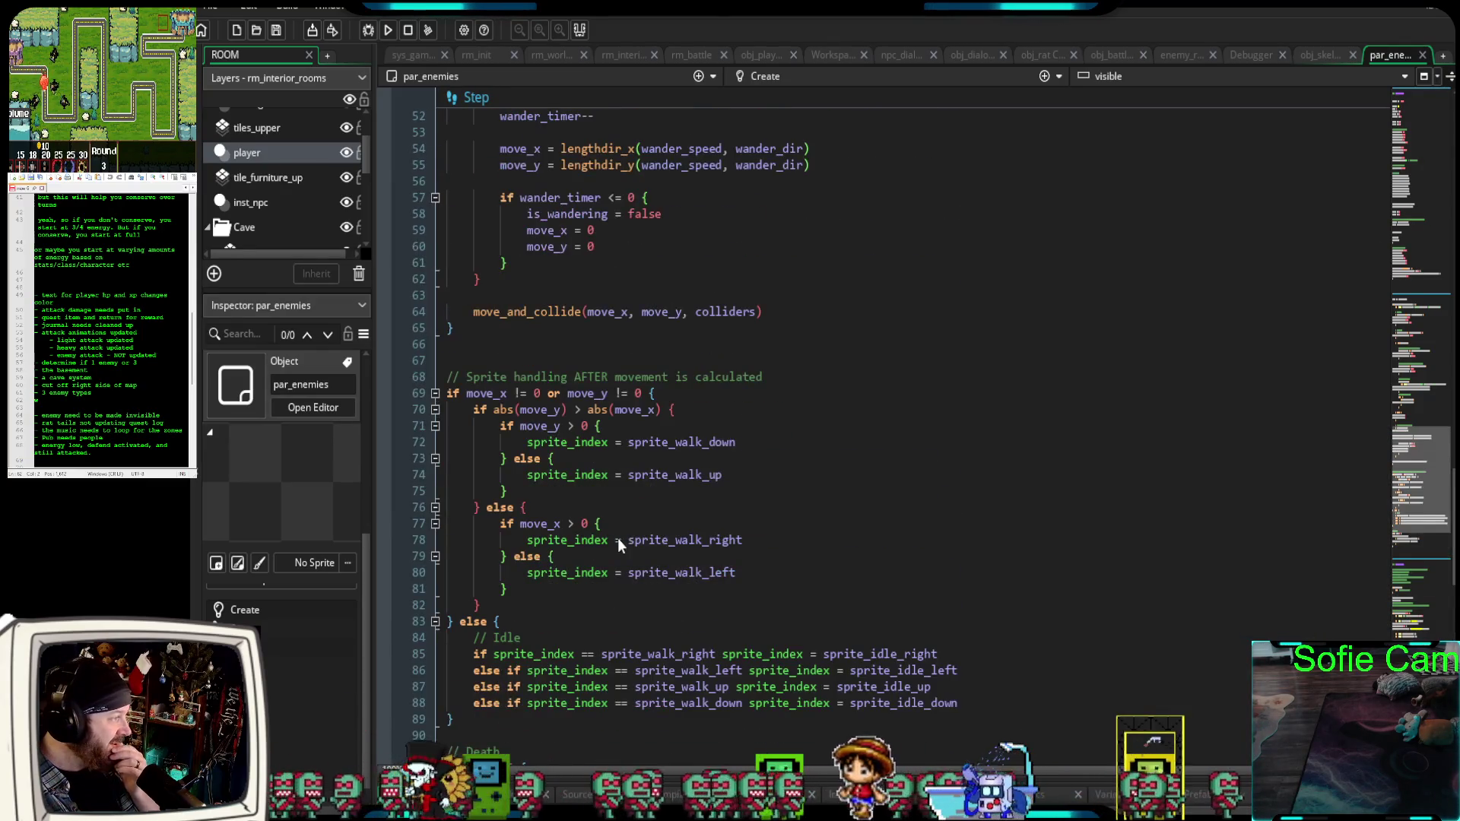
scroll(618, 540, "up", 2)
scroll(618, 539, "down", 4)
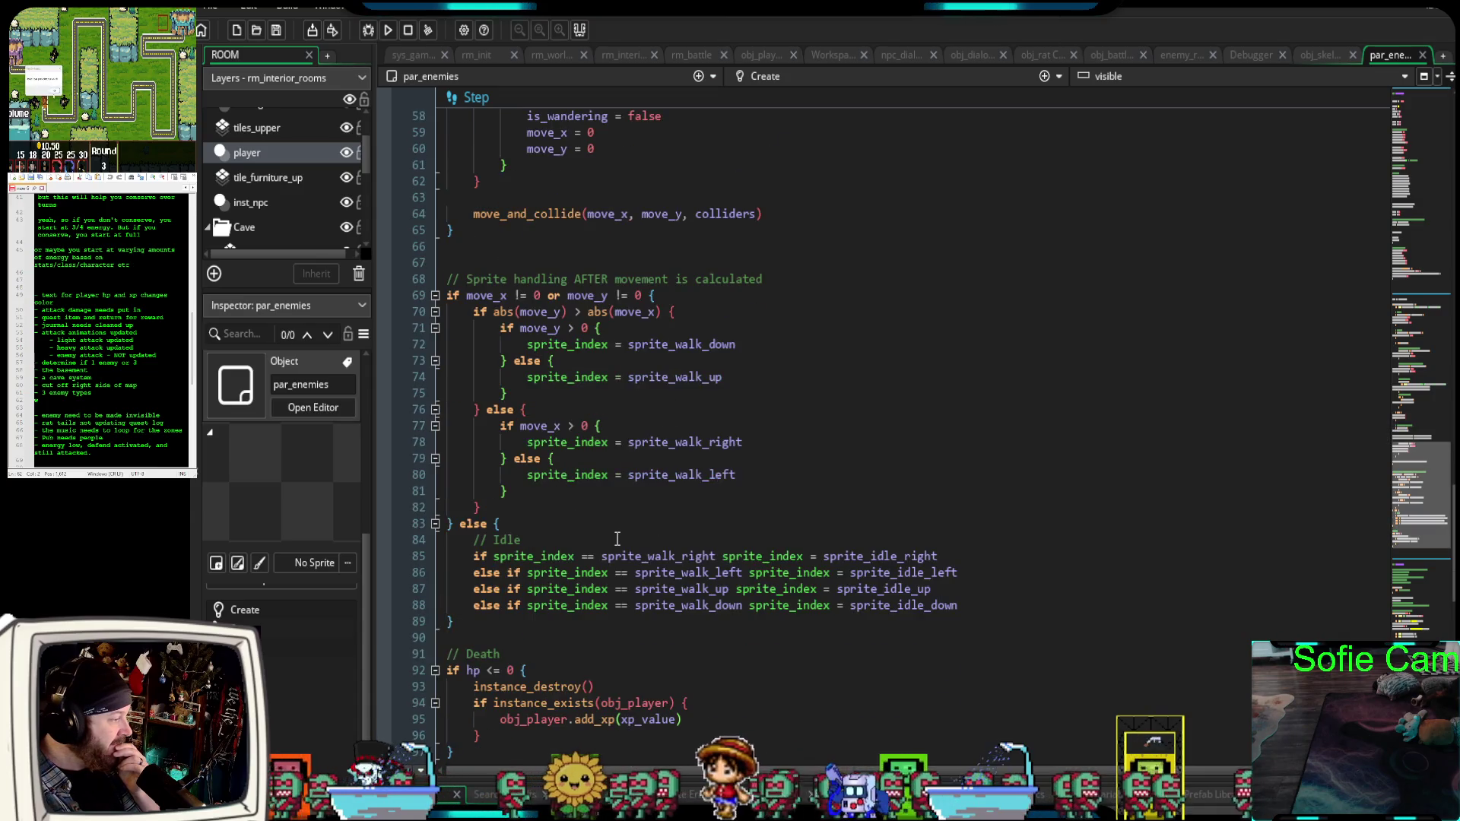
scroll(617, 537, "up", 4)
scroll(616, 537, "down", 2)
scroll(617, 538, "up", 8)
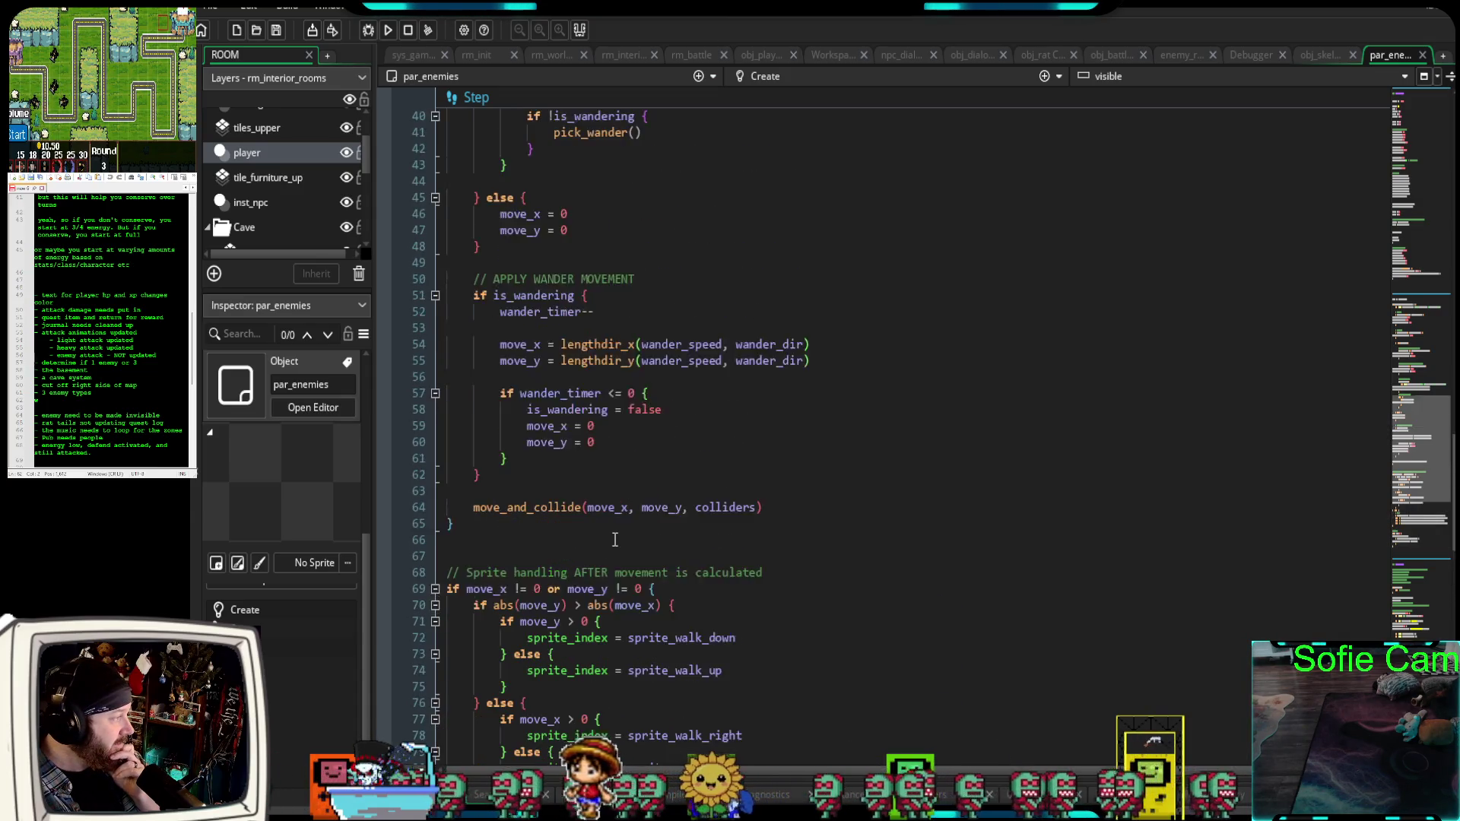
scroll(616, 540, "up", 6)
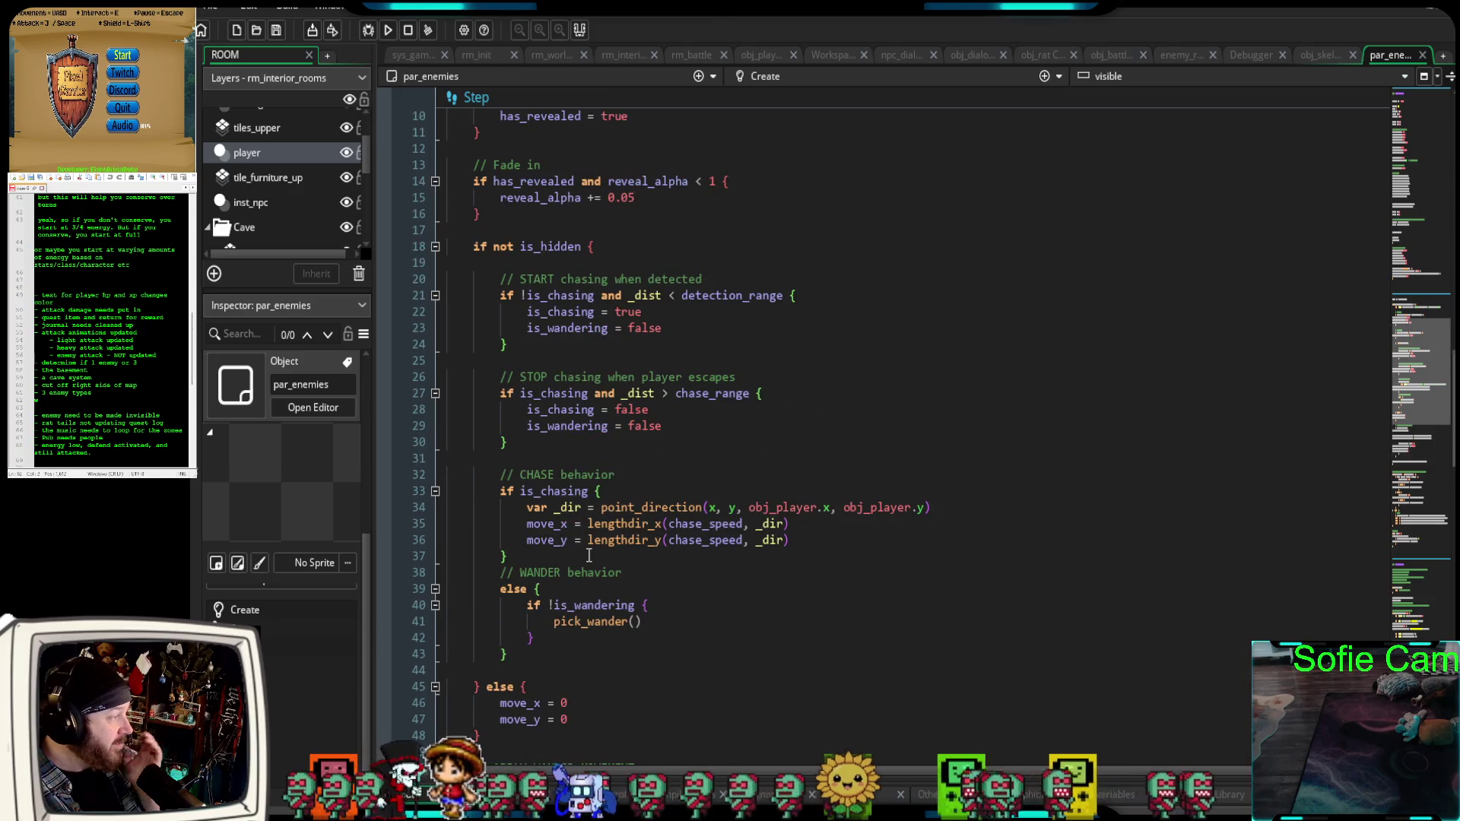
scroll(587, 550, "up", 6)
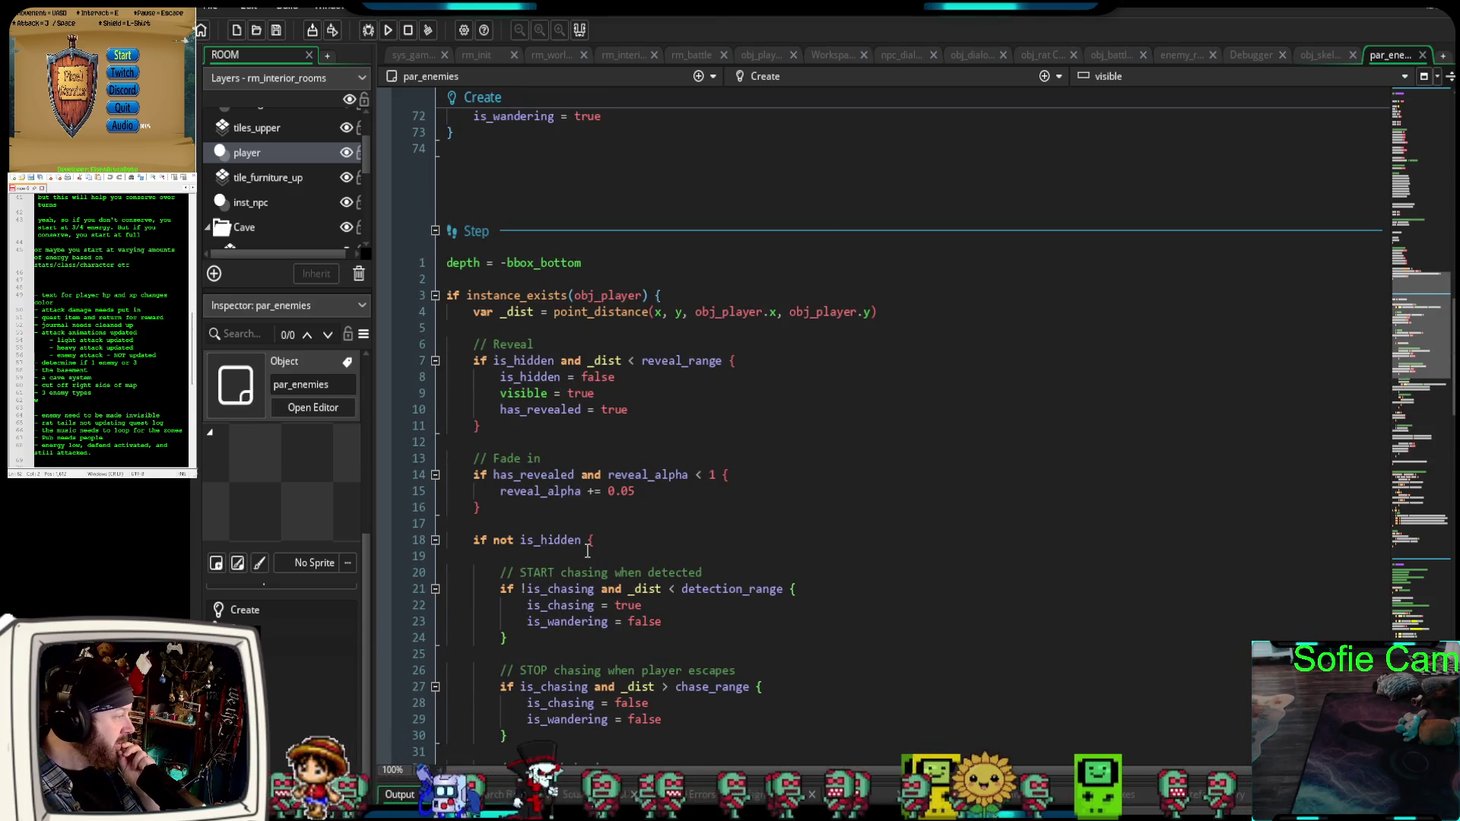
scroll(587, 549, "up", 10)
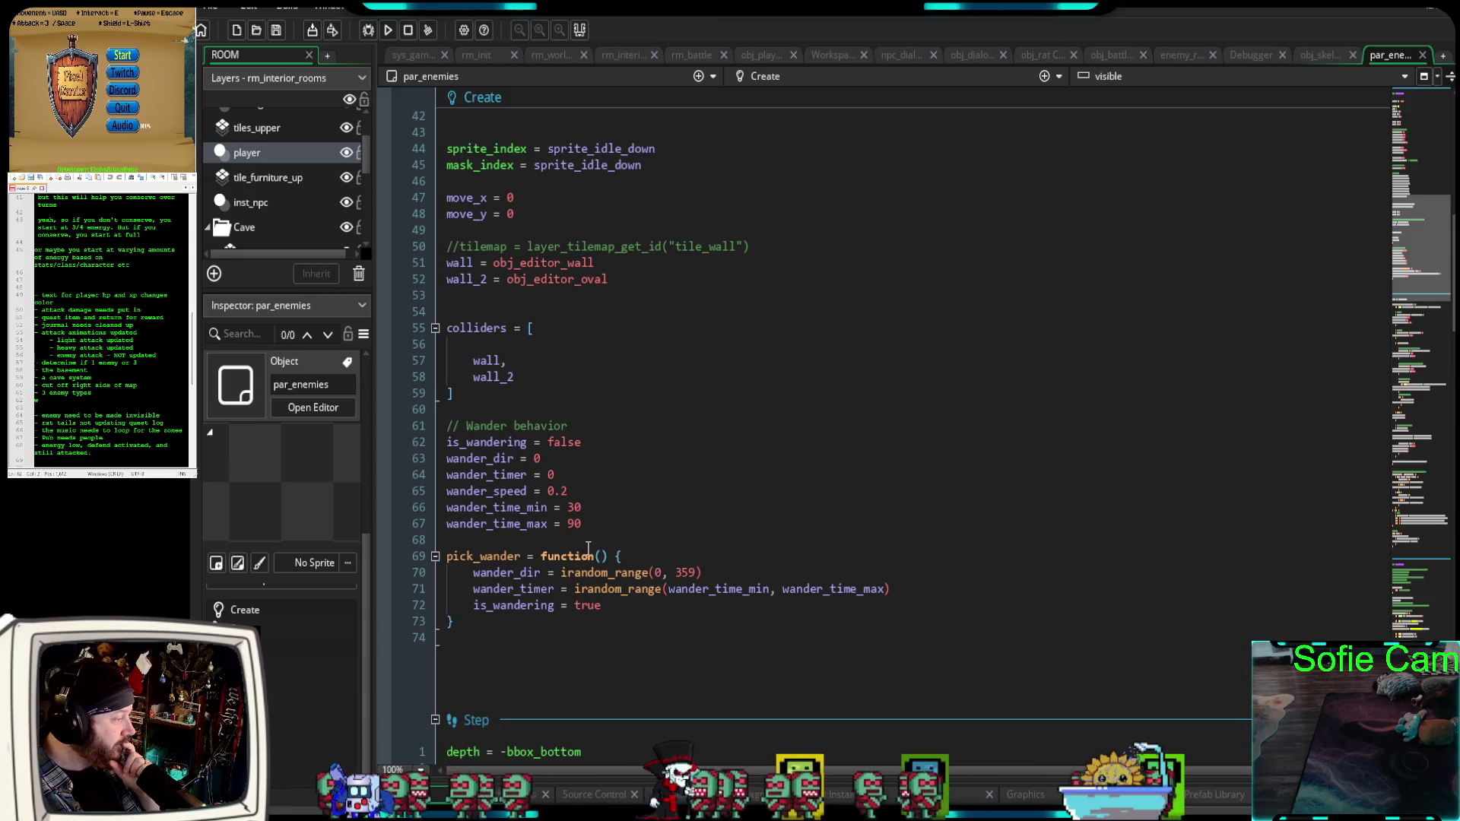
scroll(588, 547, "up", 6)
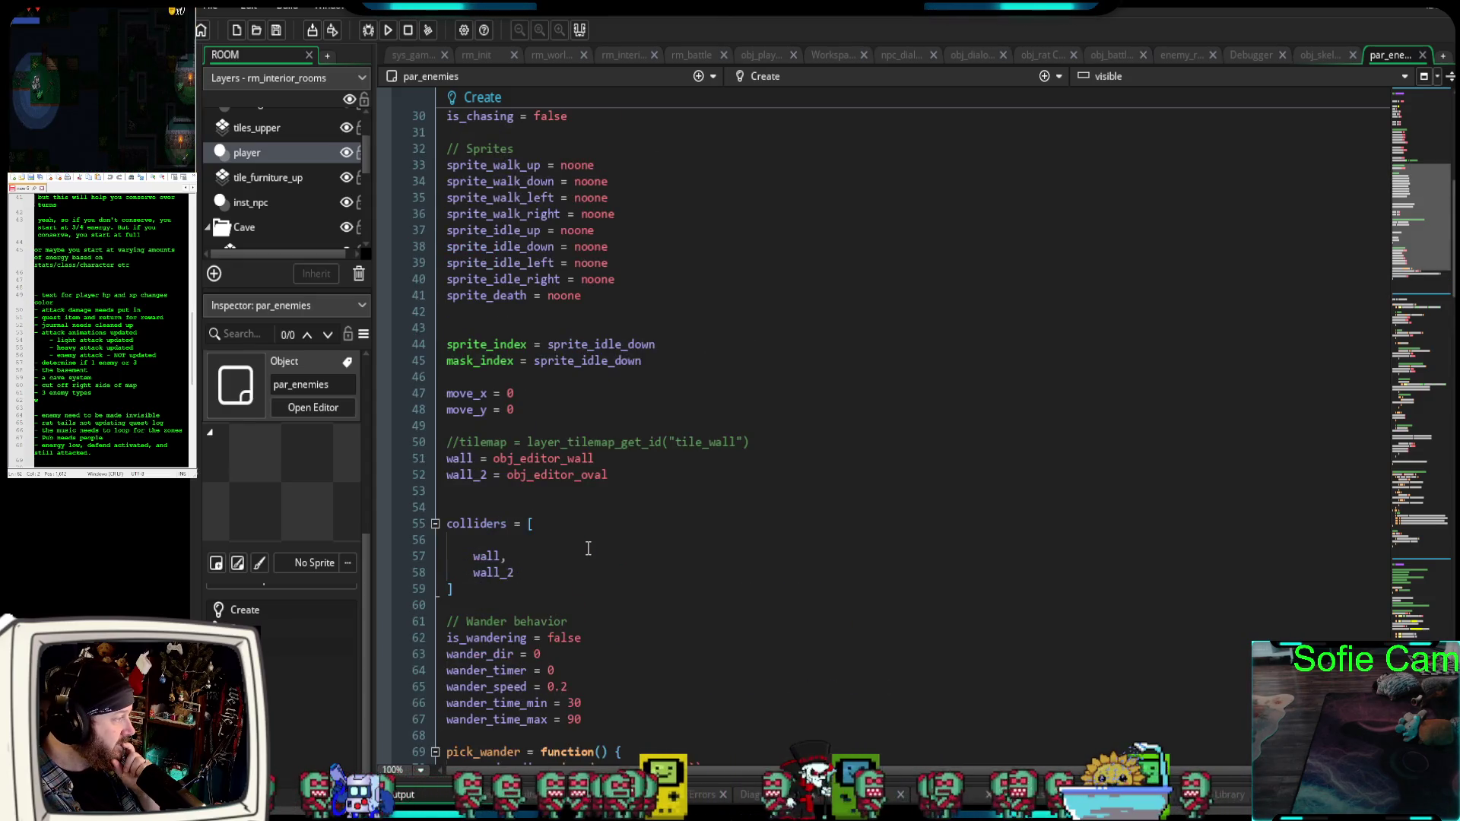
scroll(588, 548, "up", 8)
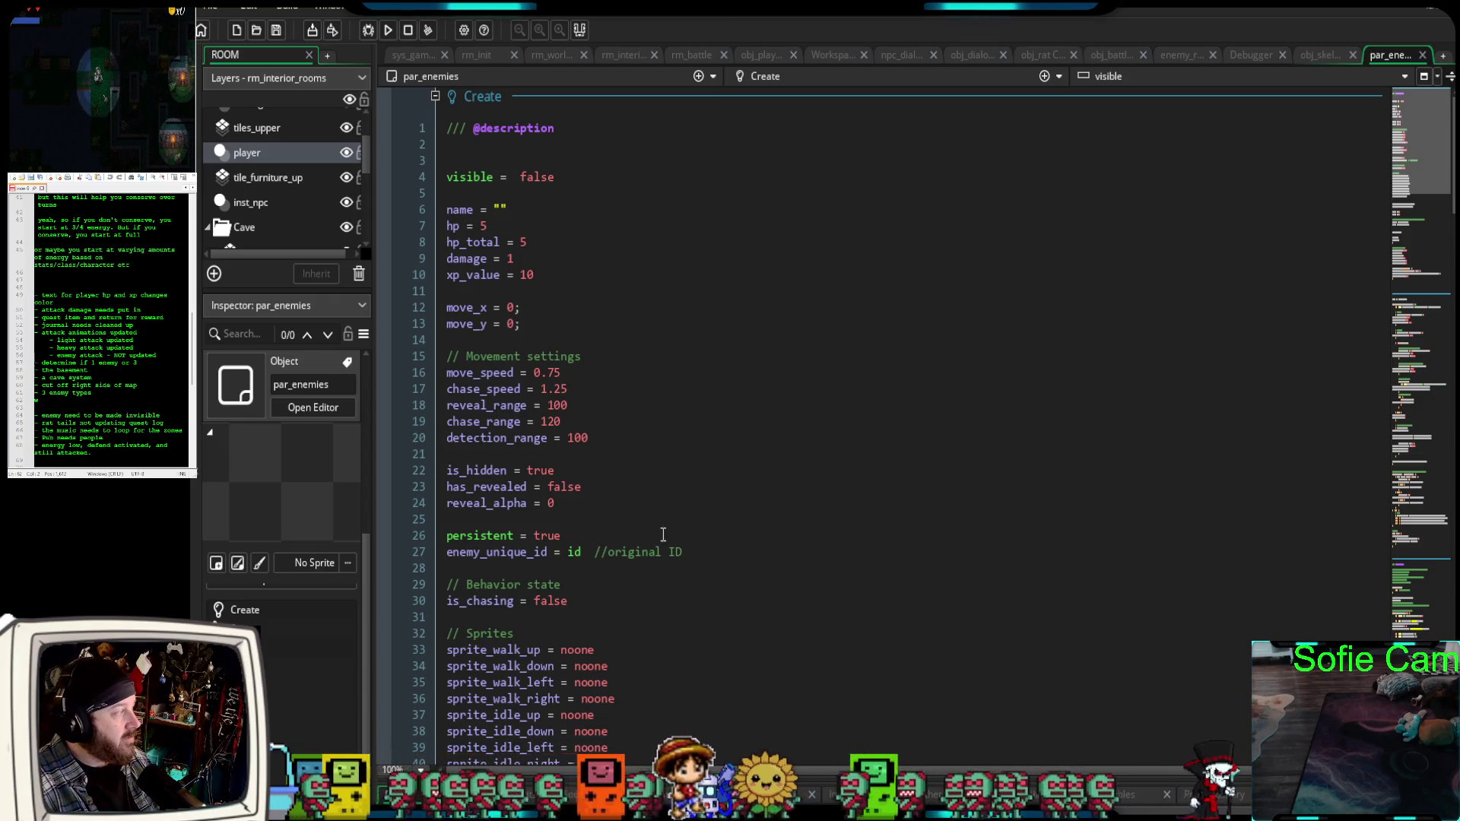
scroll(663, 534, "down", 4)
left_click_drag(566, 340, 437, 347)
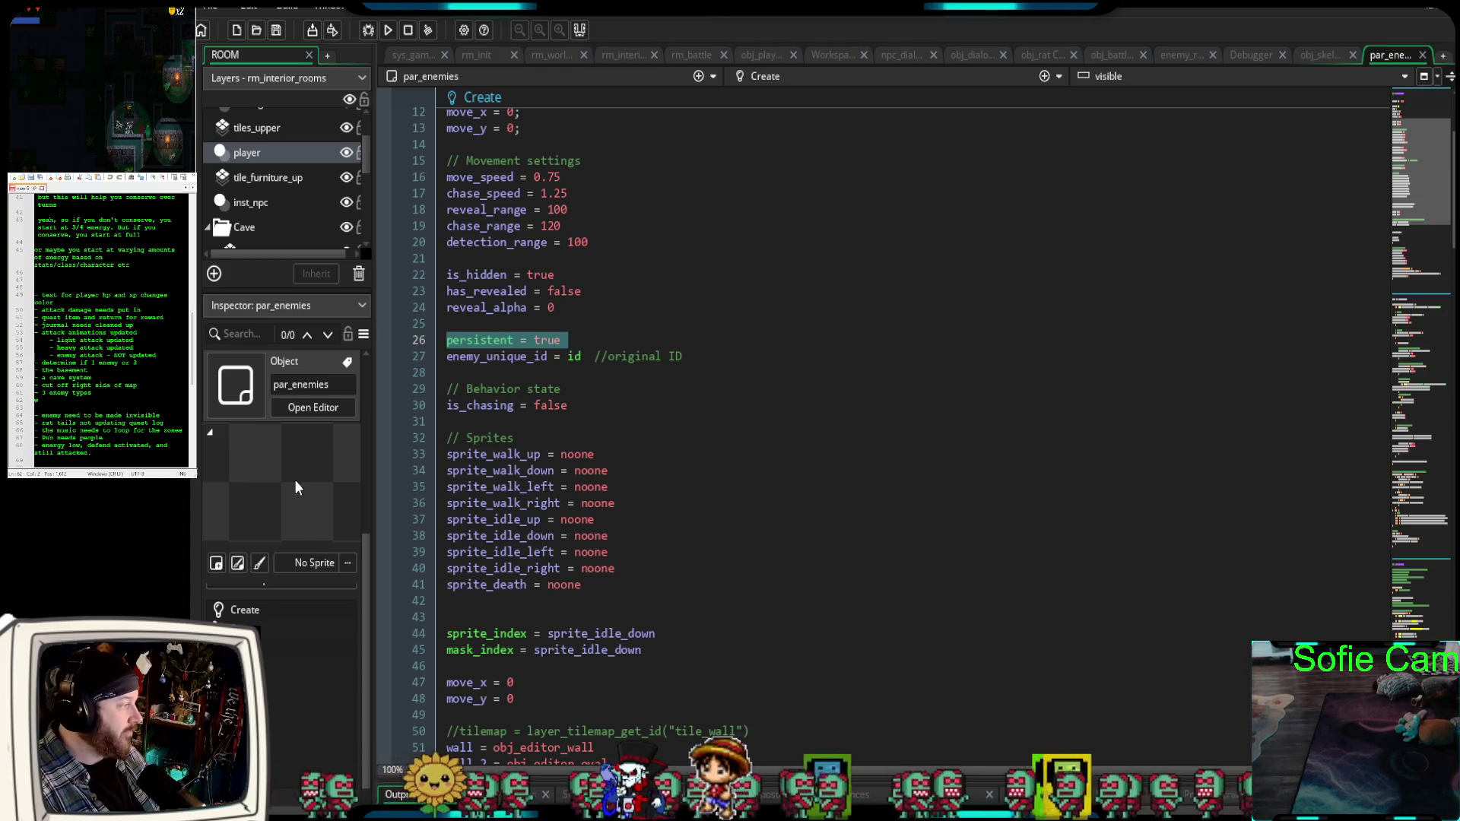
Comment out persistent = true on line 26 with // and start a debug run.
left_click(446, 347)
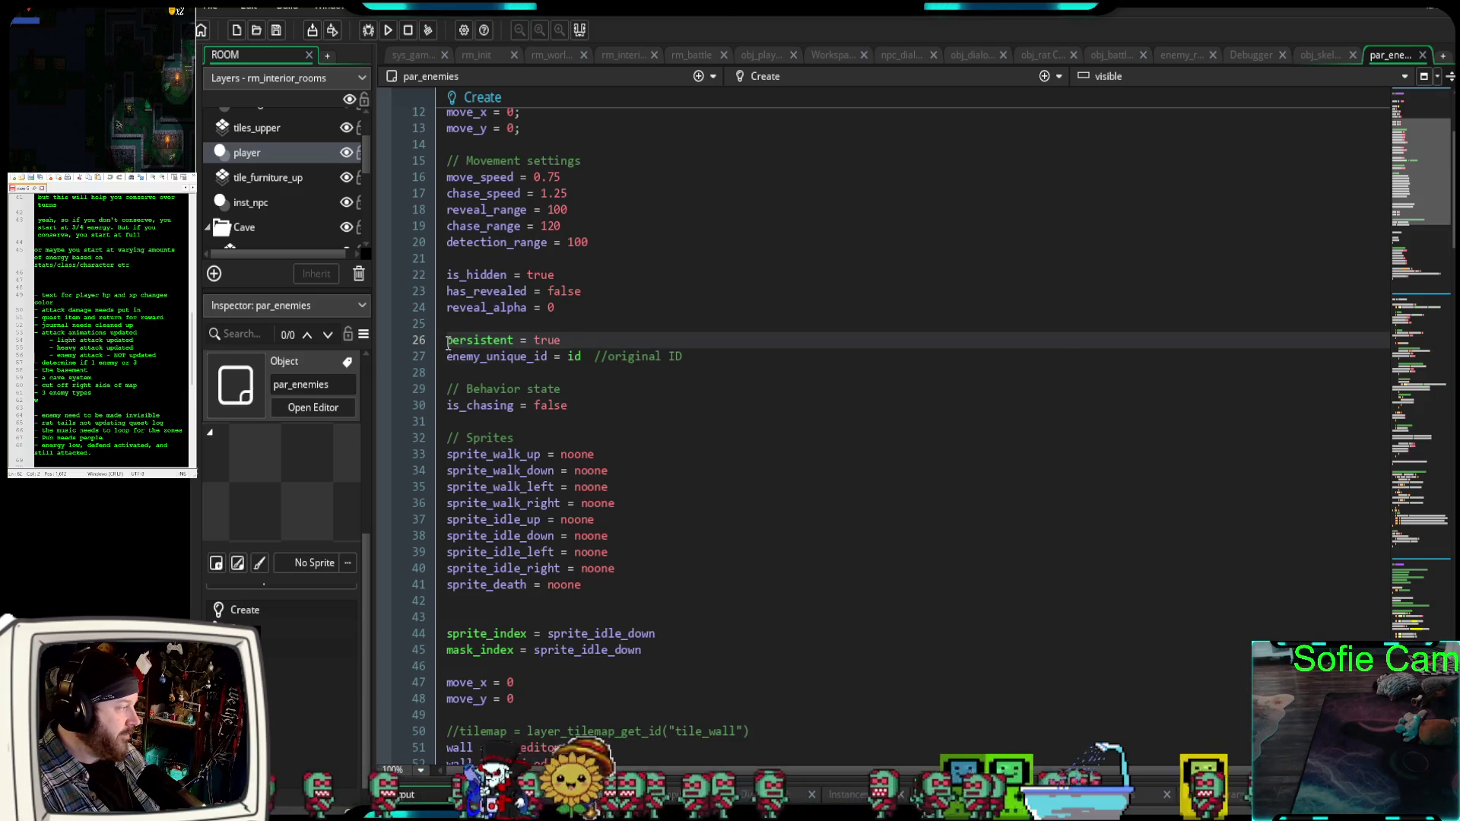
type("//")
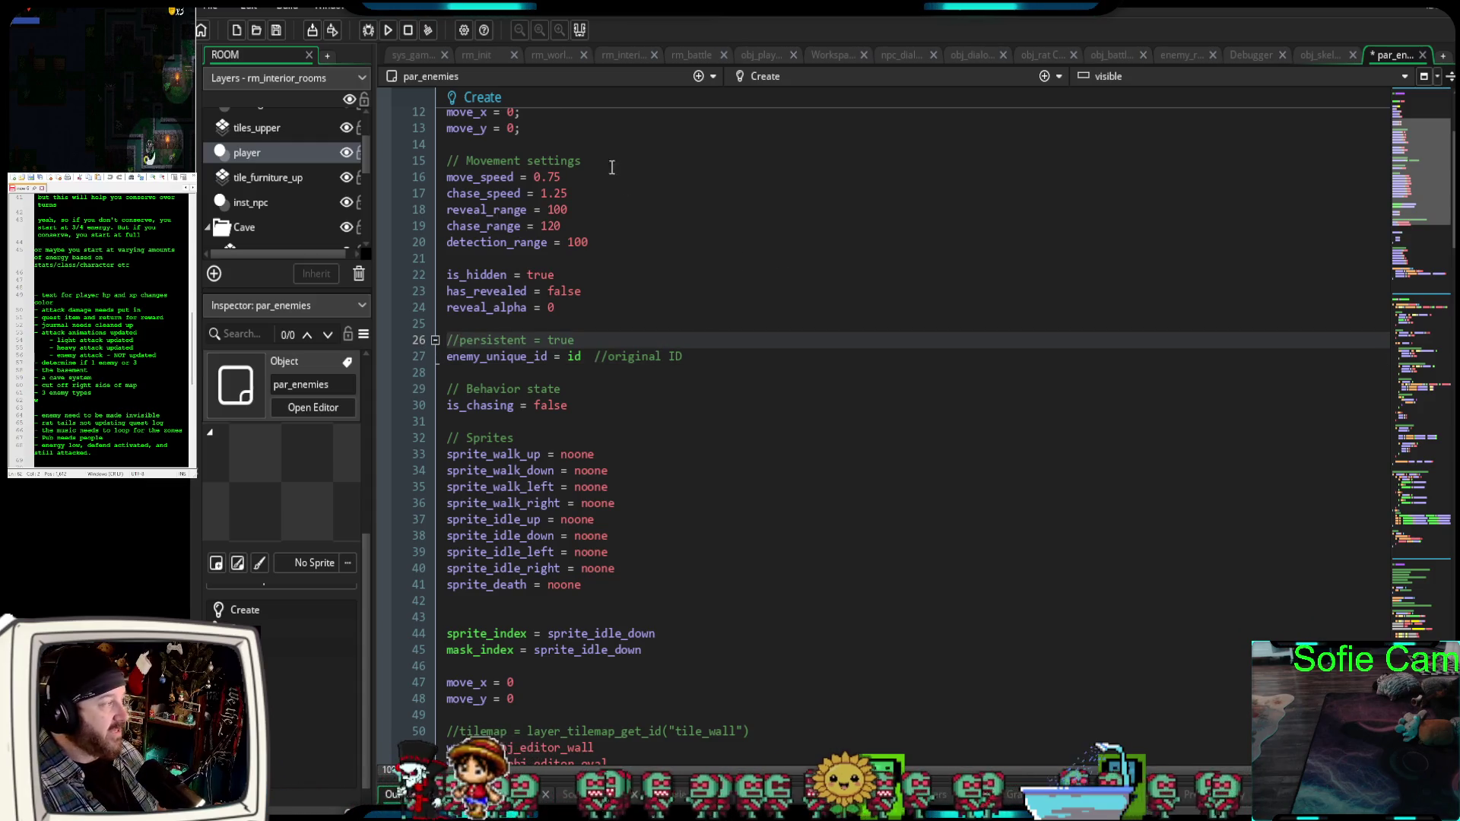
left_click(368, 30)
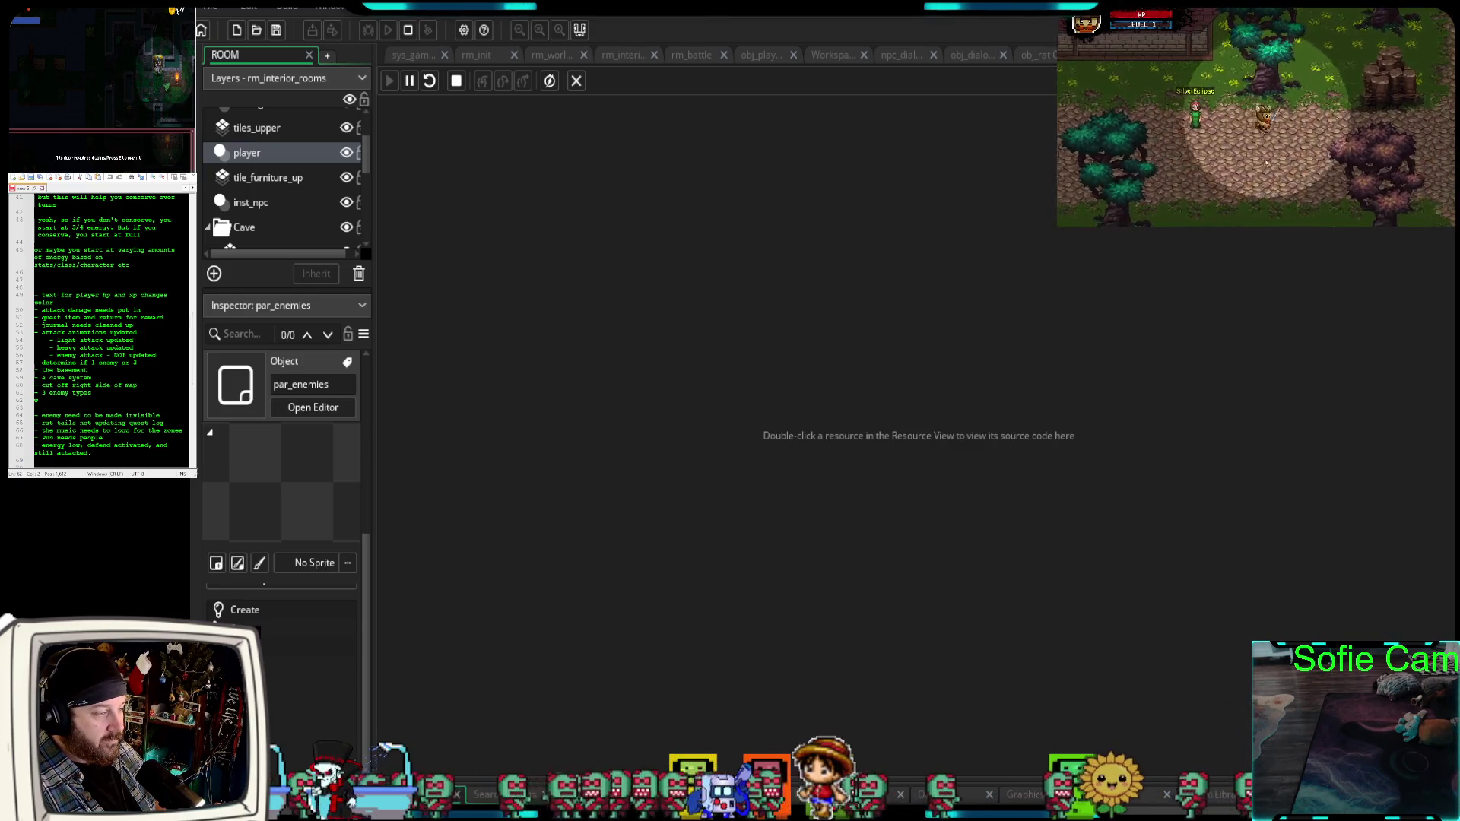
Walk the player up past the dirt crossroads into the forest clearing.
key("Up")
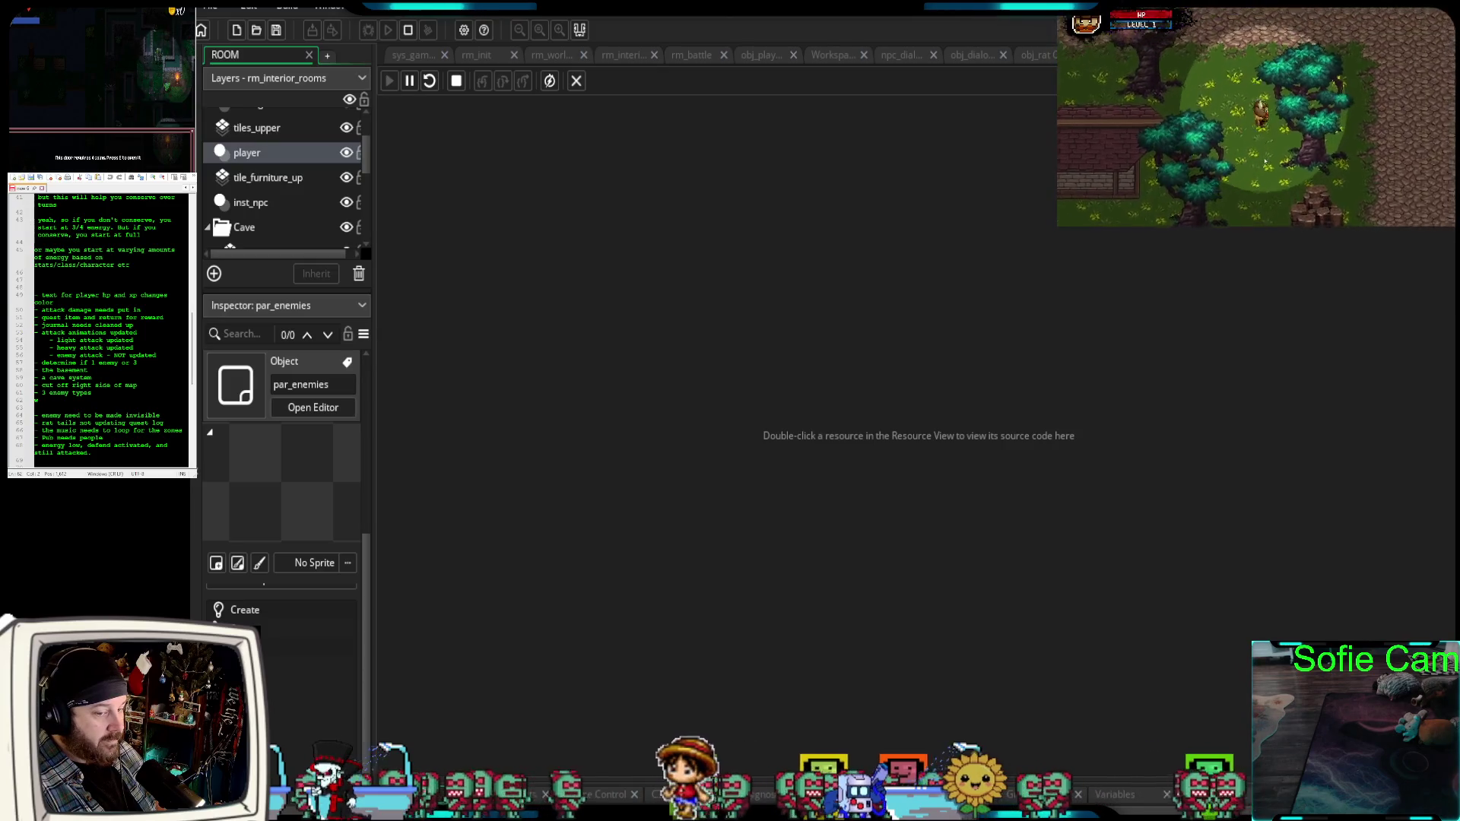
key("Up")
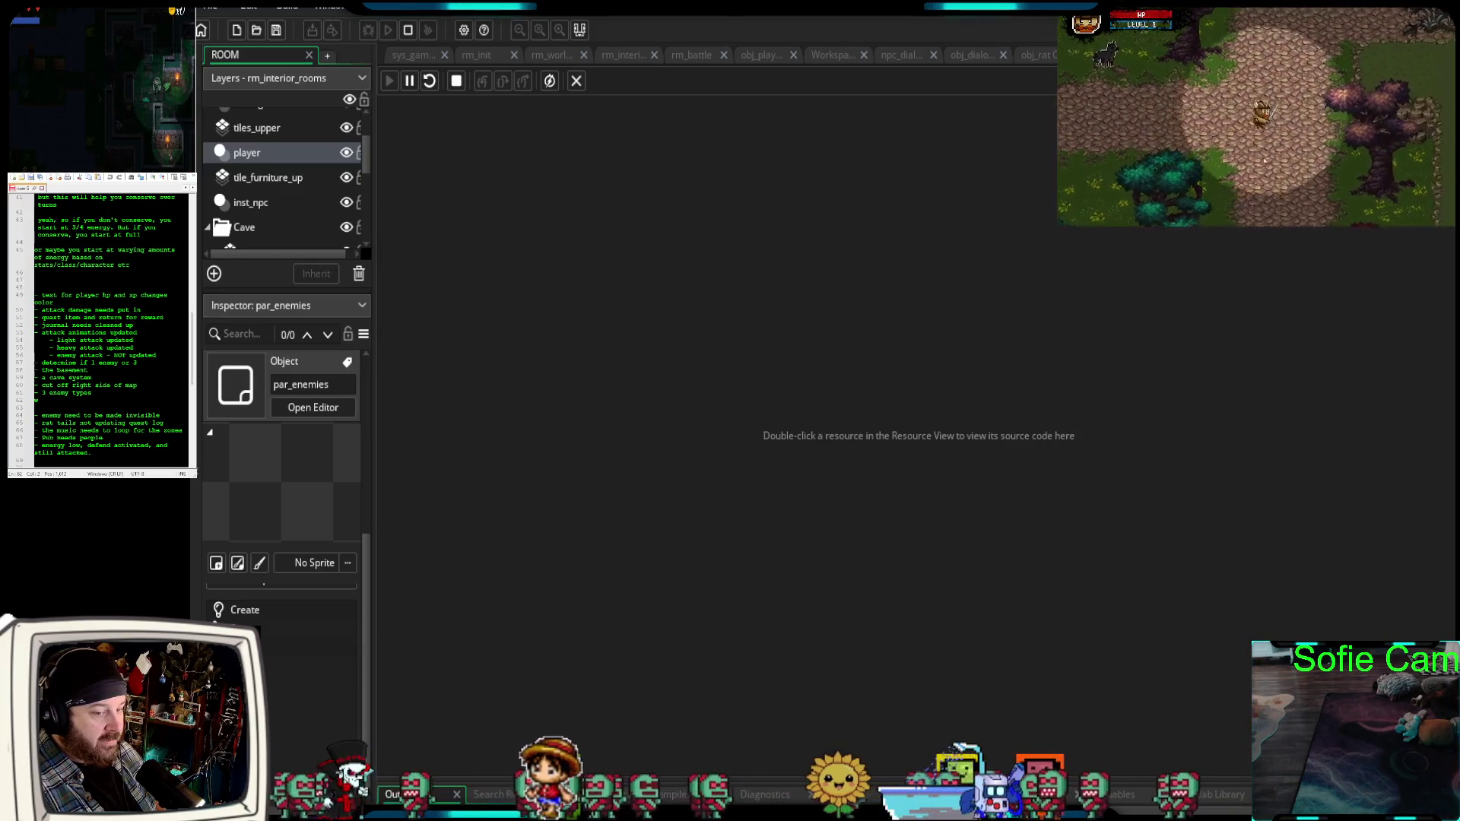
key("Up")
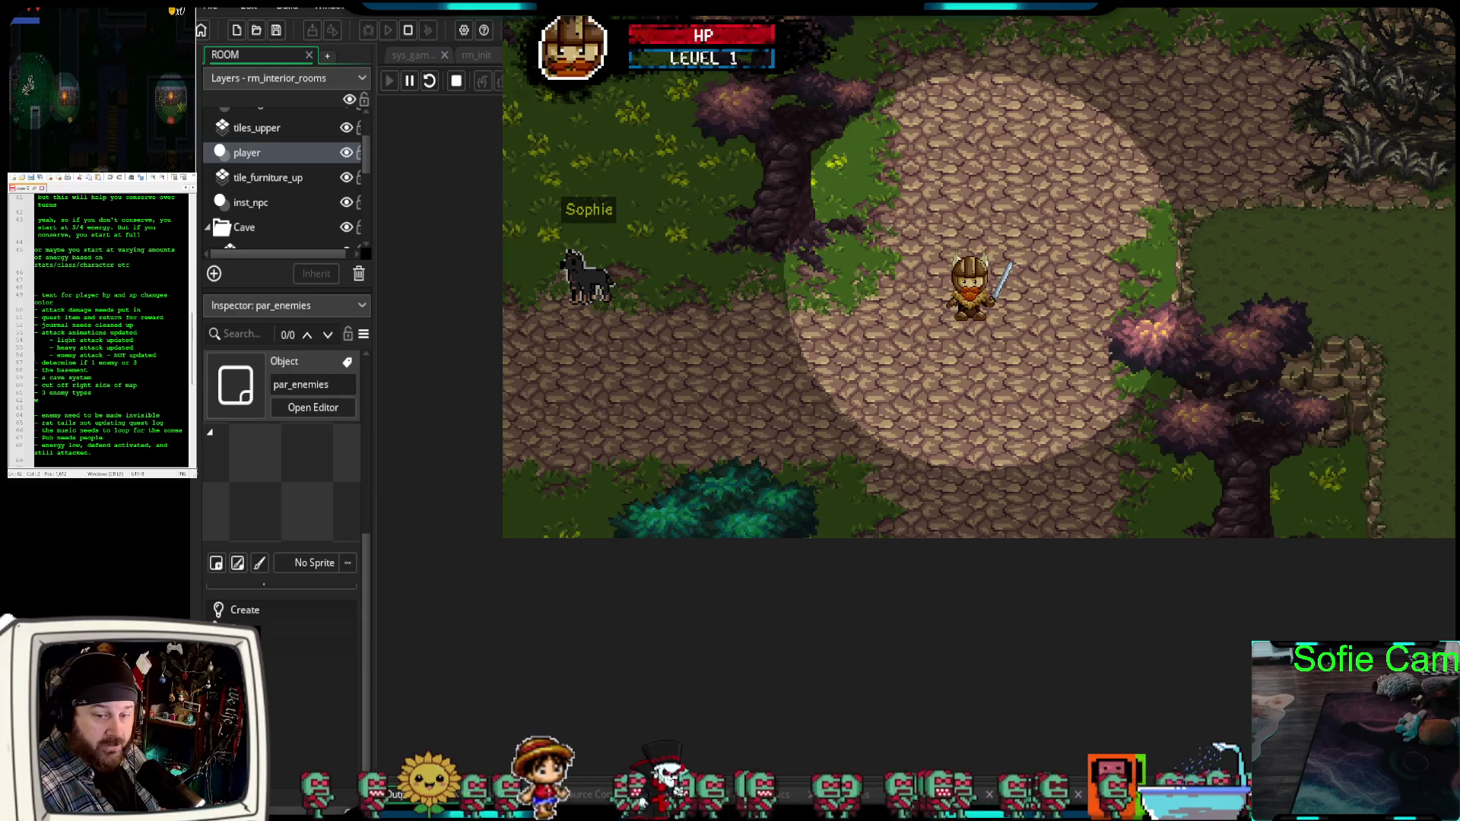
Show obj_skeleton in the Inspector with its properties and Events section expanded.
left_click(403, 687)
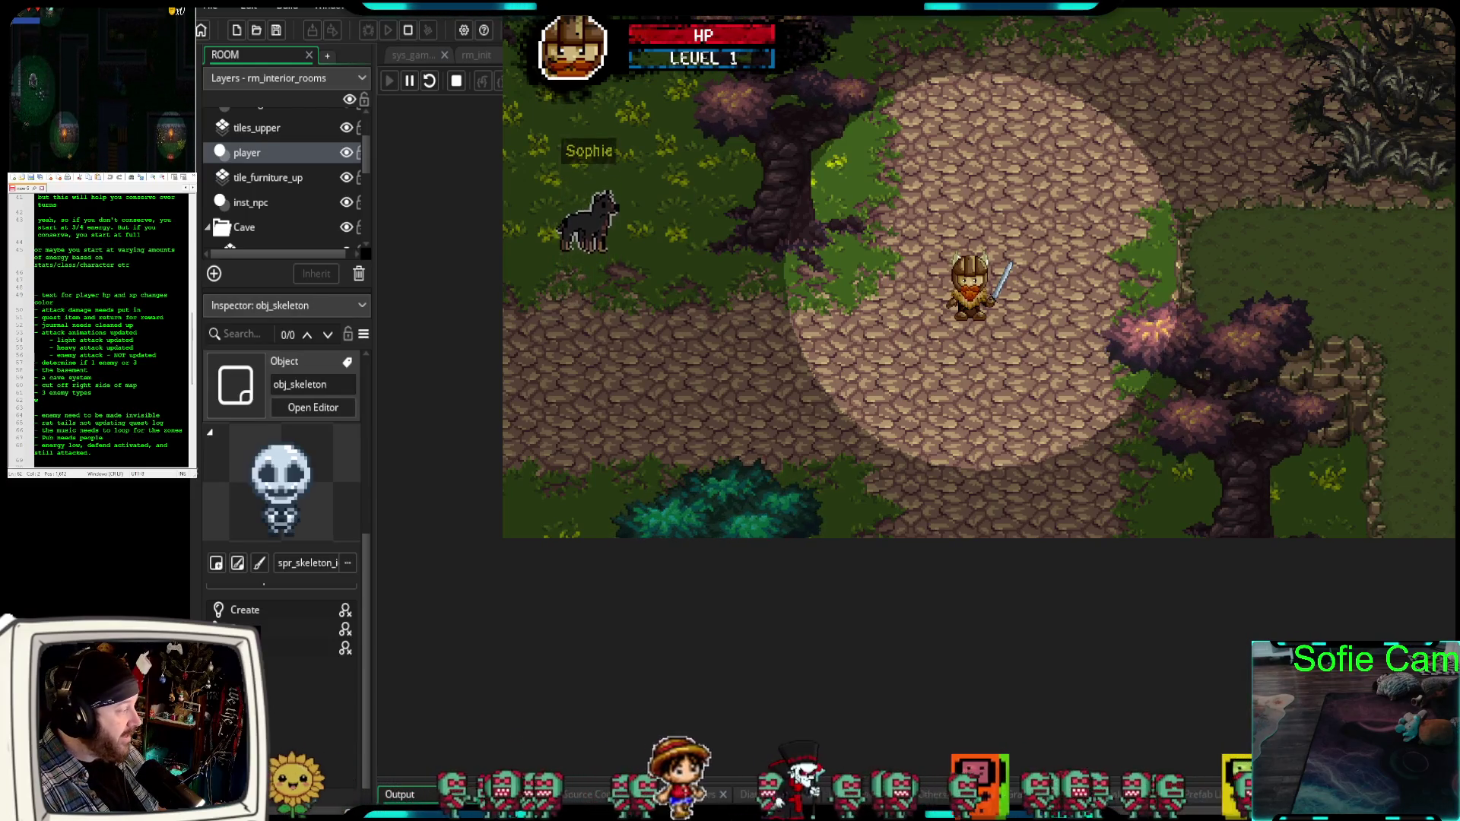
left_click(276, 706)
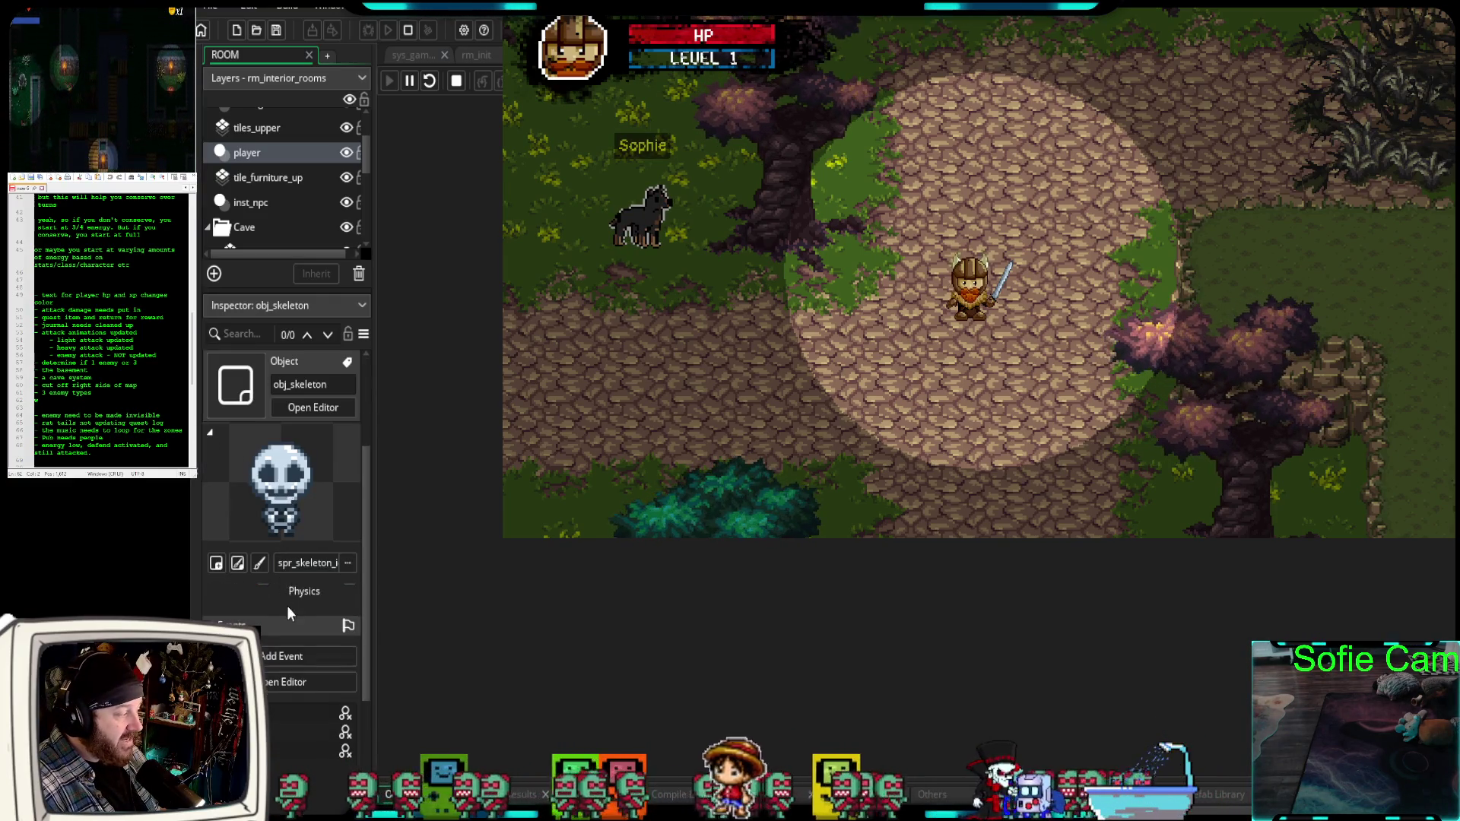
left_click_drag(306, 290, 306, 219)
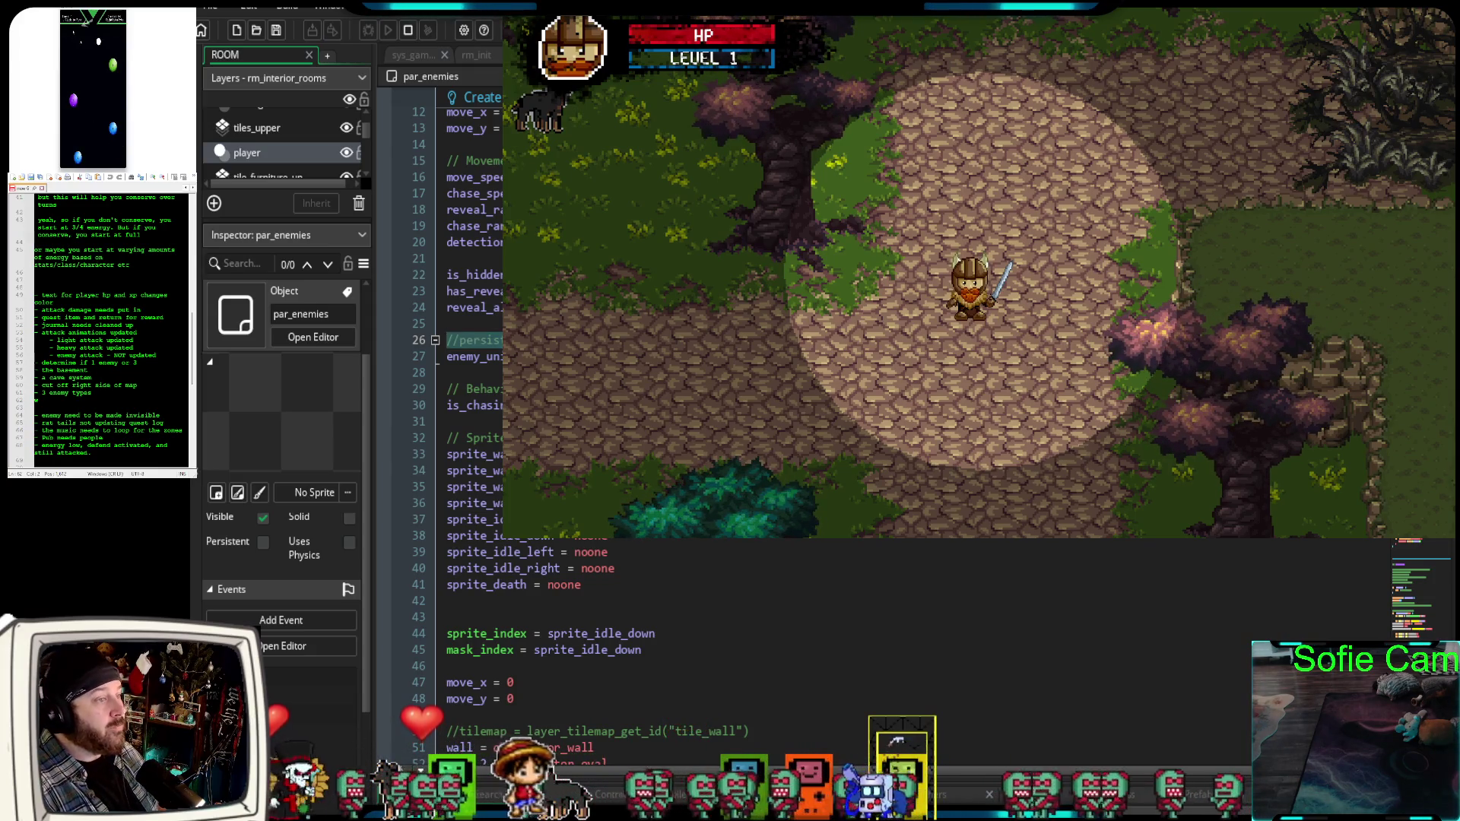
Walk the player up past the pink tree and red tree, swinging the sword once.
key("w")
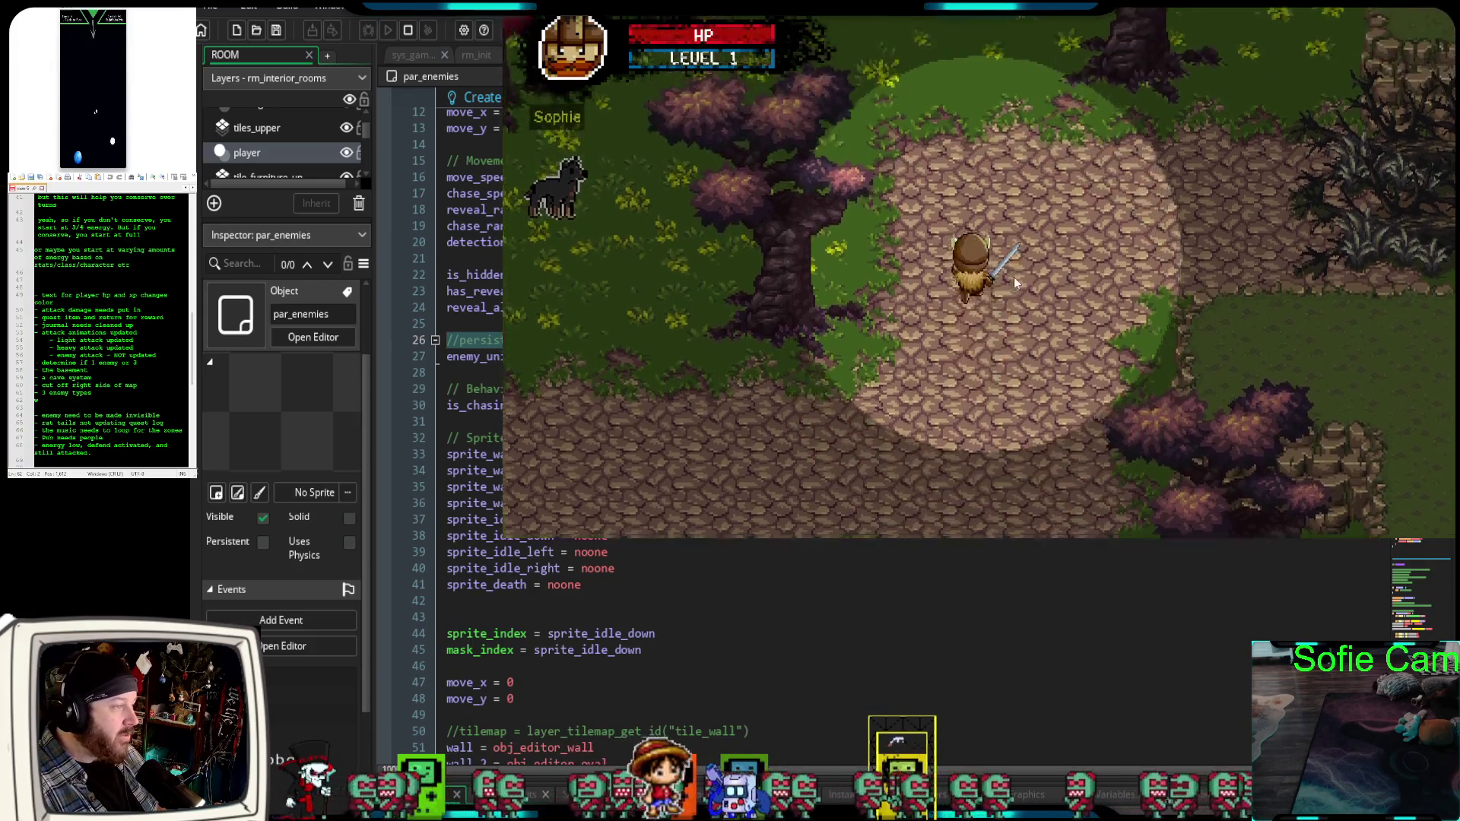
key("w")
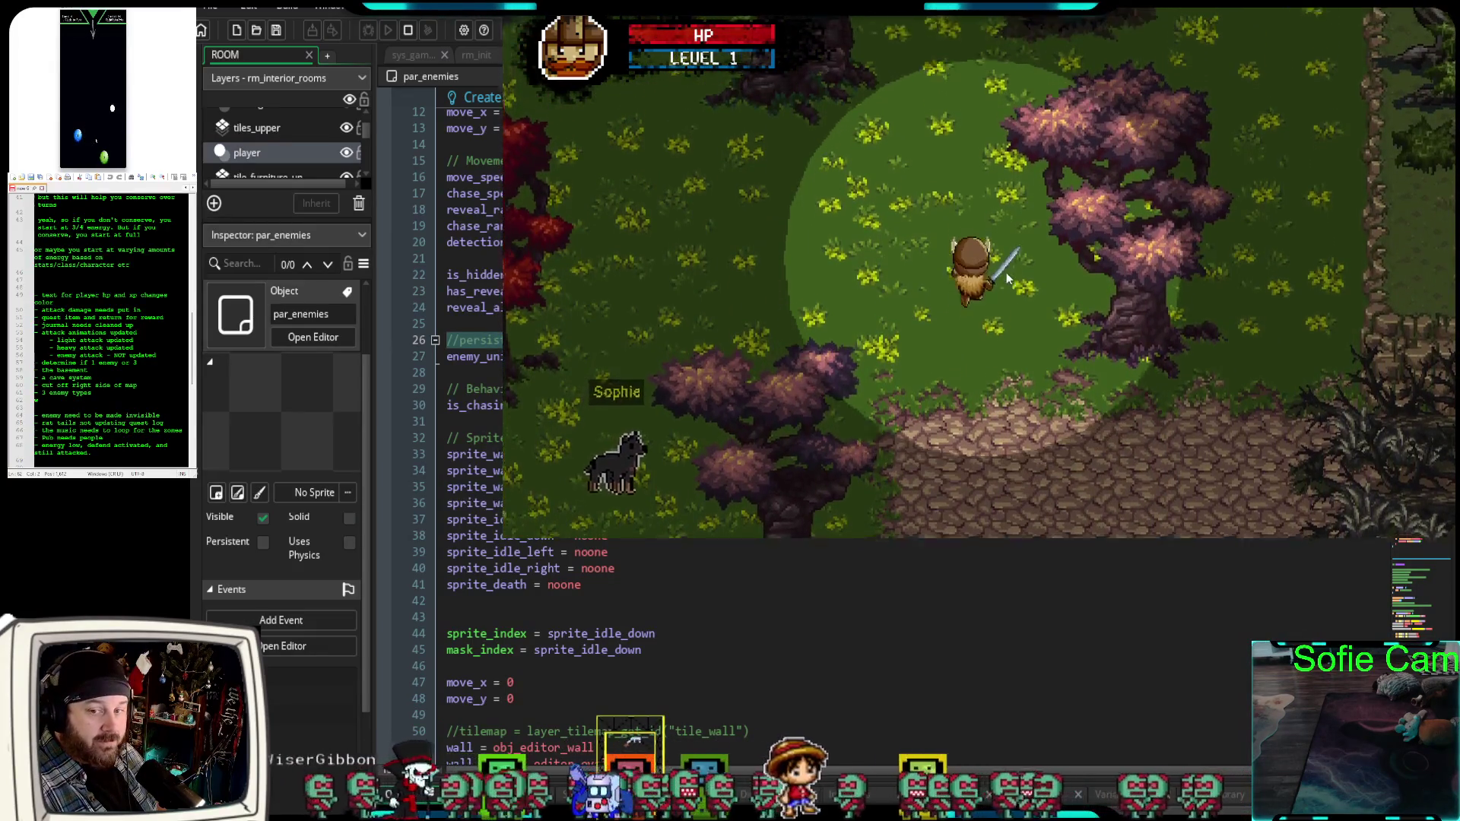
key("w")
key("d")
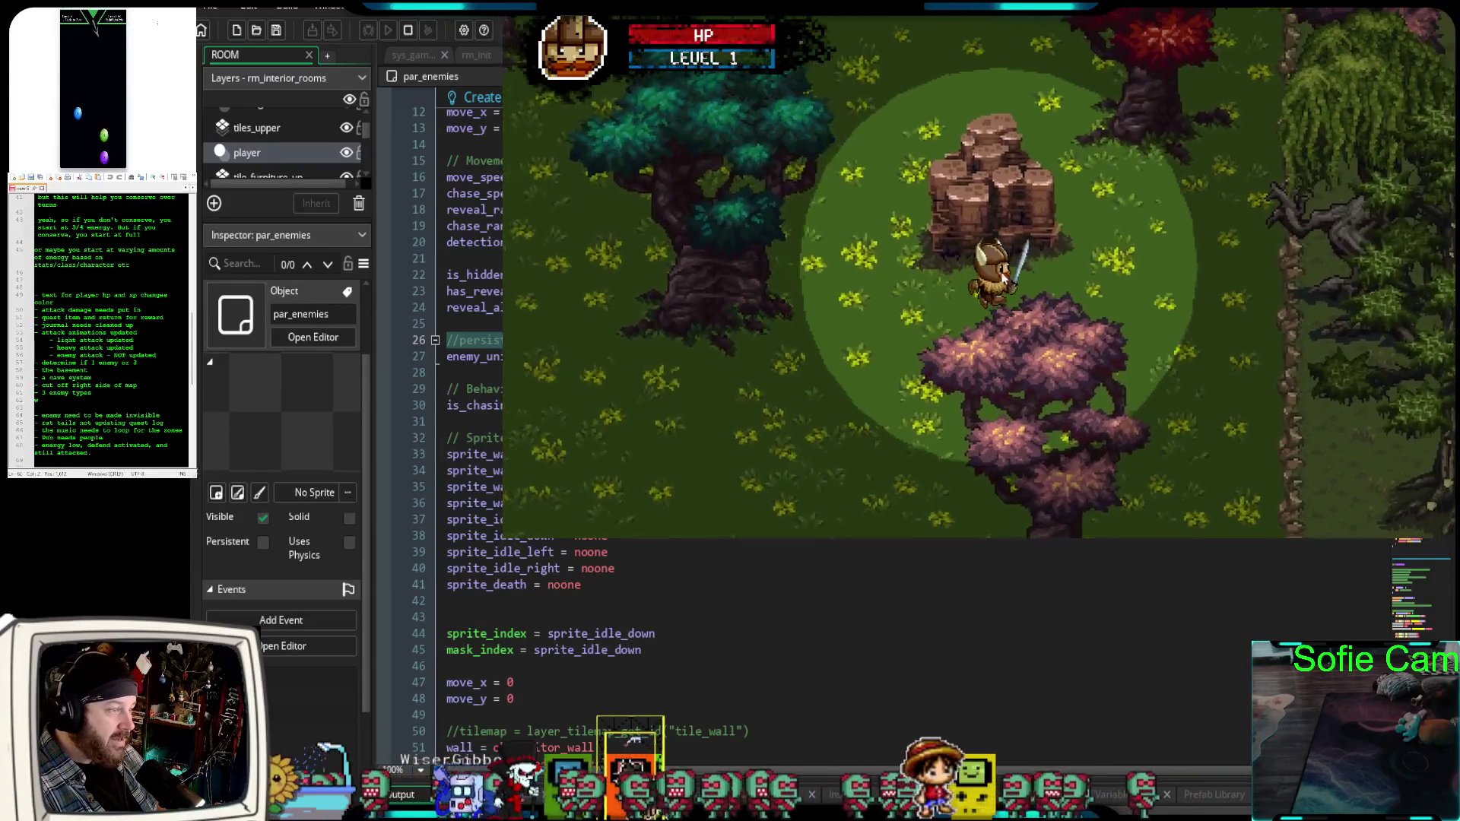
key("w")
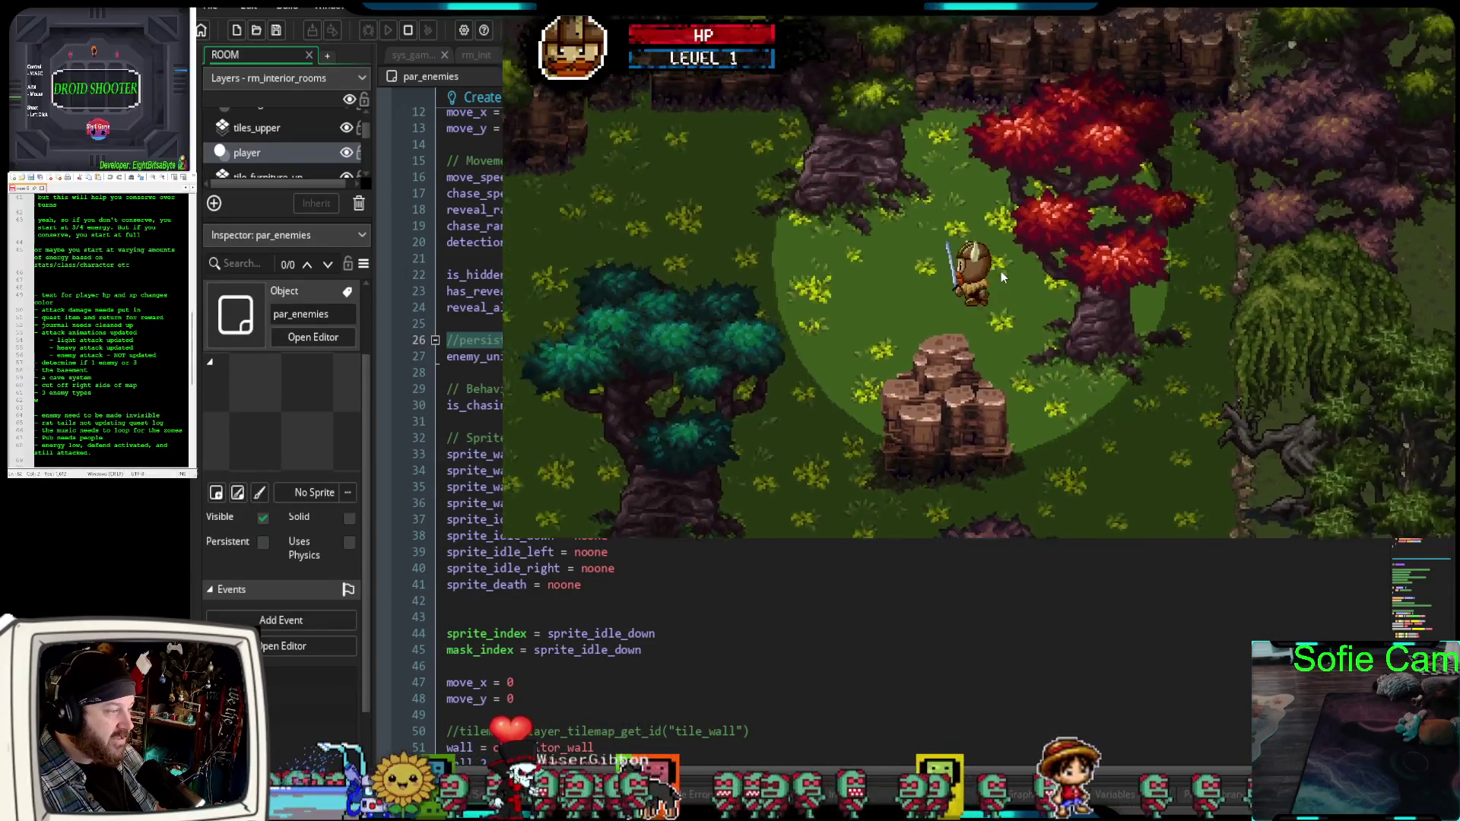
key("s")
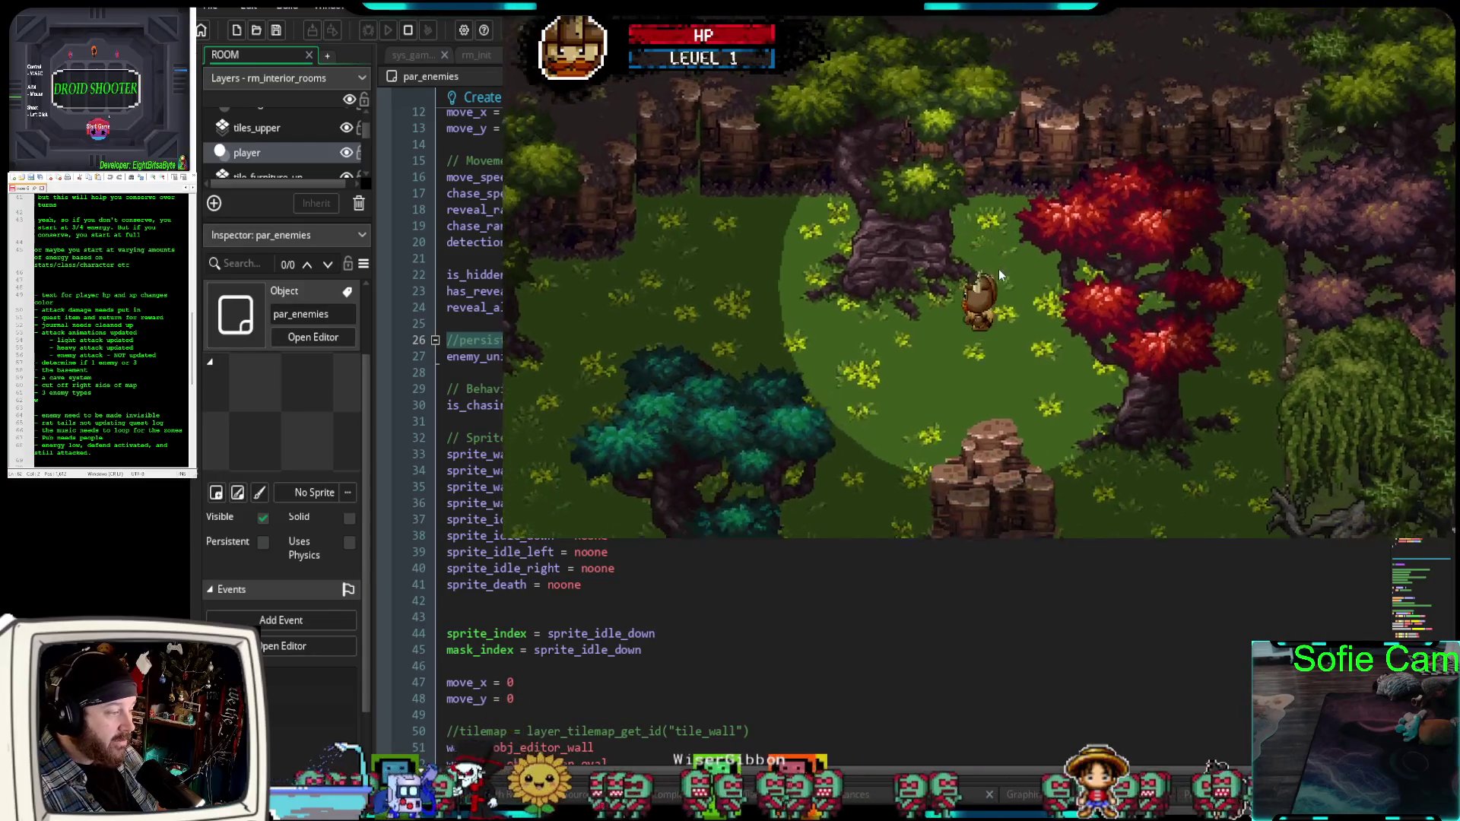
key("d")
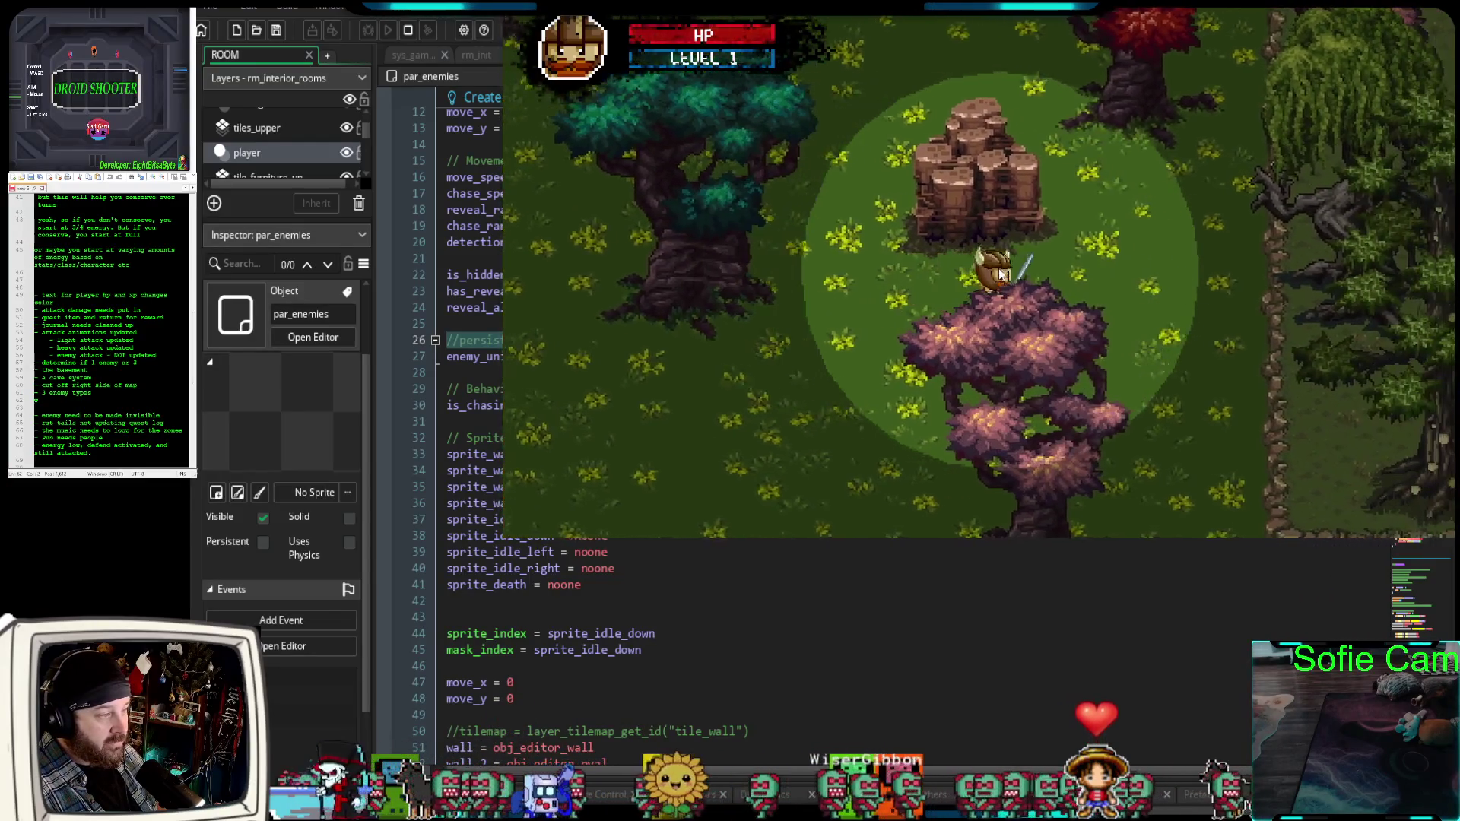
key("w")
key("a")
key("w")
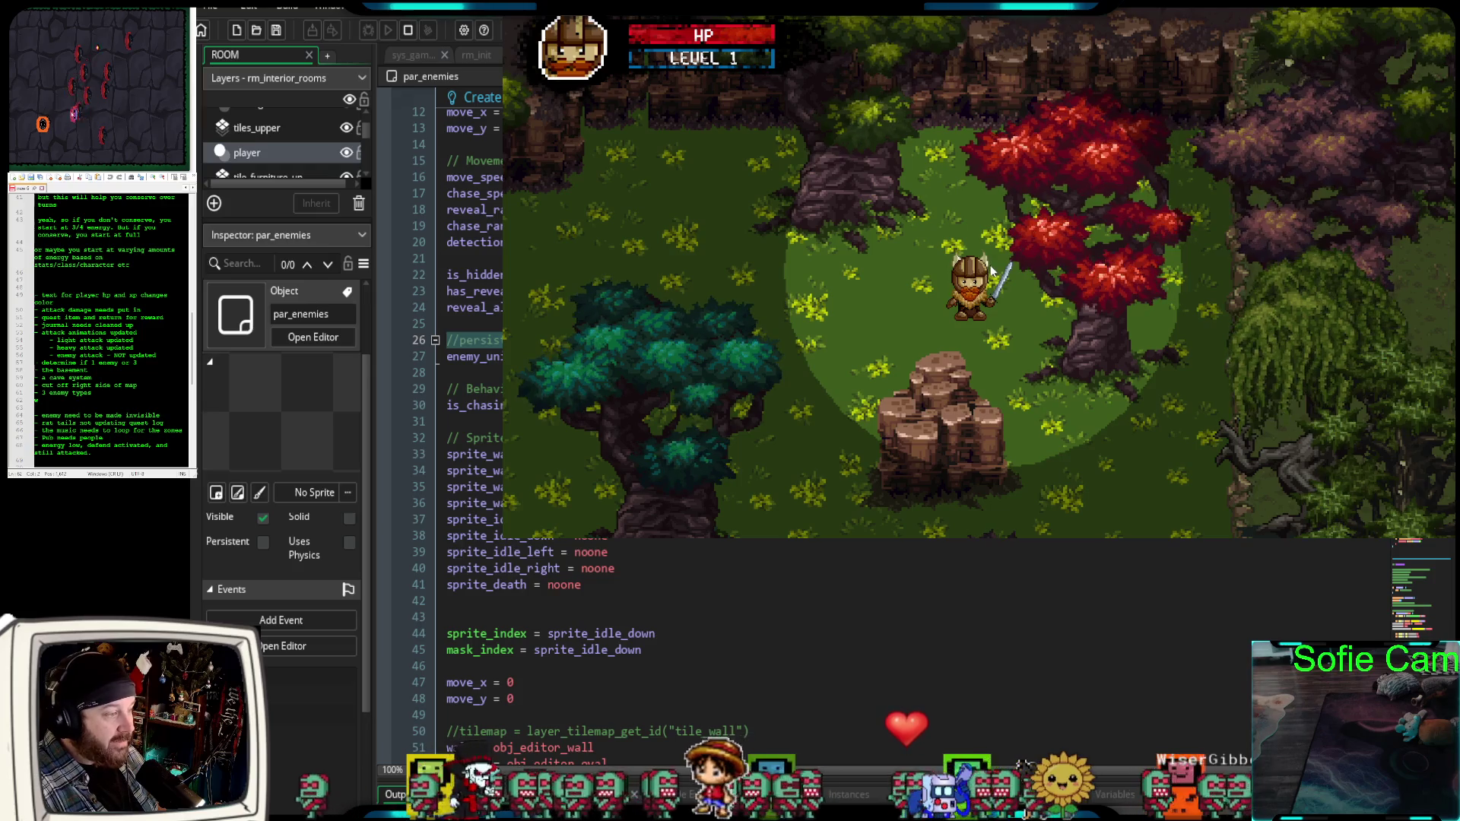
Keep roaming the forest to test the enemies, then close the game window.
key("a")
key("s")
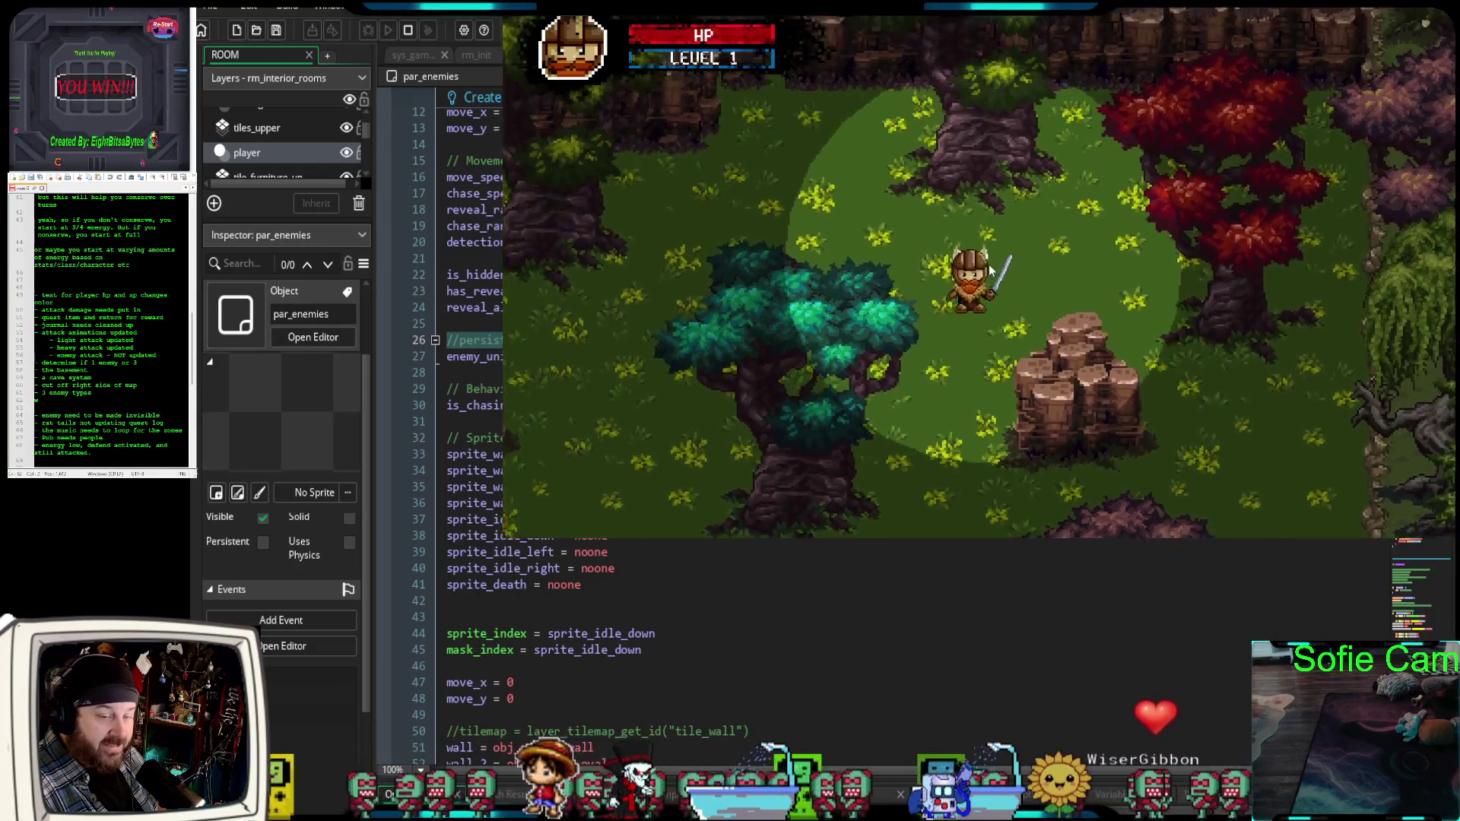
key("s")
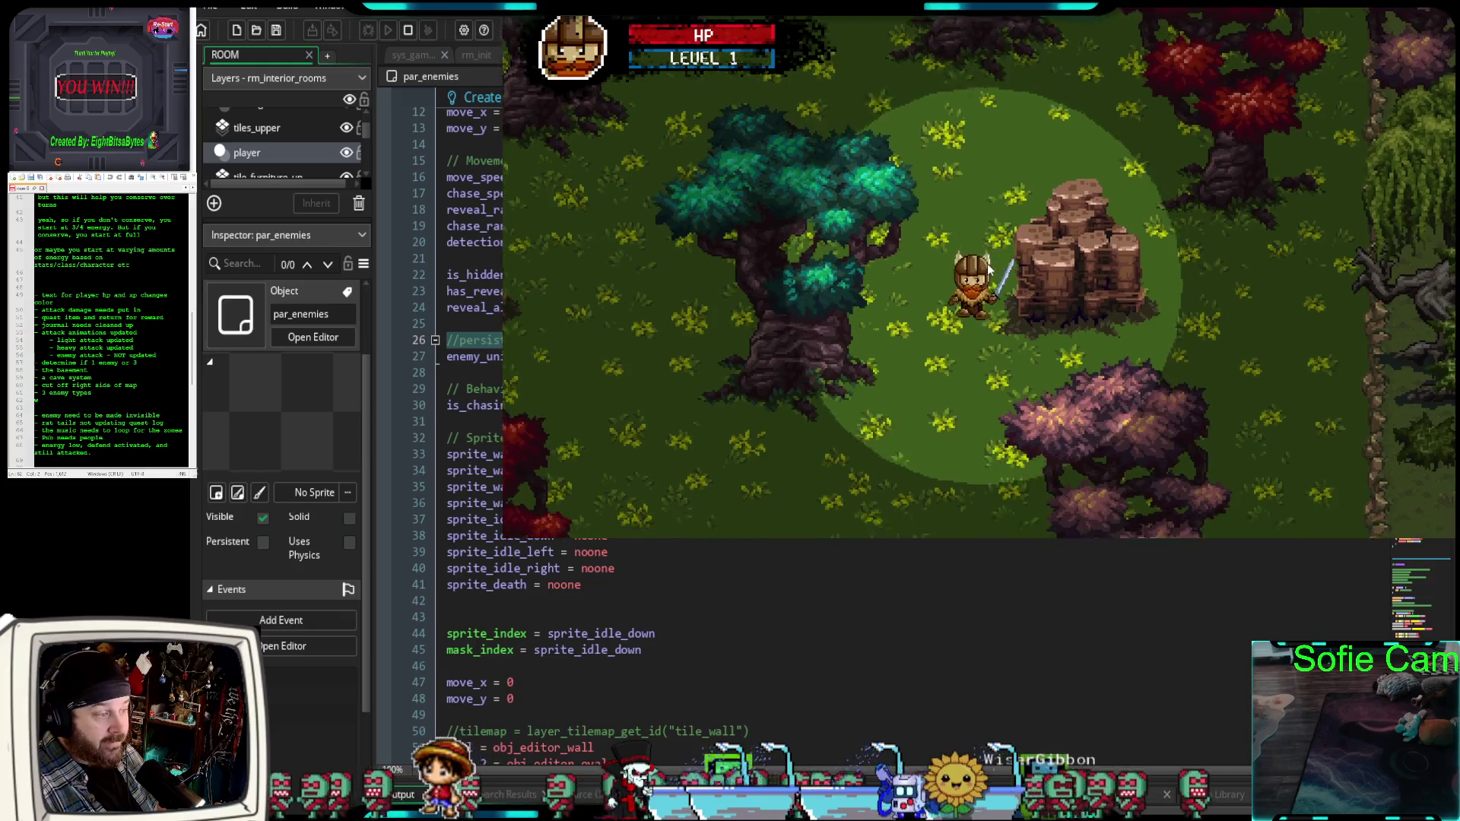
key("w")
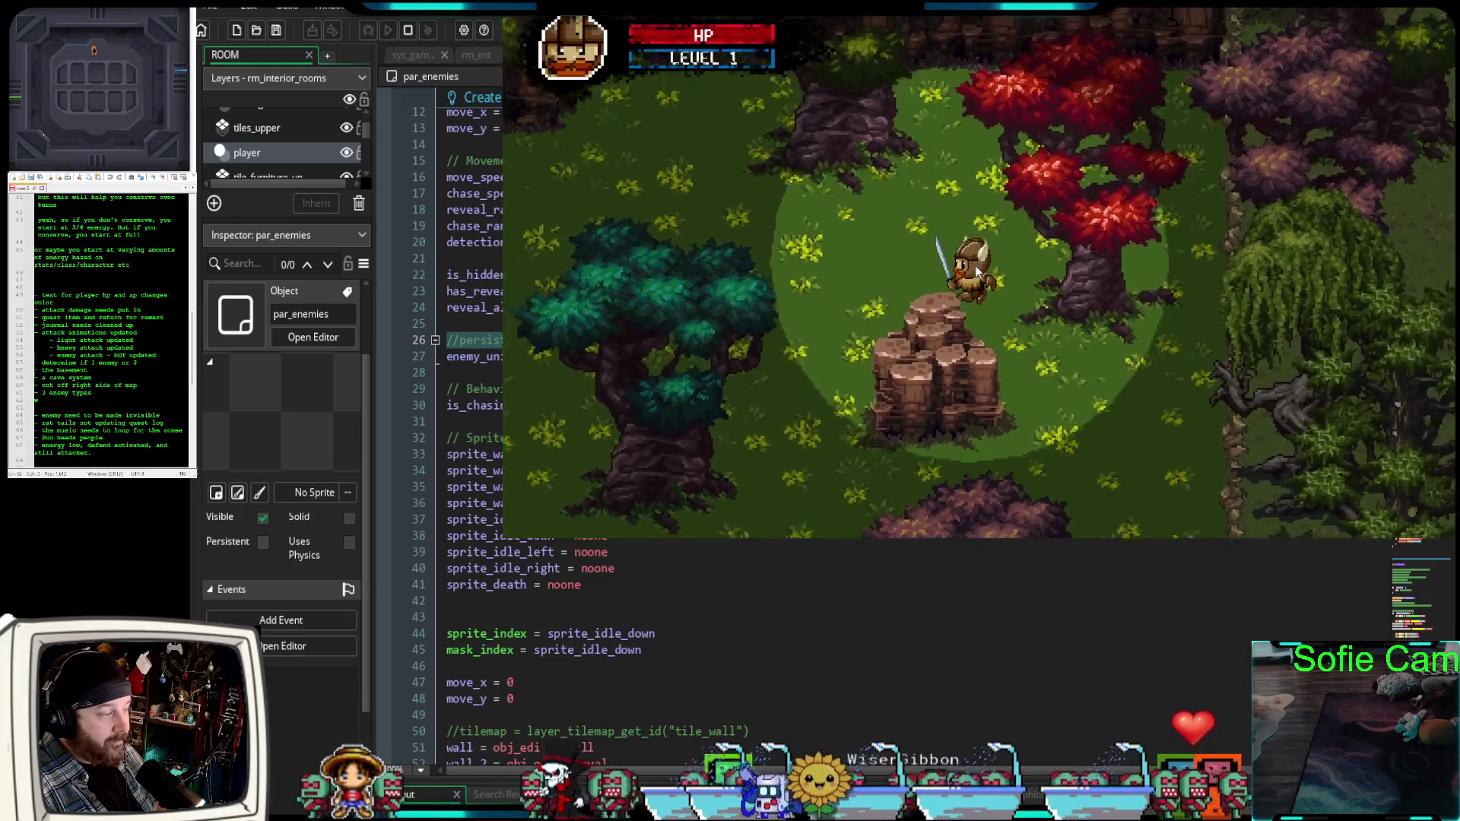
key("a")
key("s")
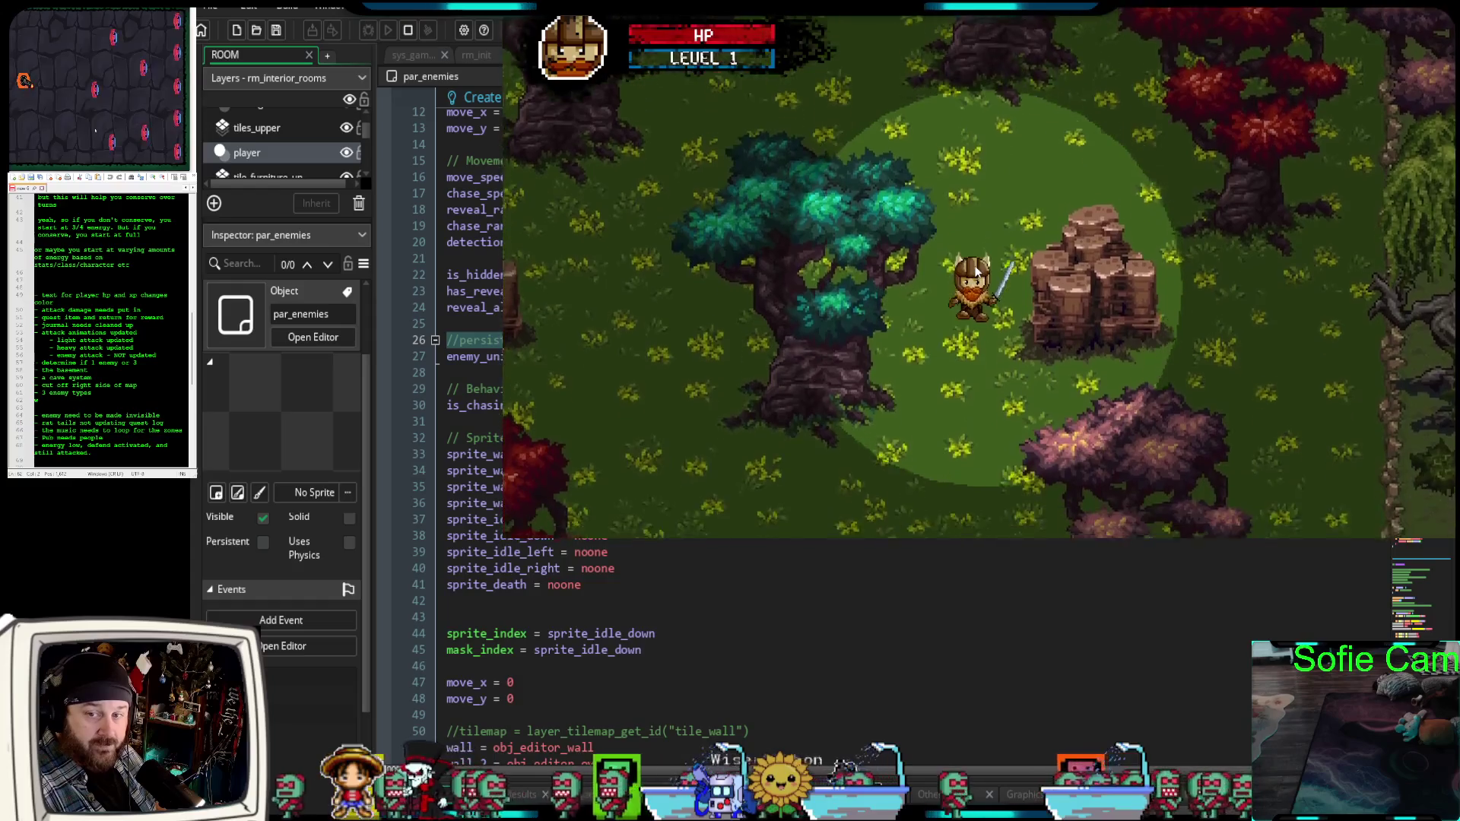
key("s")
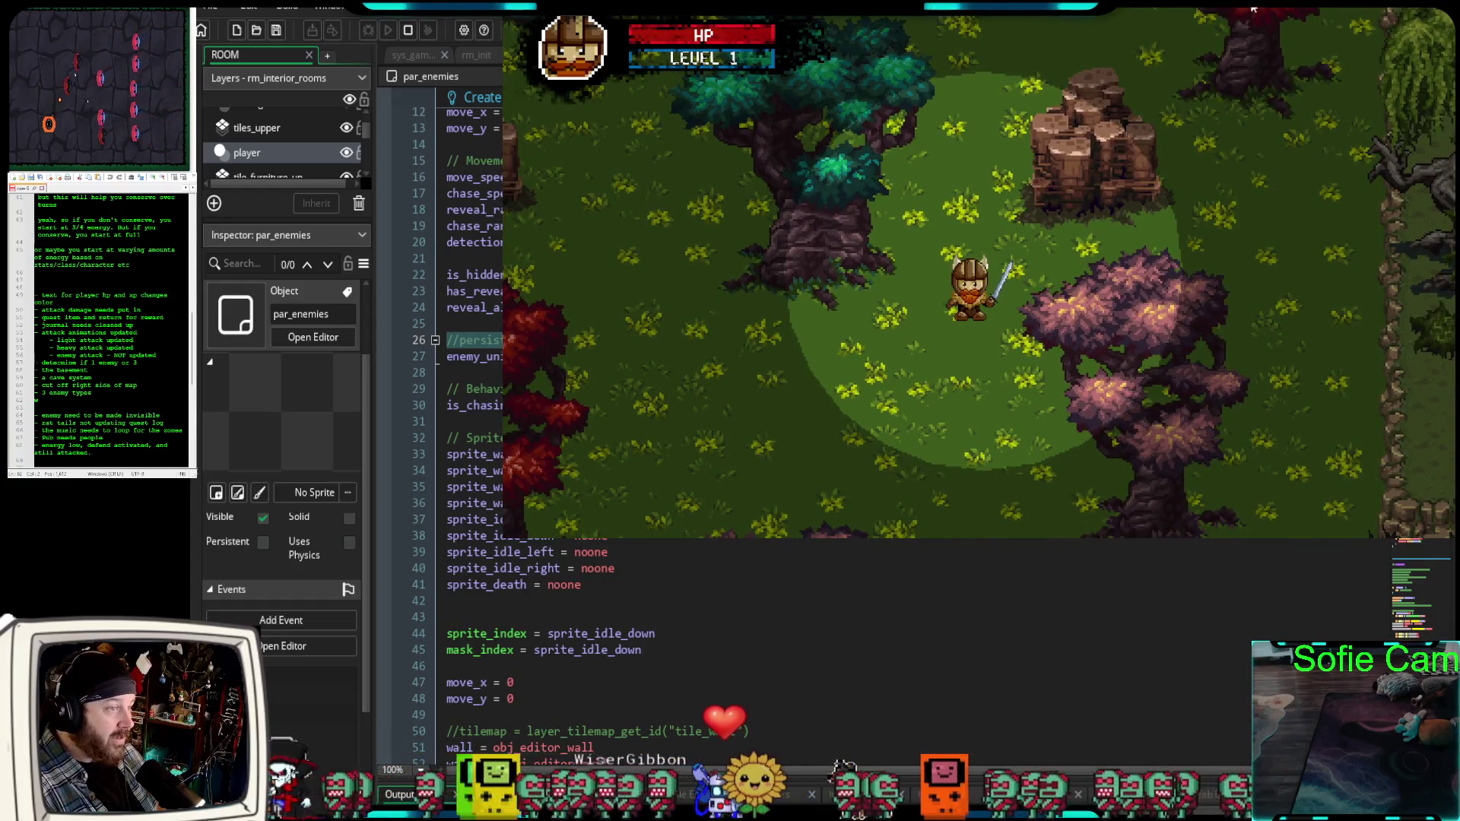
key("w")
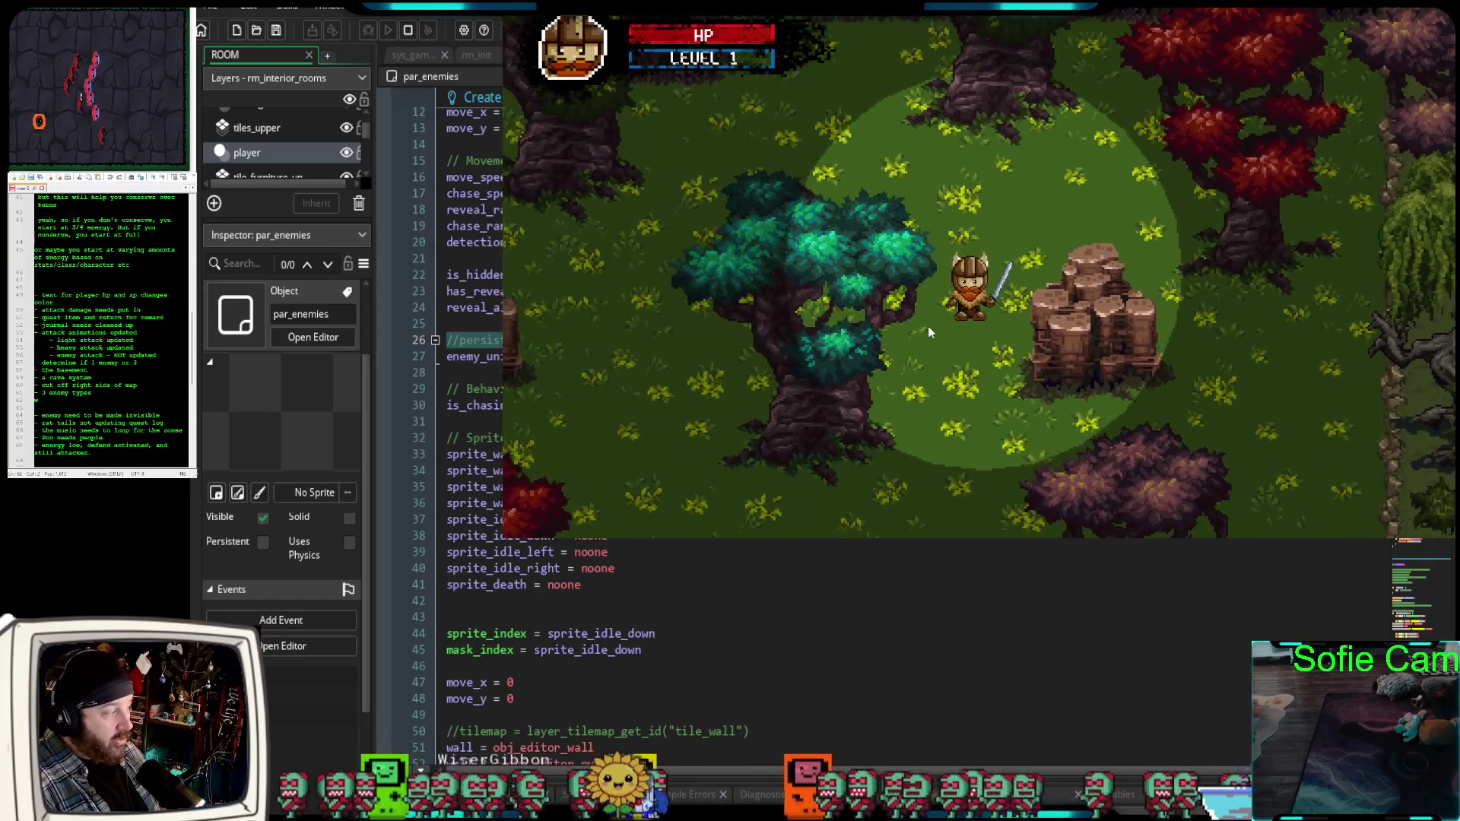
key("w")
key("d")
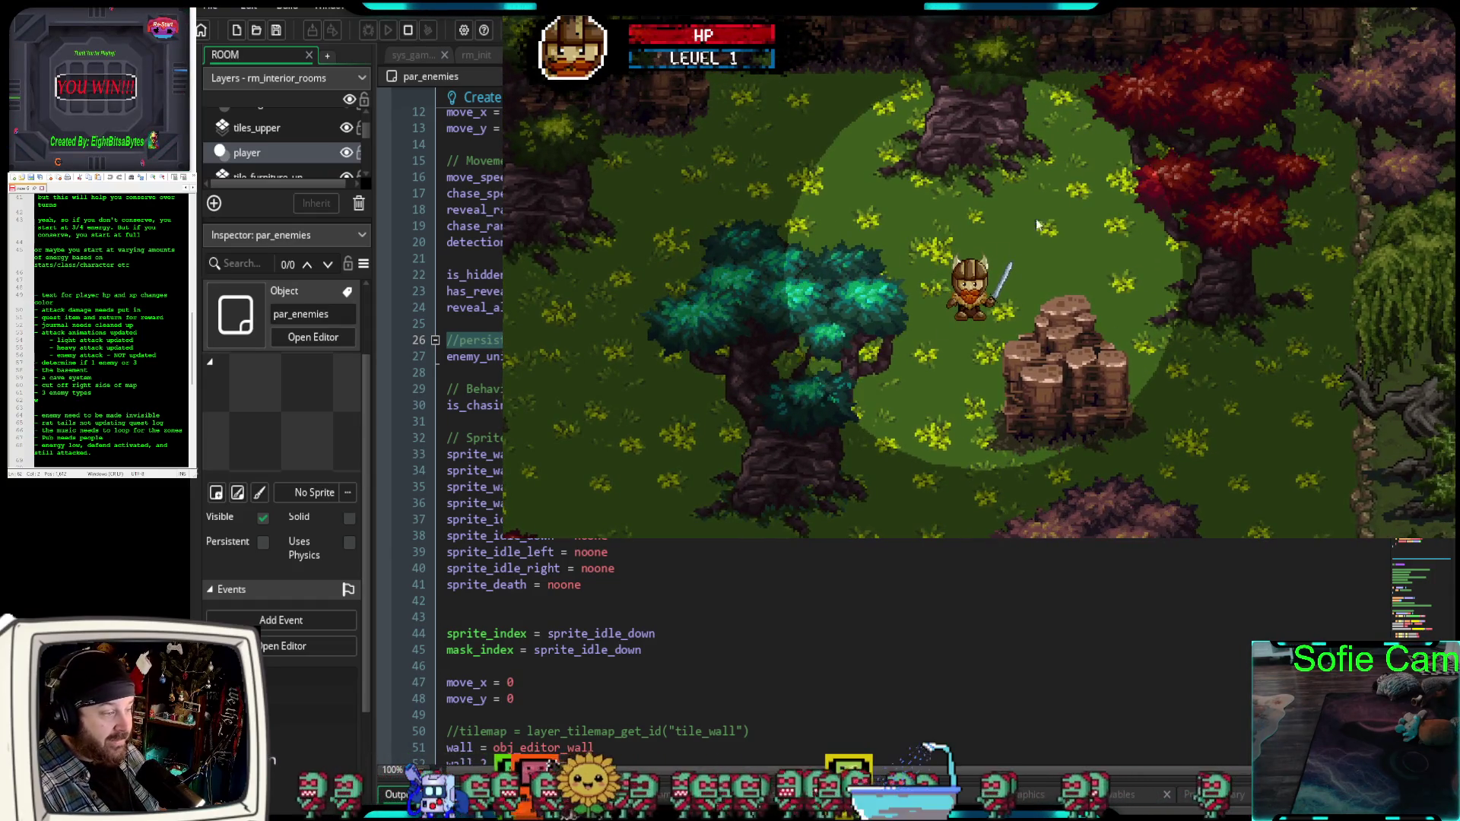
key("s")
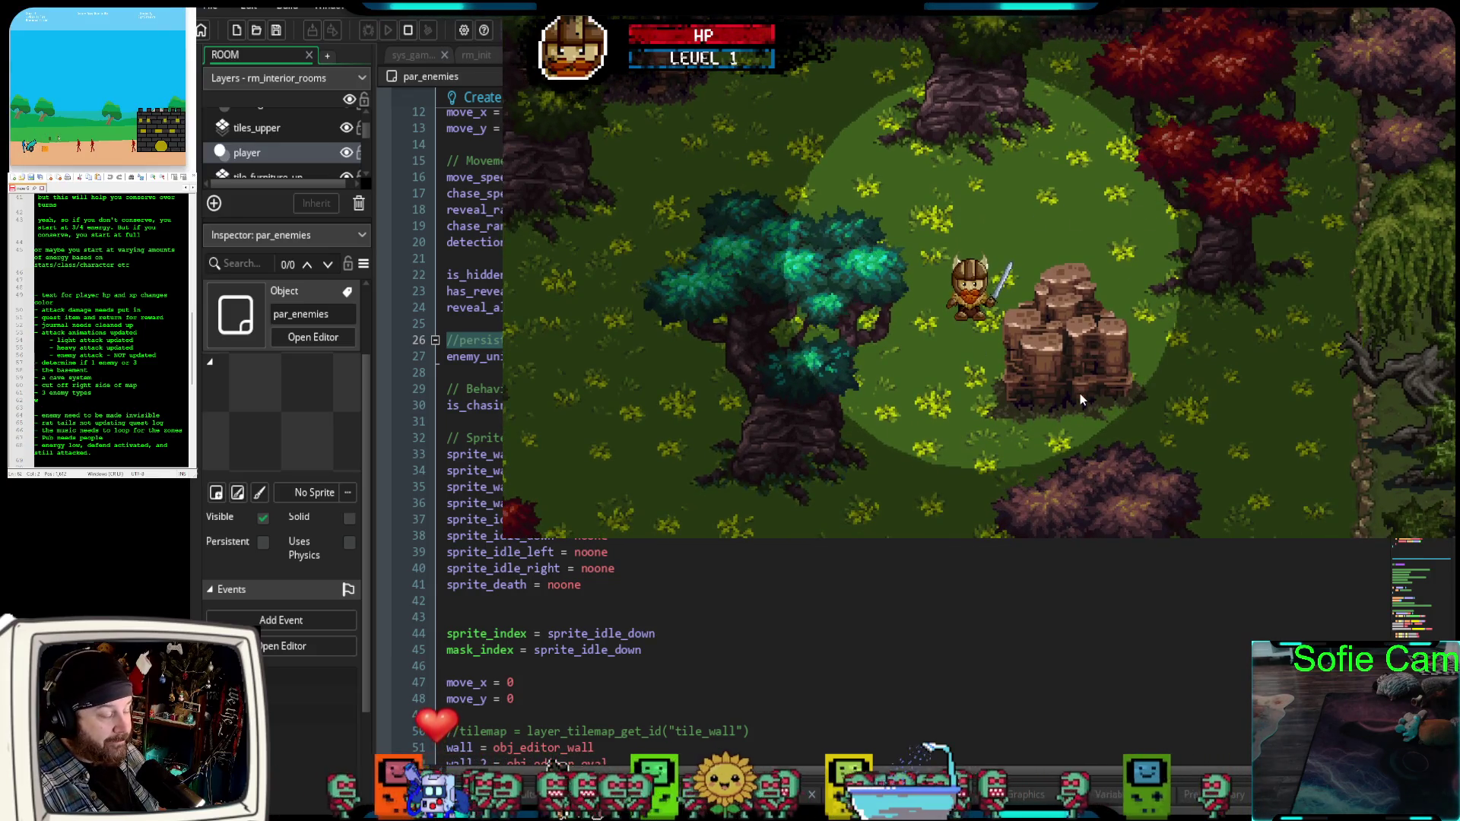
key("Escape")
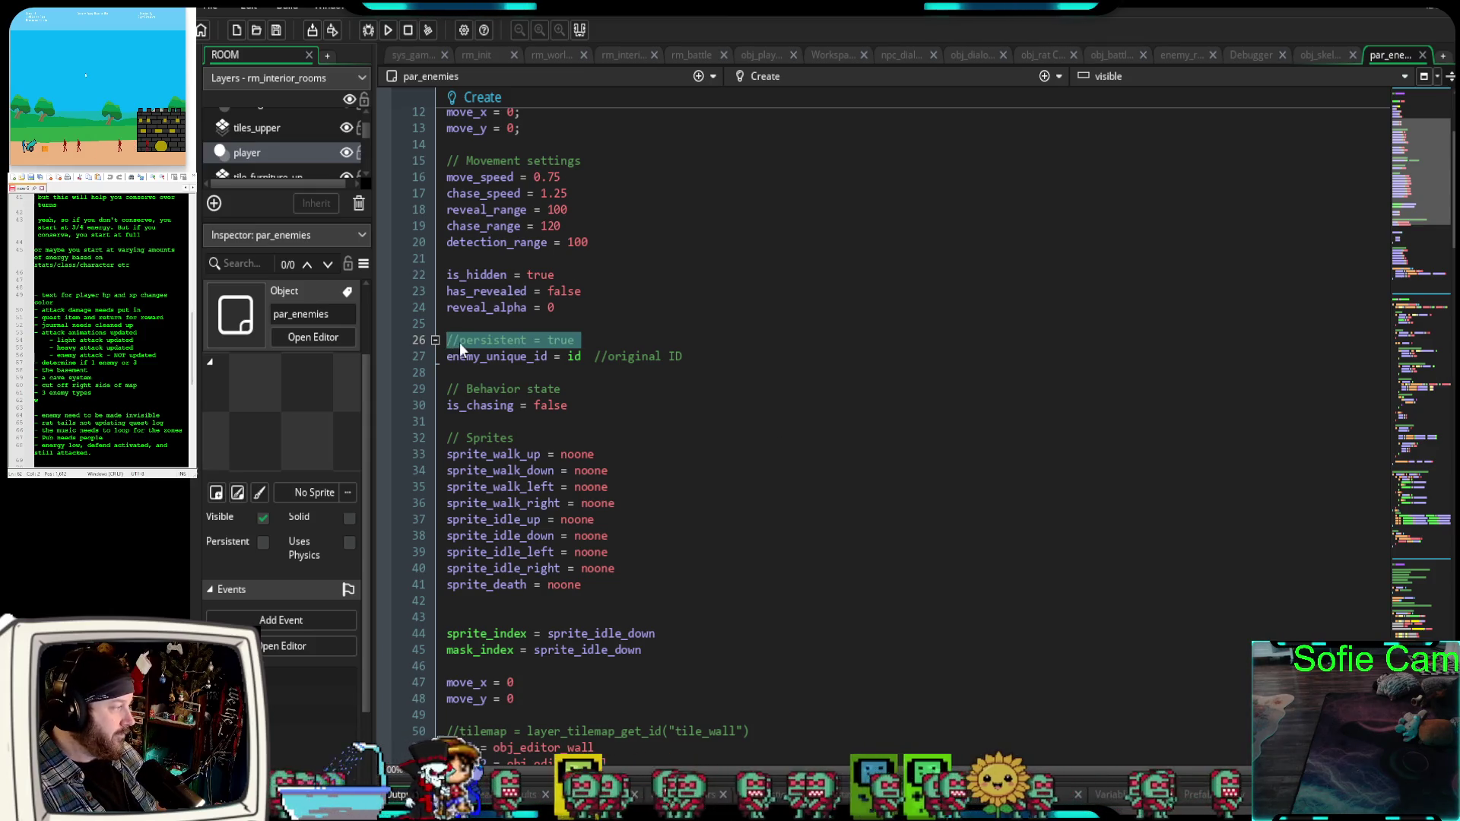
Remove the // so line 26 reads persistent = true again, and start a new debug run.
left_click(462, 342)
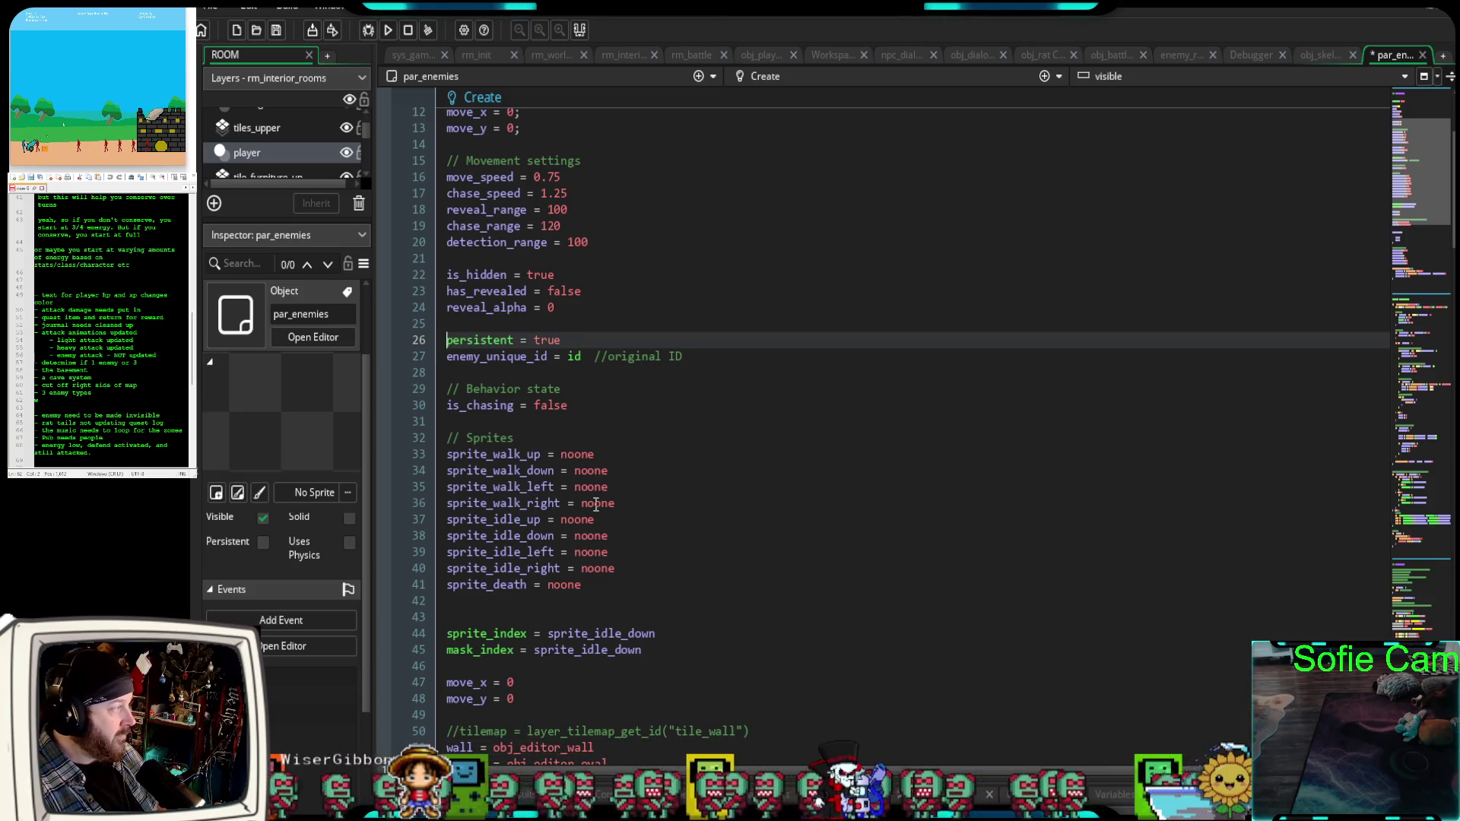
left_click(566, 340)
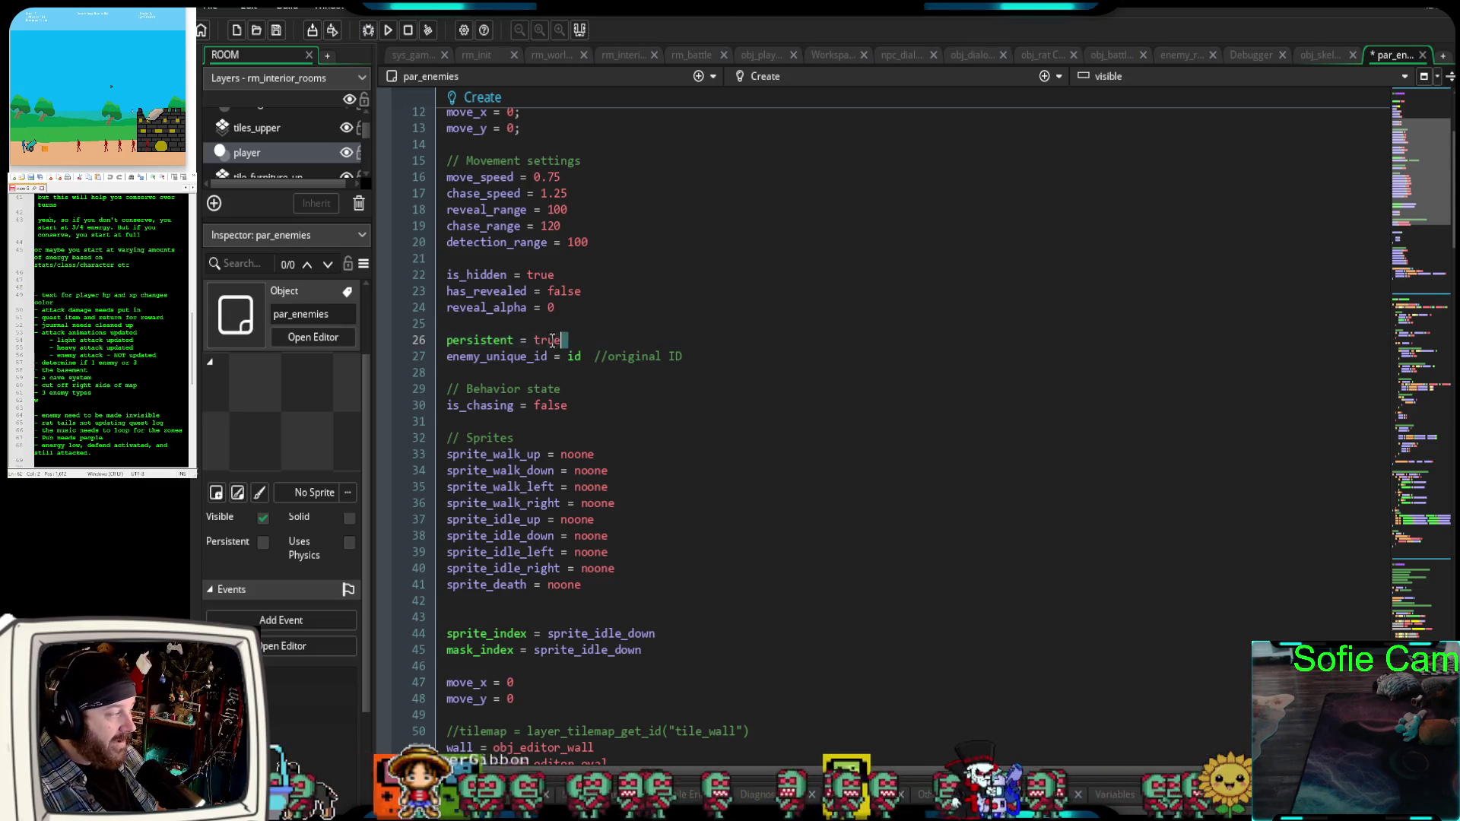
left_click(368, 30)
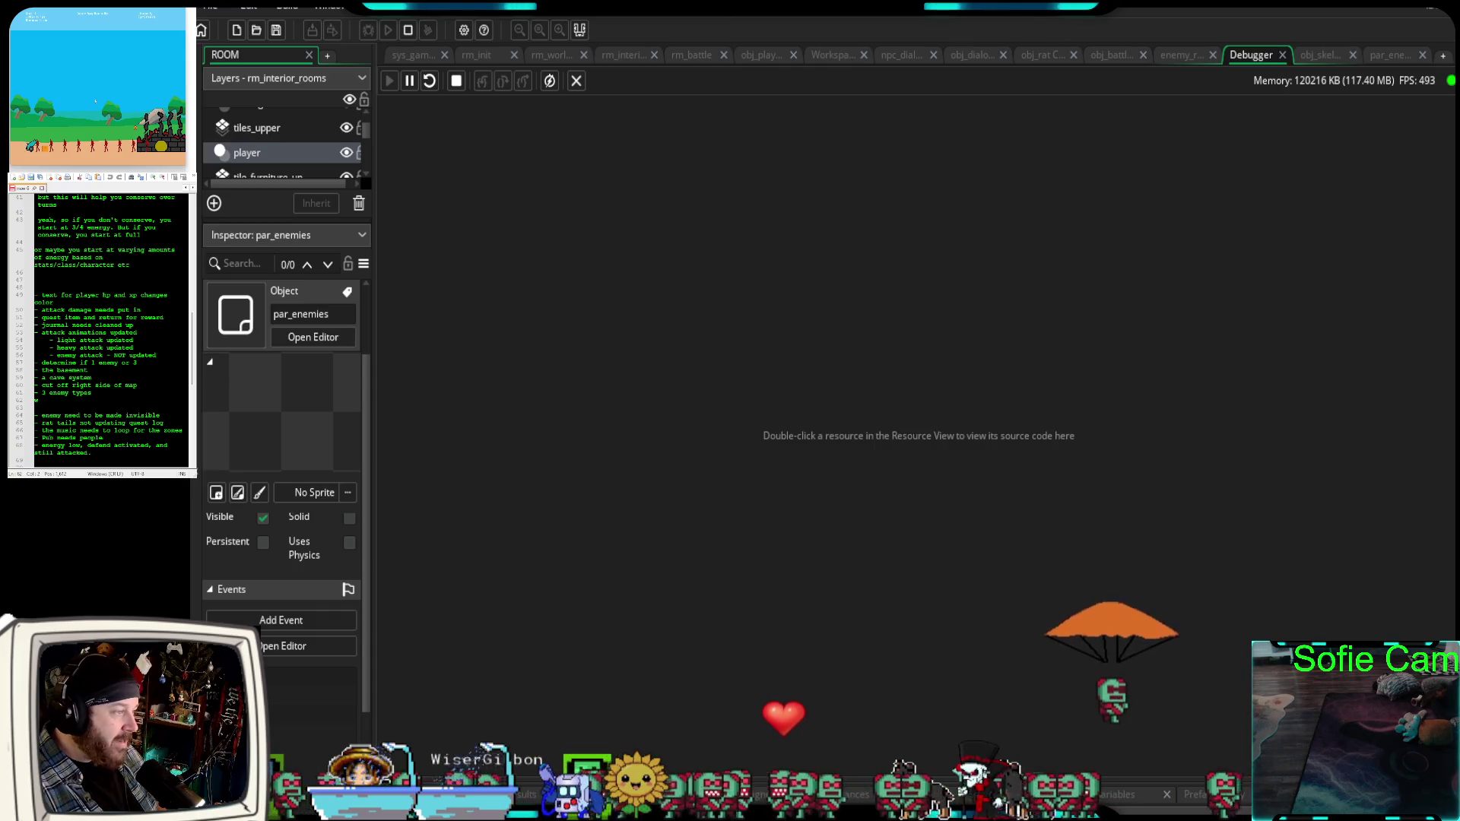
Walk the player through the forest past the dog and skeleton onto the cobblestone path.
key("d")
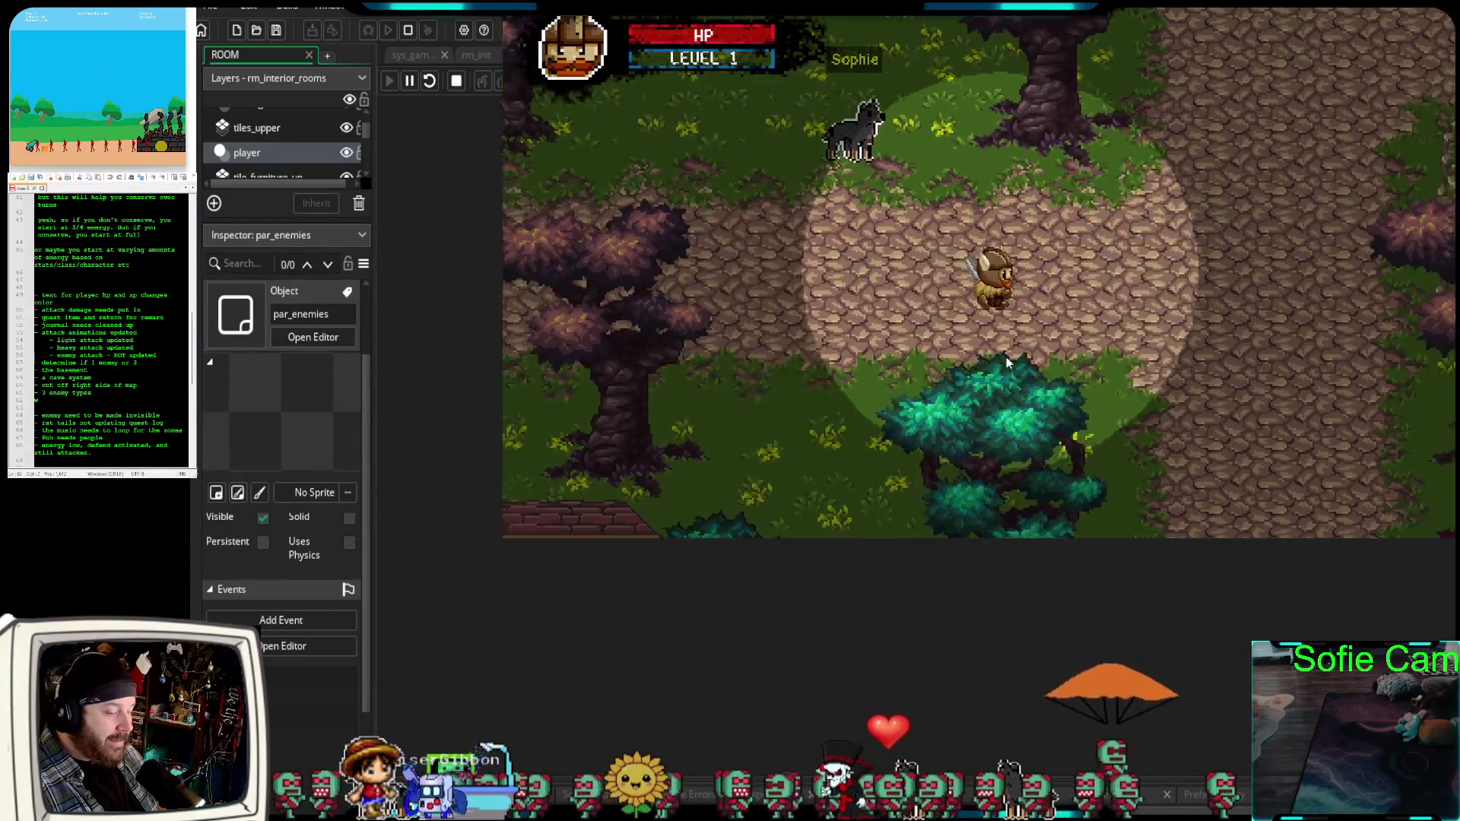
key("w")
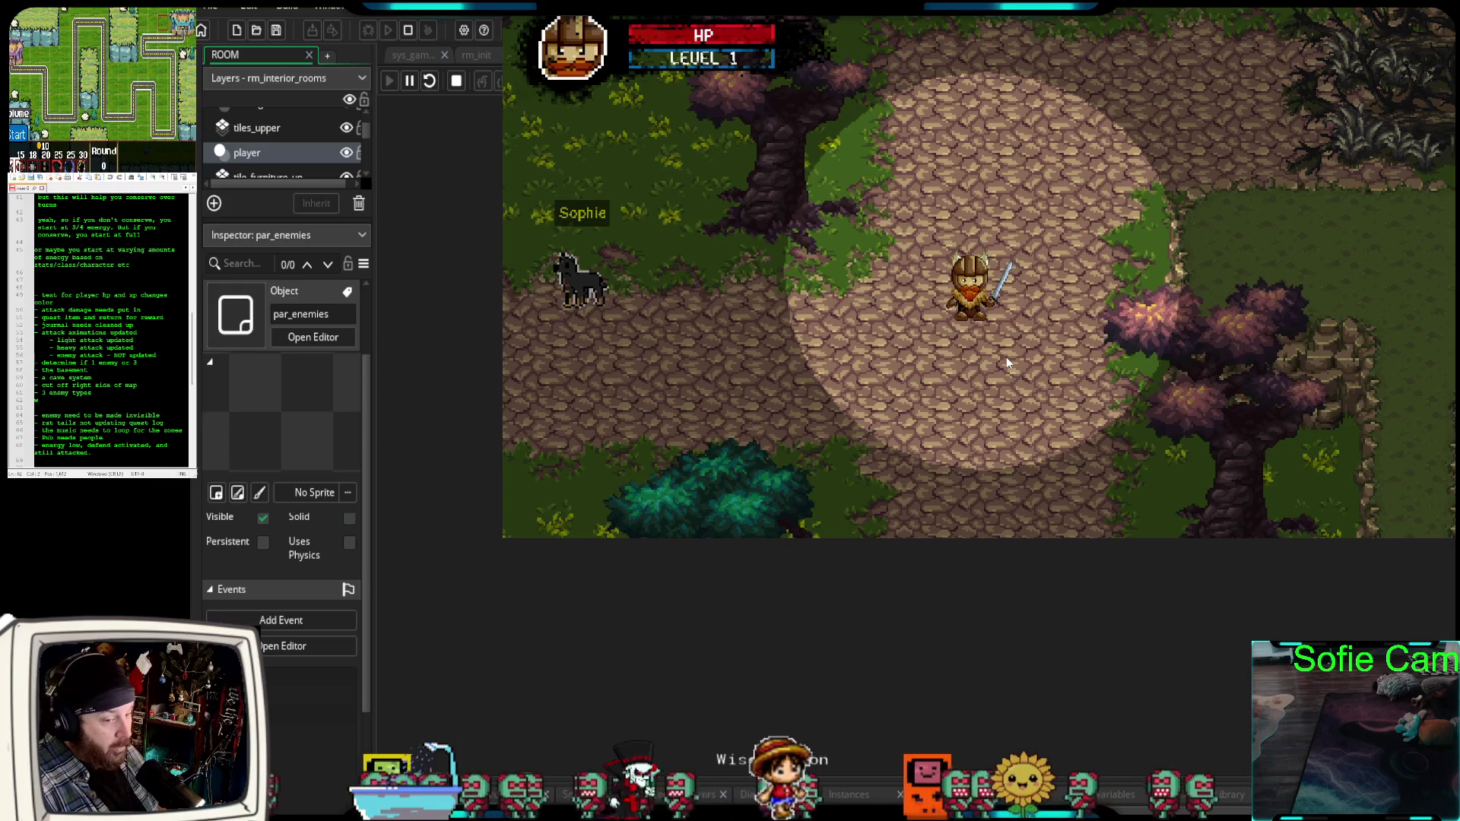
key("w")
key("w")
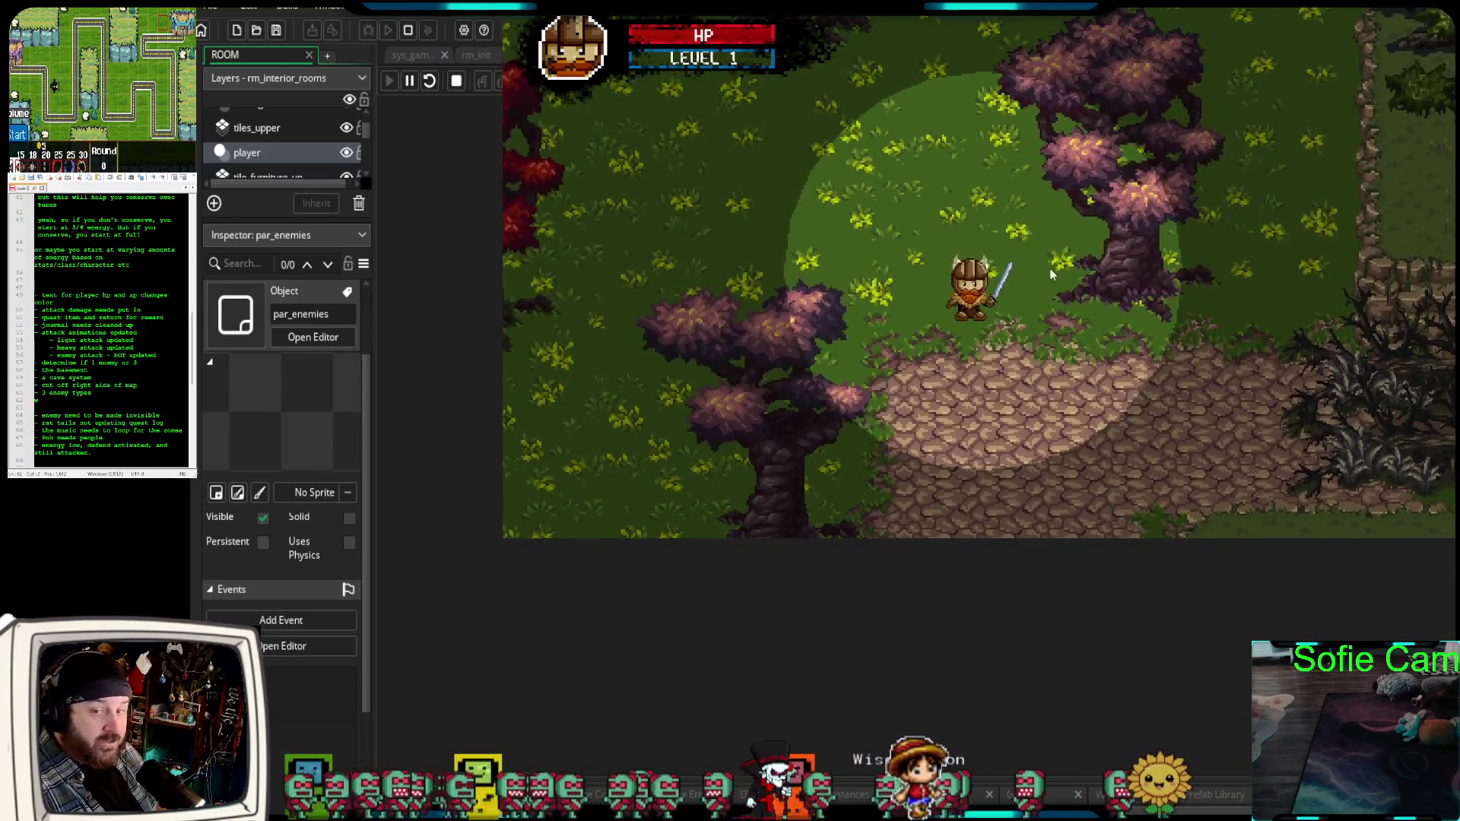
key("w")
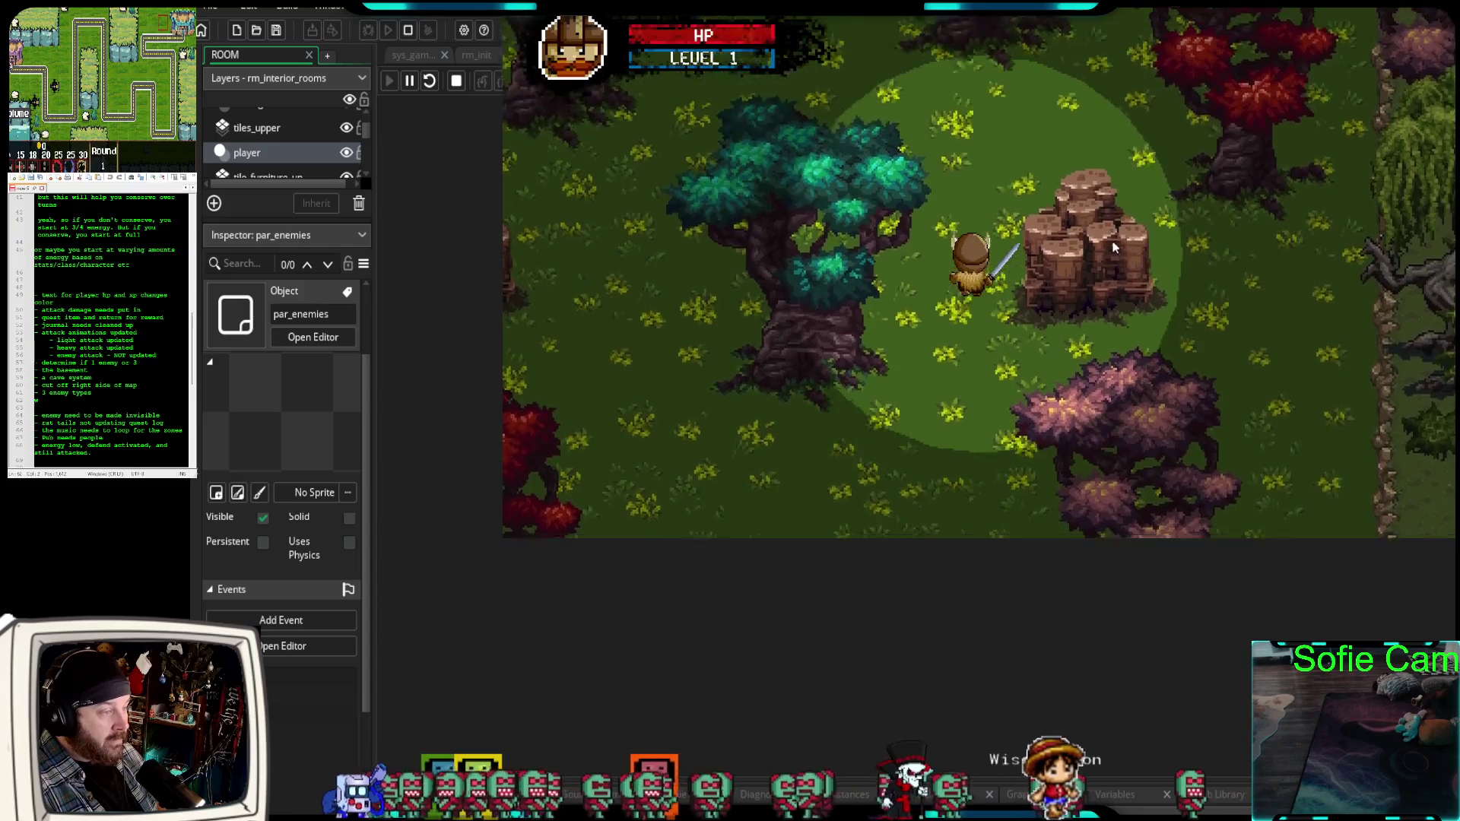
key("s")
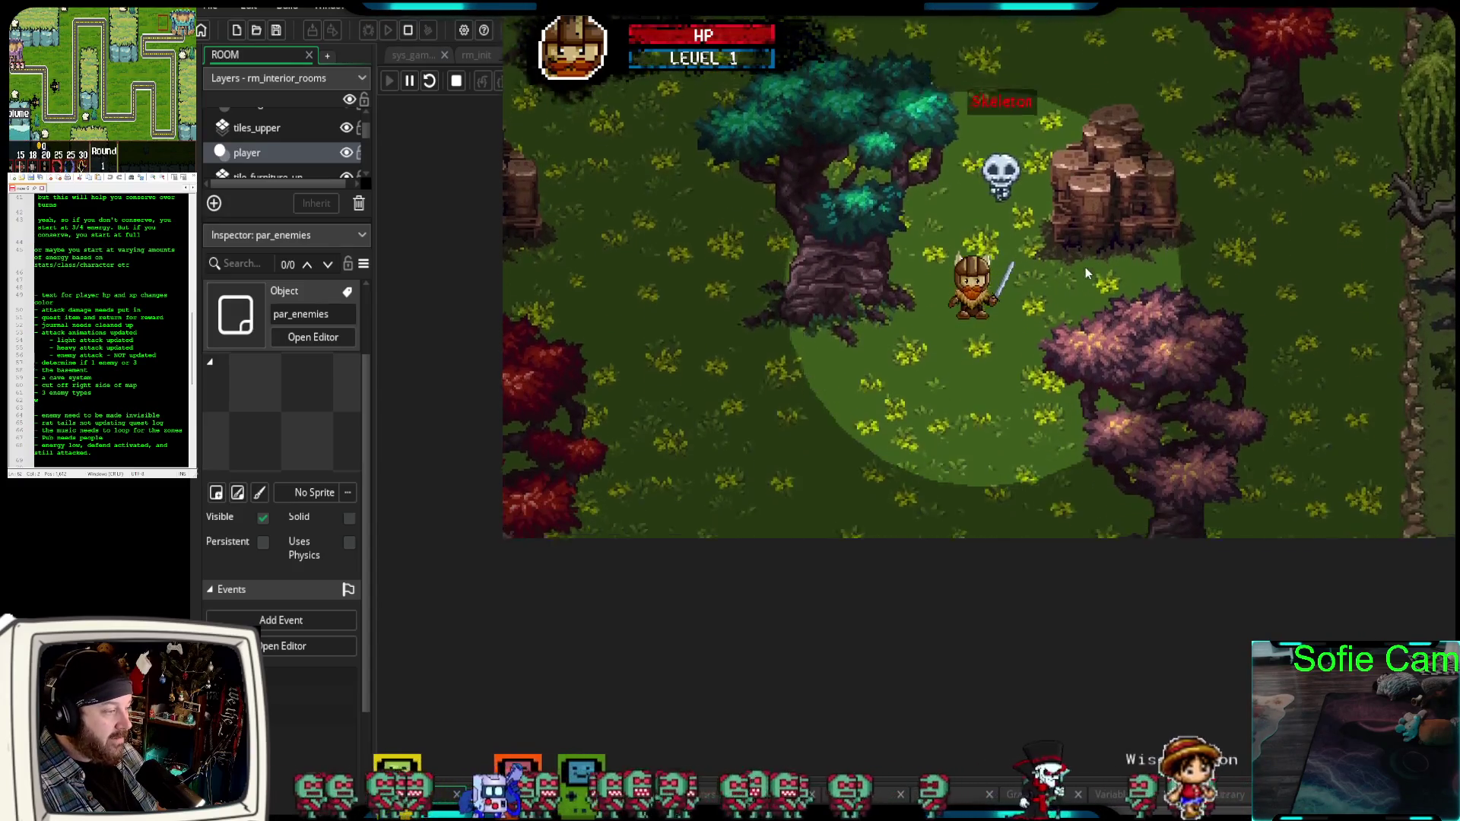
key("s")
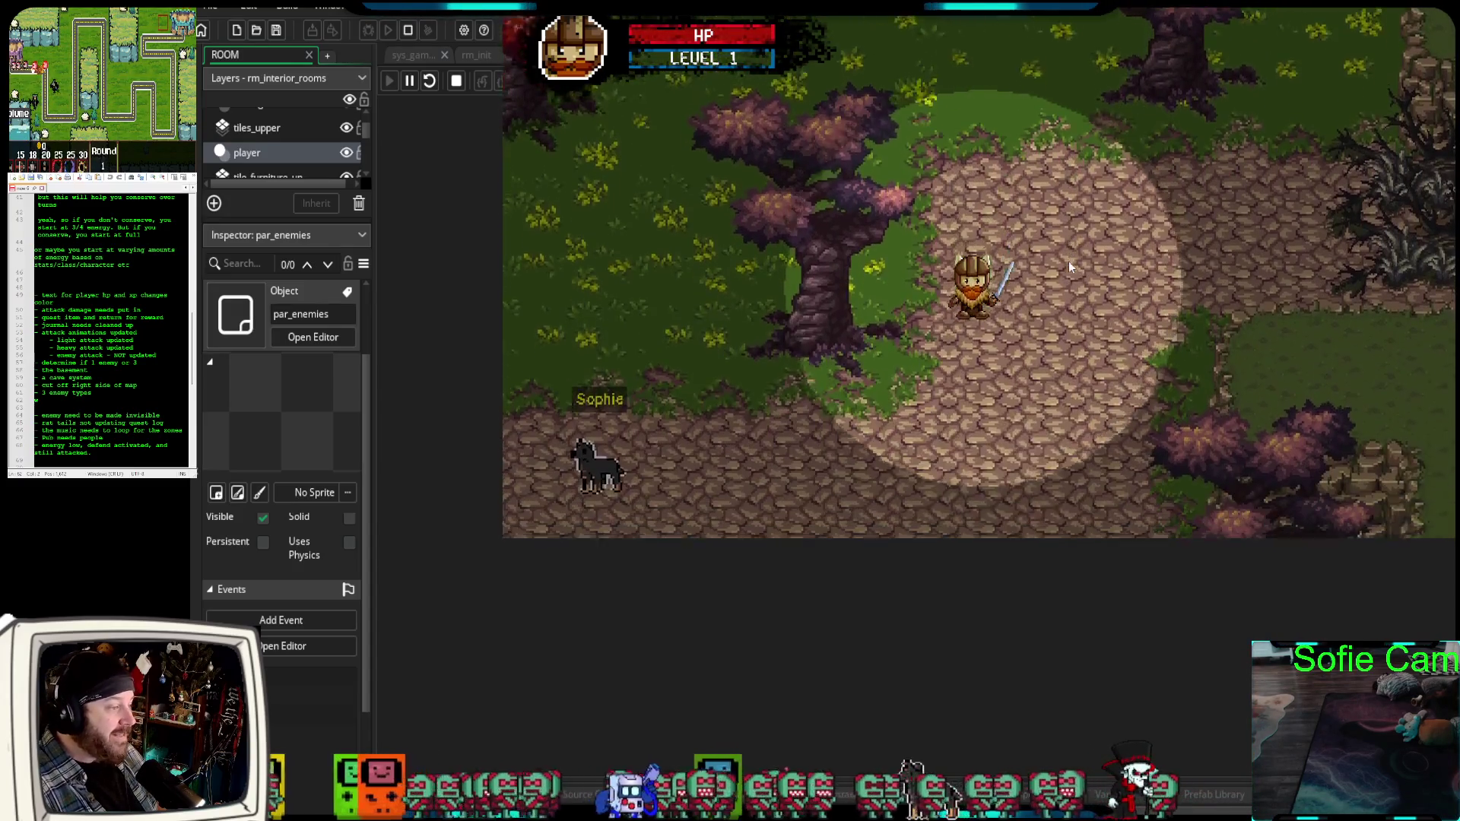
key("s")
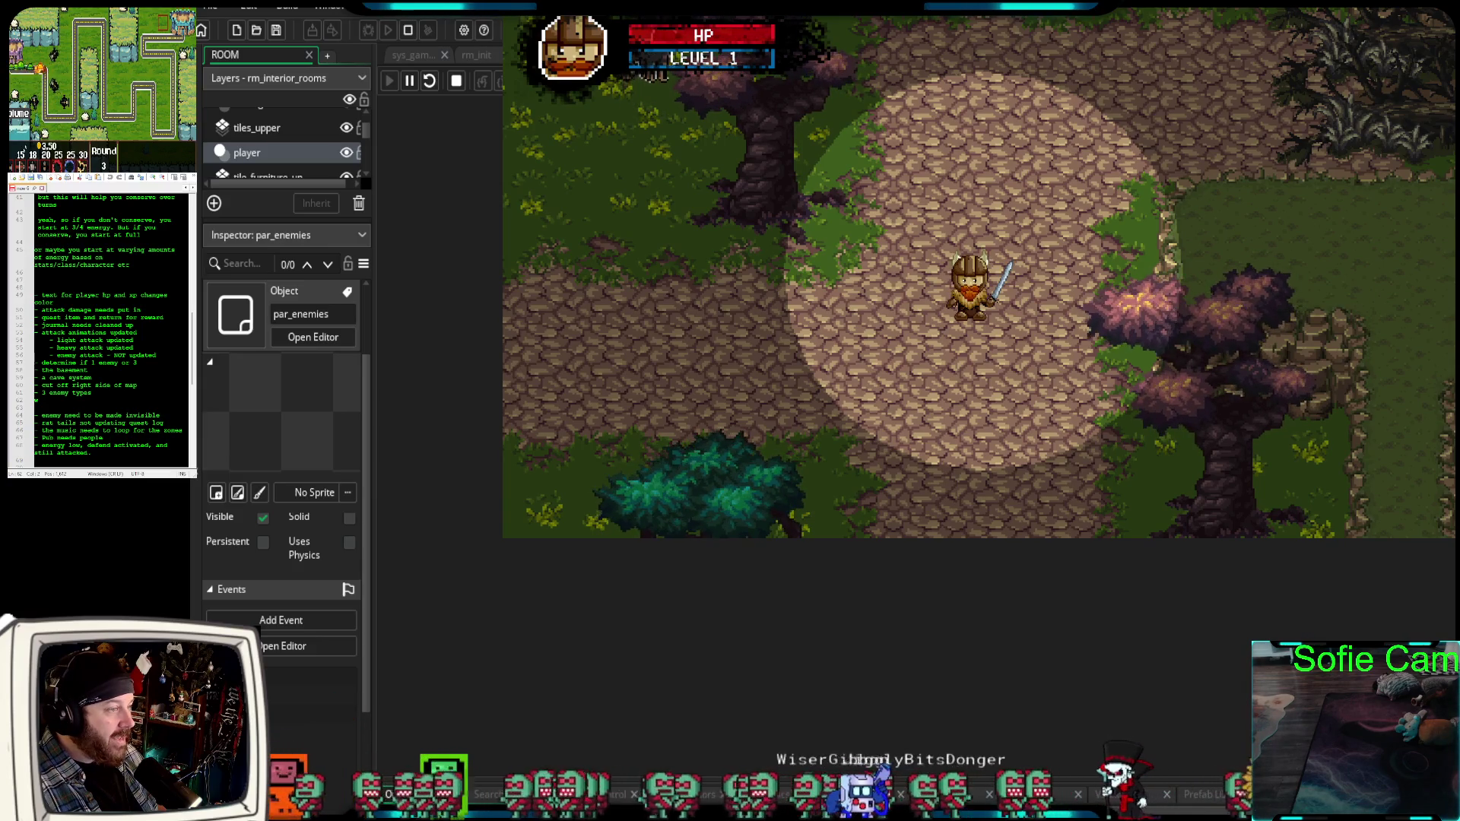
Close the game and scroll down through the par_enemies Create and Step code.
key("Escape")
scroll(1144, 485, "down", 8)
scroll(1144, 485, "down", 4)
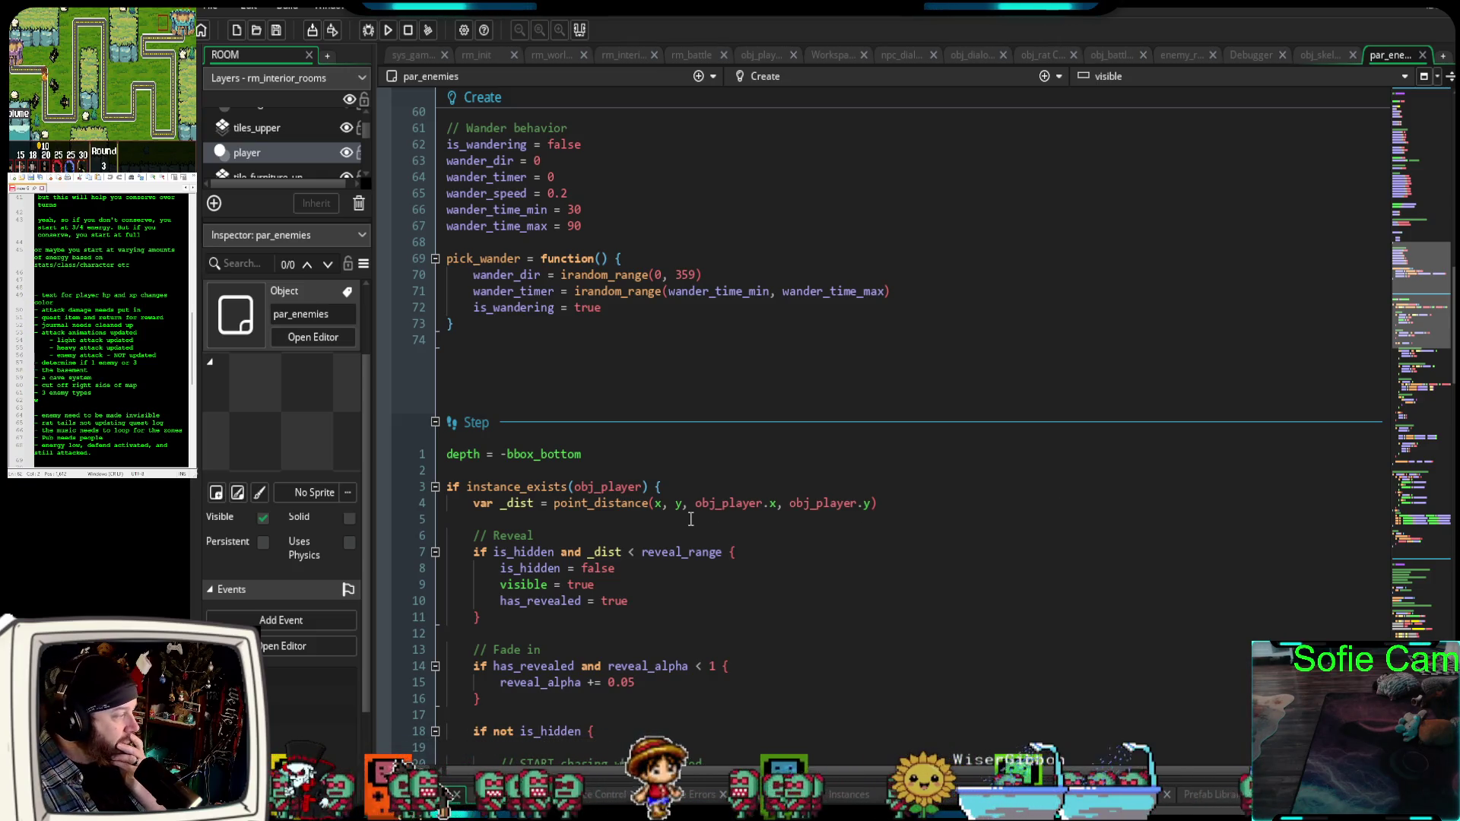
Scroll up to par_enemies' Create event and select the persistent = true text on line 26.
scroll(687, 519, "up", 8)
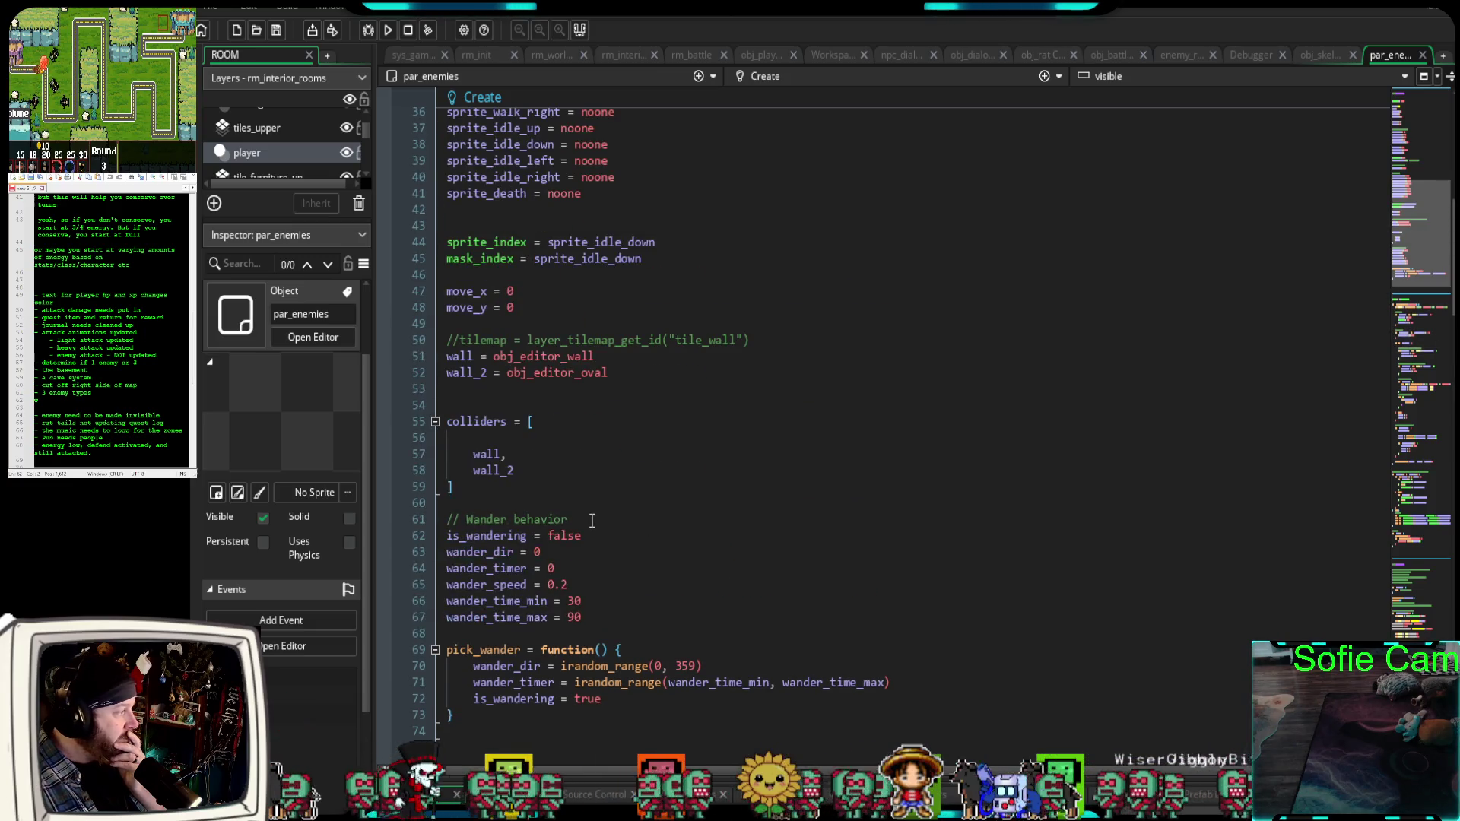
scroll(592, 520, "up", 6)
scroll(592, 533, "up", 2)
left_click_drag(588, 338, 453, 337)
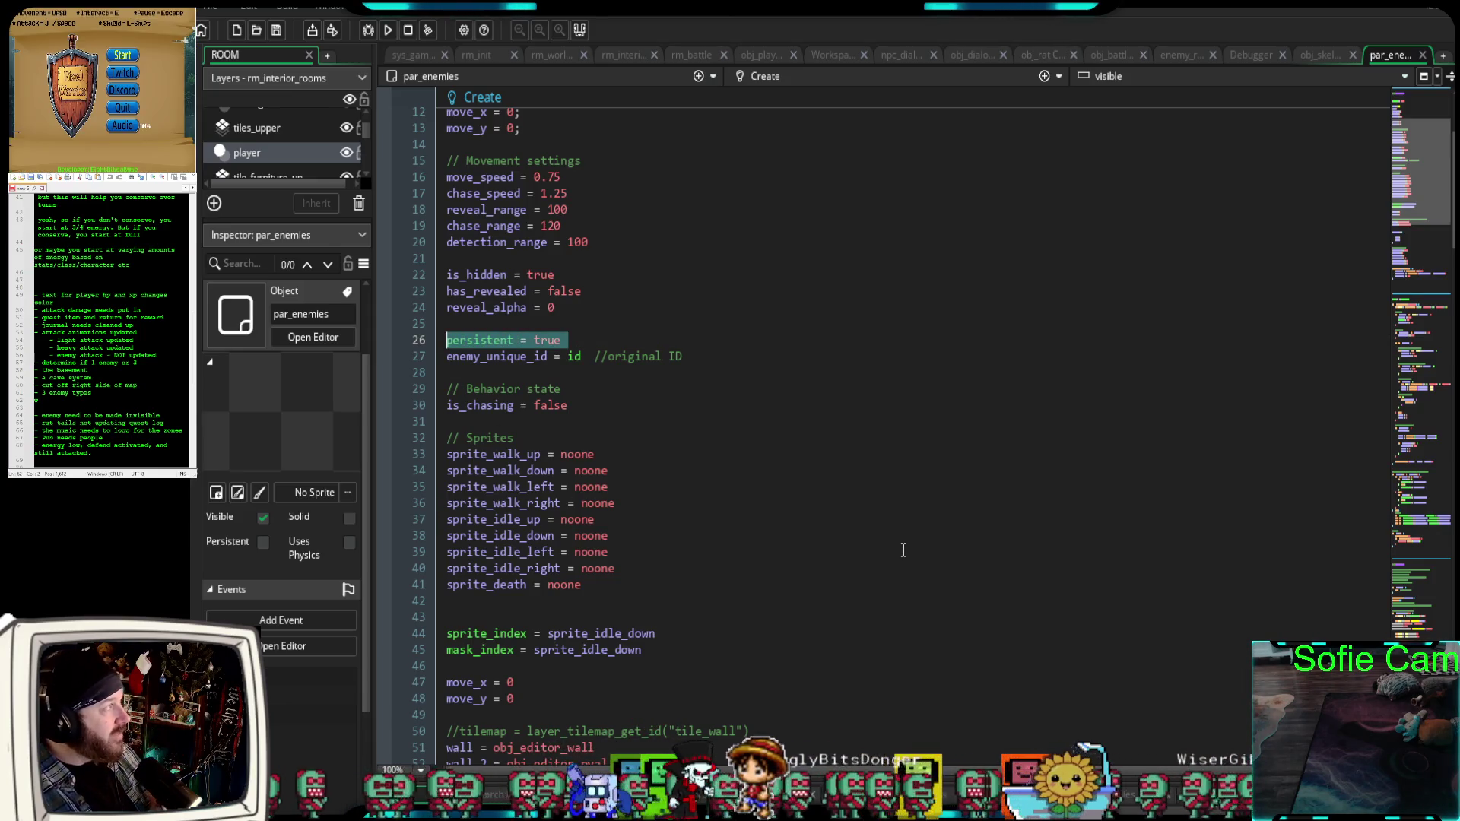
scroll(913, 542, "down", 10)
scroll(919, 532, "down", 12)
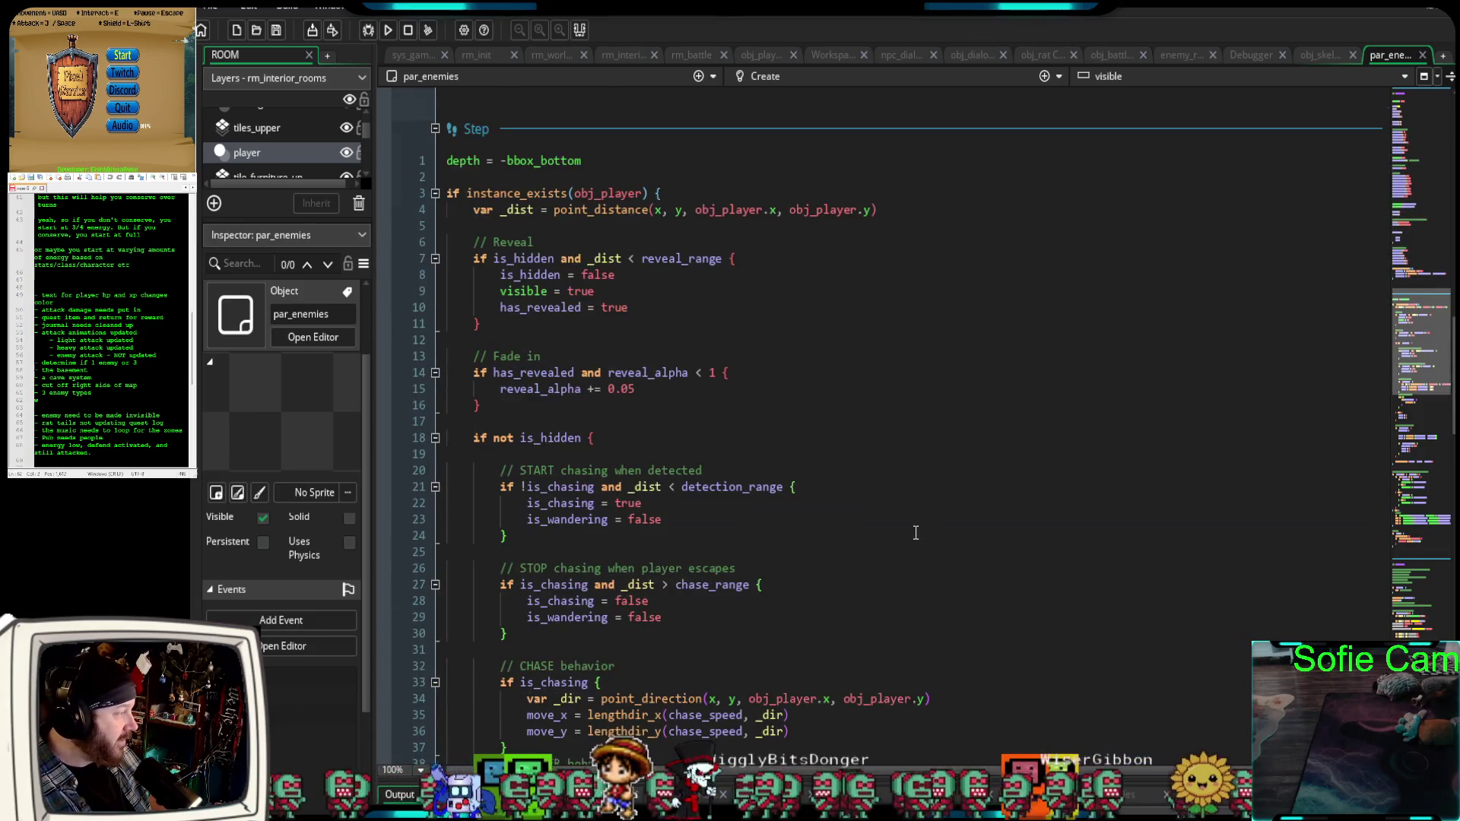
scroll(915, 532, "down", 2)
scroll(914, 532, "up", 2)
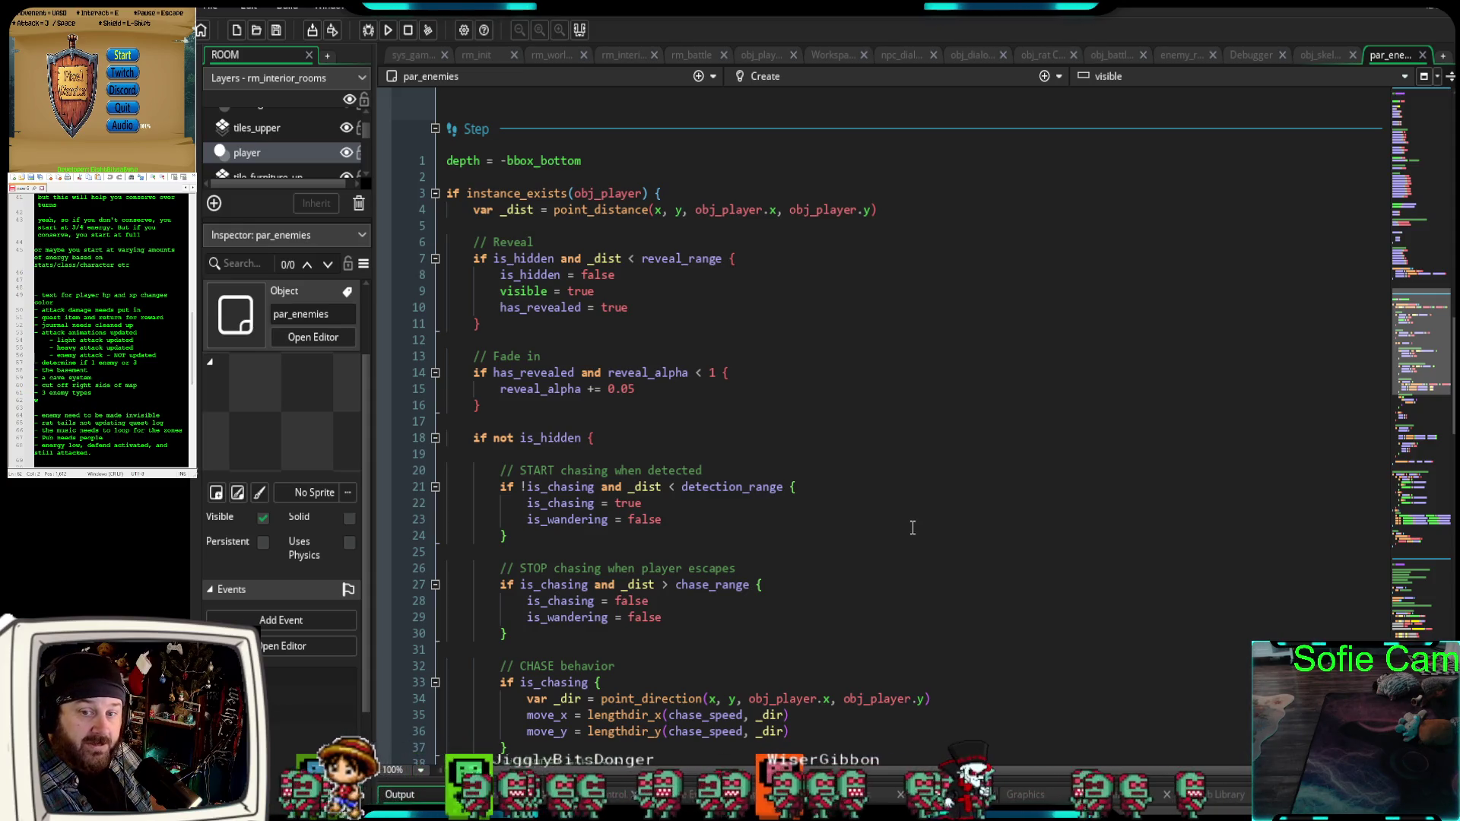
Review the Step and Draw events, then return and place the caret on the persistent = true line.
scroll(912, 527, "down", 4)
scroll(913, 527, "down", 4)
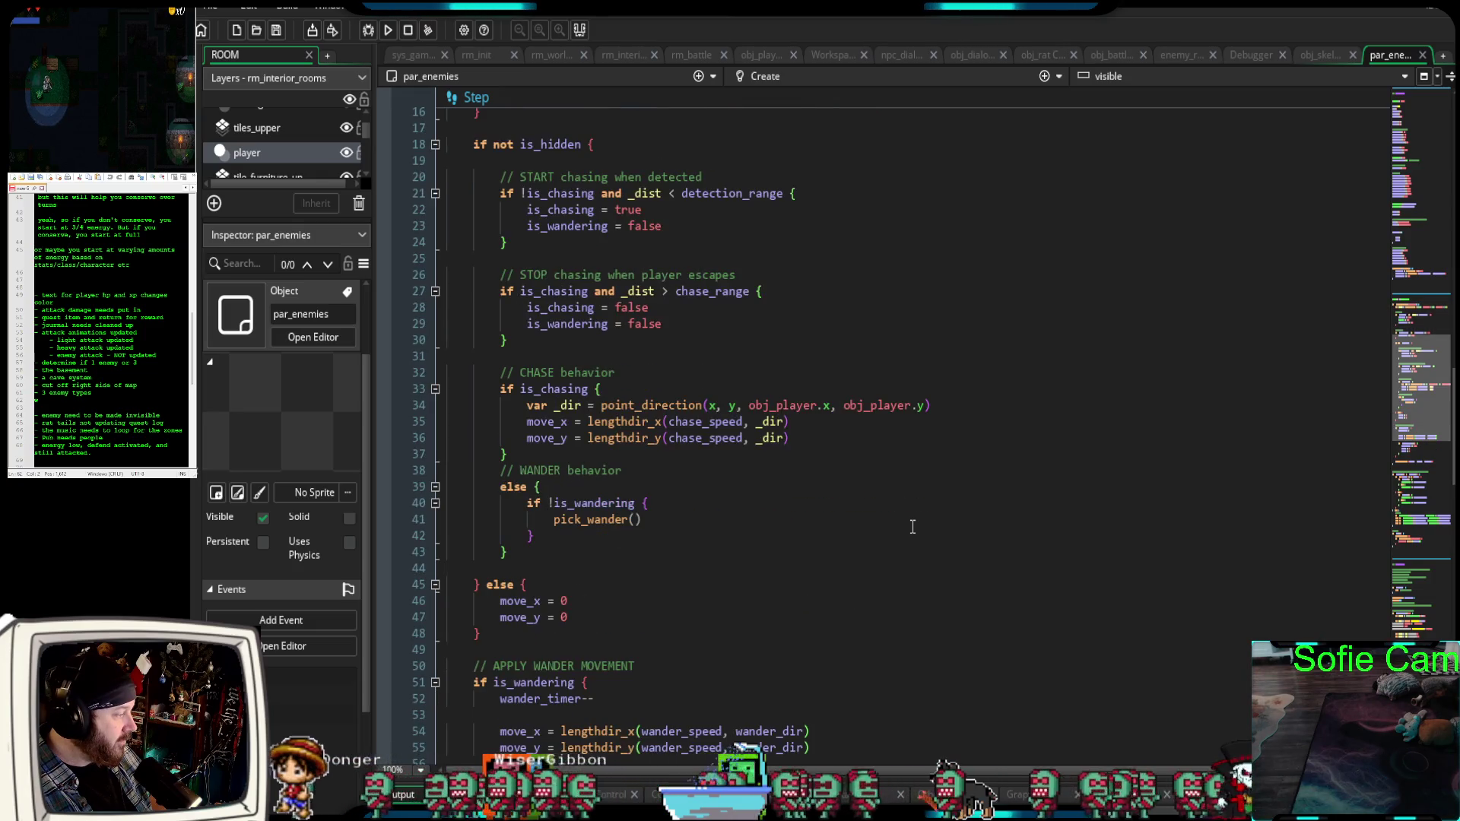
scroll(913, 525, "down", 10)
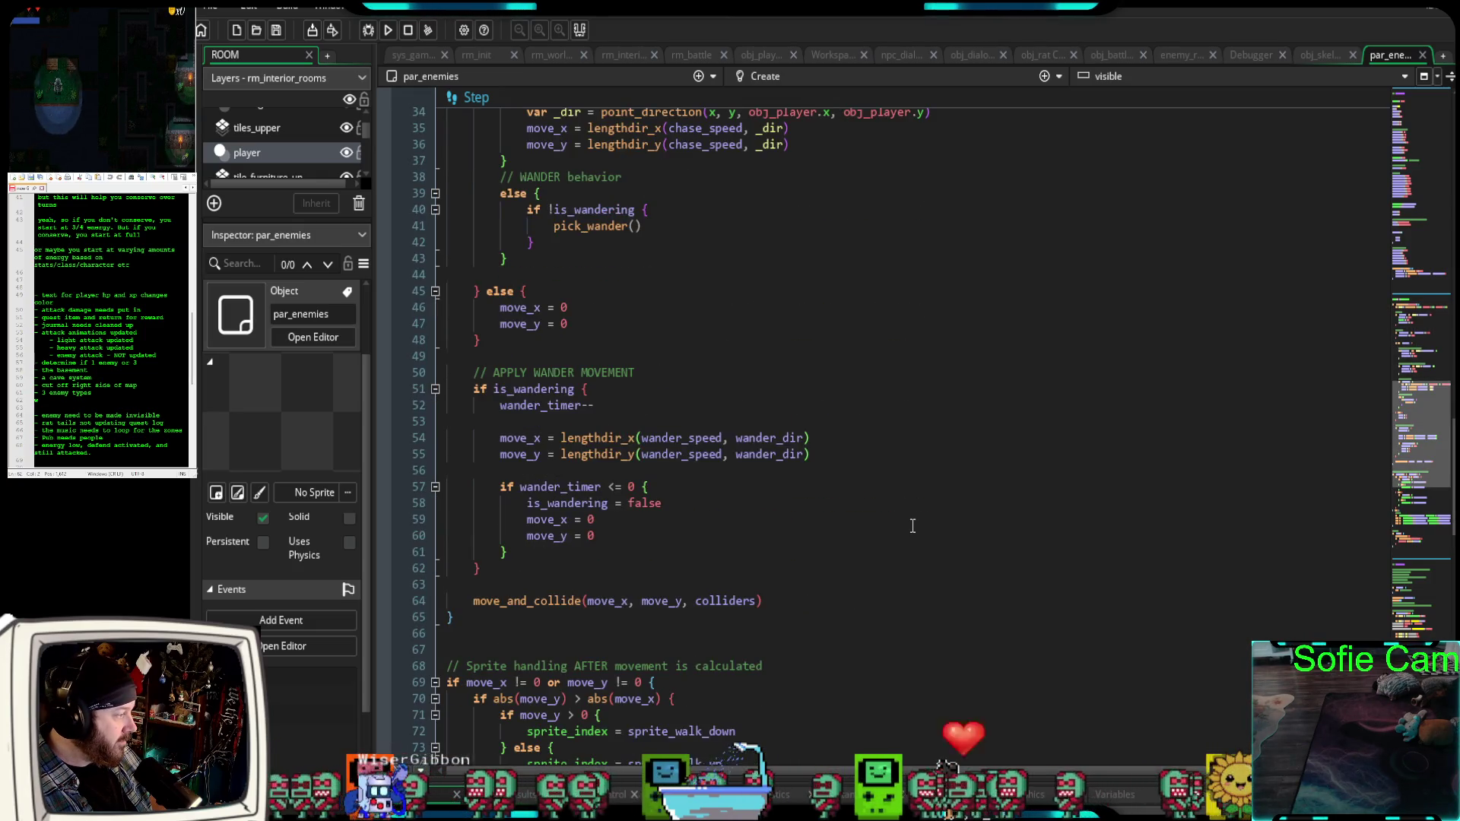
scroll(913, 526, "down", 4)
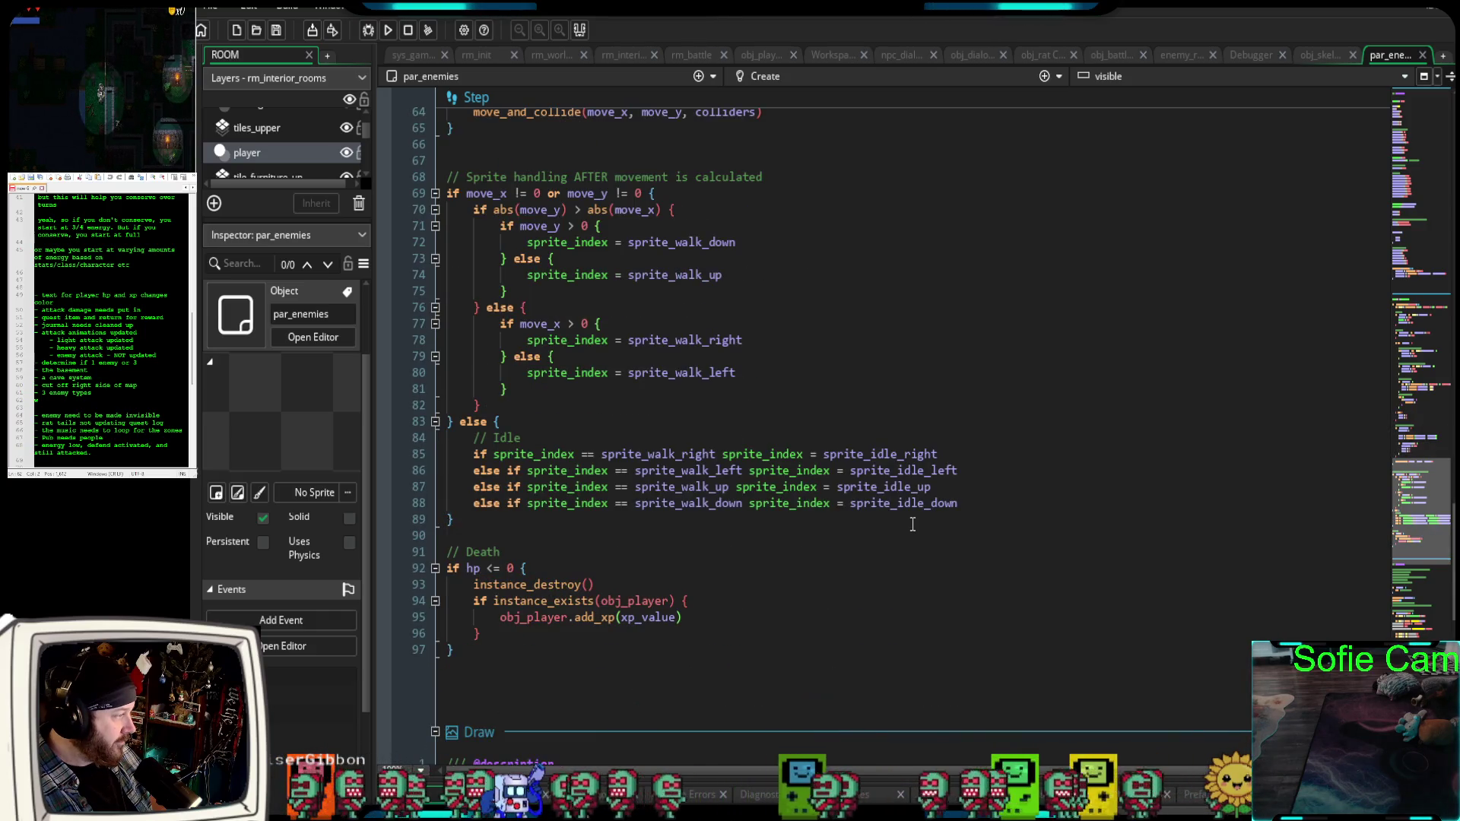
scroll(898, 540, "down", 2)
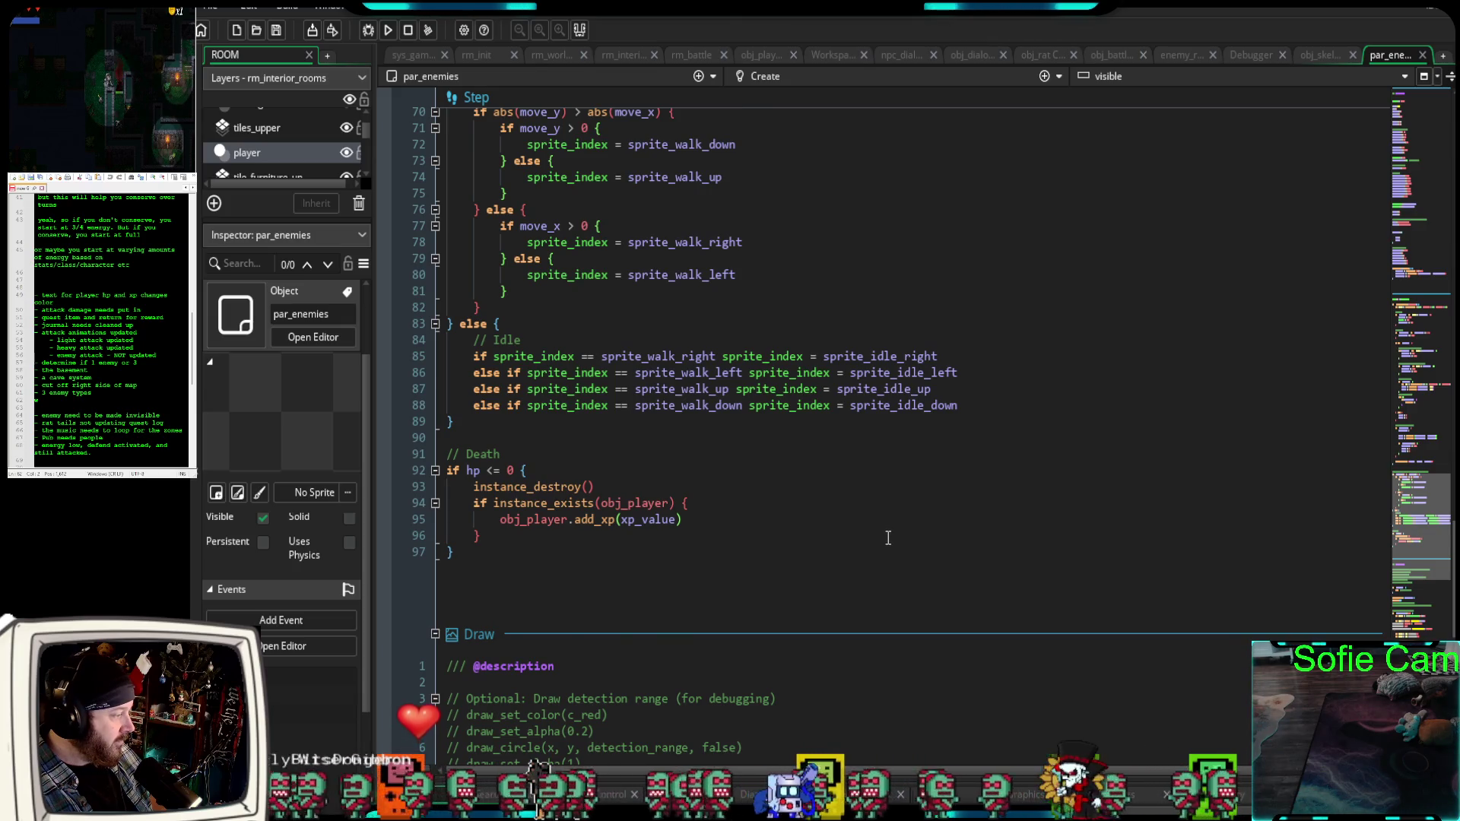
scroll(887, 539, "down", 12)
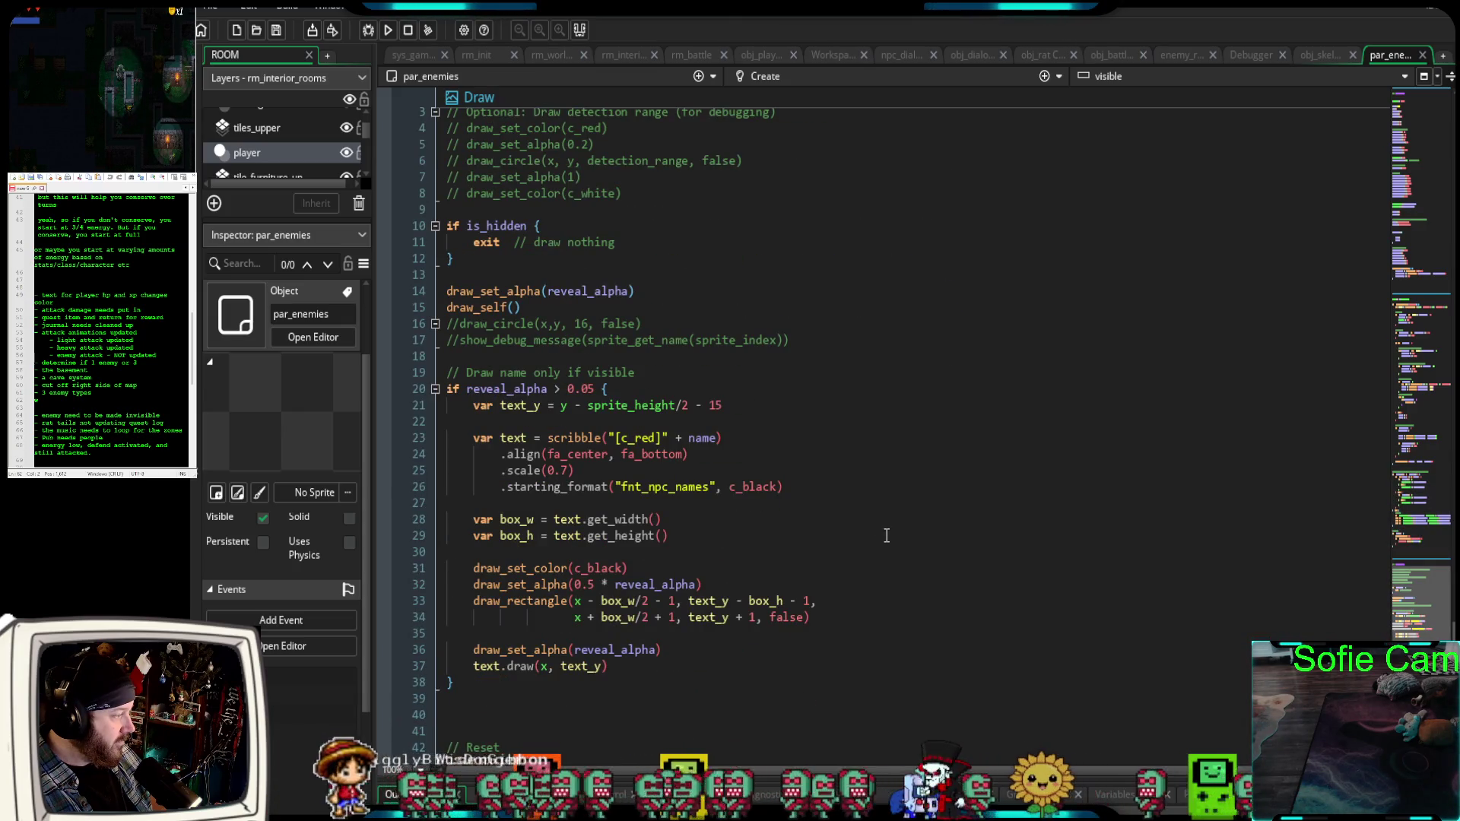
scroll(887, 535, "down", 3)
scroll(885, 534, "up", 5)
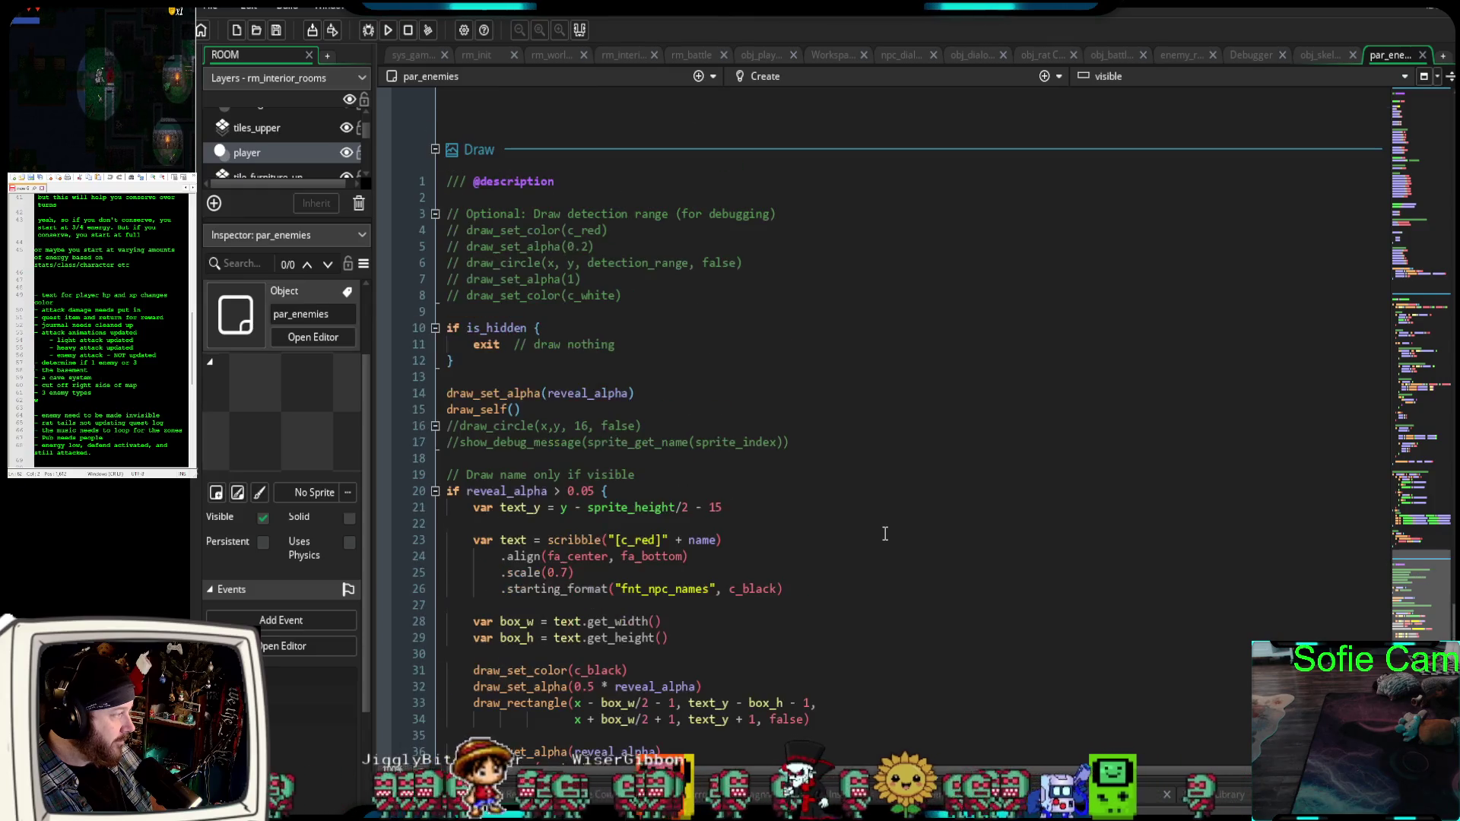
scroll(885, 531, "up", 20)
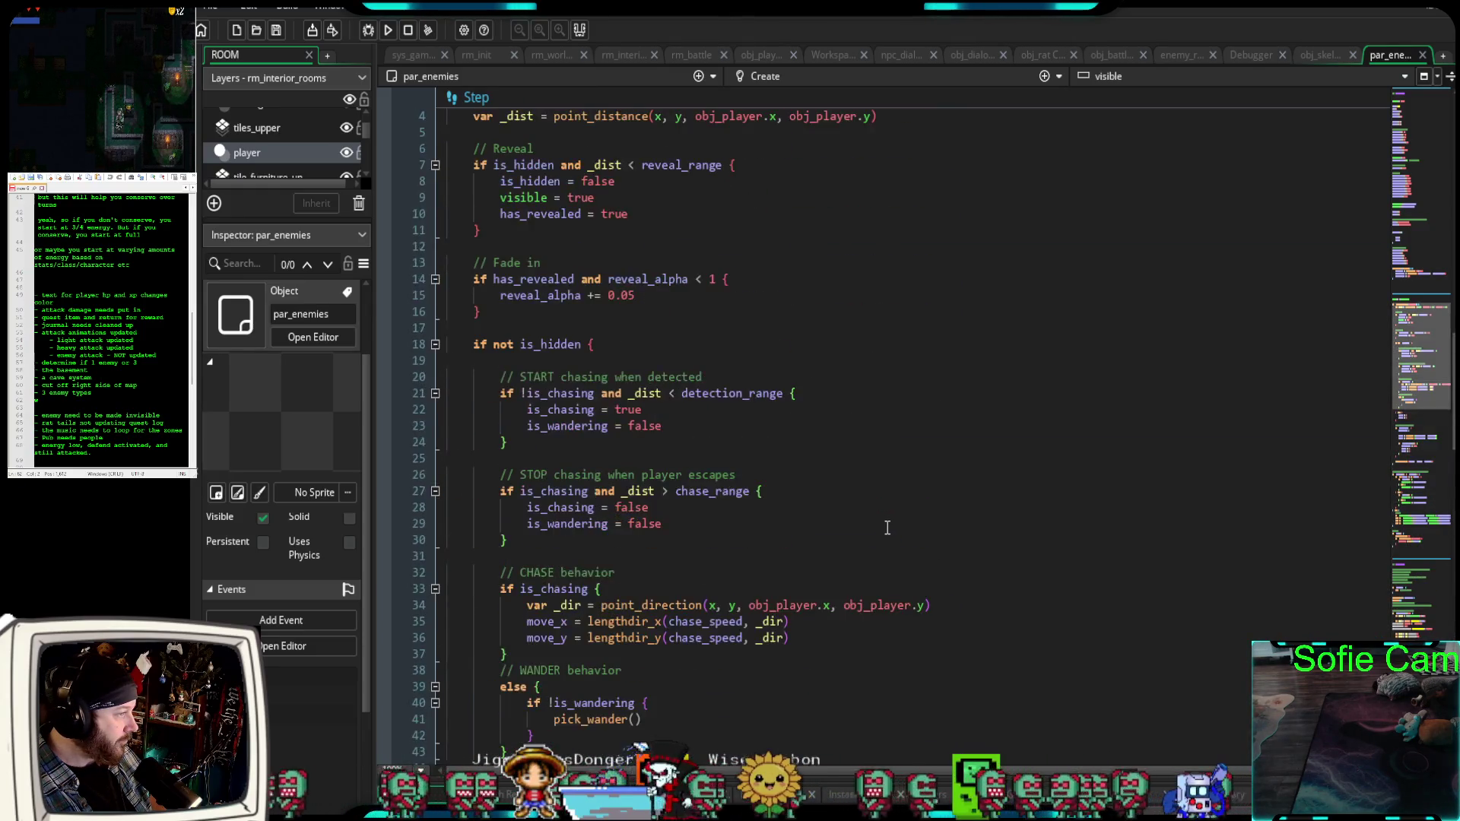
scroll(886, 528, "up", 16)
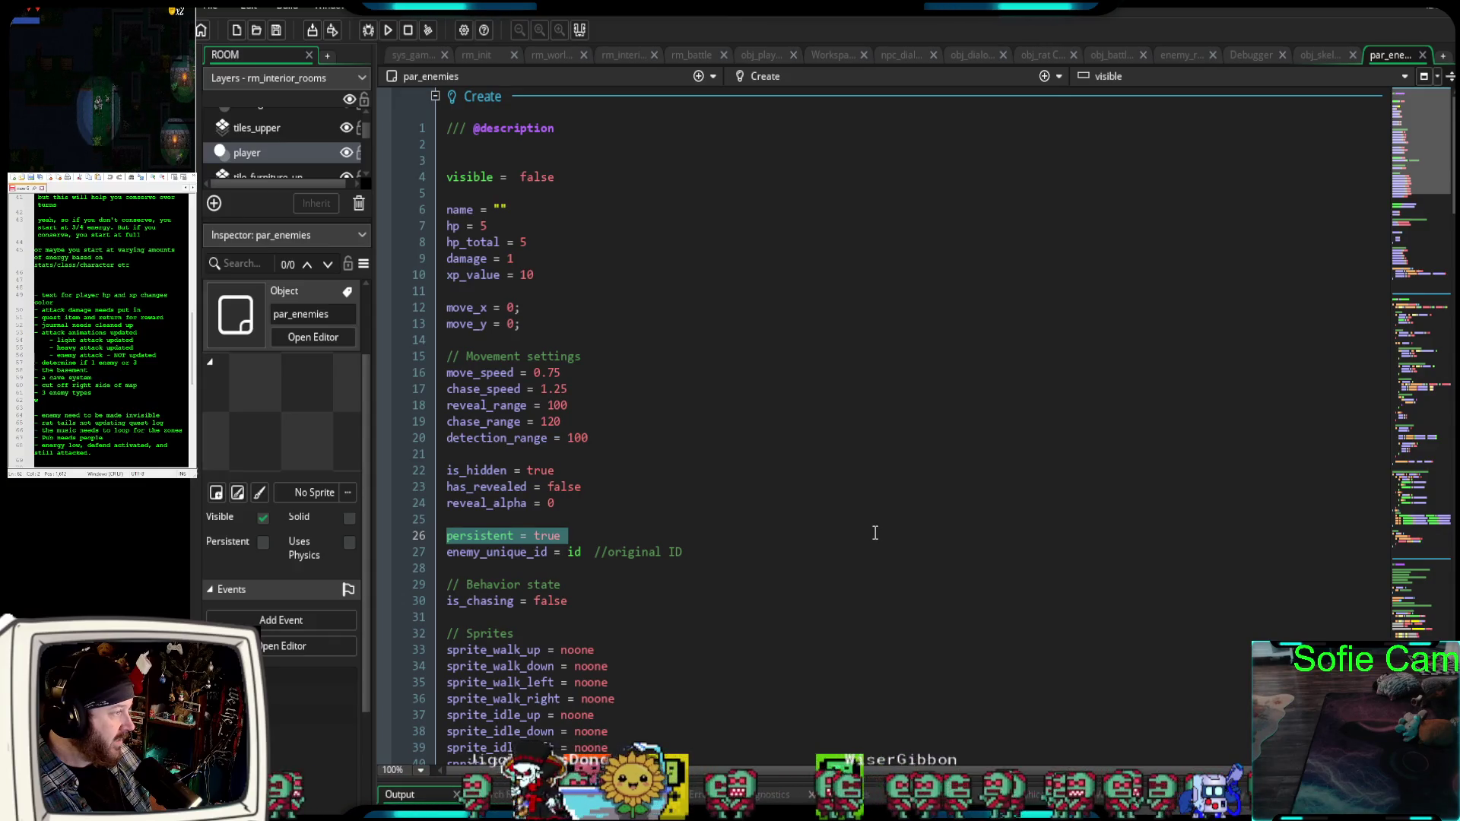
left_click(449, 535)
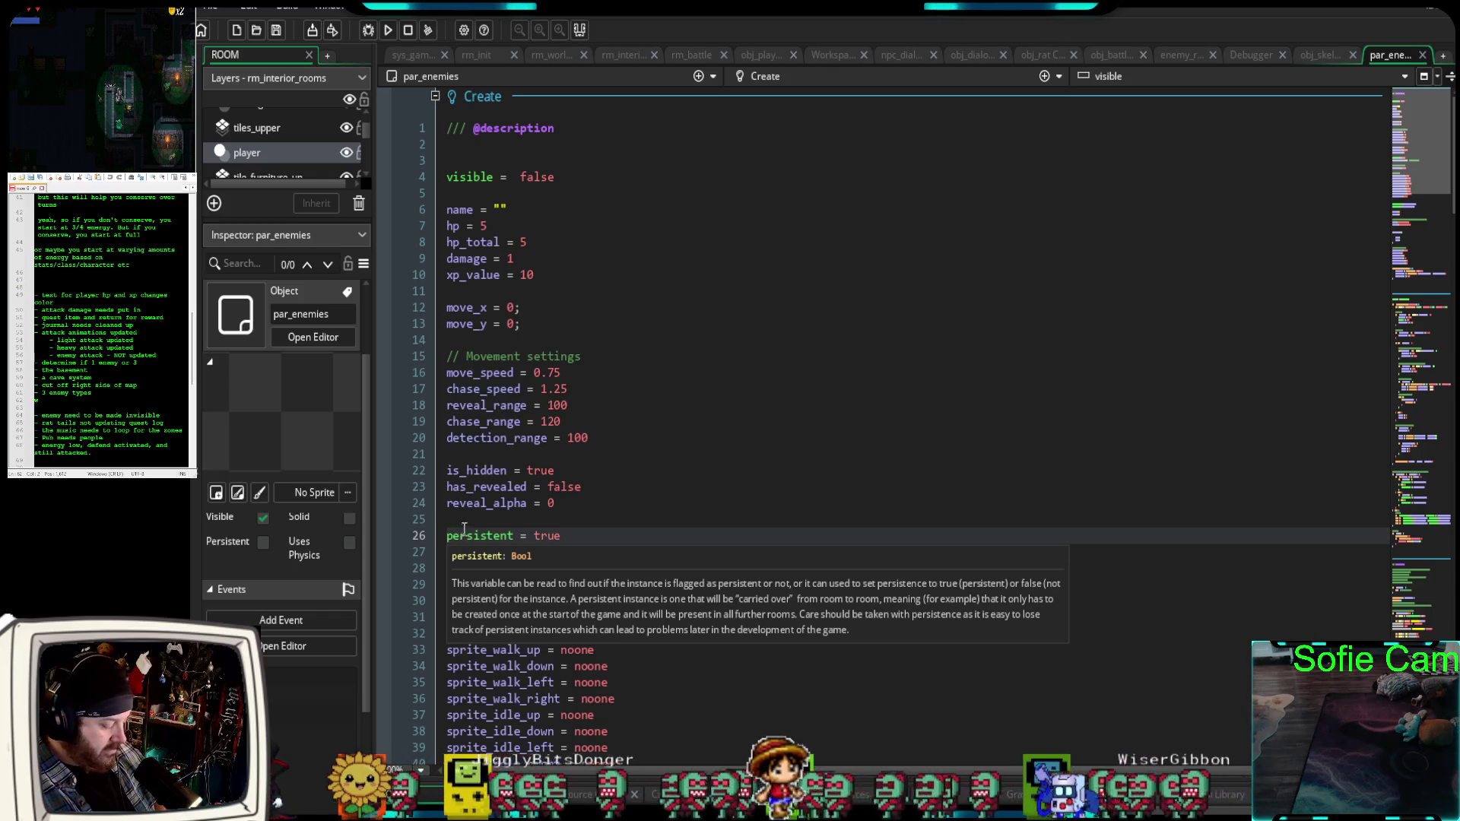
Comment out persistent = true with // and launch the game in the debugger.
type("//")
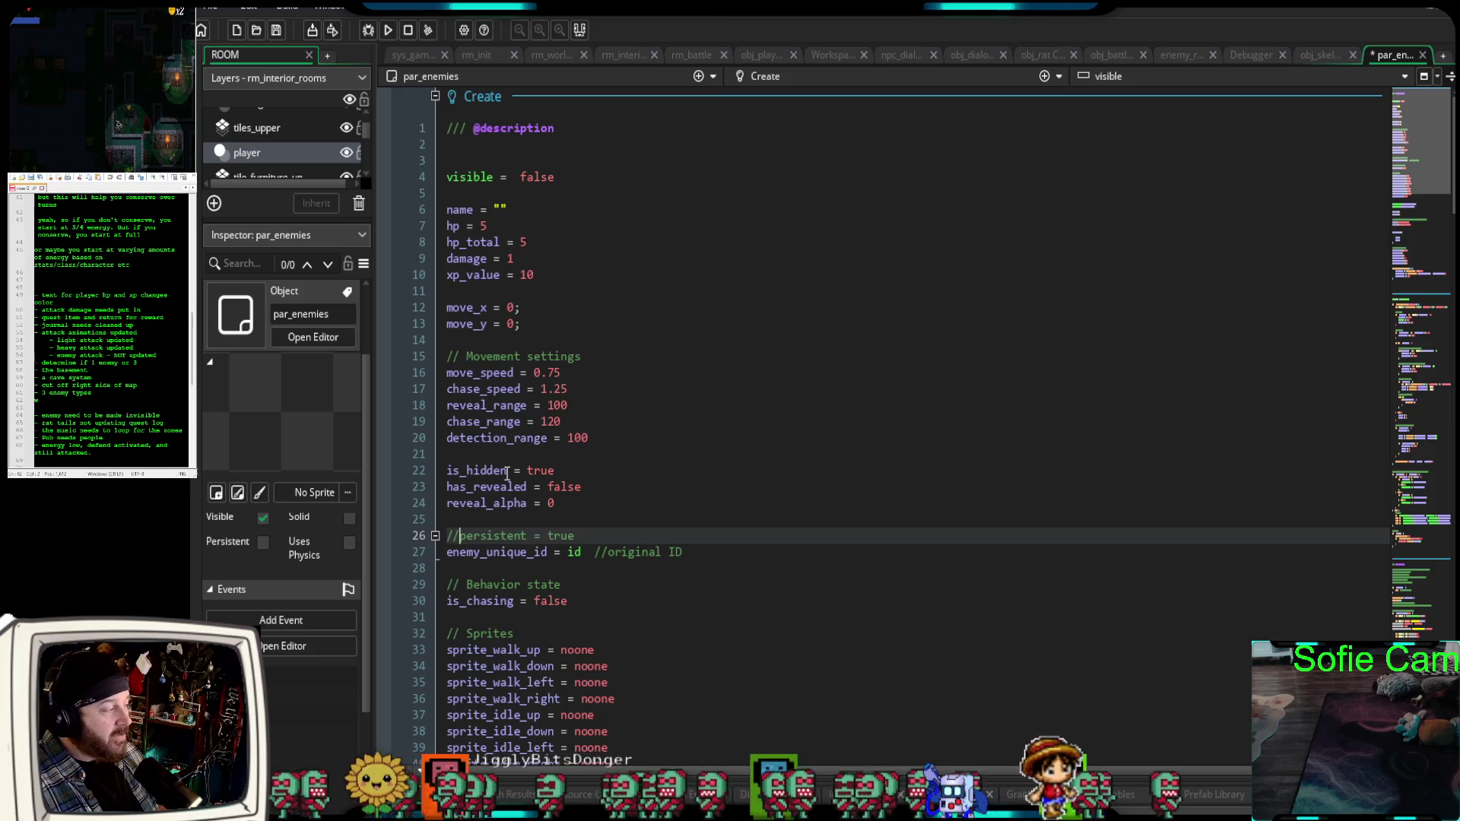
left_click(368, 31)
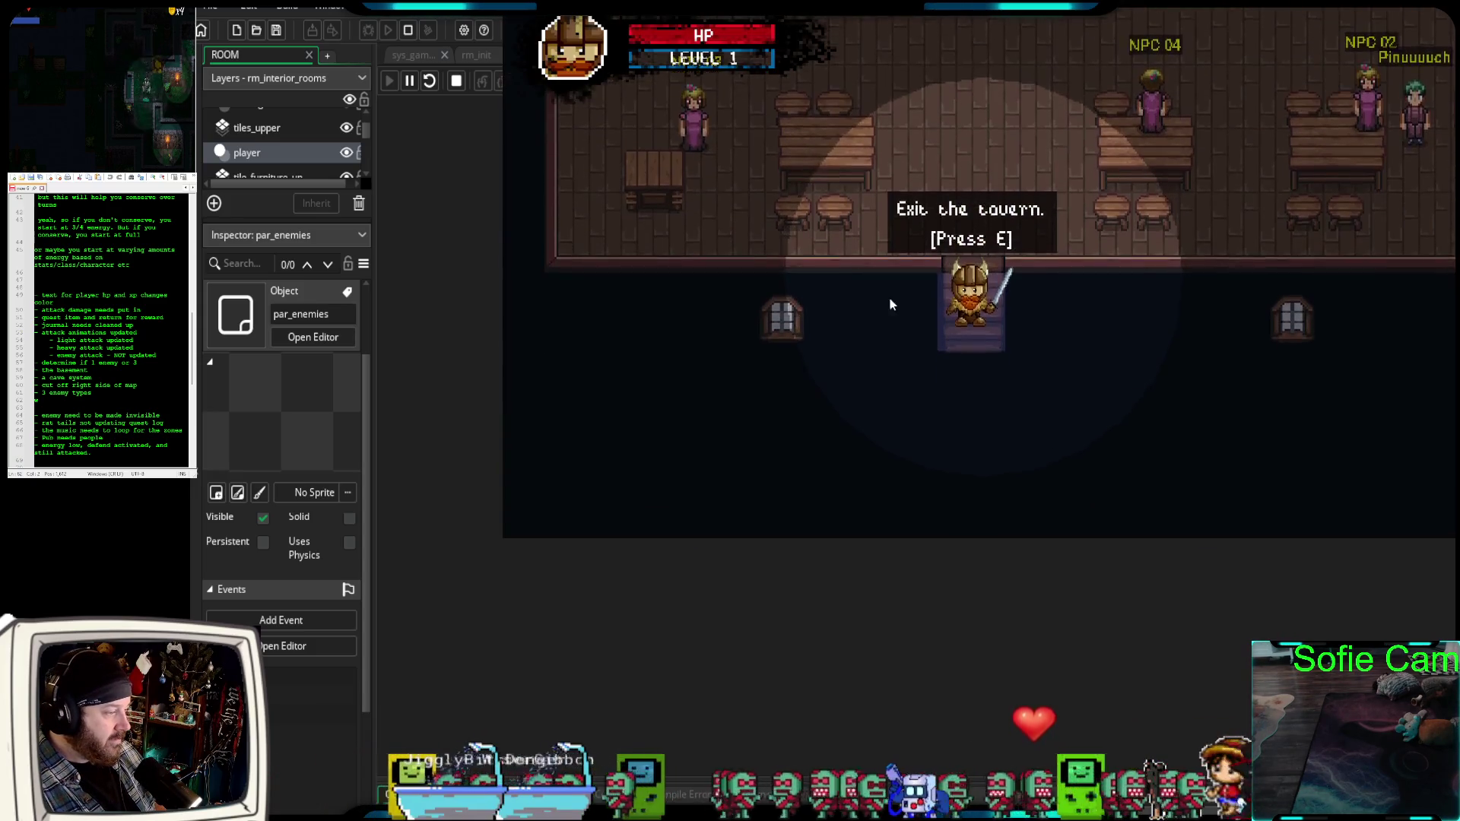
Exit the tavern with E and walk down the cobblestone path into the rat.
key("e")
key("s")
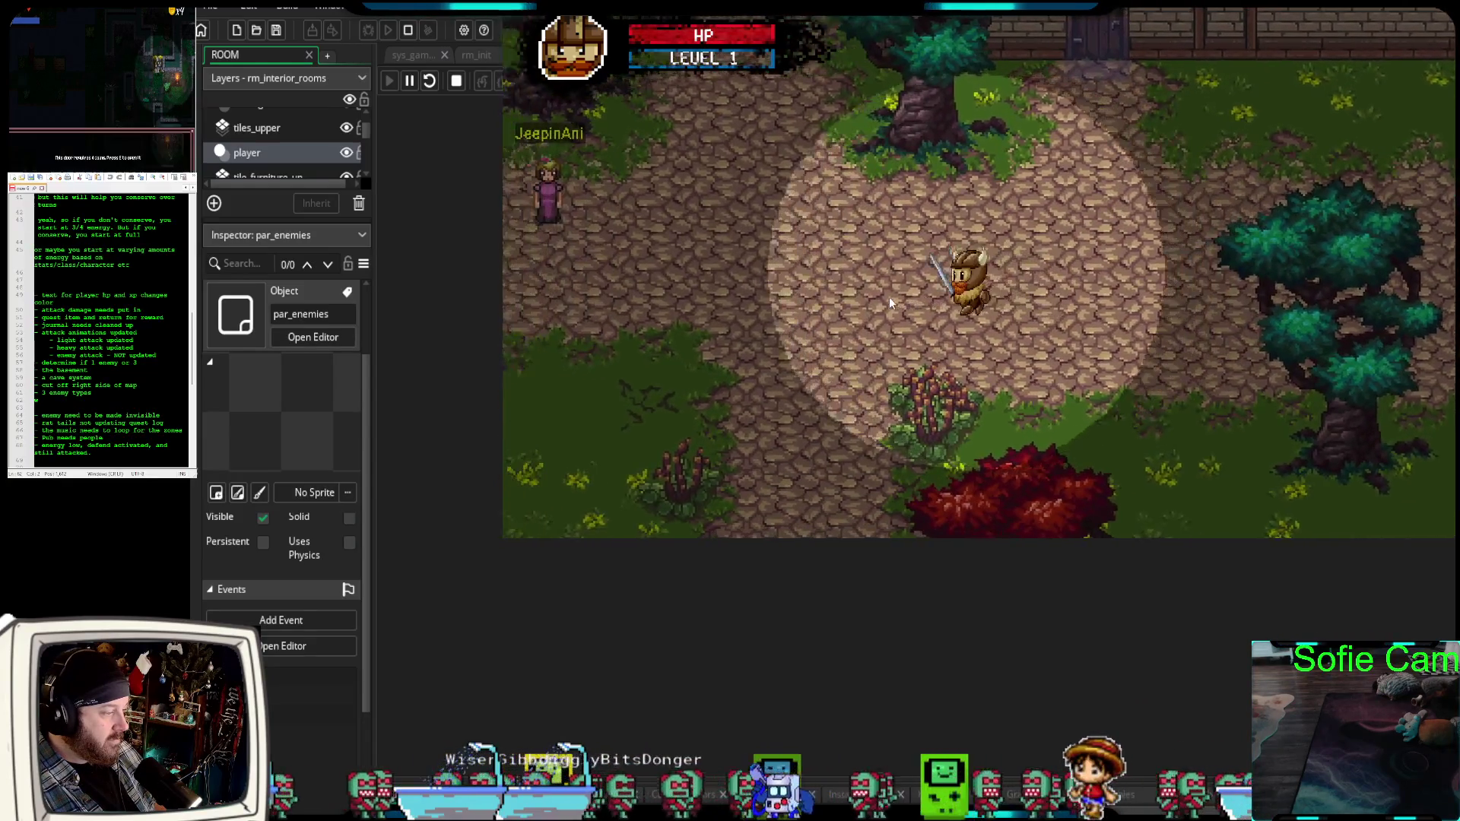
key("s")
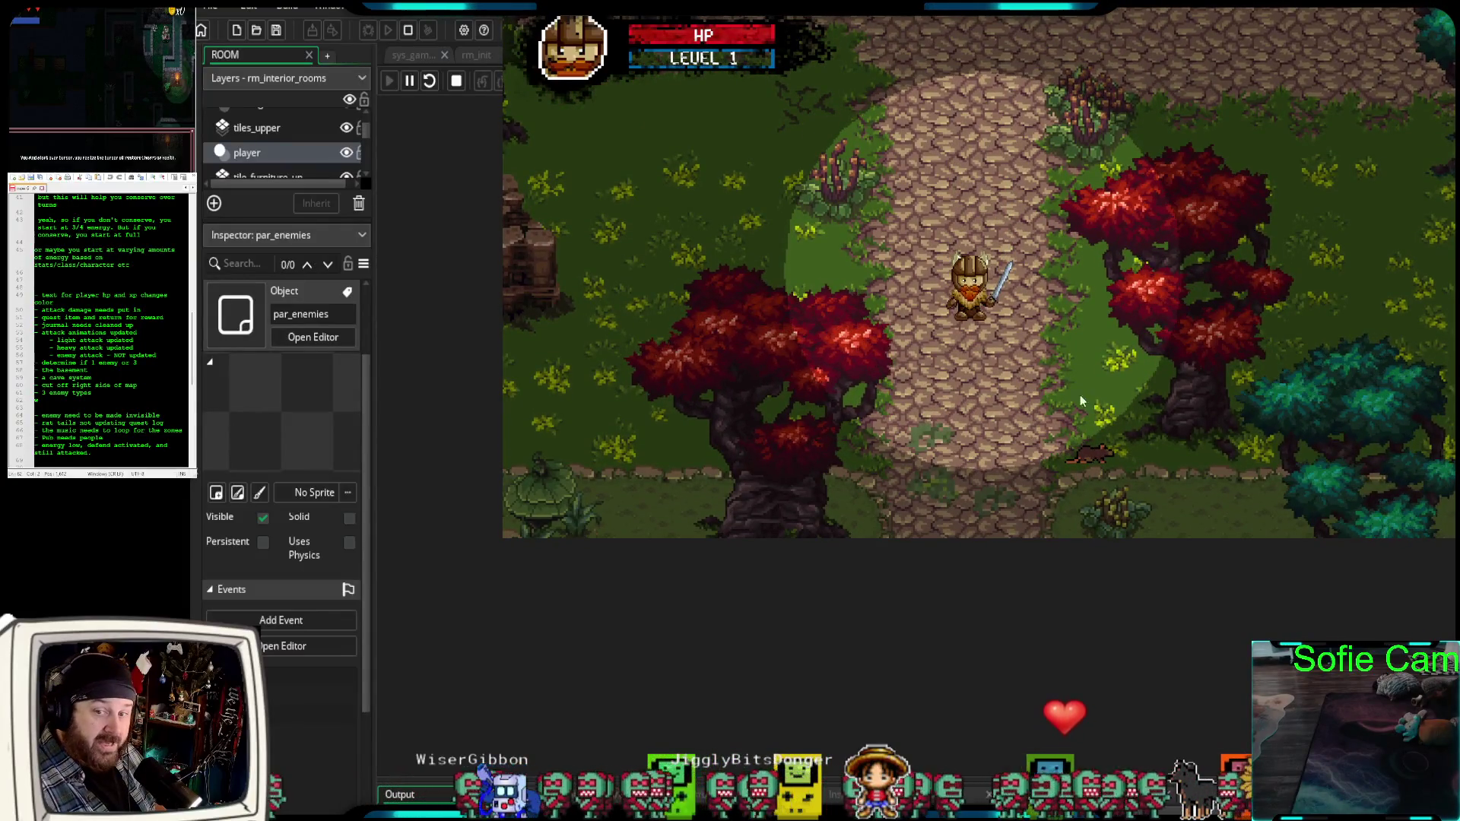
key("s")
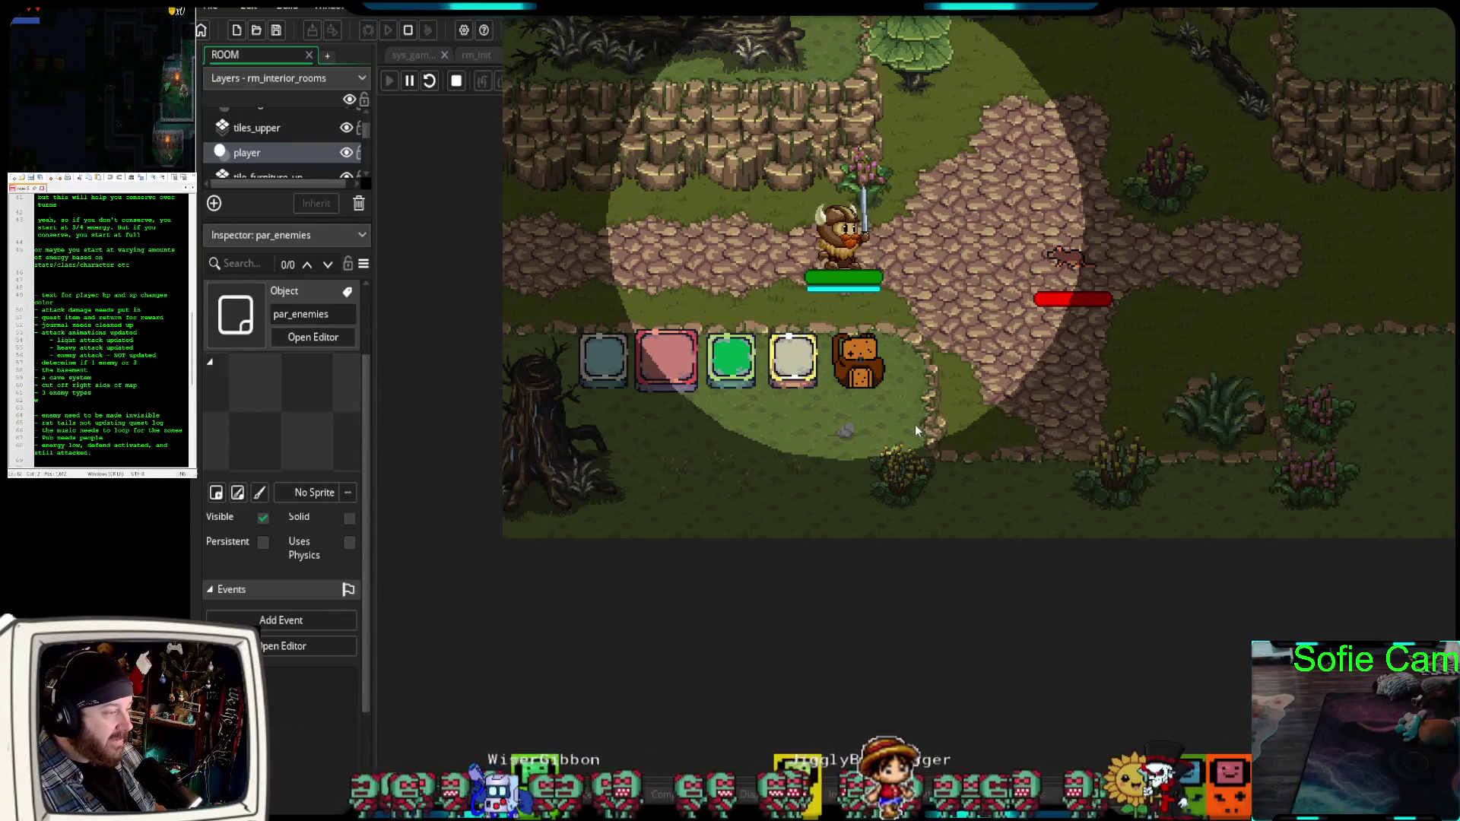
Attack the rat four times in the battle.
left_click(590, 380)
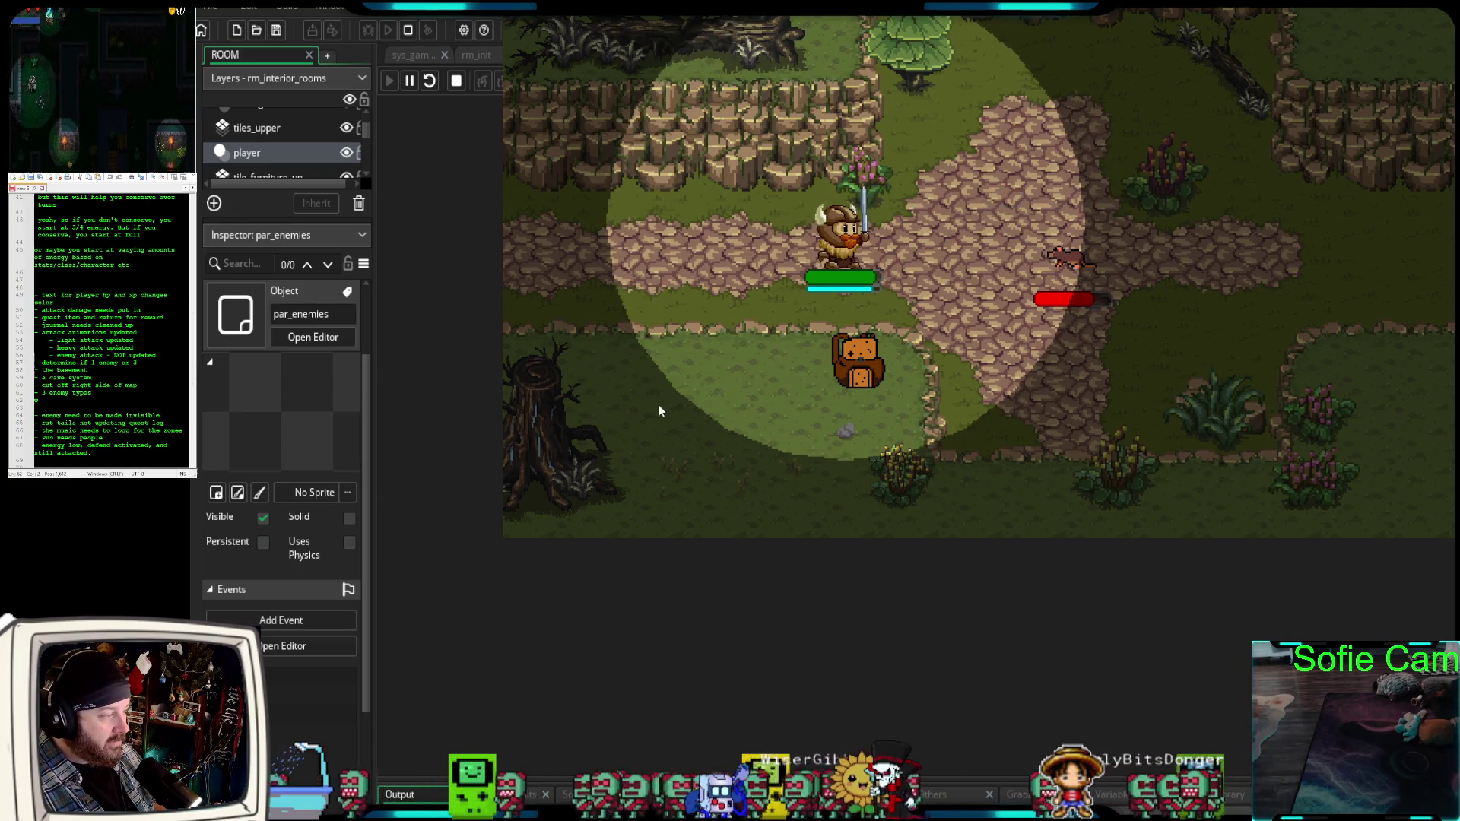
left_click(612, 365)
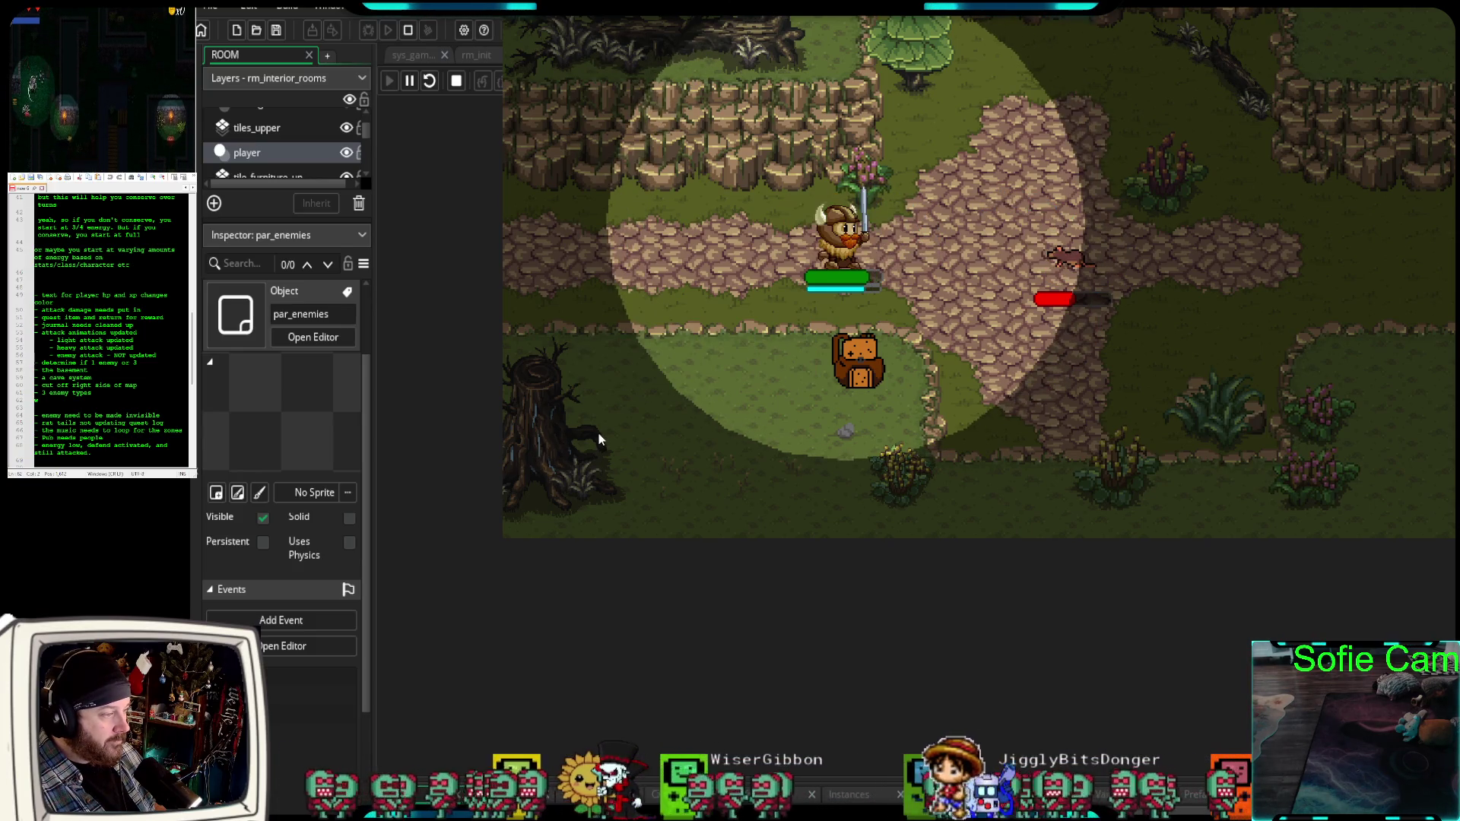
left_click(657, 373)
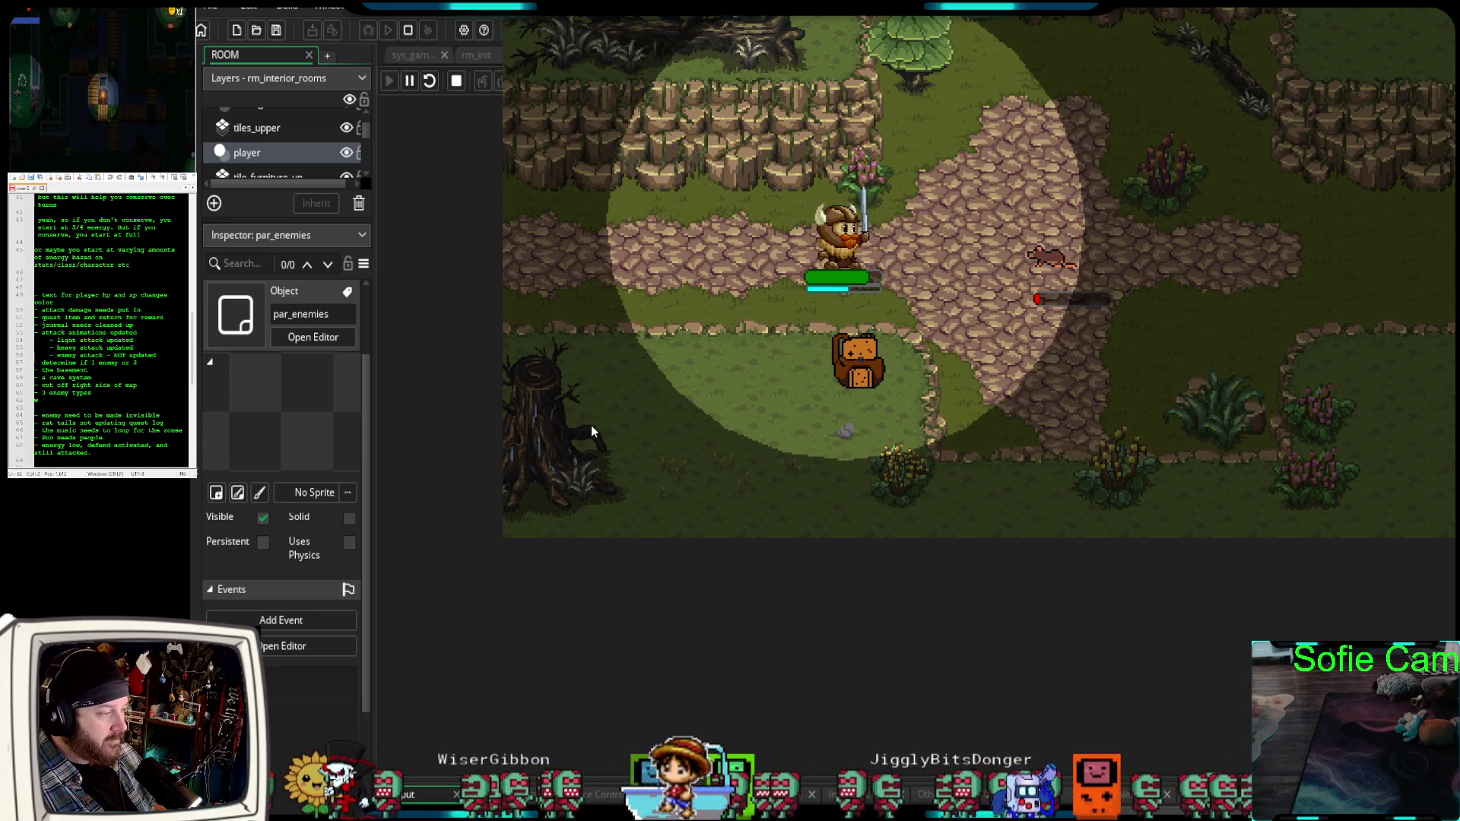
left_click(613, 359)
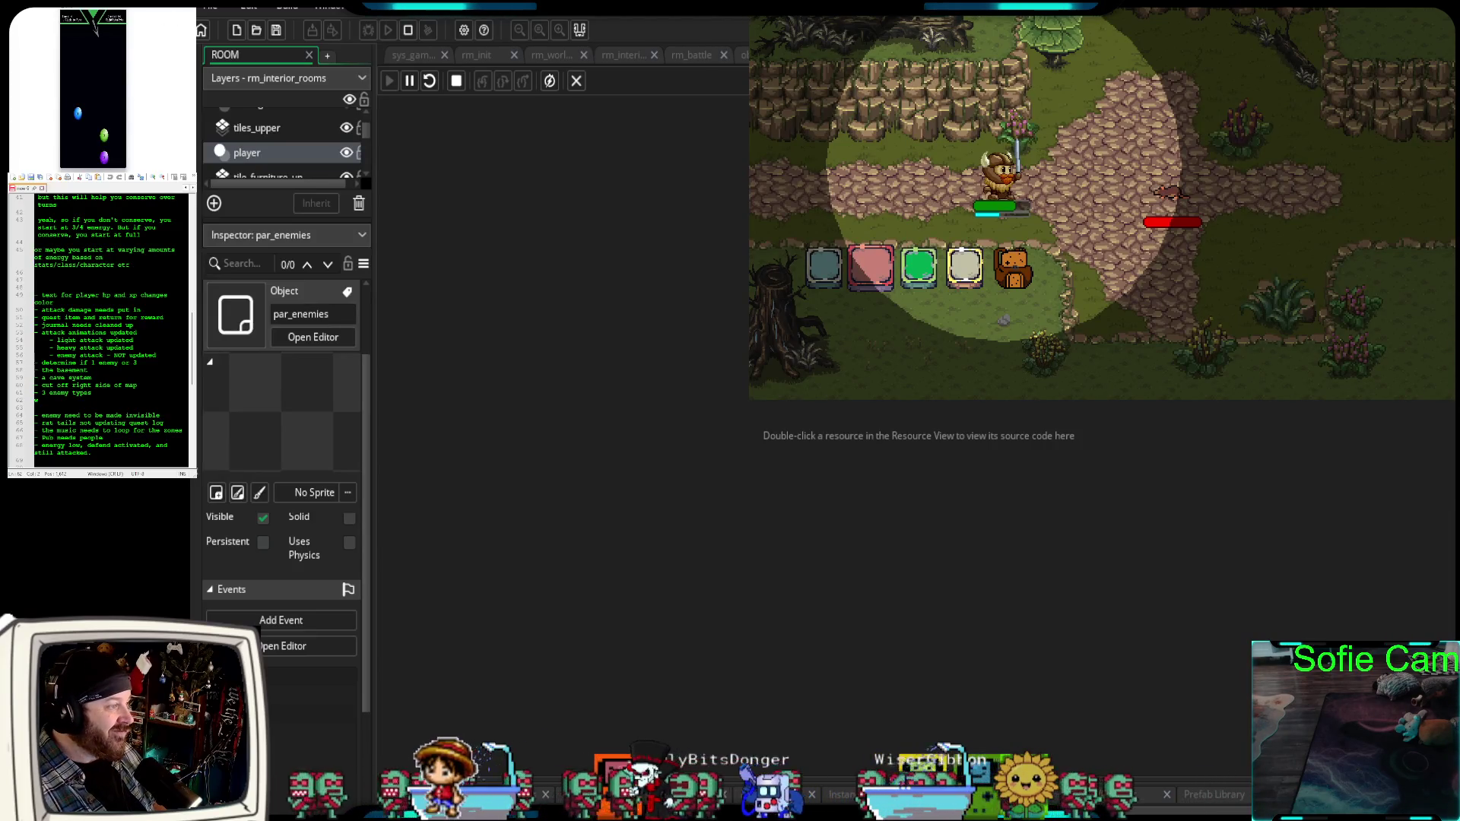
Open obj_battle_enemy's Create event and scroll down through its events.
key("Return")
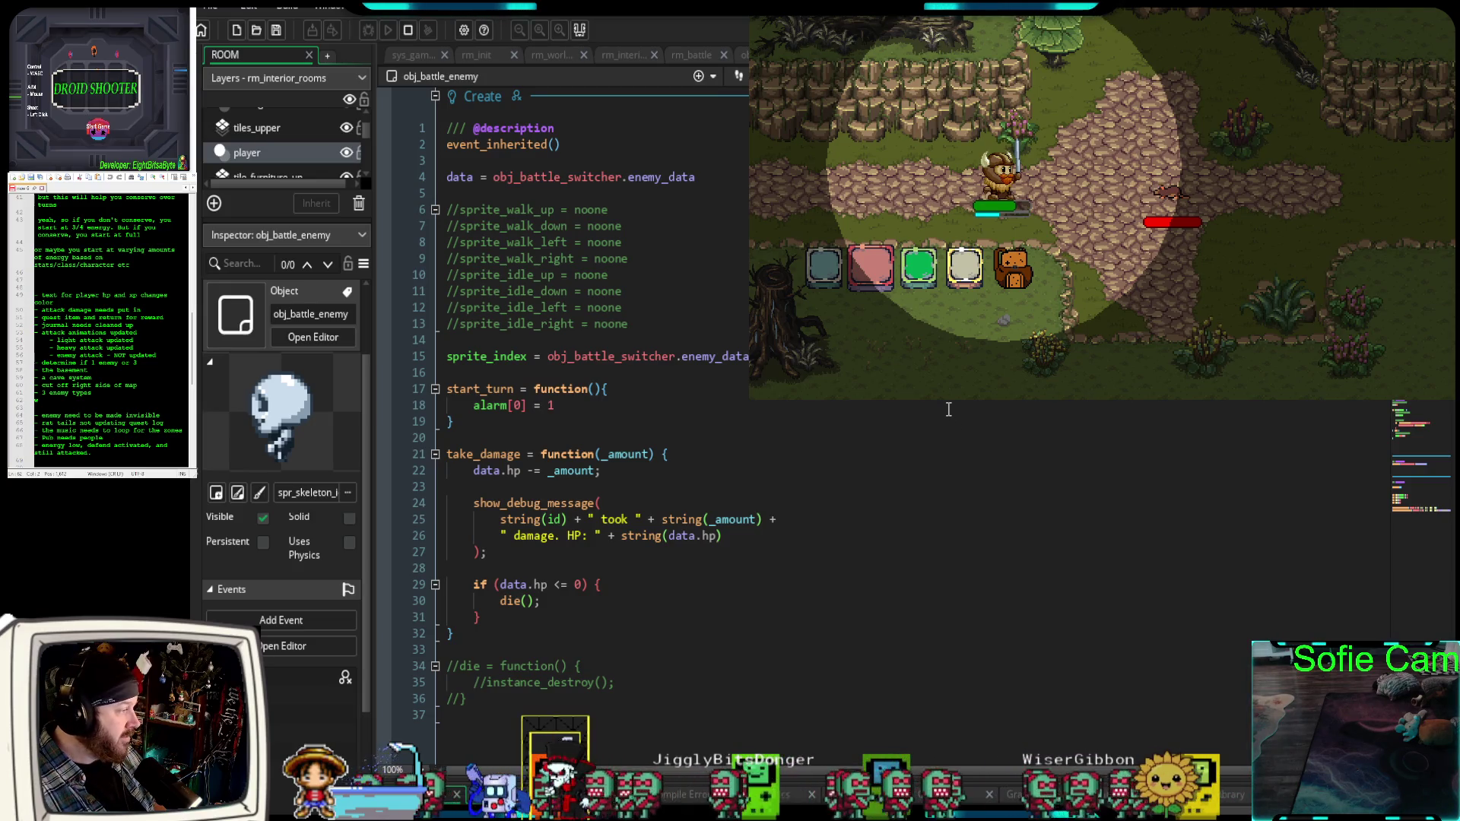
scroll(947, 409, "down", 5)
scroll(949, 406, "down", 8)
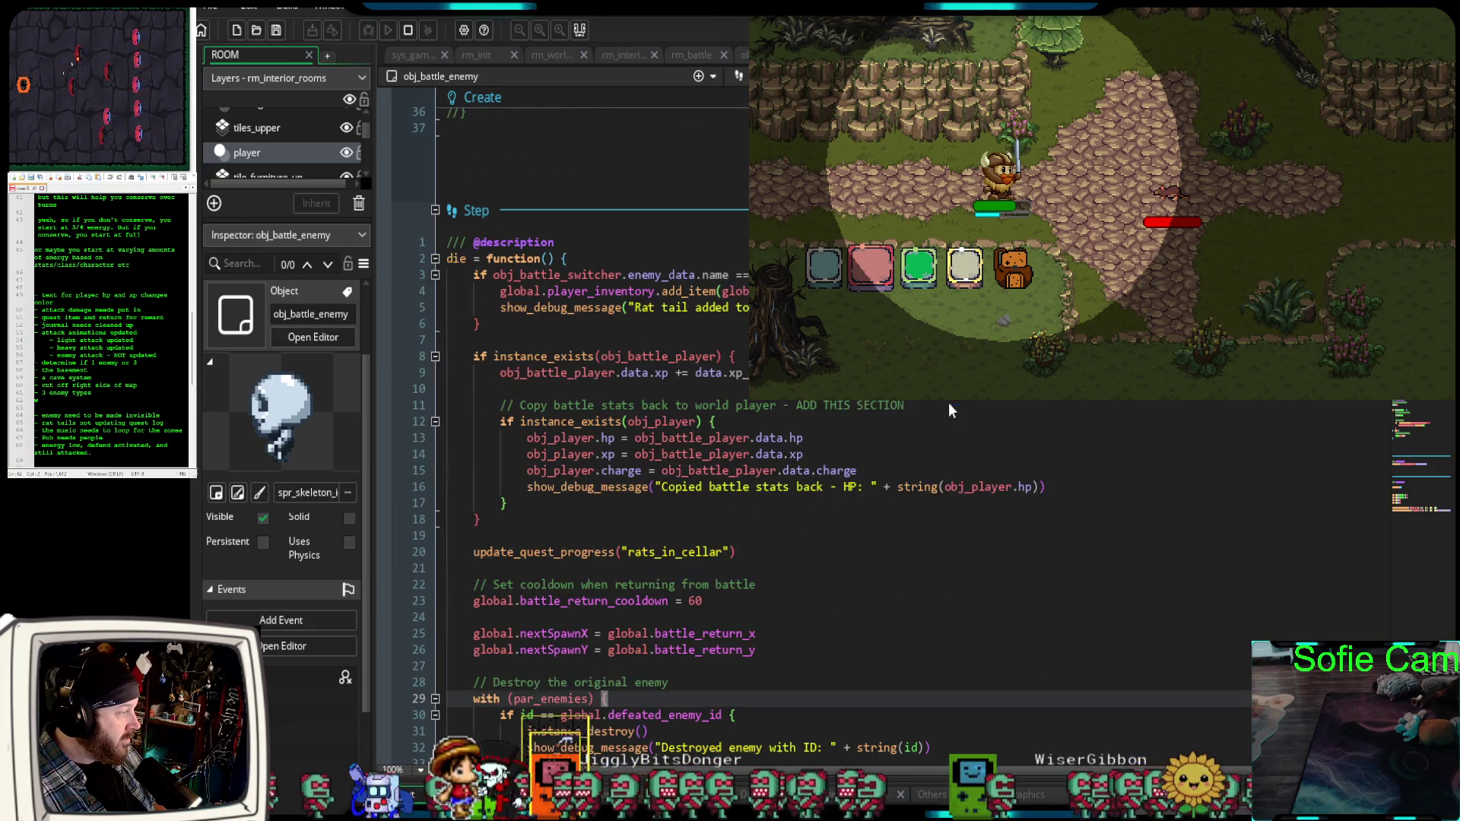
scroll(942, 406, "down", 2)
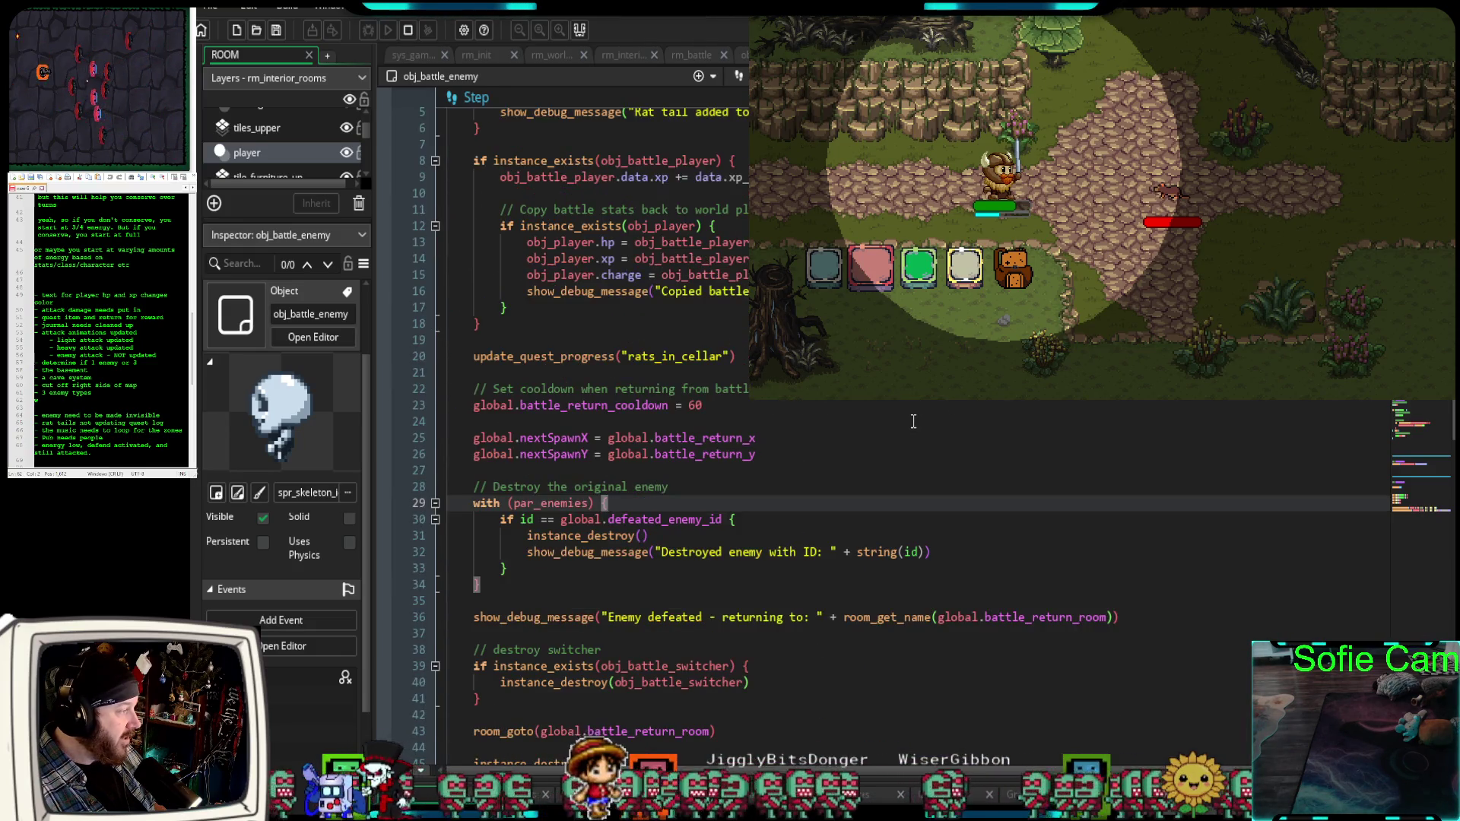
scroll(913, 421, "down", 2)
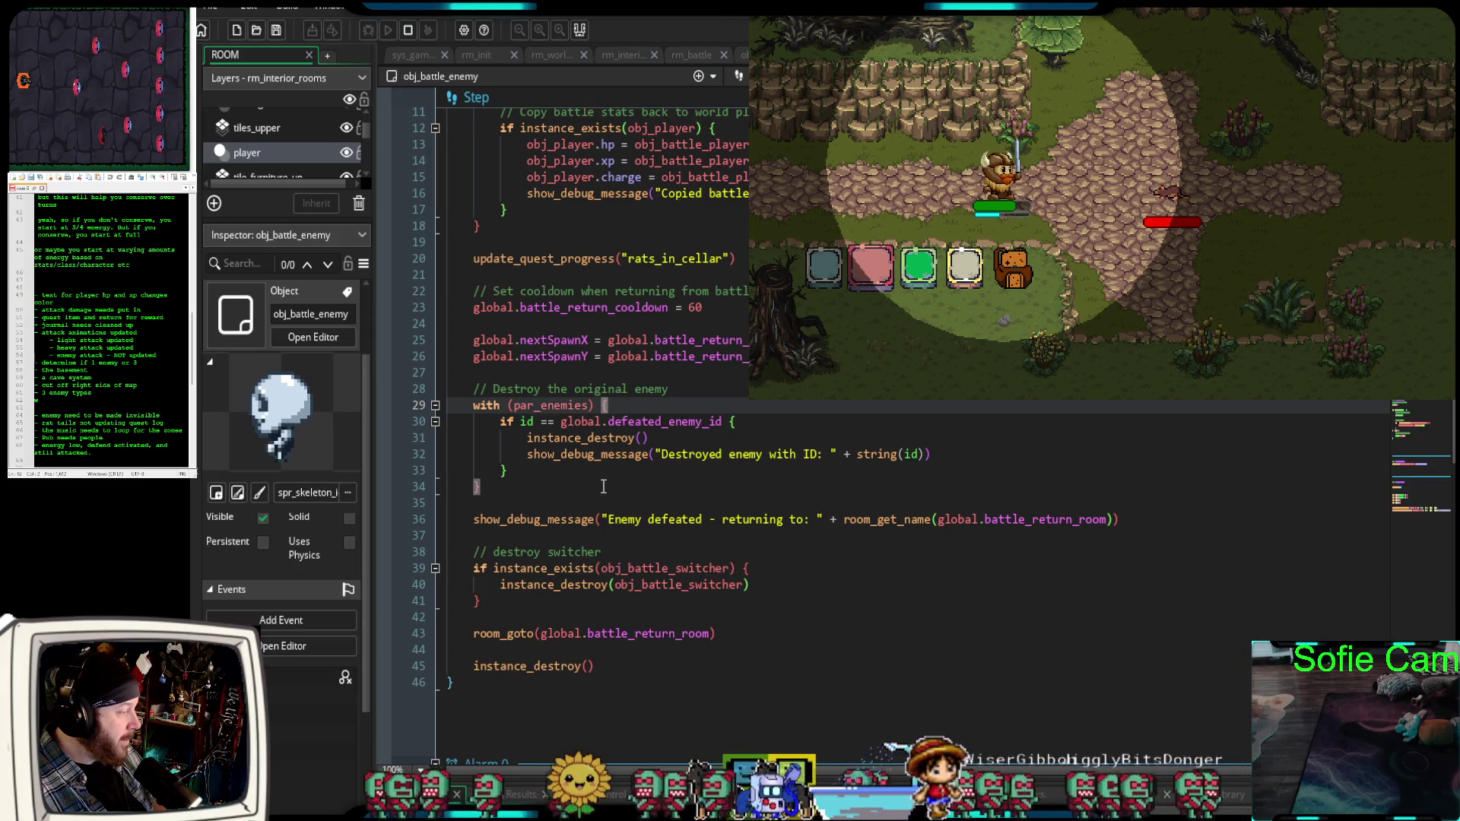
scroll(601, 483, "down", 4)
scroll(594, 474, "down", 2)
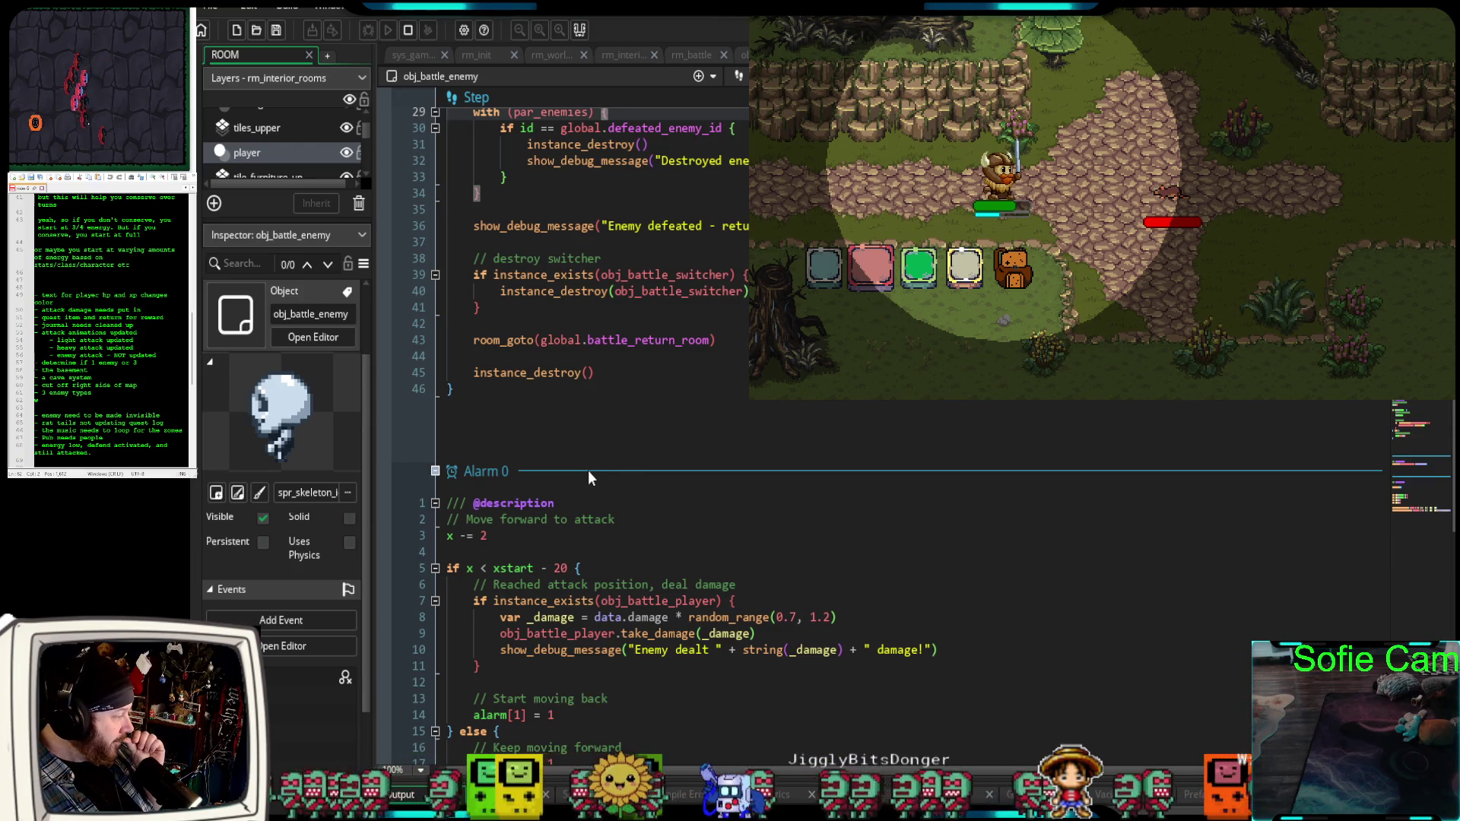
scroll(587, 470, "down", 8)
scroll(587, 470, "down", 11)
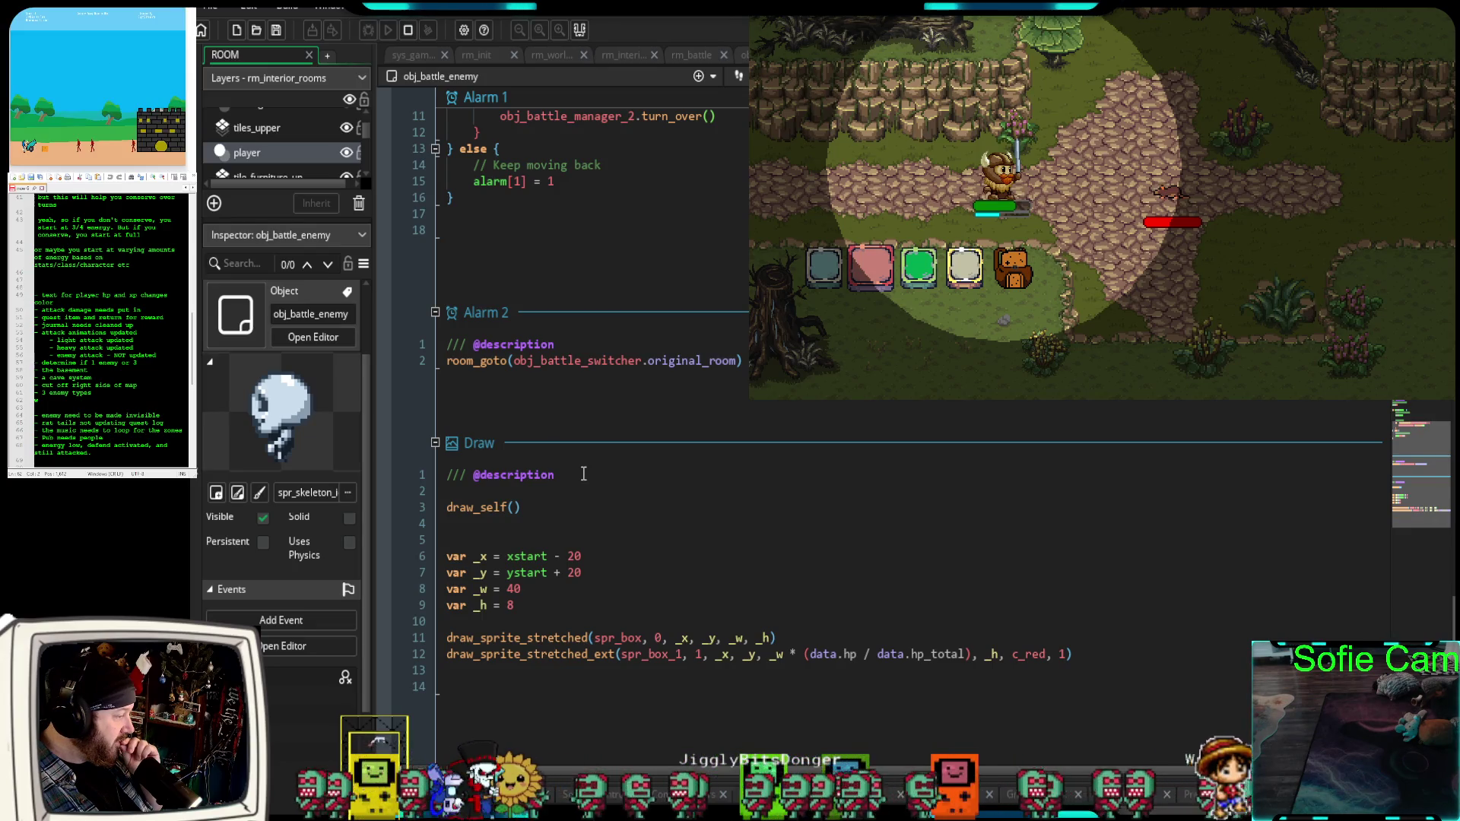
Scroll back up and select the with (par_enemies) block that destroys the enemy.
scroll(582, 475, "up", 10)
scroll(580, 475, "up", 7)
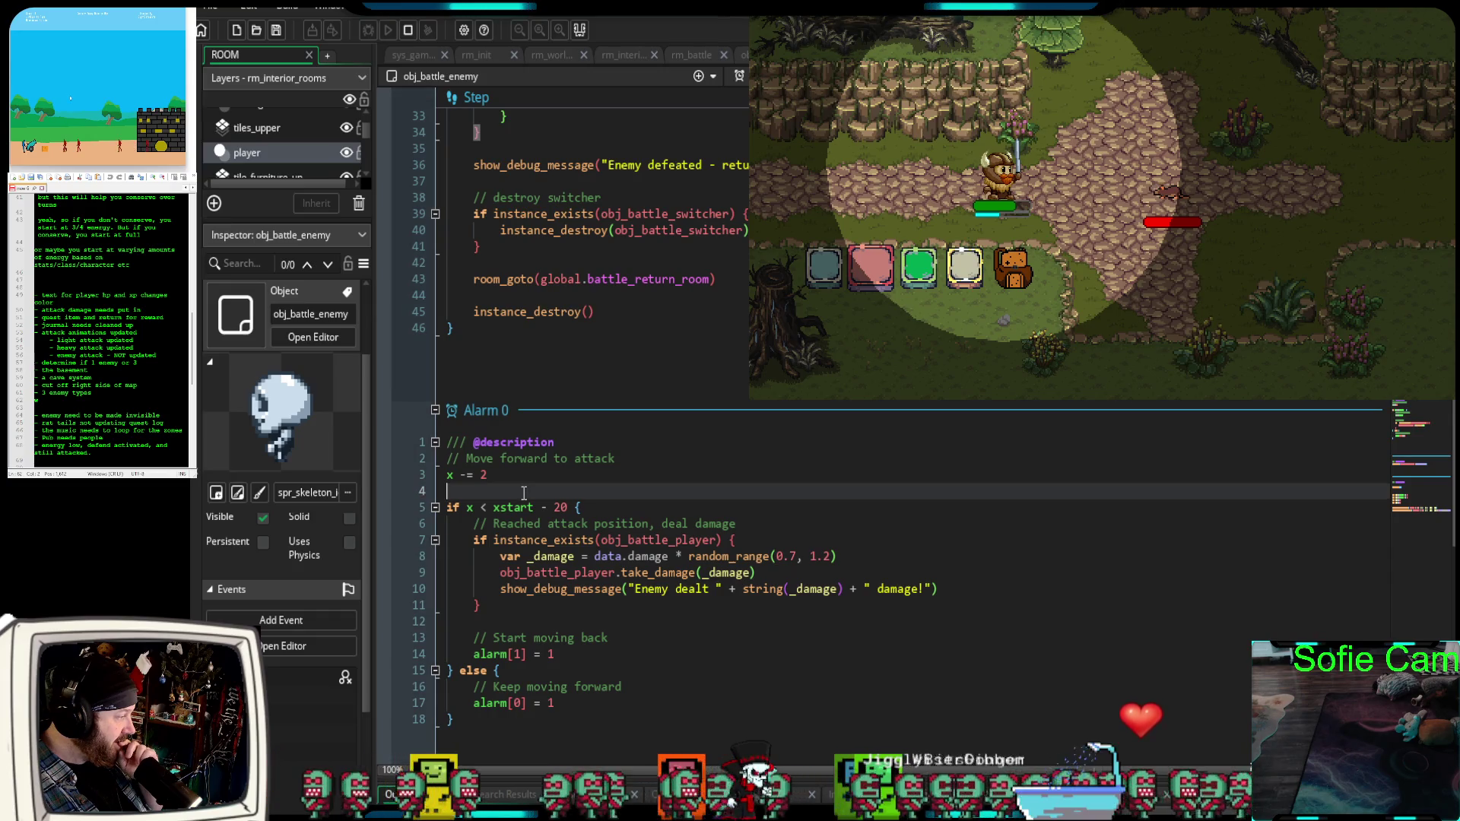
scroll(520, 502, "up", 6)
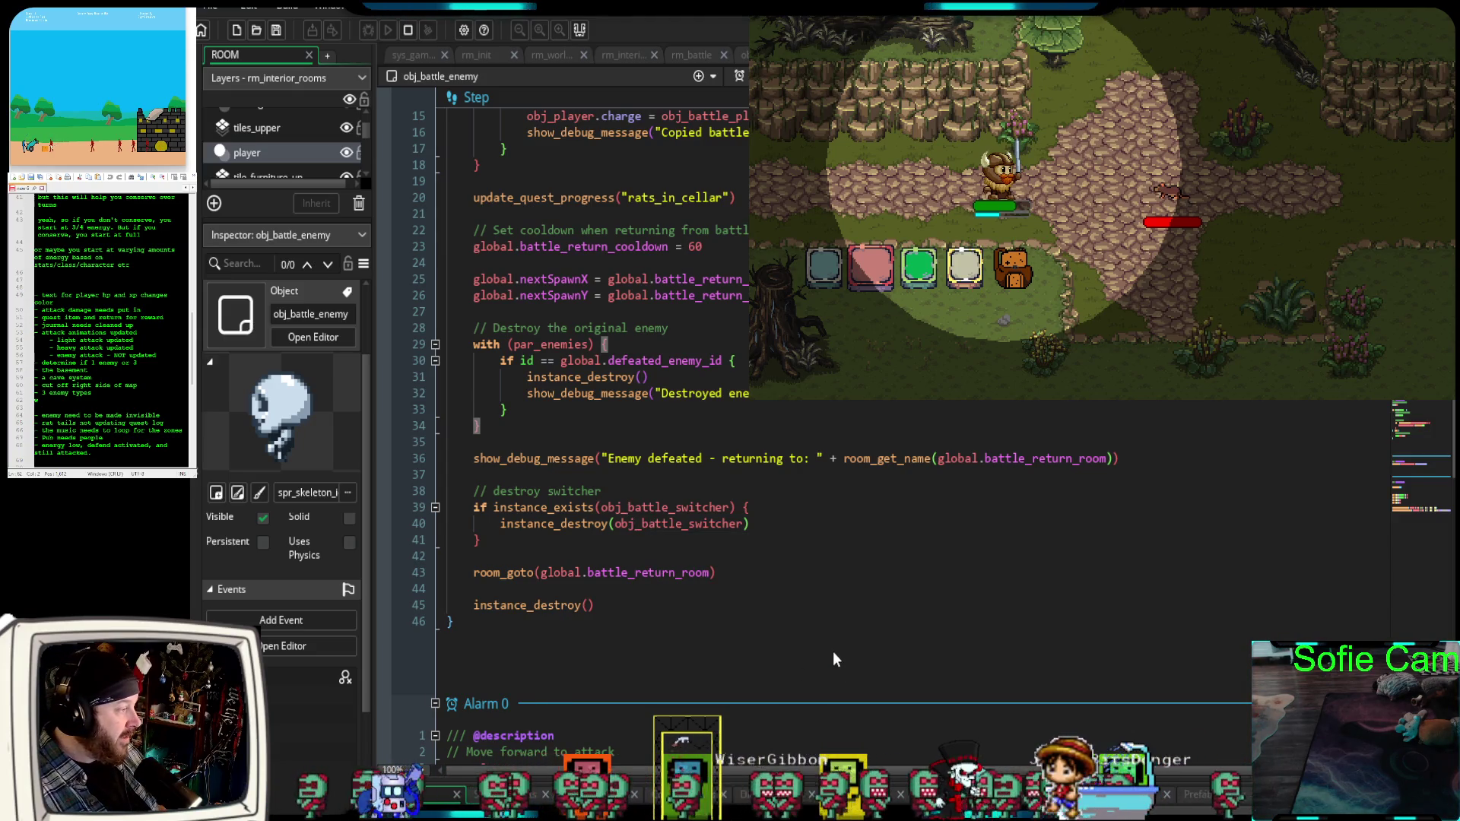
scroll(834, 651, "up", 2)
mouse_move(533, 523)
left_mouse_down()
mouse_move(495, 522)
mouse_move(426, 450)
left_mouse_up()
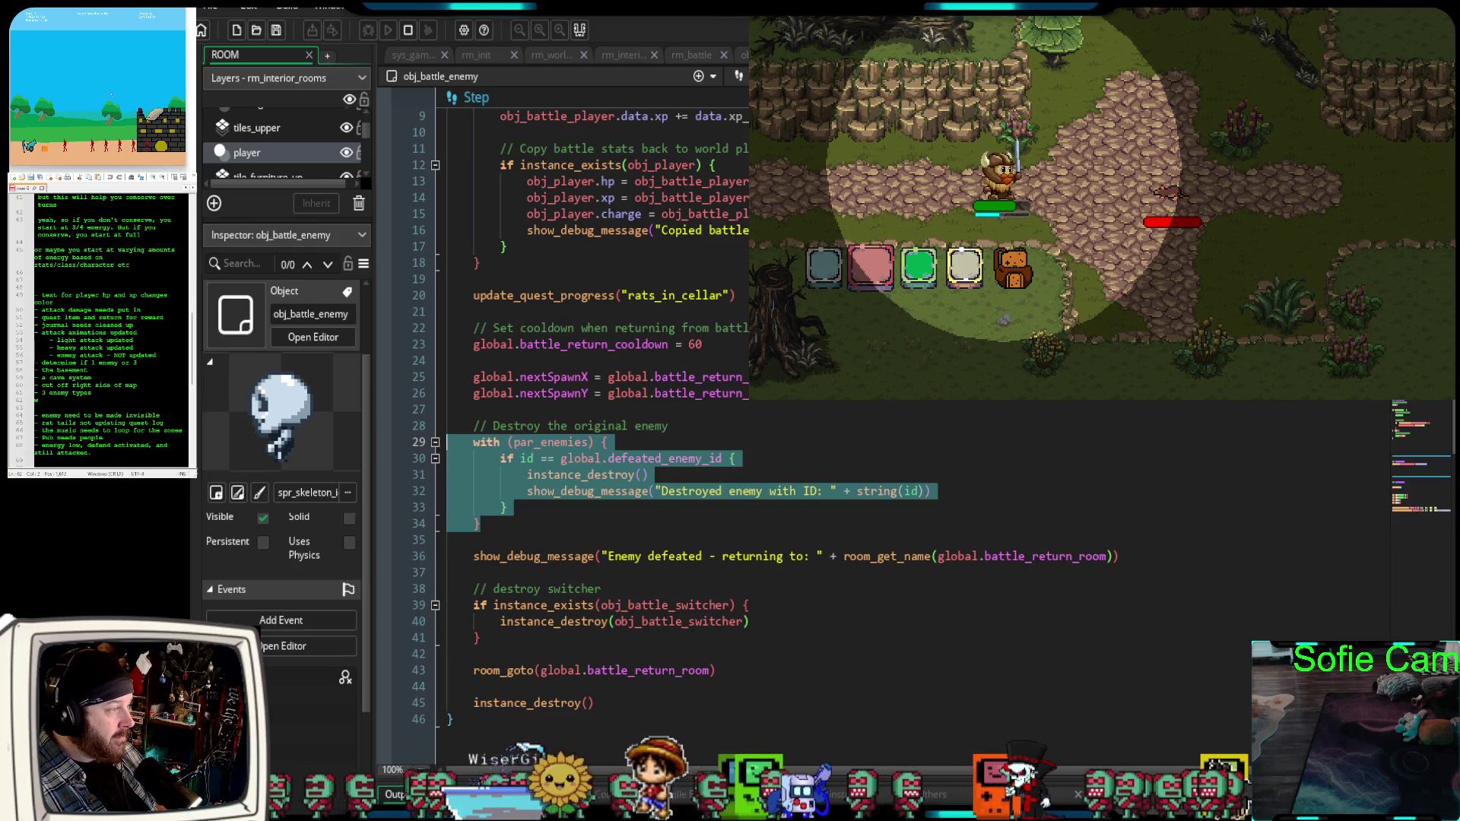
Deselect the block and select the instance_destroy() call on line 31.
scroll(1003, 407, "up", 6)
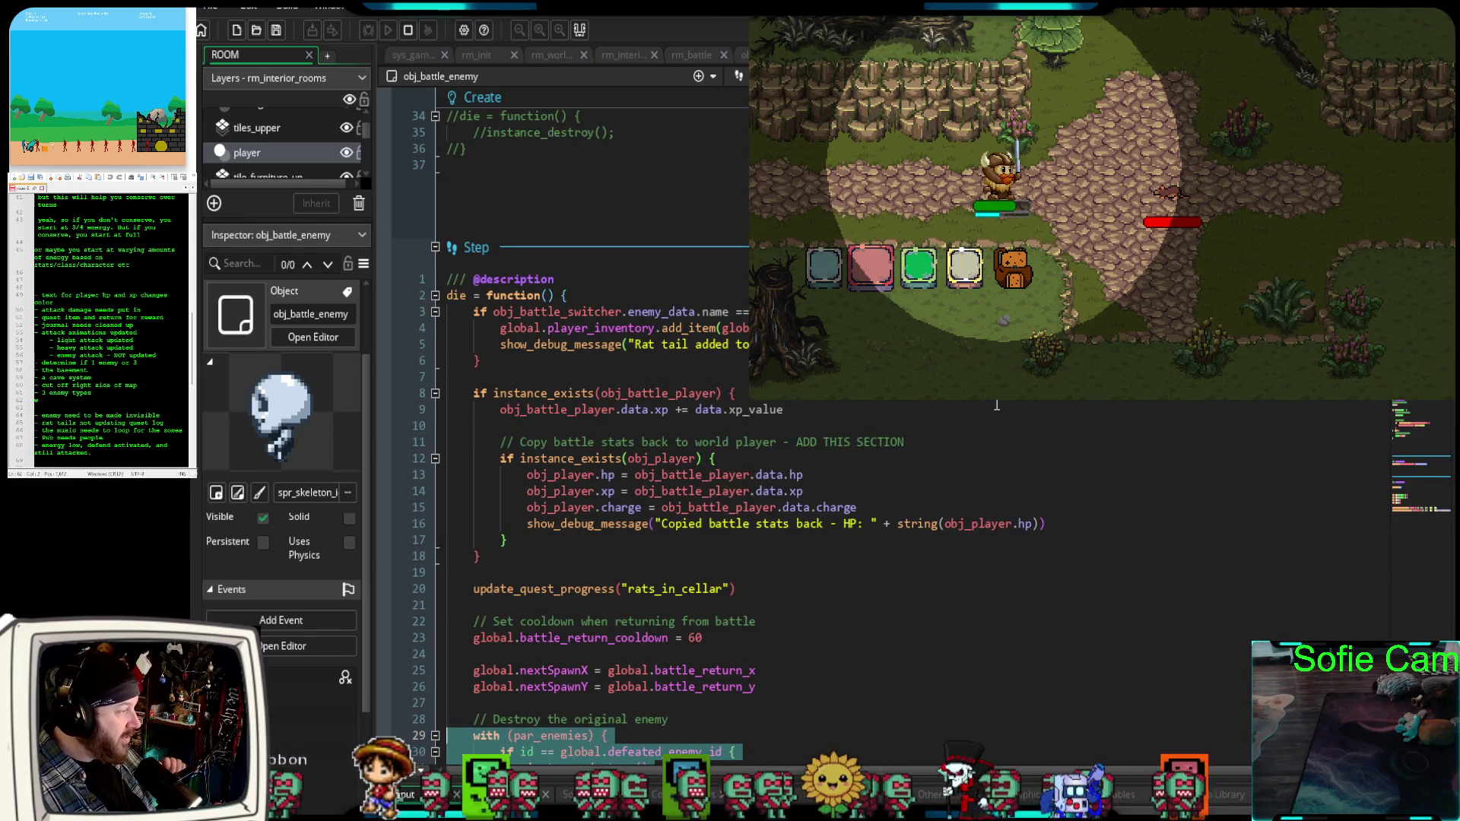
scroll(995, 406, "down", 2)
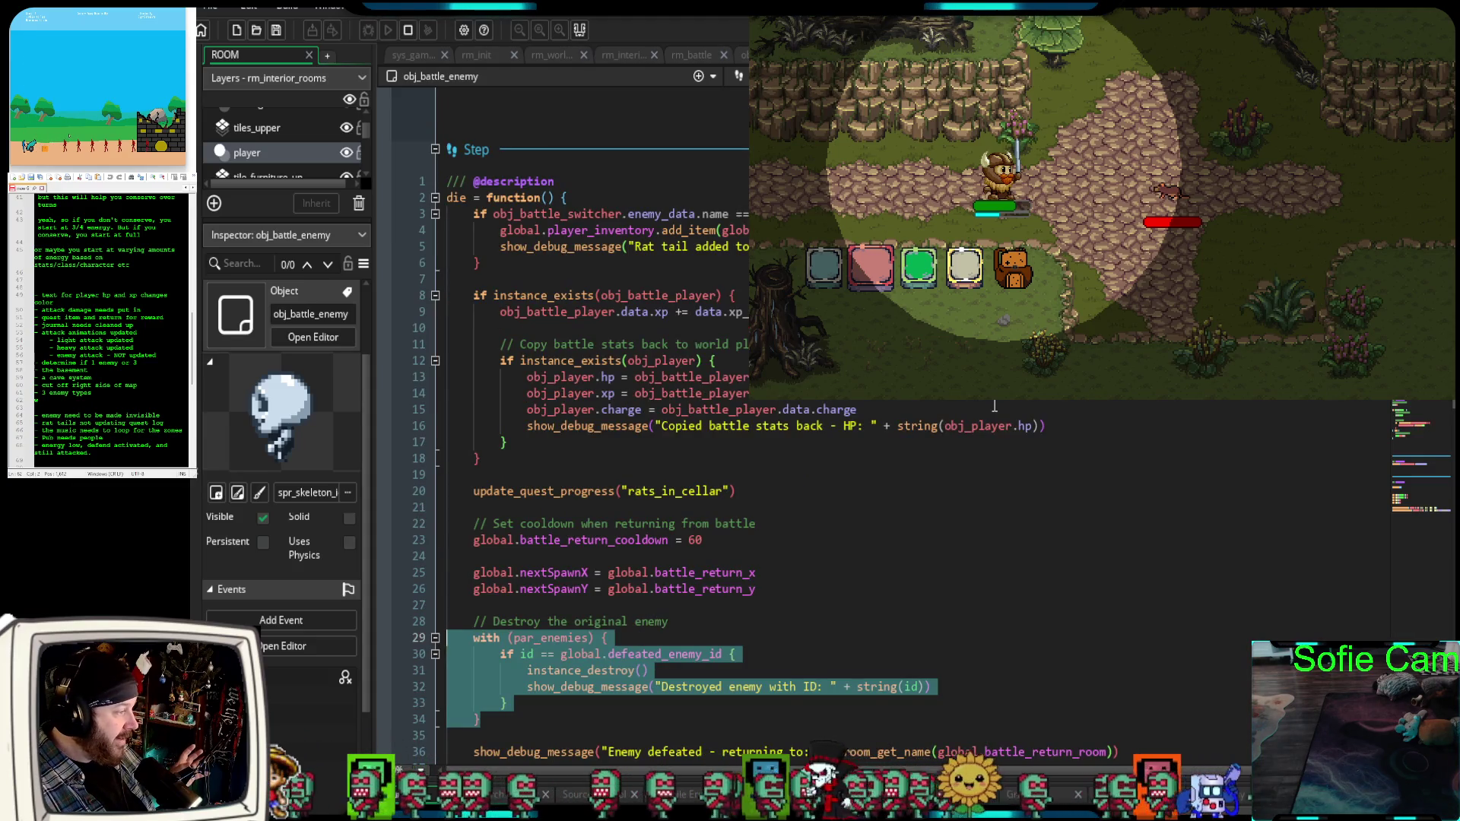
scroll(950, 457, "down", 2)
left_click(864, 493)
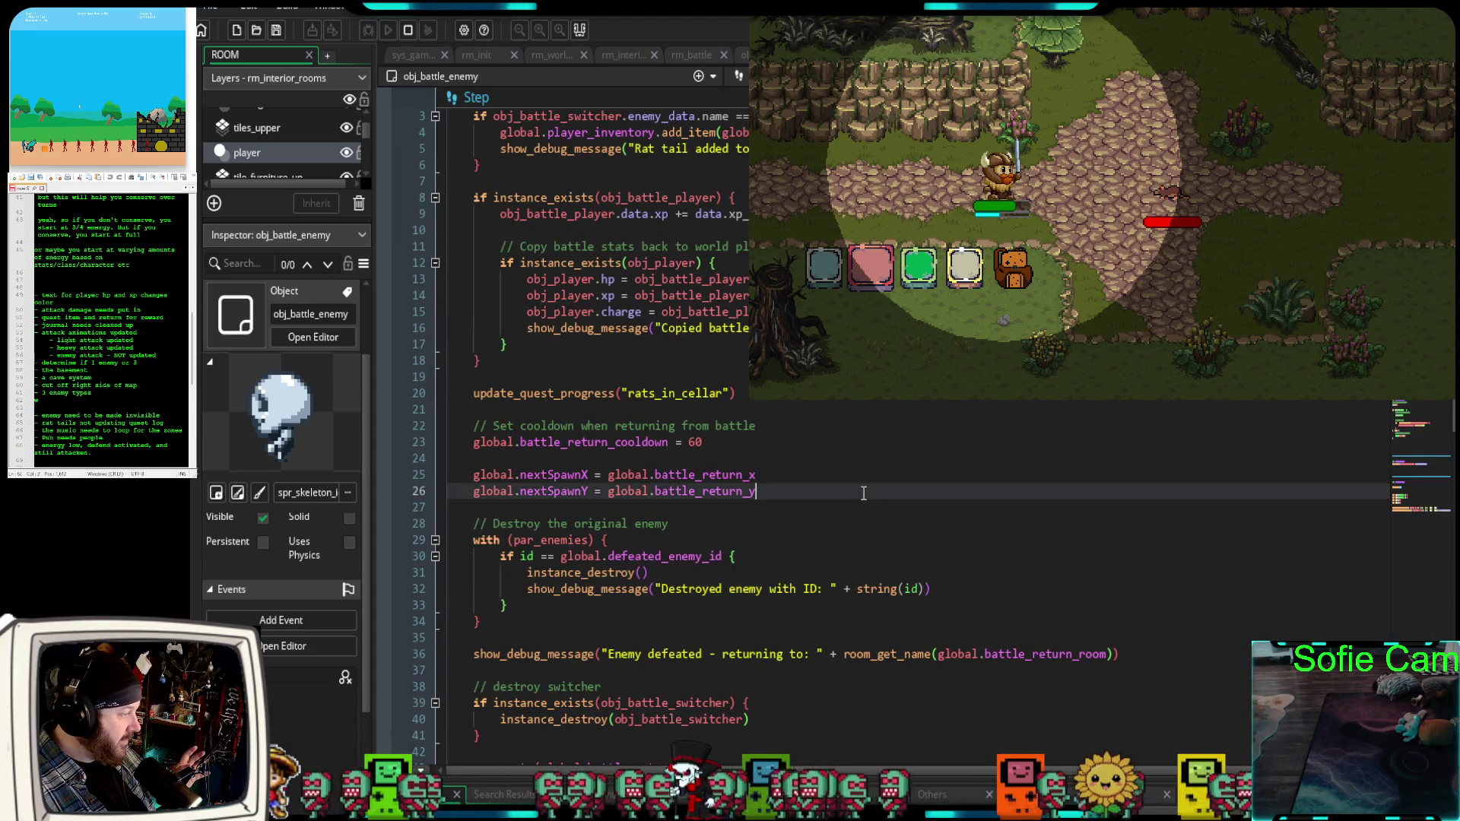
scroll(761, 518, "down", 2)
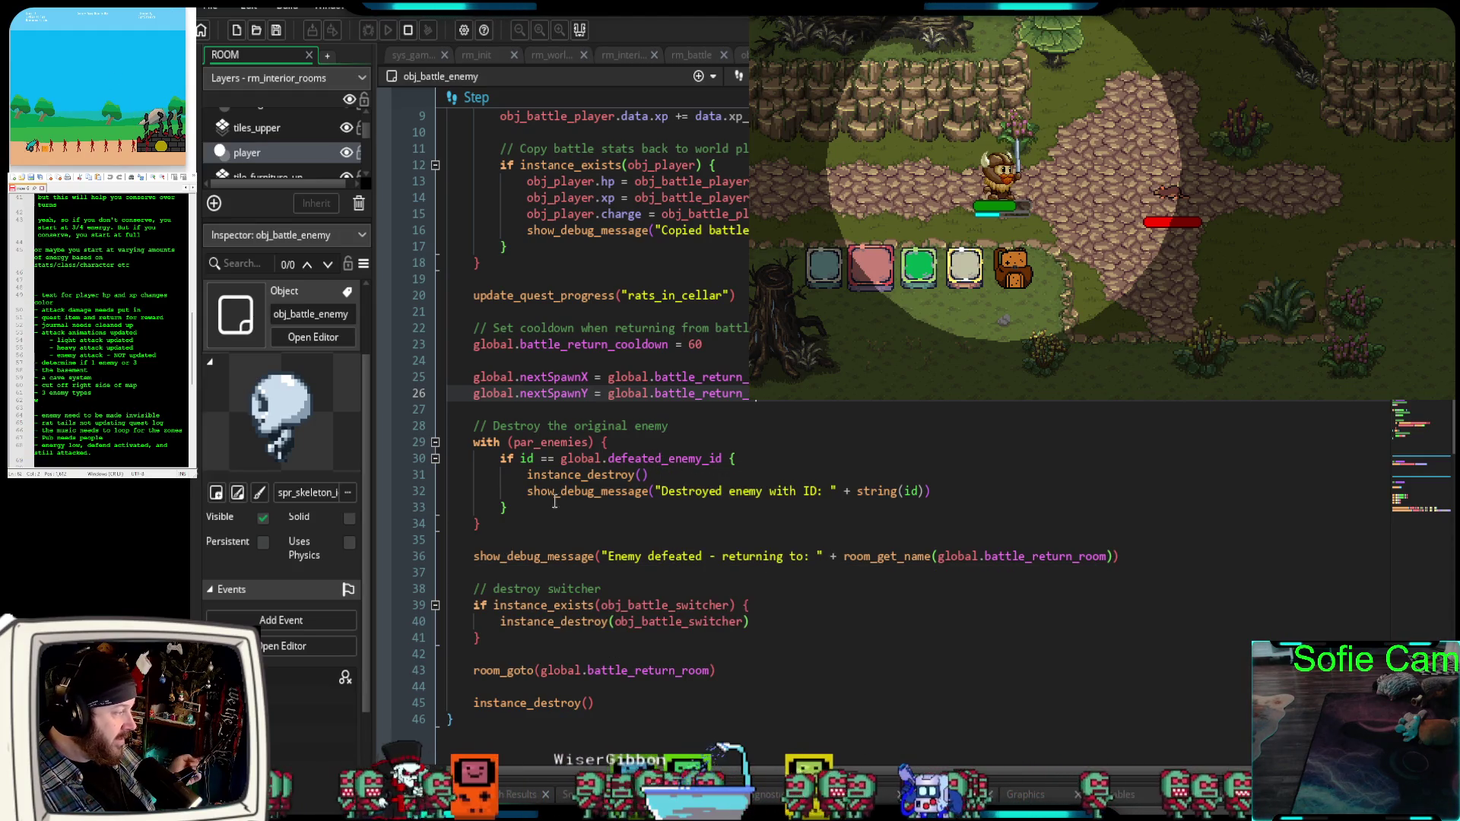
left_click_drag(648, 476, 528, 479)
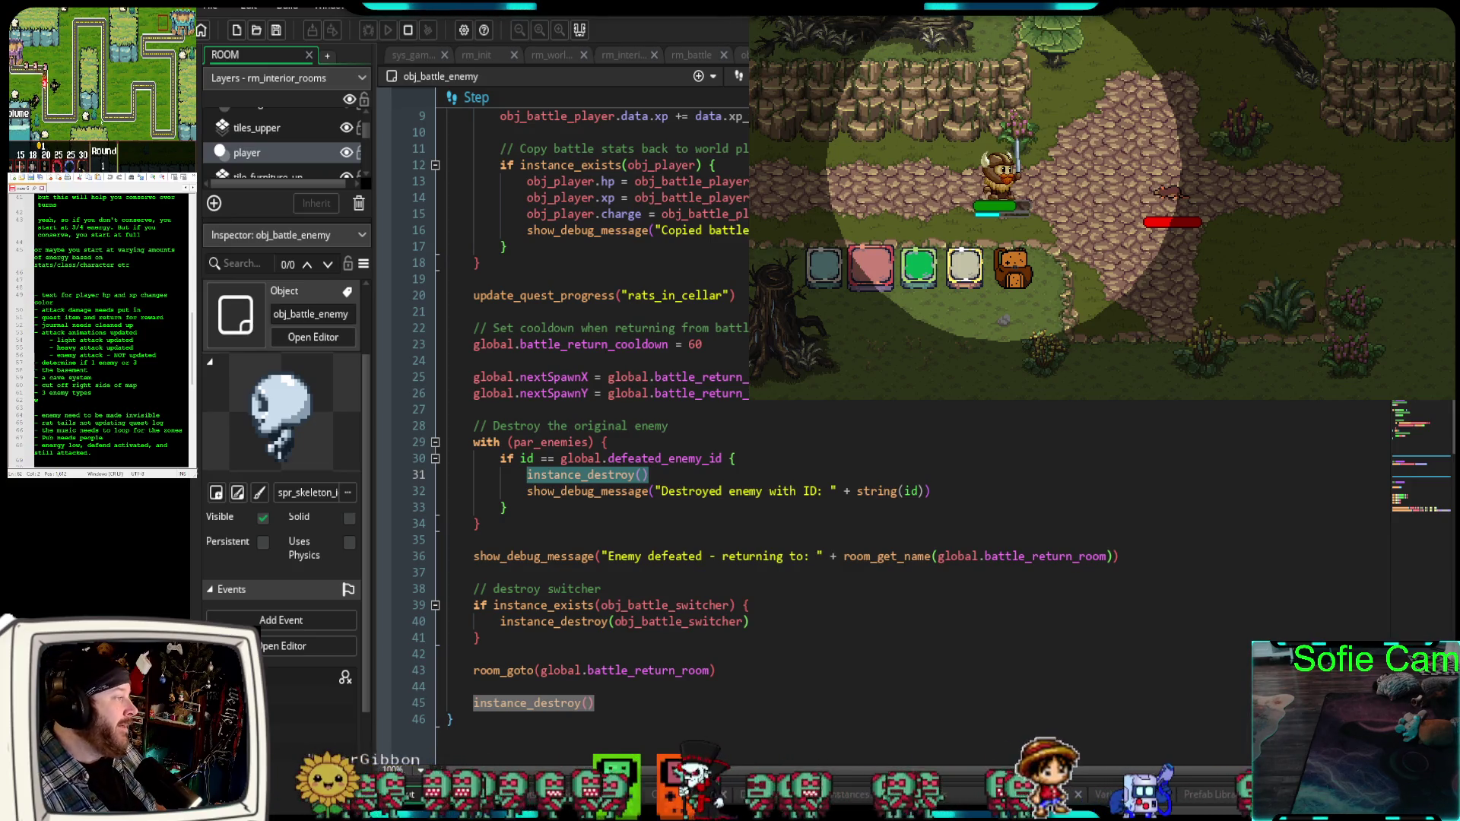
Switch to the rm_battle room editor and pan its view left.
left_click(682, 58)
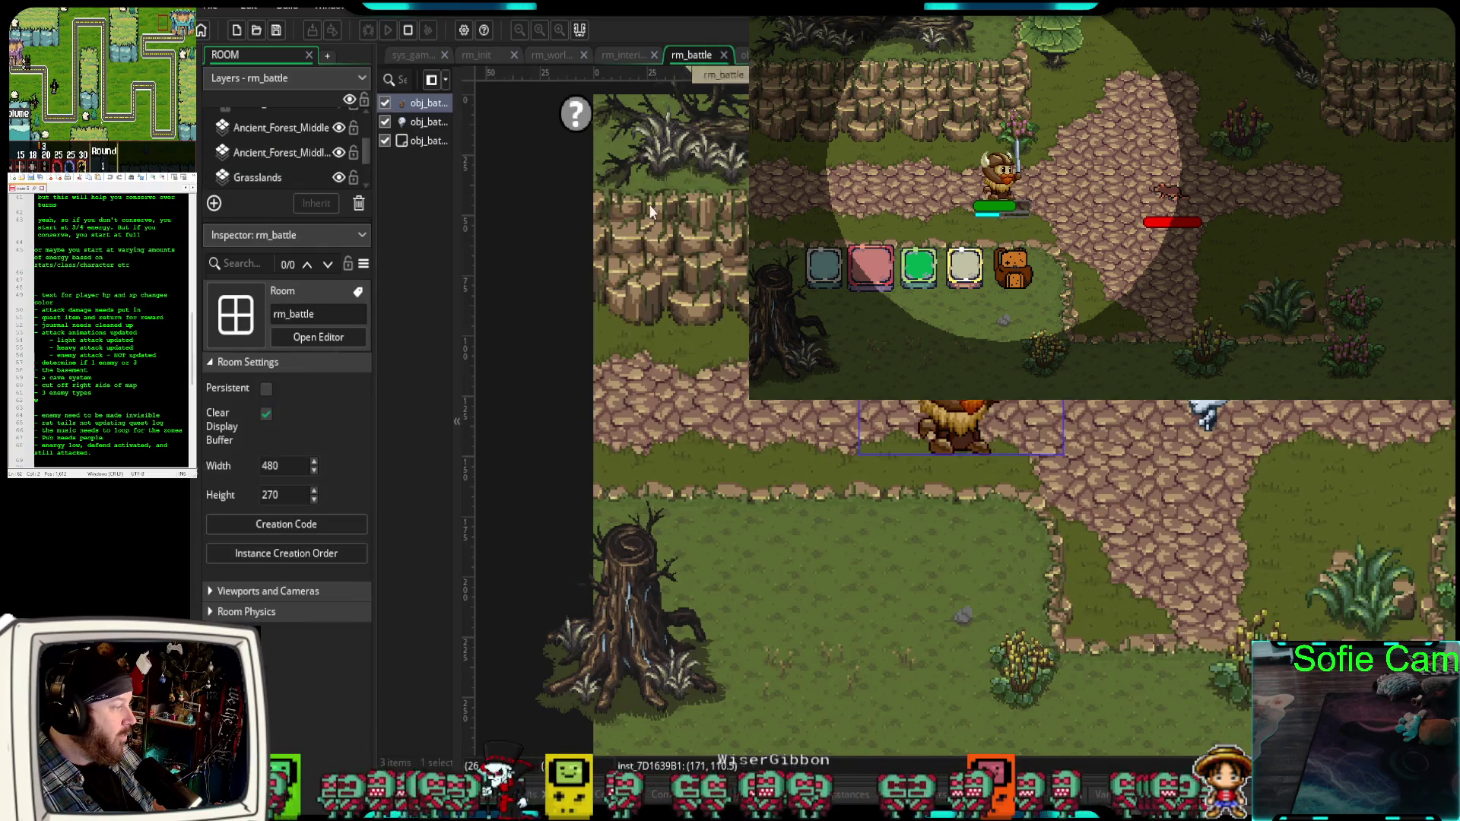
left_click_drag(1143, 479, 1022, 481)
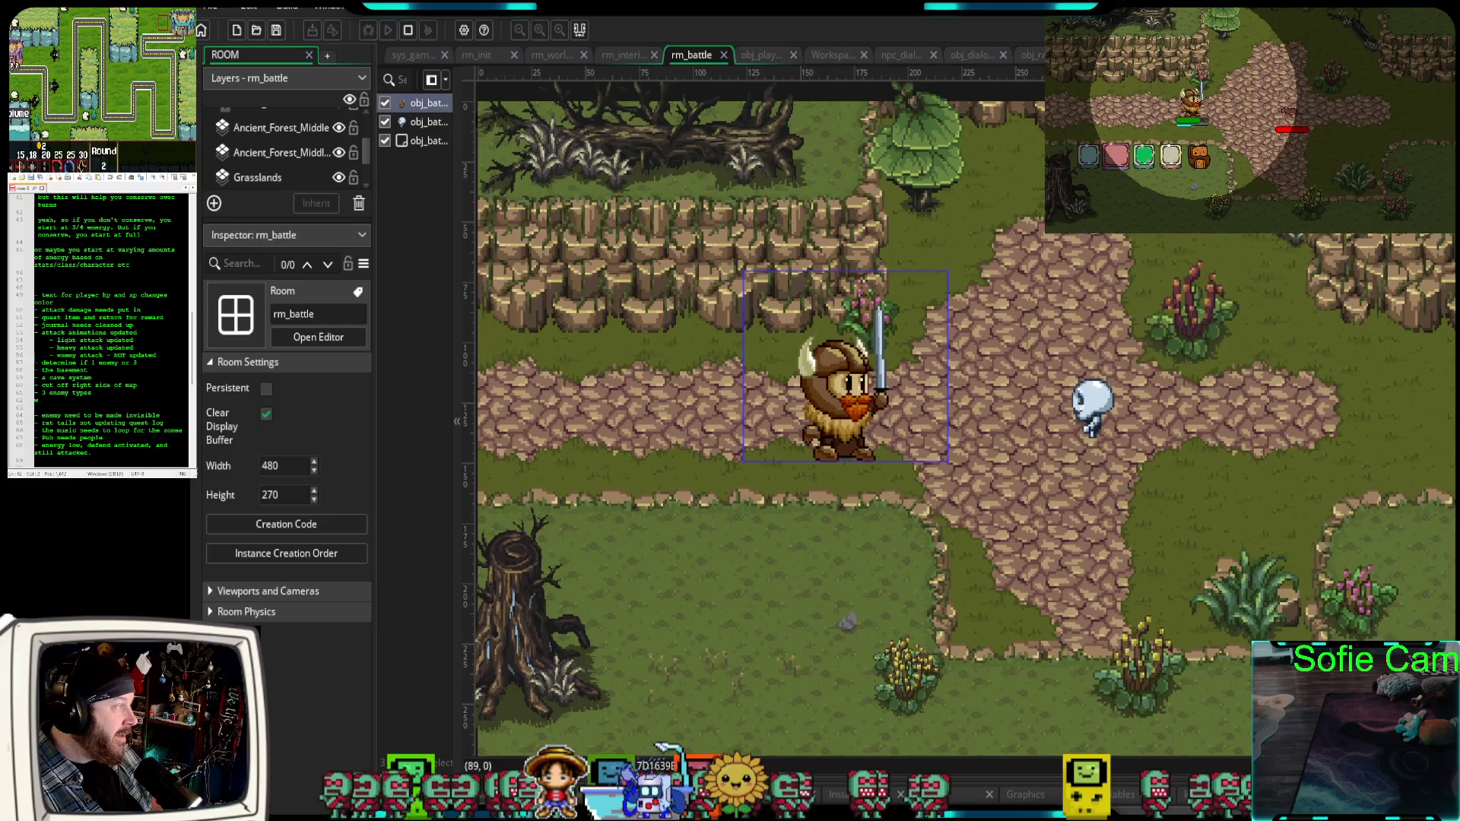
Switch to the rm_world_map room and scroll through its view.
left_click(551, 55)
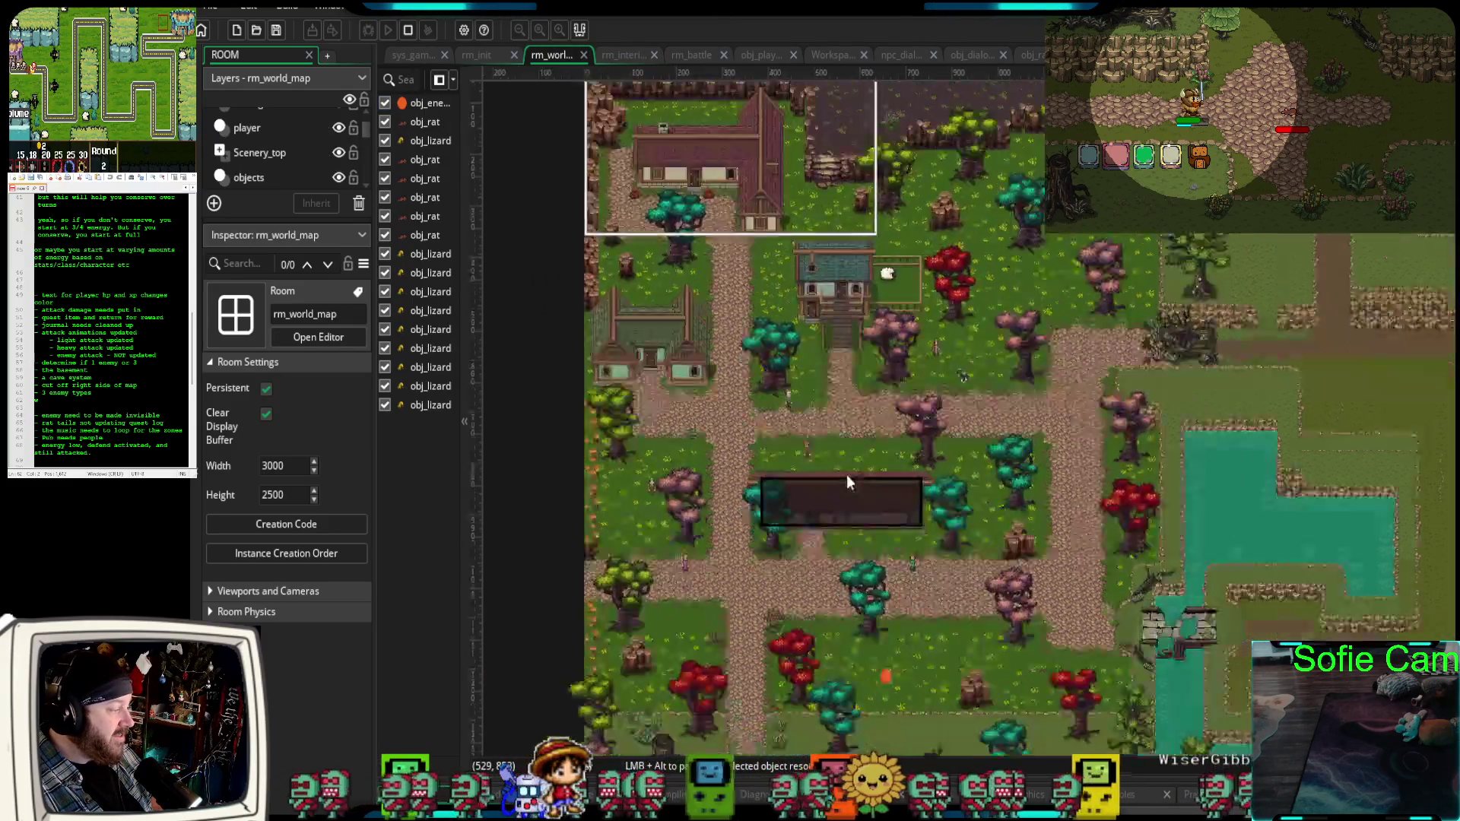
scroll(930, 467, "up", 6)
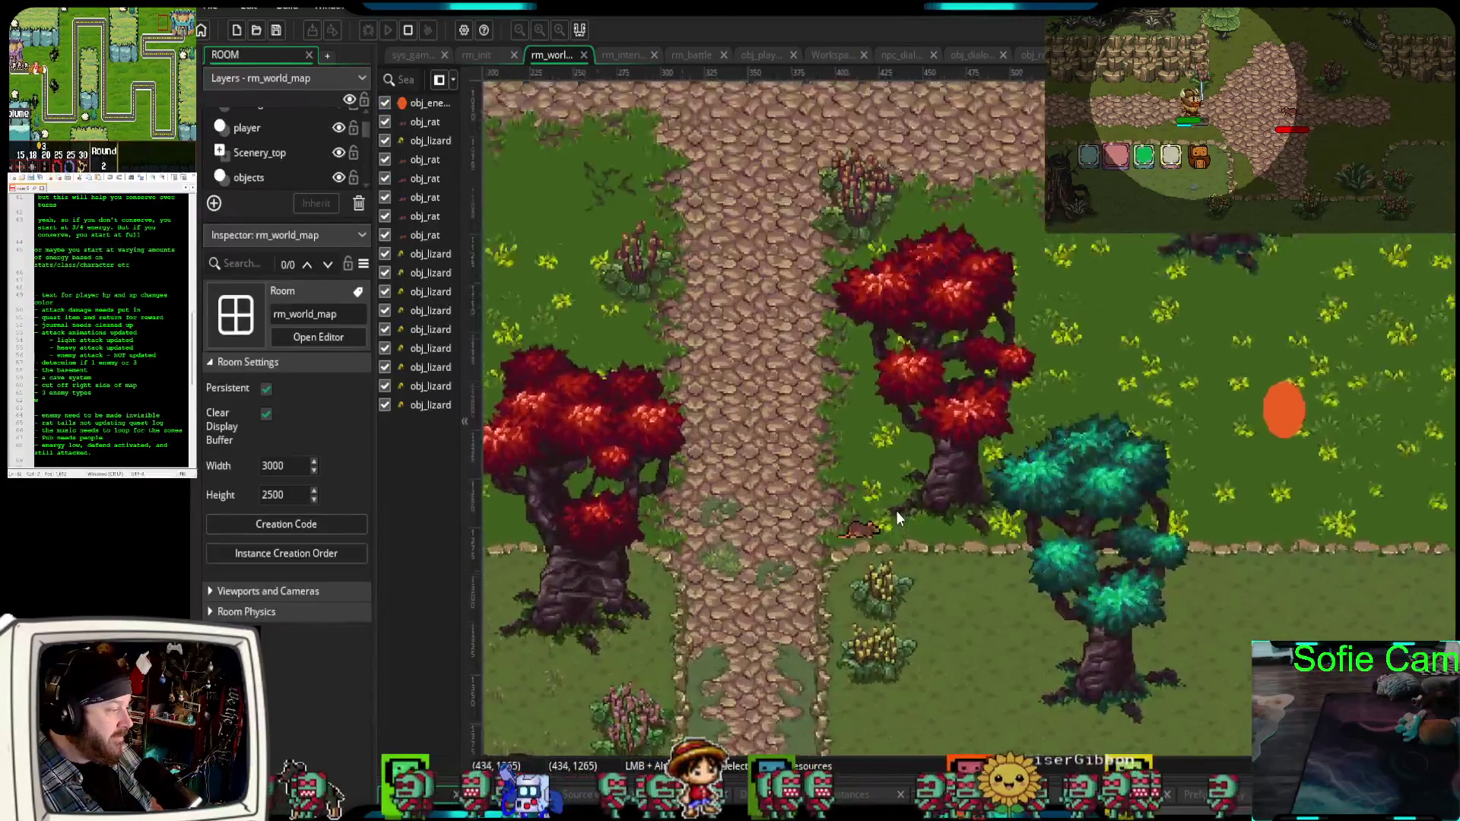
scroll(899, 531, "up", 2)
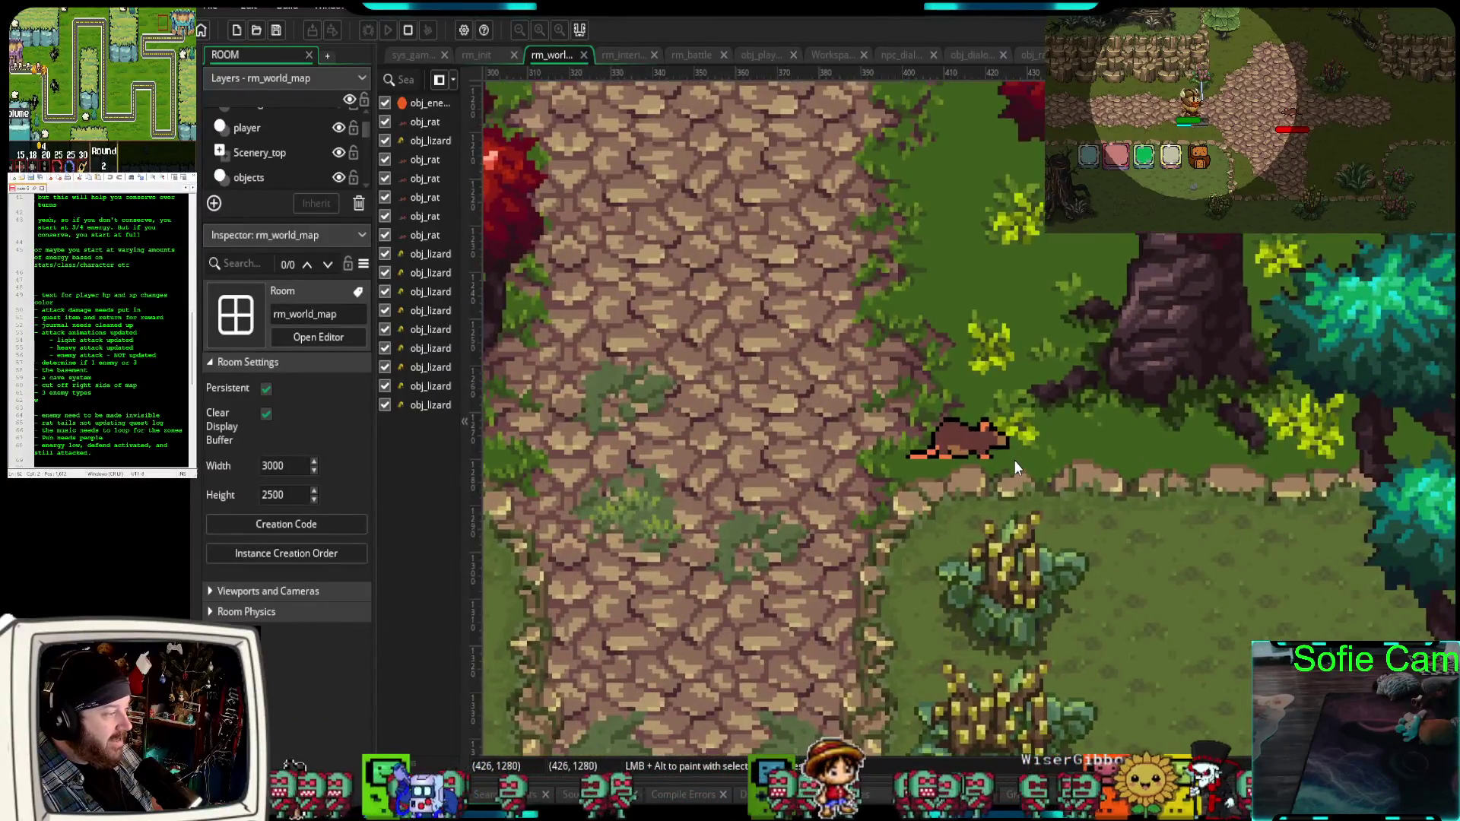
scroll(1014, 464, "down", 2)
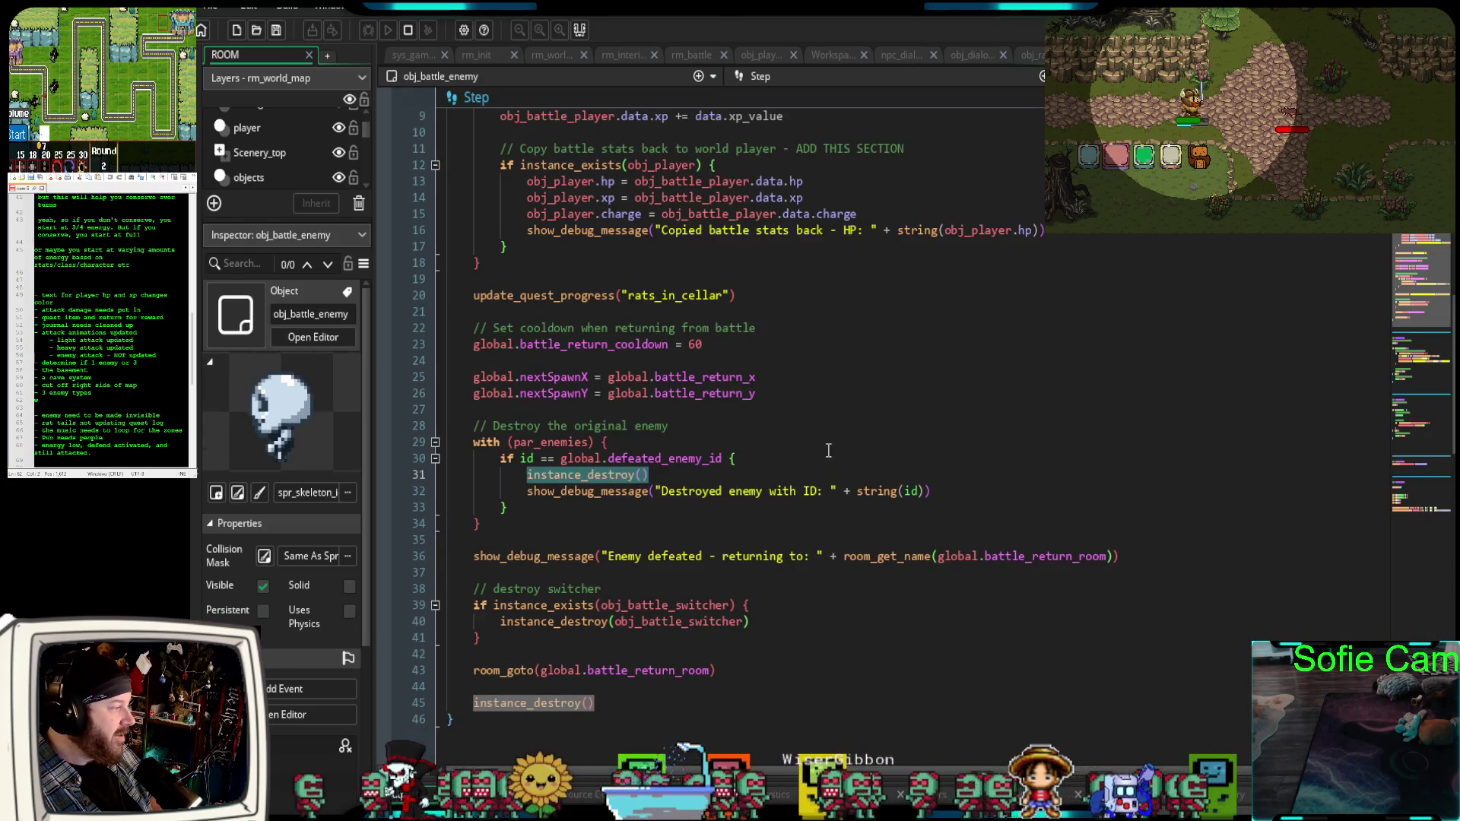
Place the caret on the with (par_enemies) block's closing brace and review the surrounding die code.
scroll(825, 445, "down", 2)
left_click(746, 432)
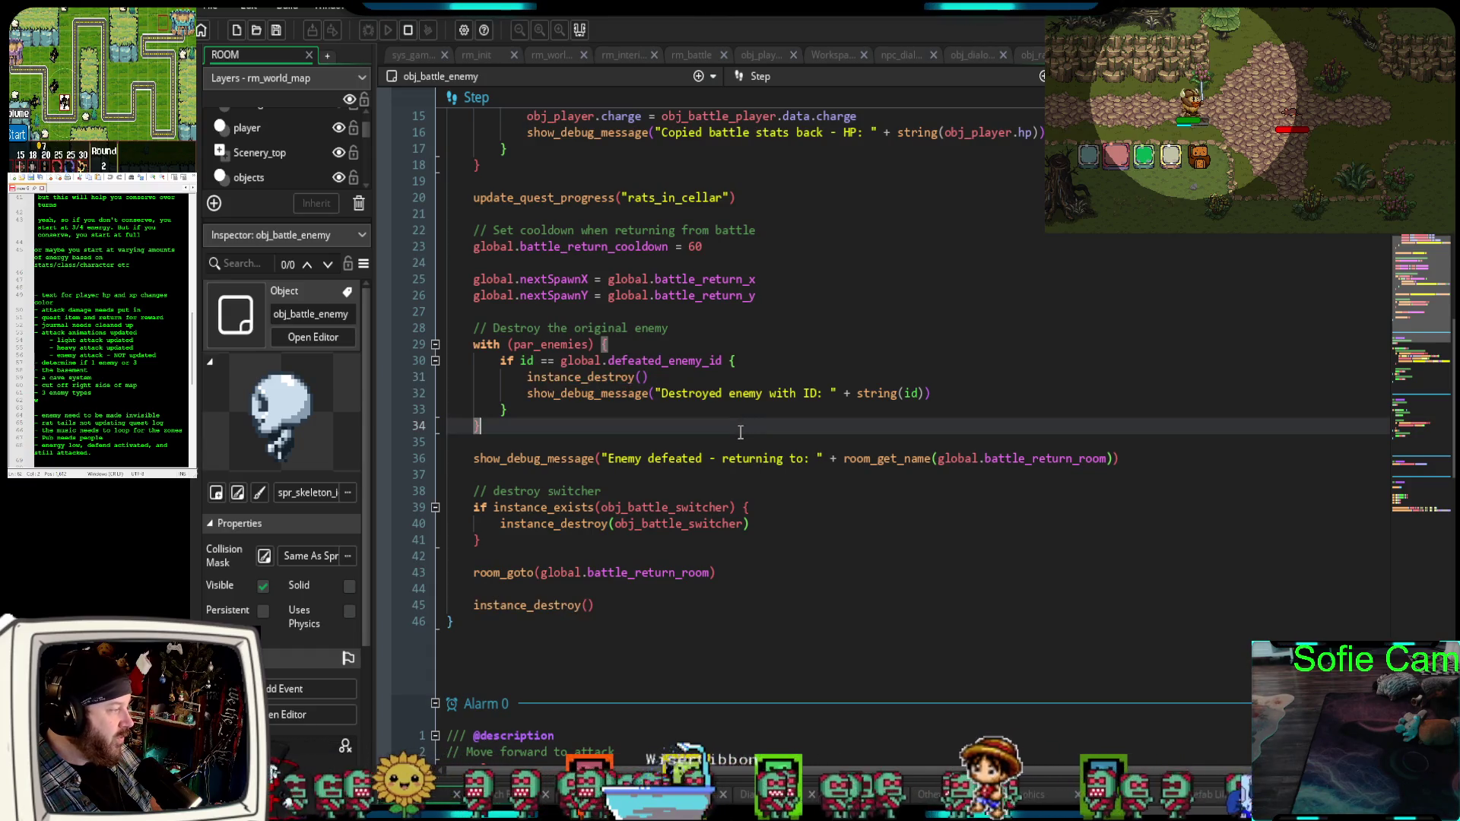
scroll(746, 437, "up", 4)
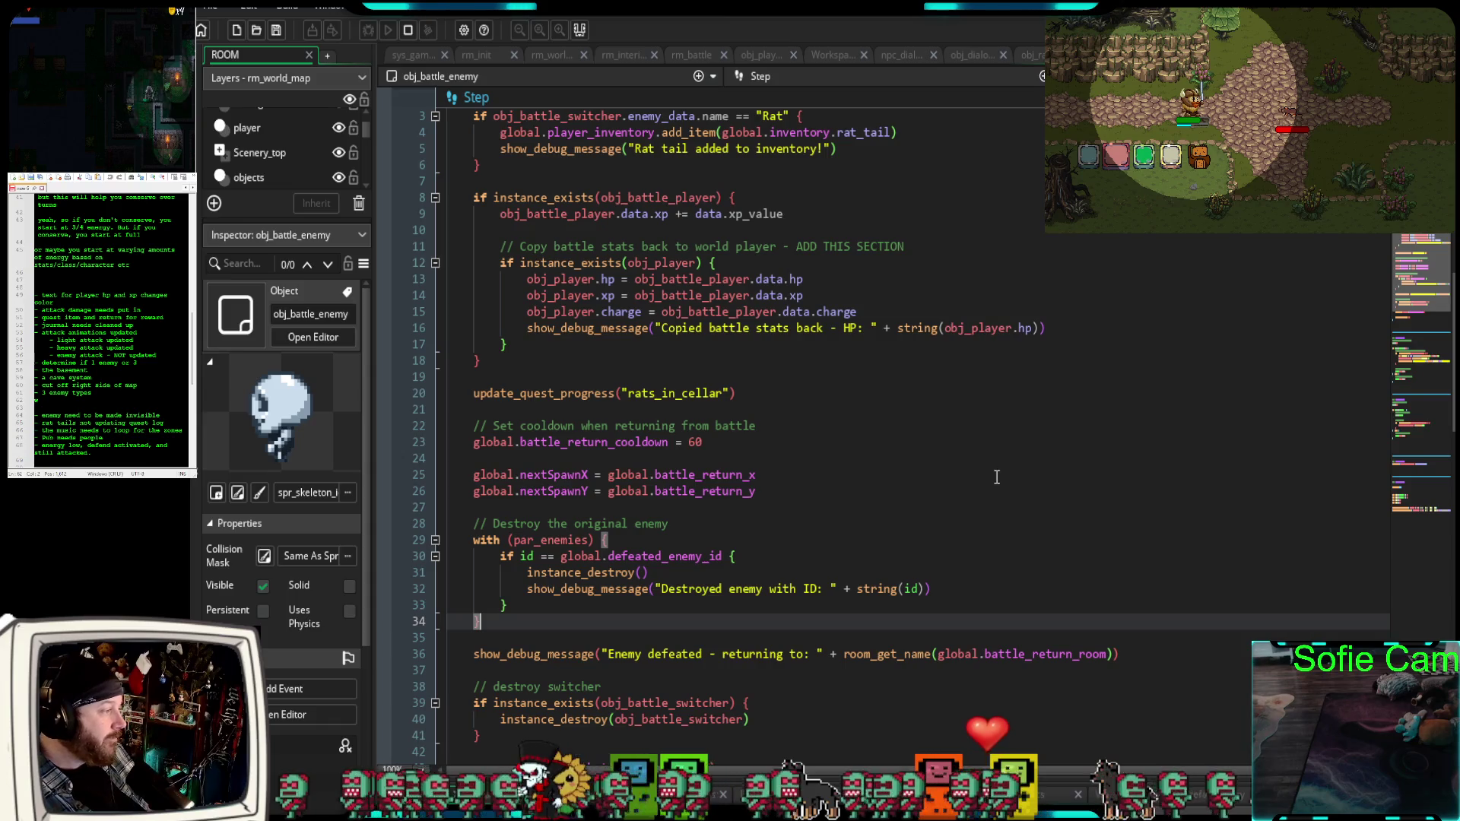
scroll(1169, 421, "up", 8)
scroll(1168, 421, "down", 8)
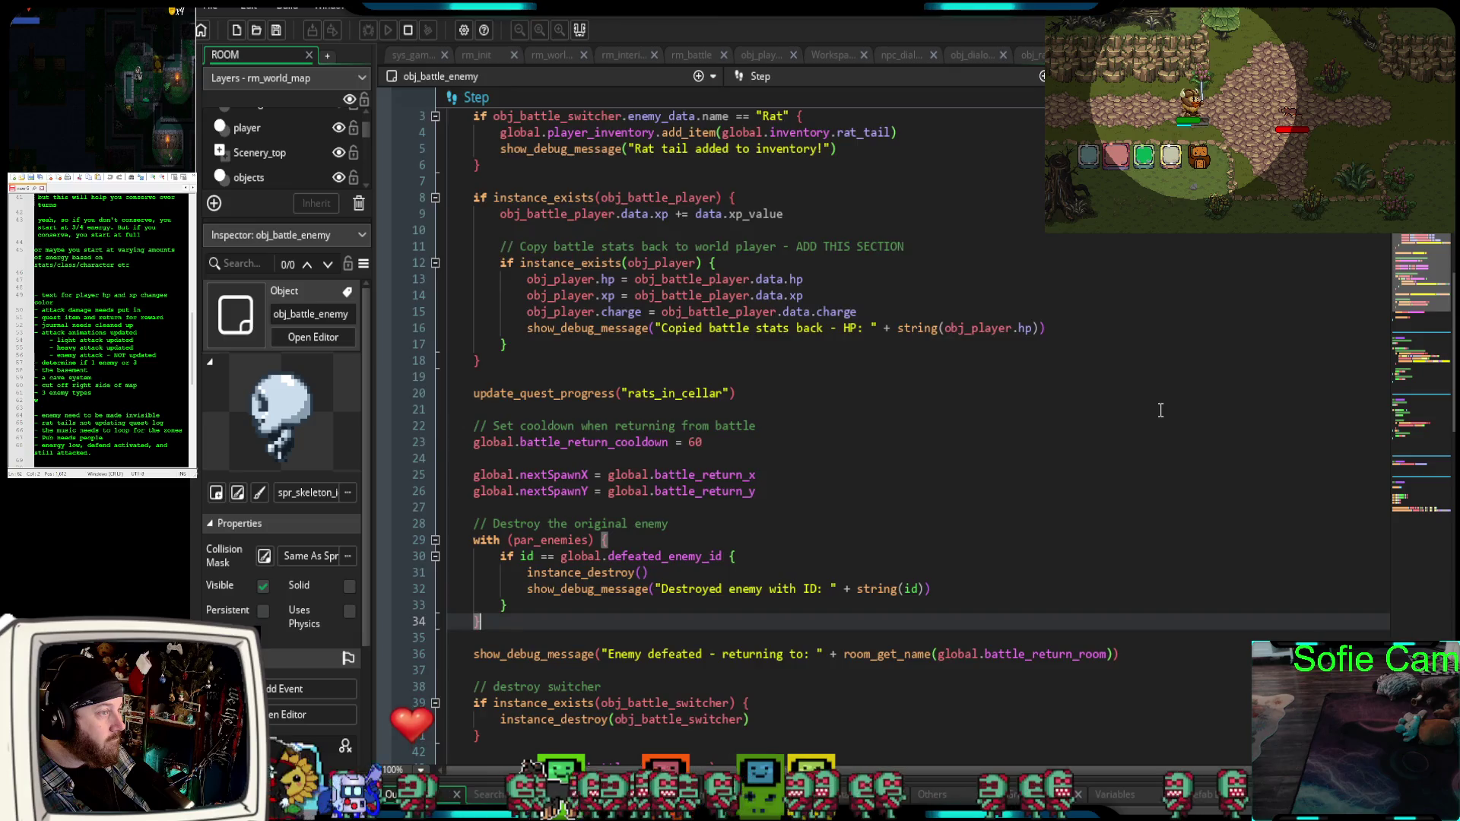
scroll(1161, 411, "up", 8)
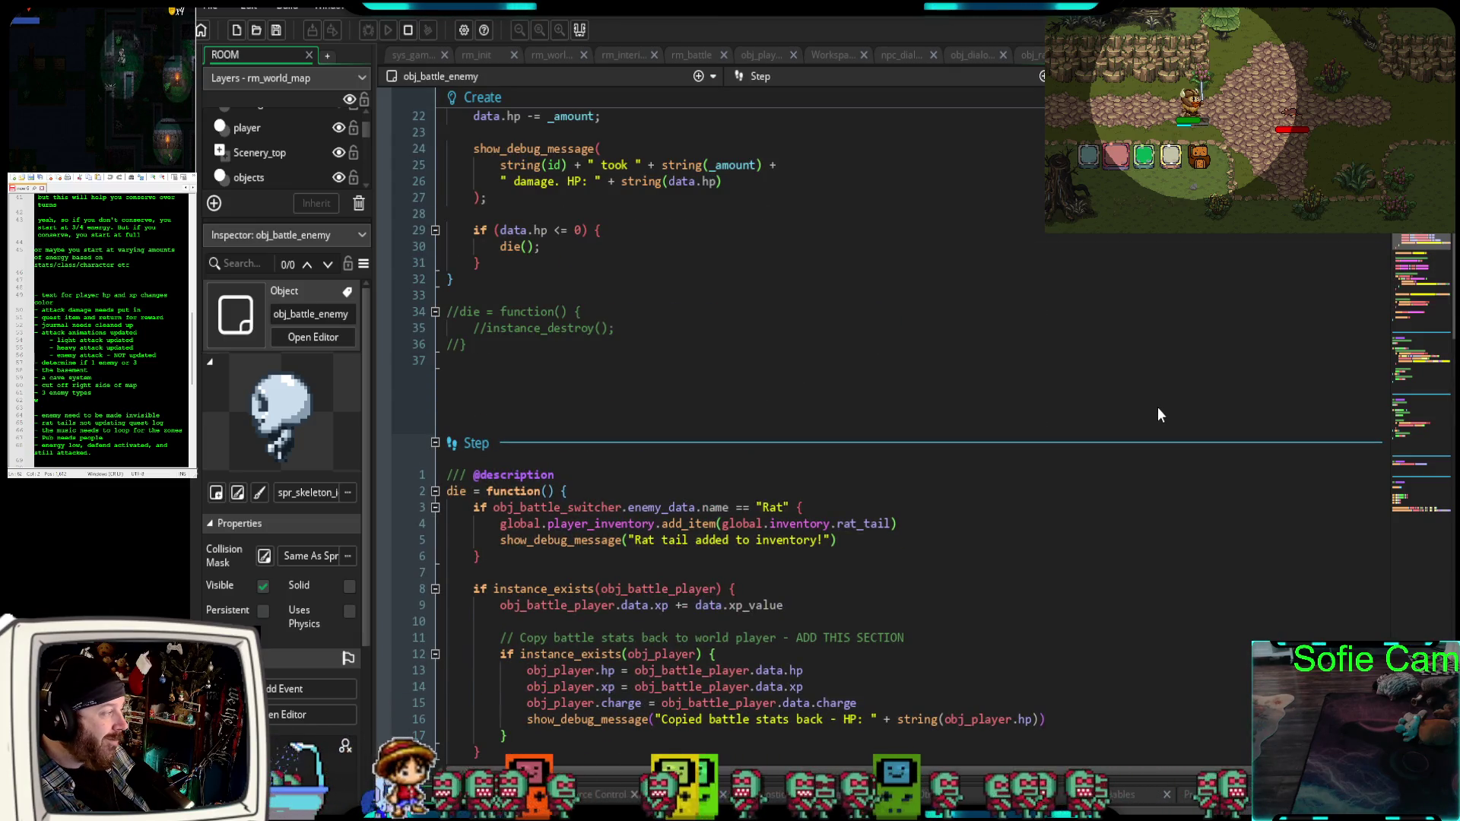
Scroll to obj_battle_enemy's Create event to check take_damage calling die().
scroll(1158, 414, "up", 8)
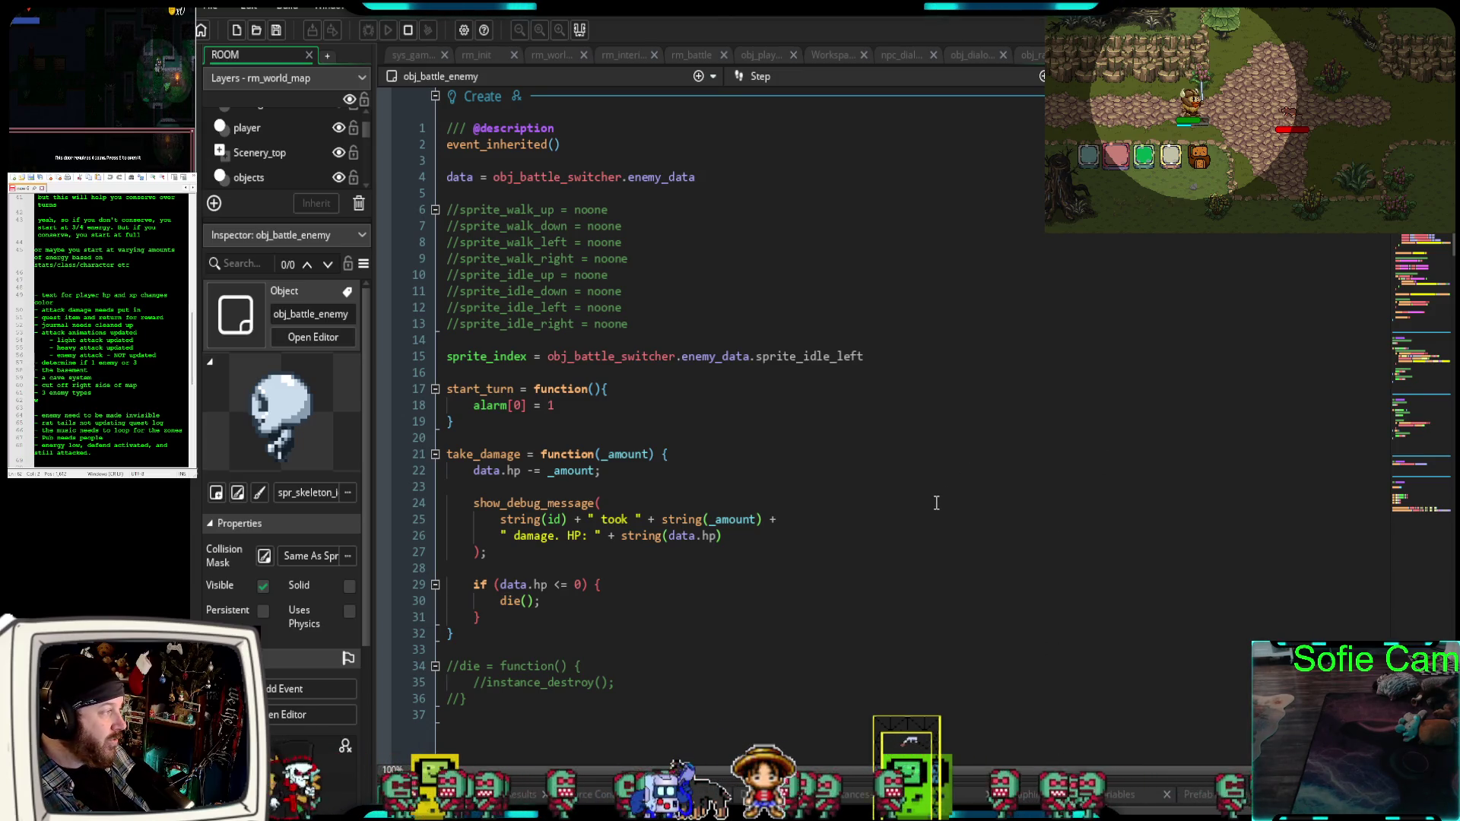
scroll(936, 499, "down", 10)
scroll(932, 503, "up", 10)
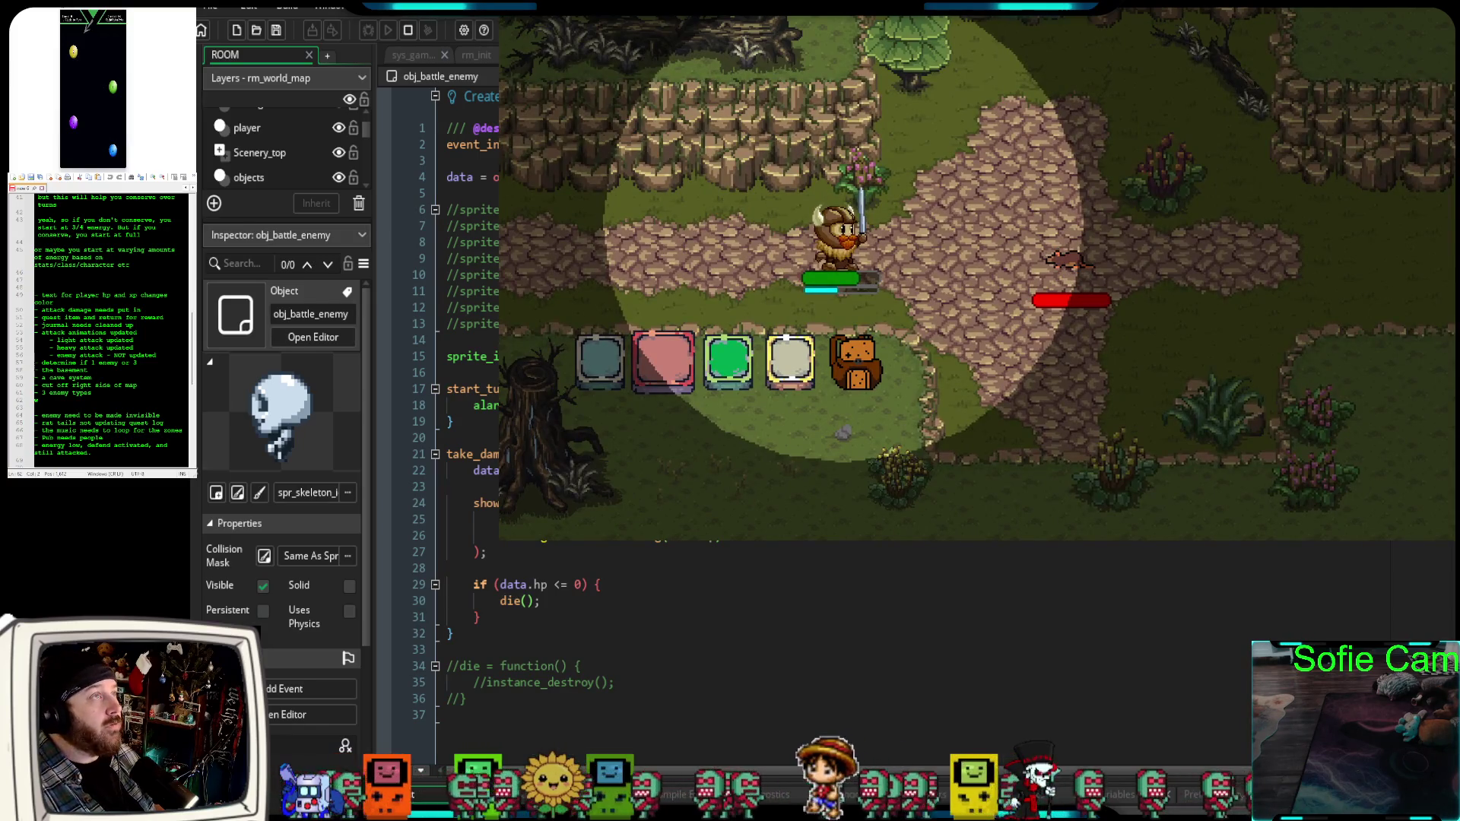
Win the rat battle, walk south into a second rat, and defeat it too.
left_click(785, 359)
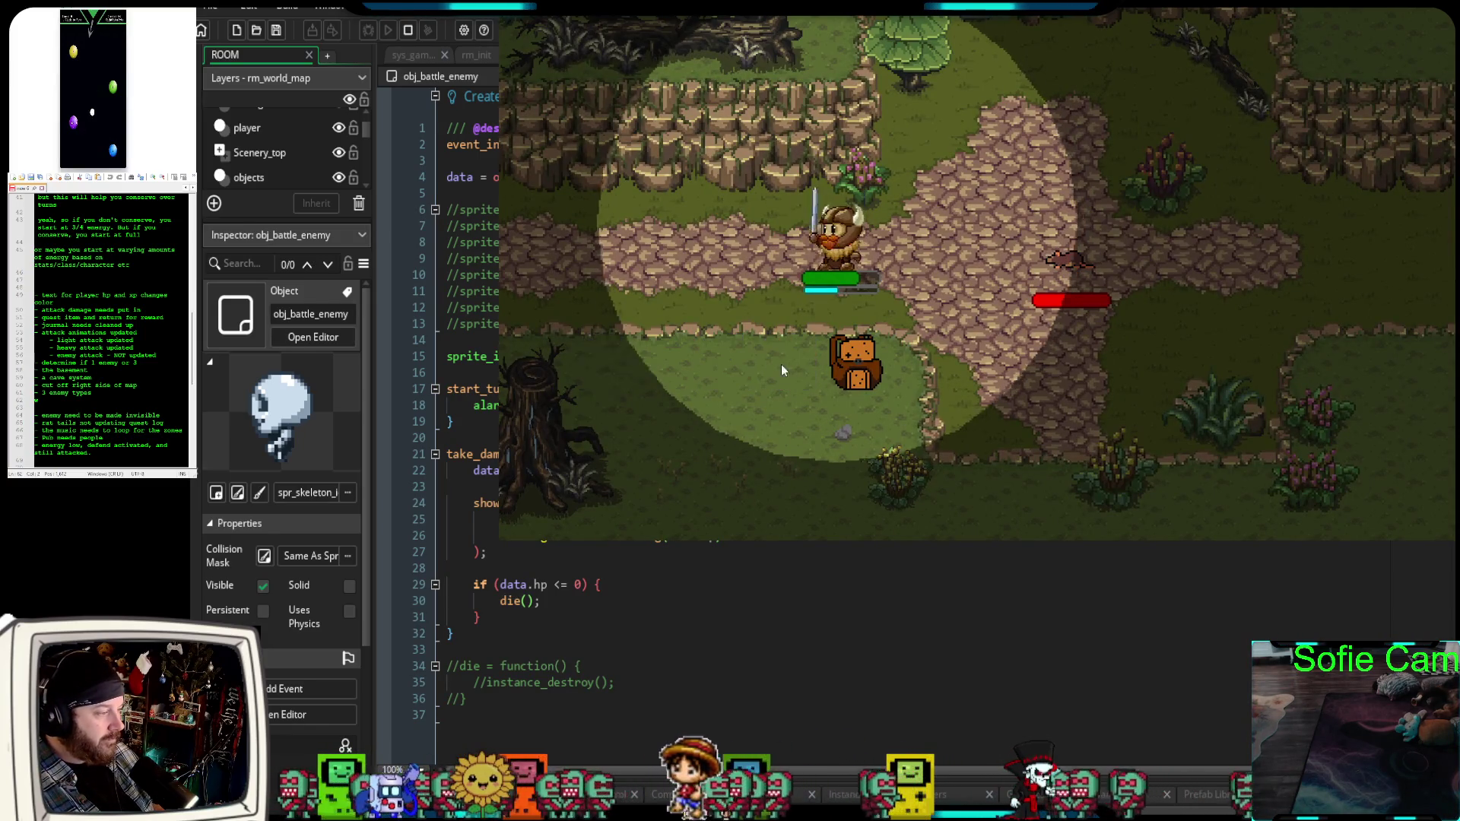
key("Right")
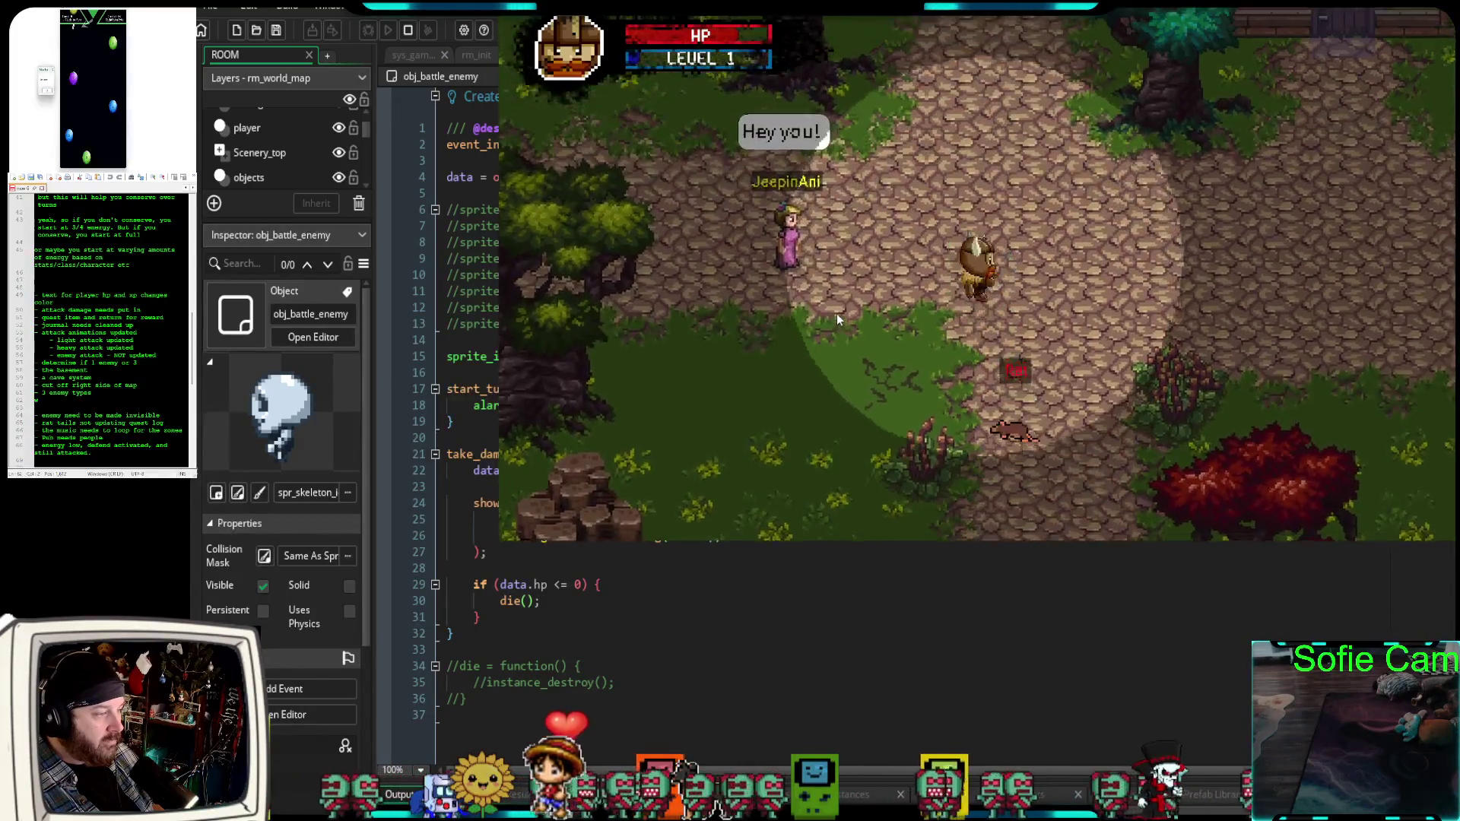
key("Down")
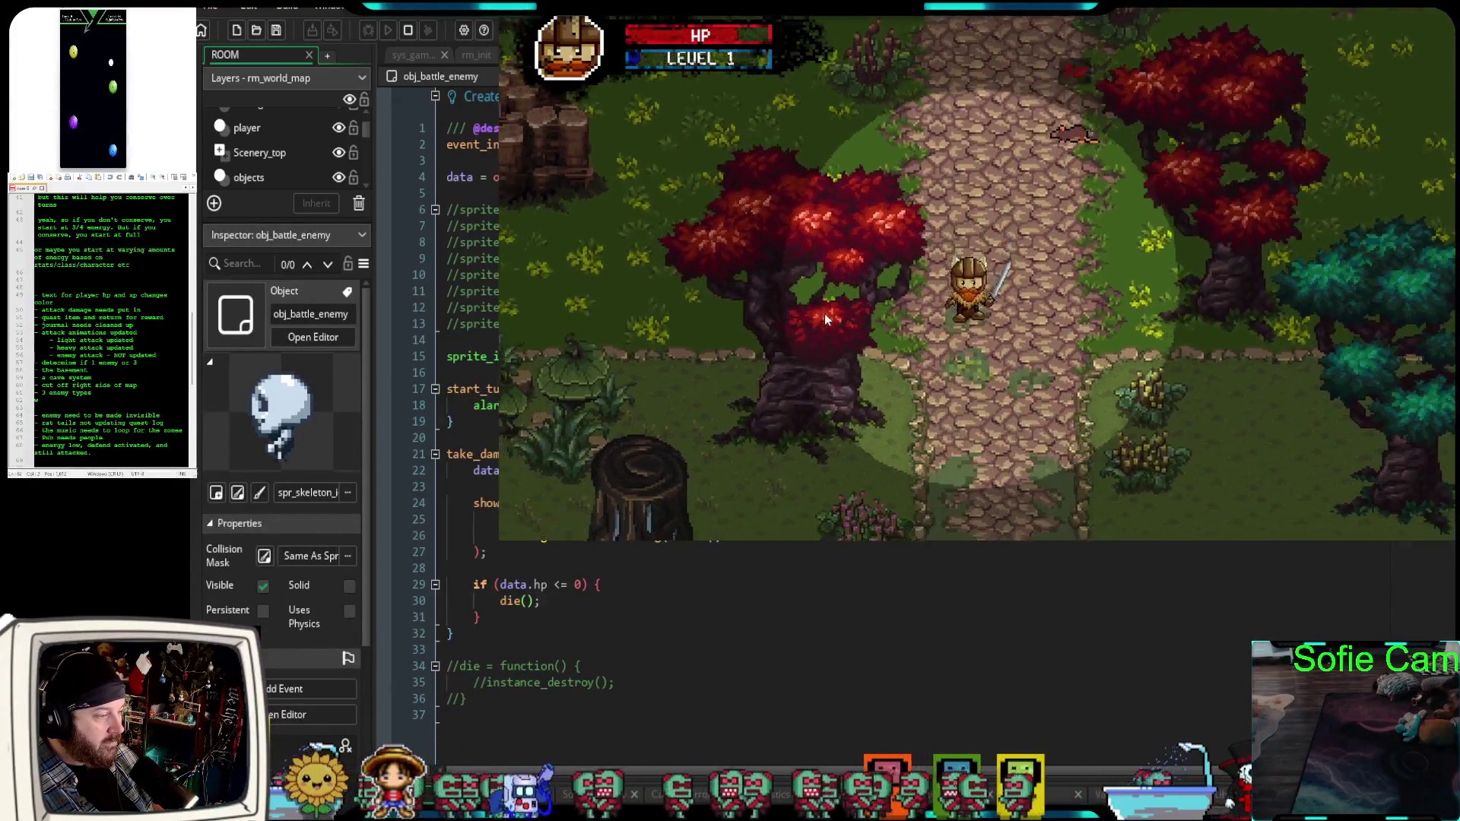
key("Down")
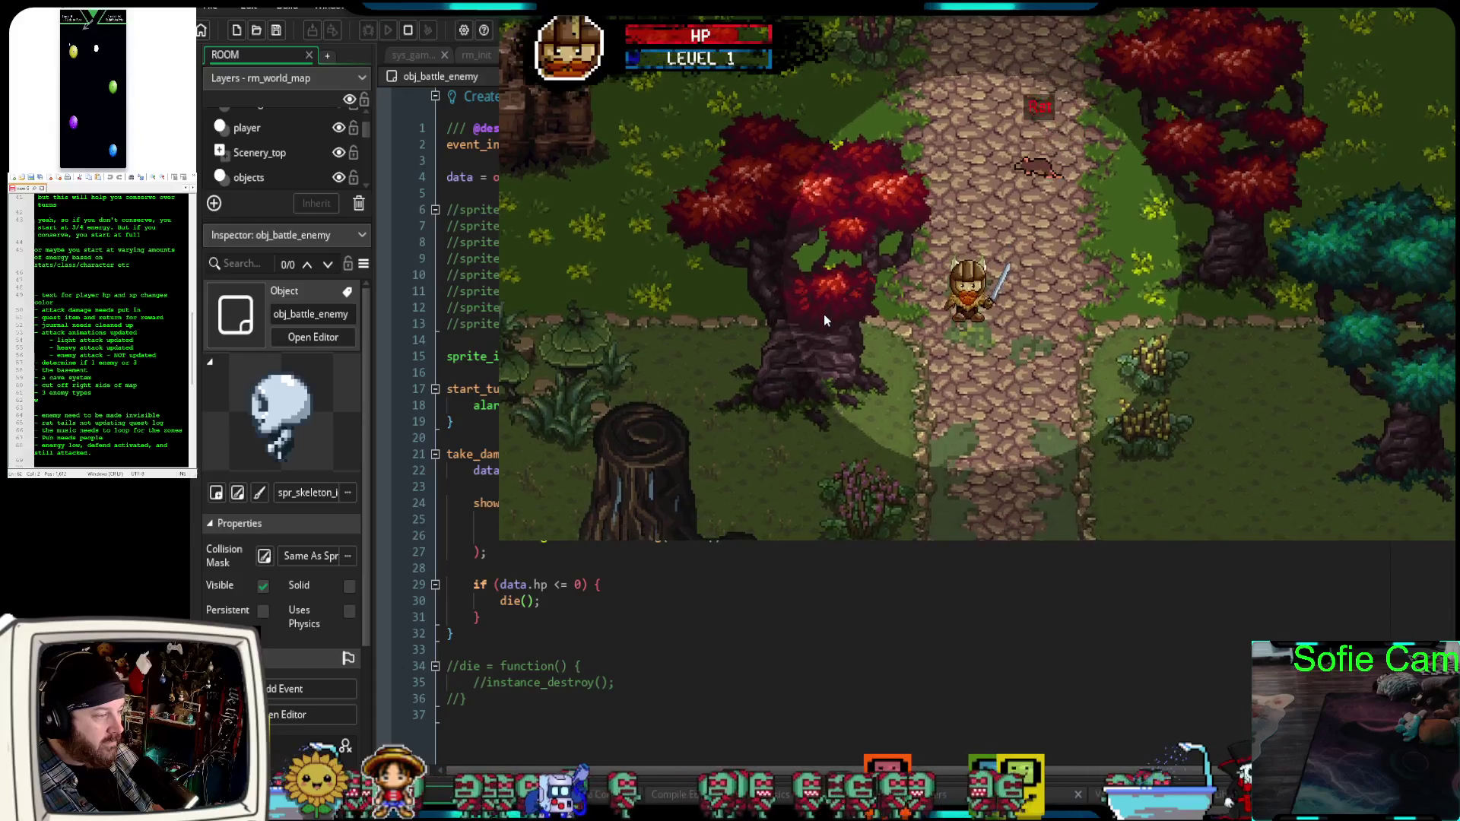
key("Down")
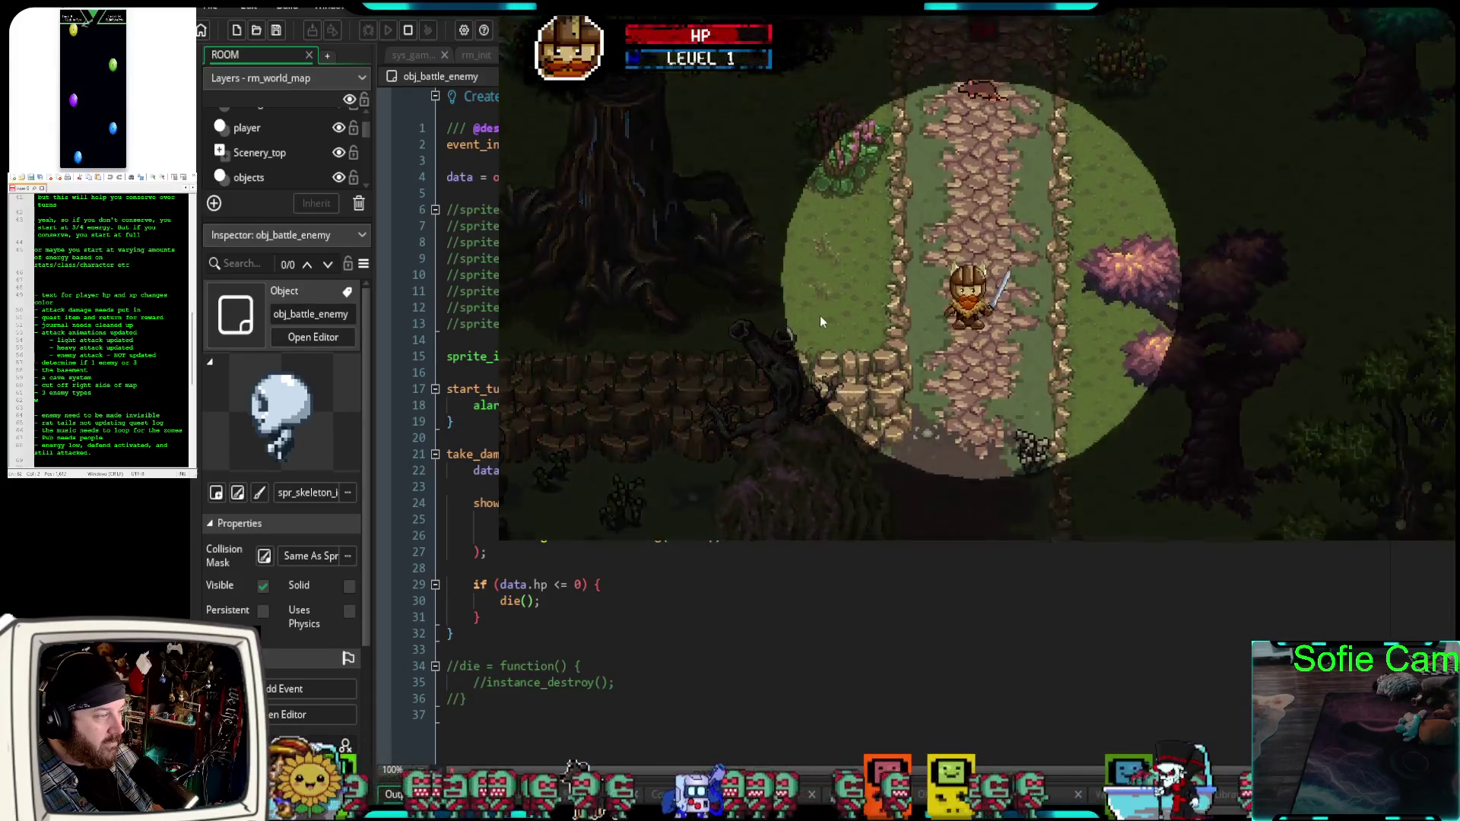
key("Down")
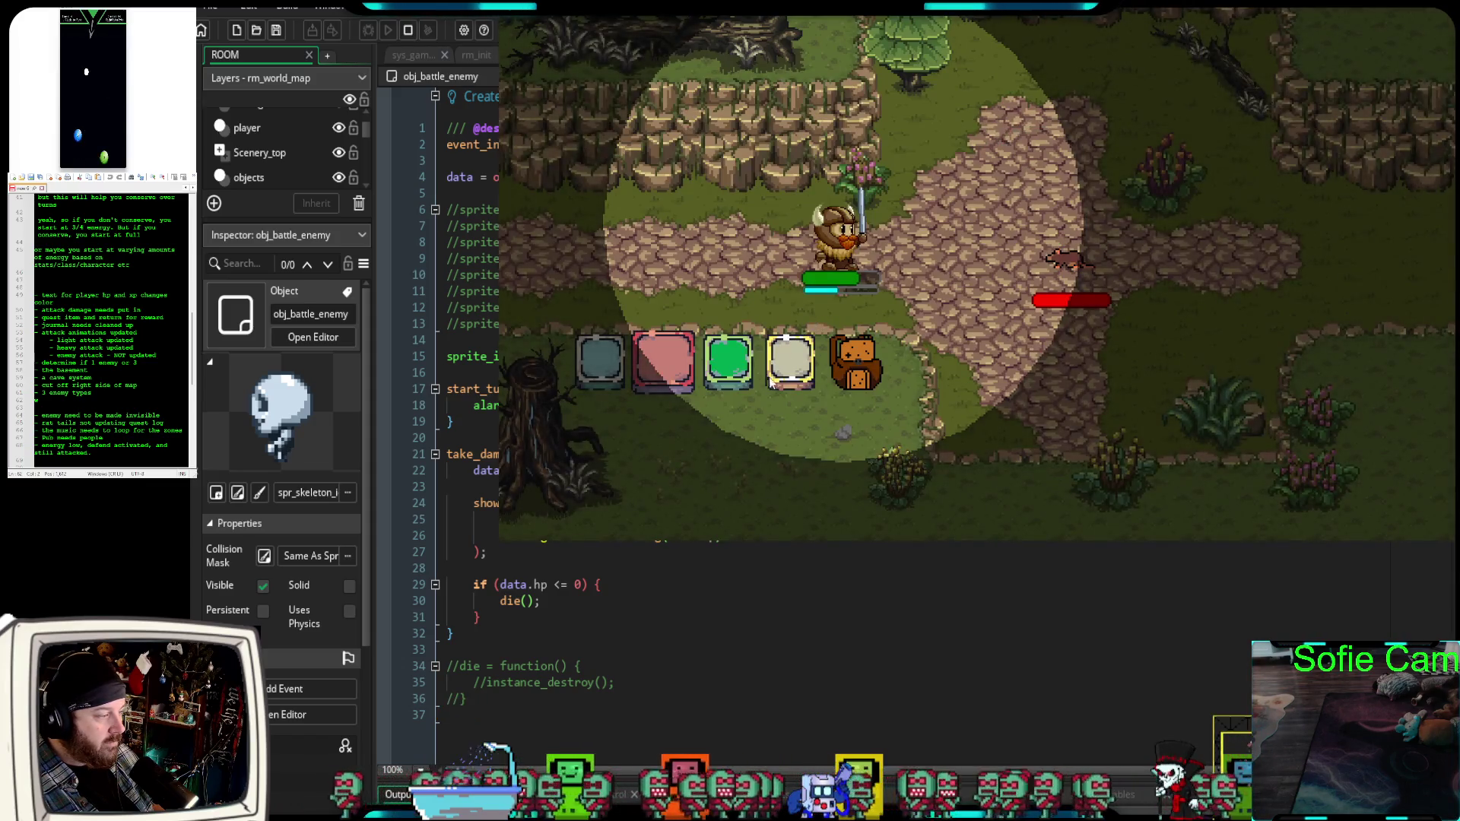
left_click(791, 362)
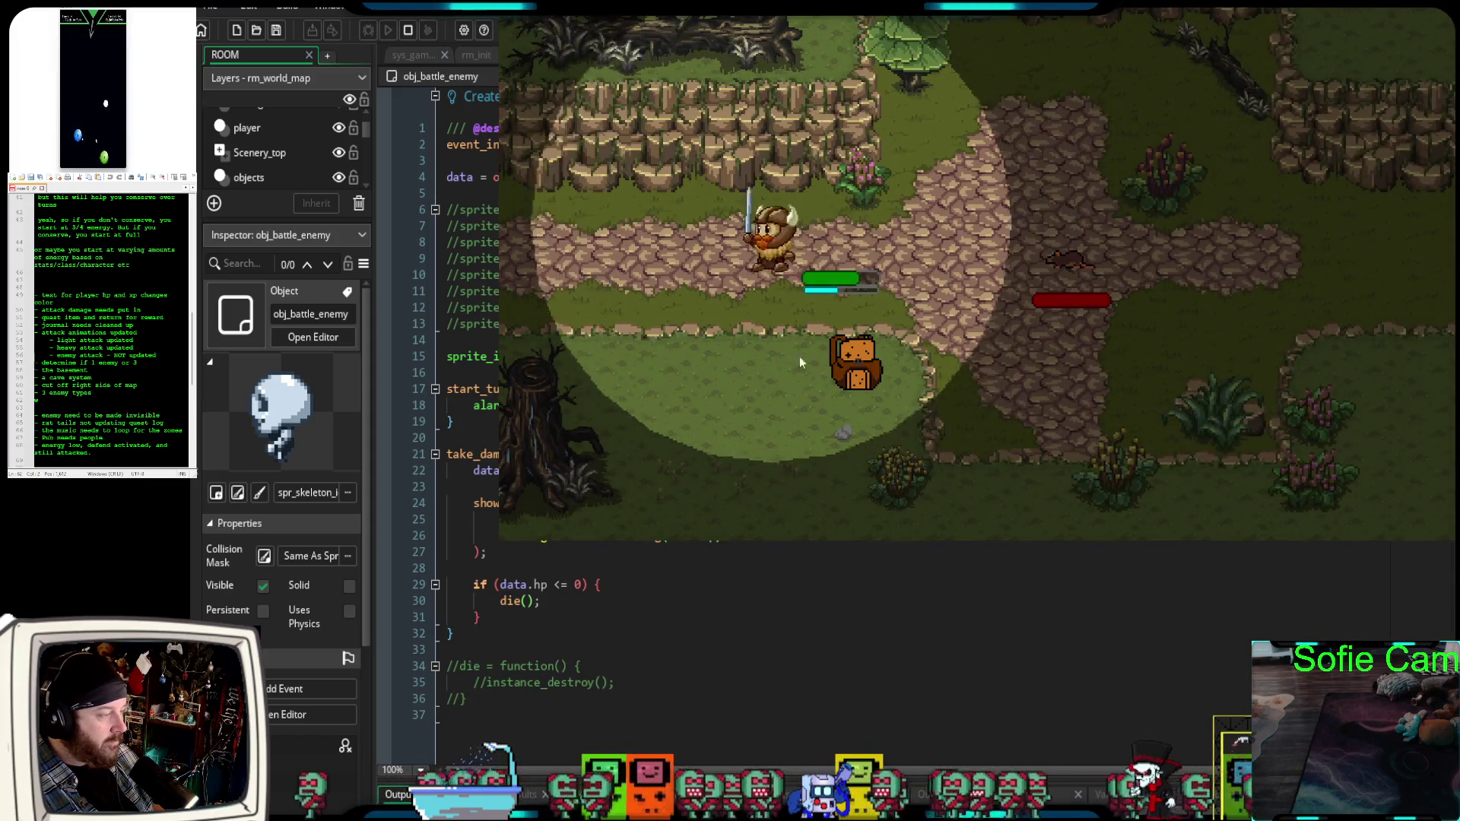
Walk north to the tavern, enter it, and move toward the bar.
key("Up")
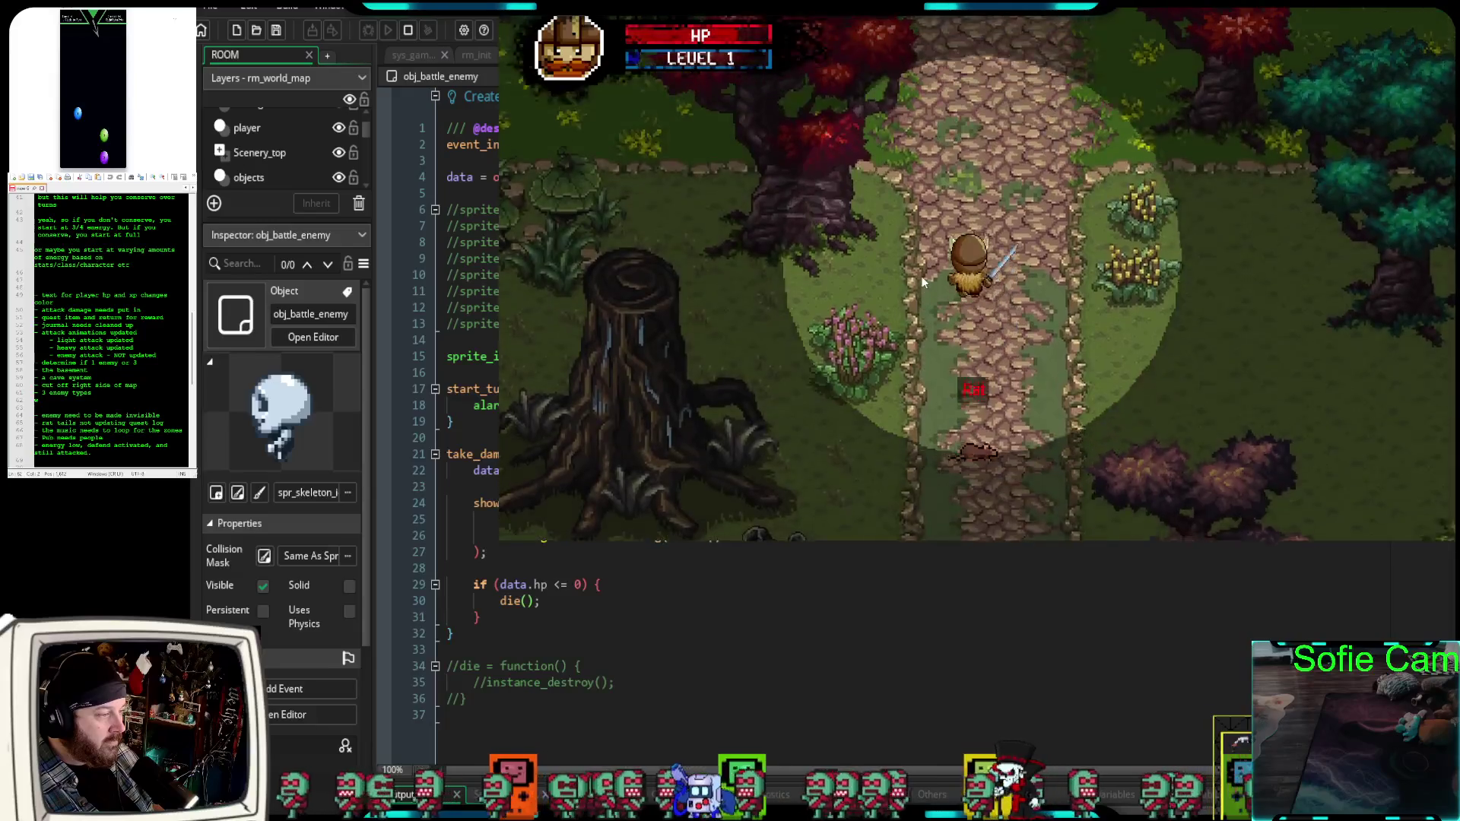
key("Up")
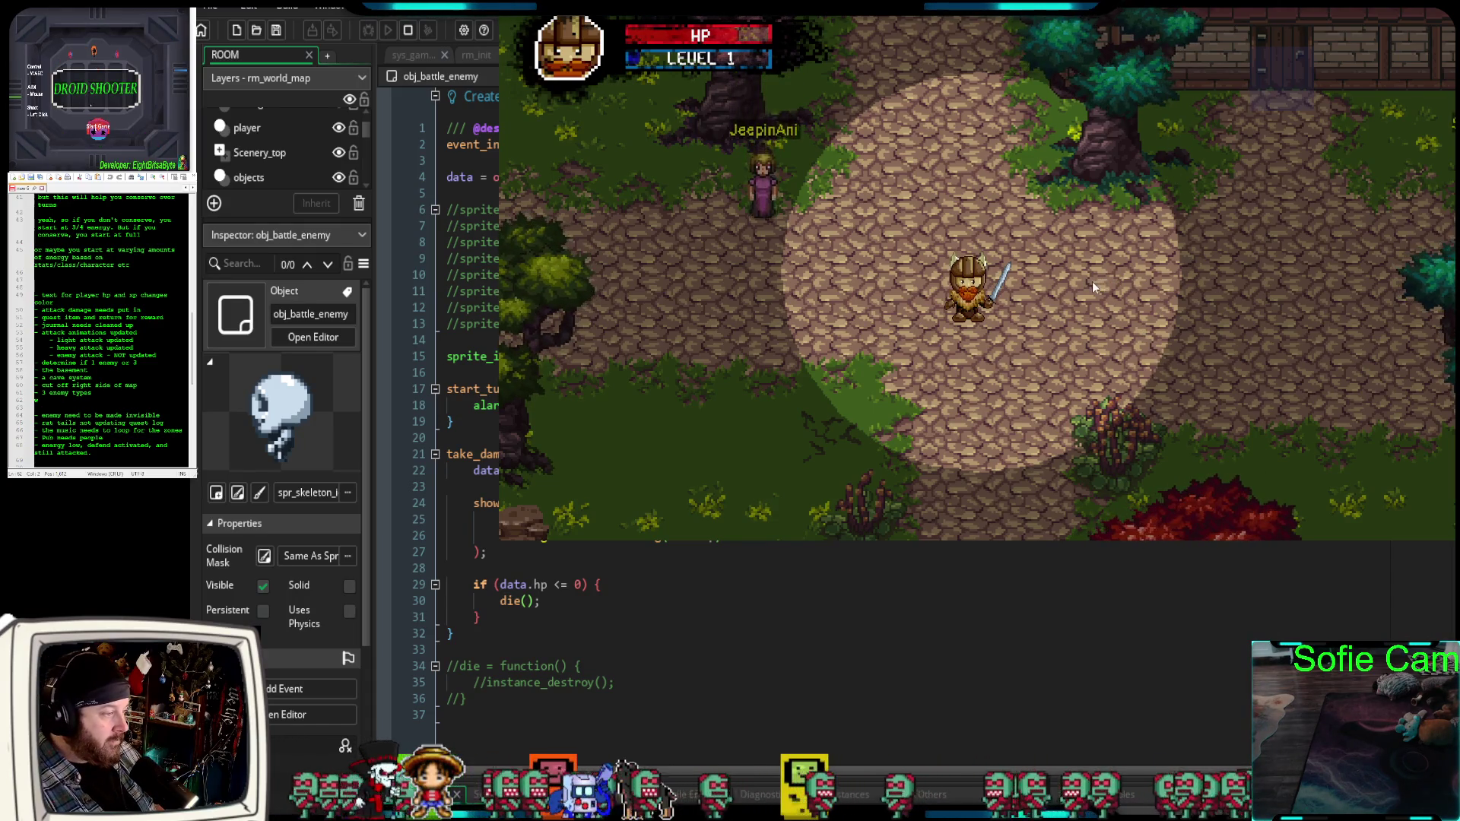
key("d")
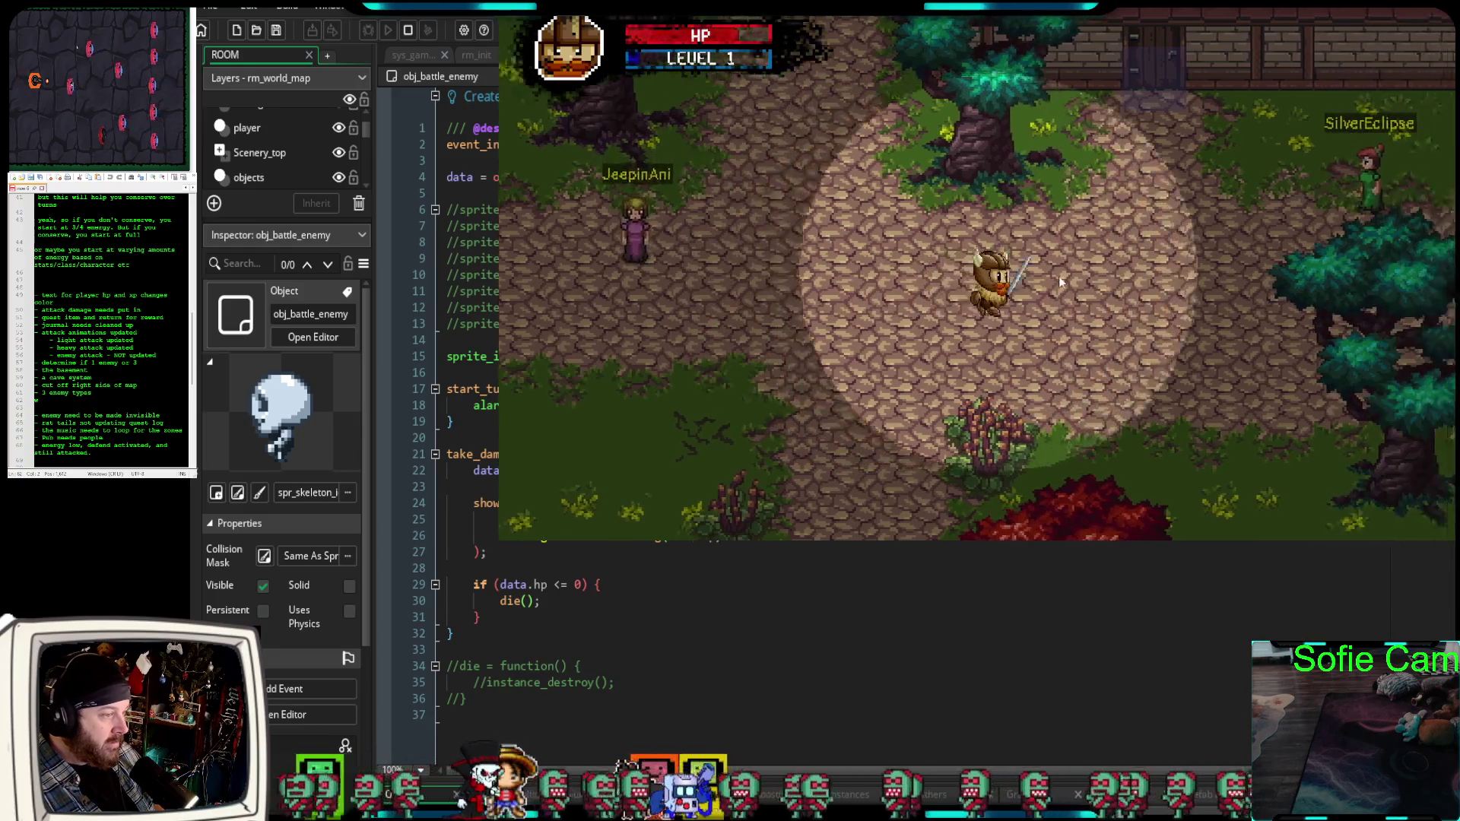
key("w")
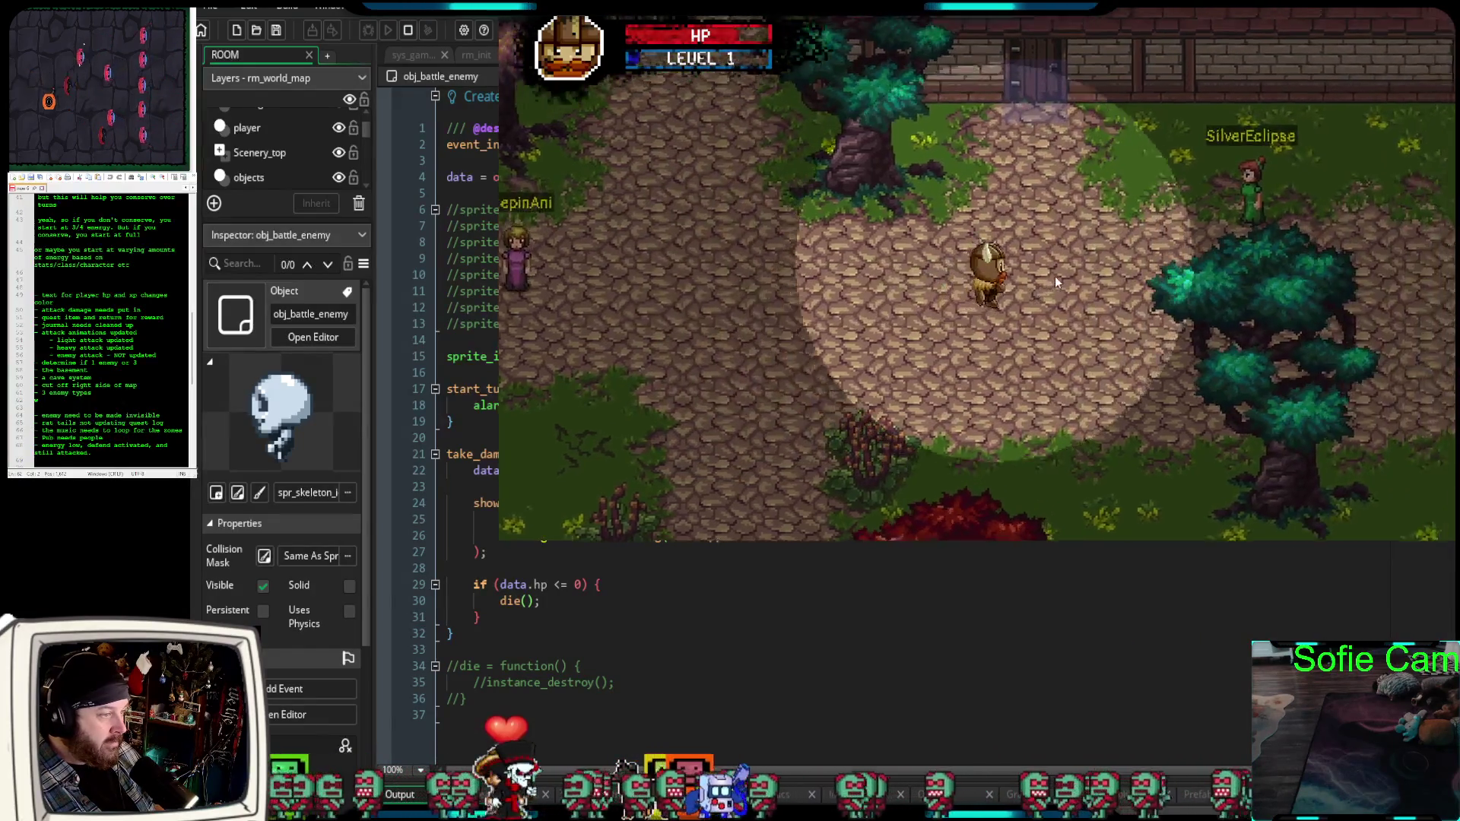
key("e")
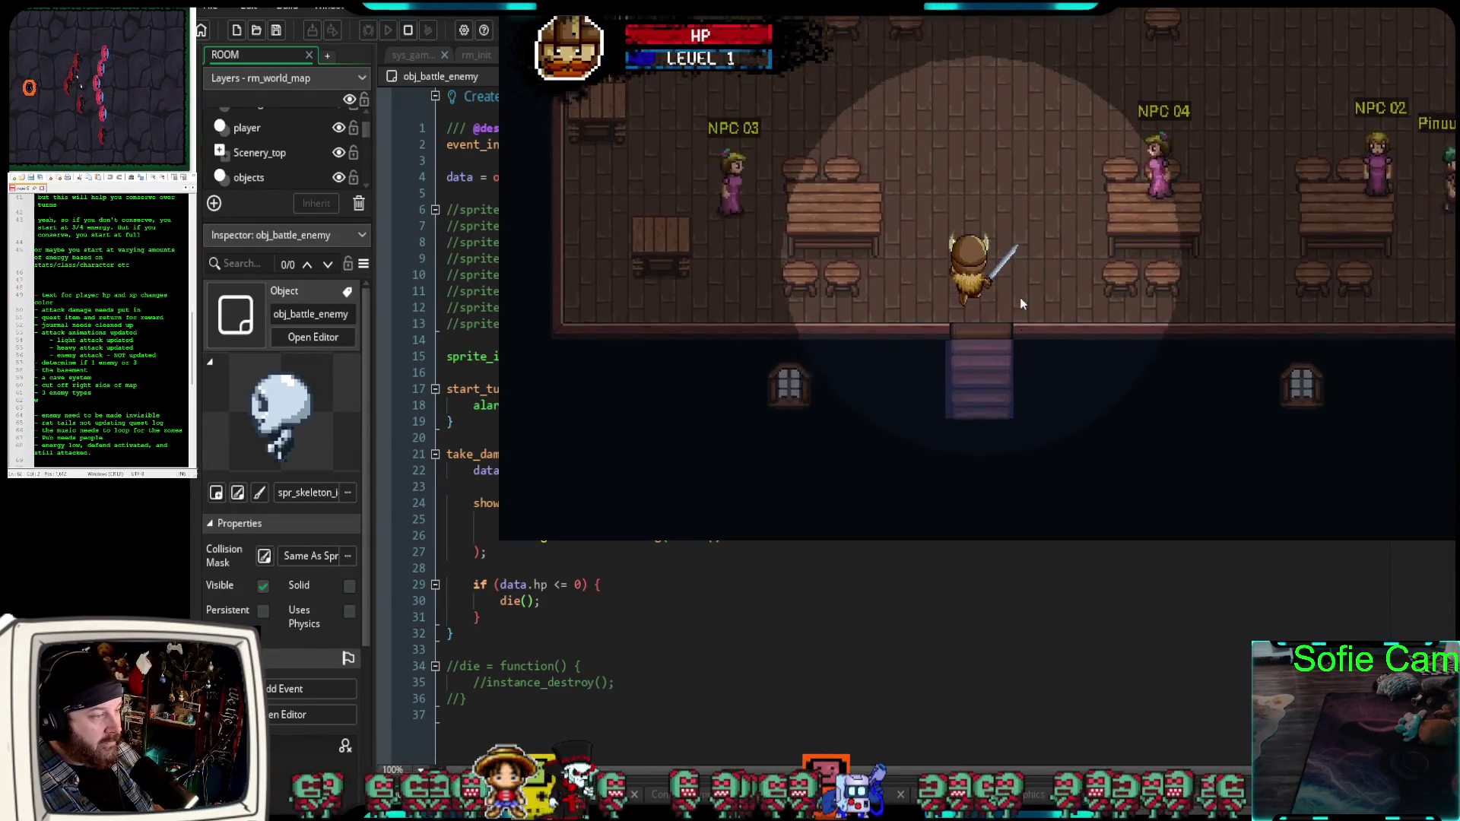
key("w")
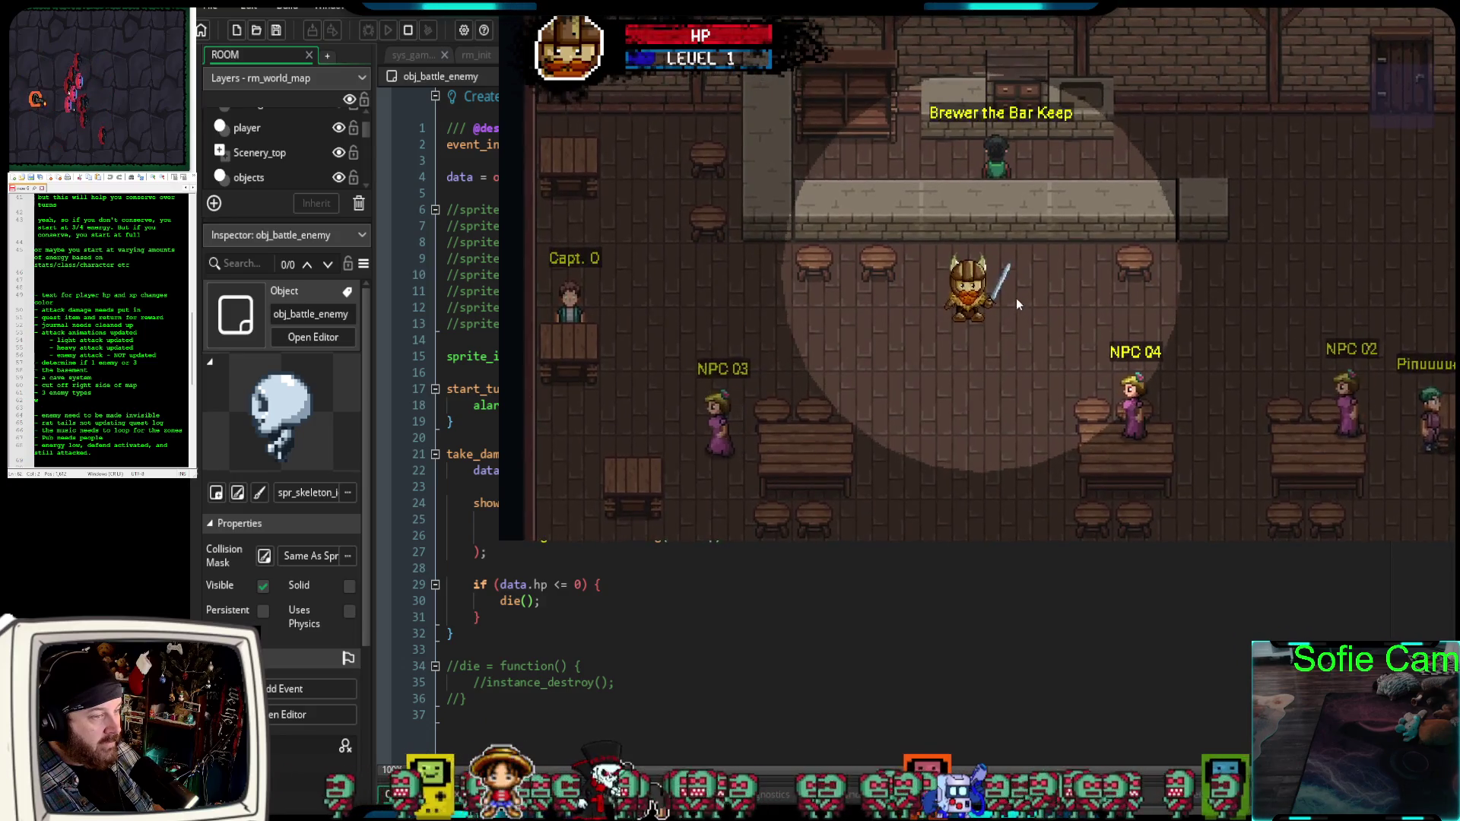
key("s")
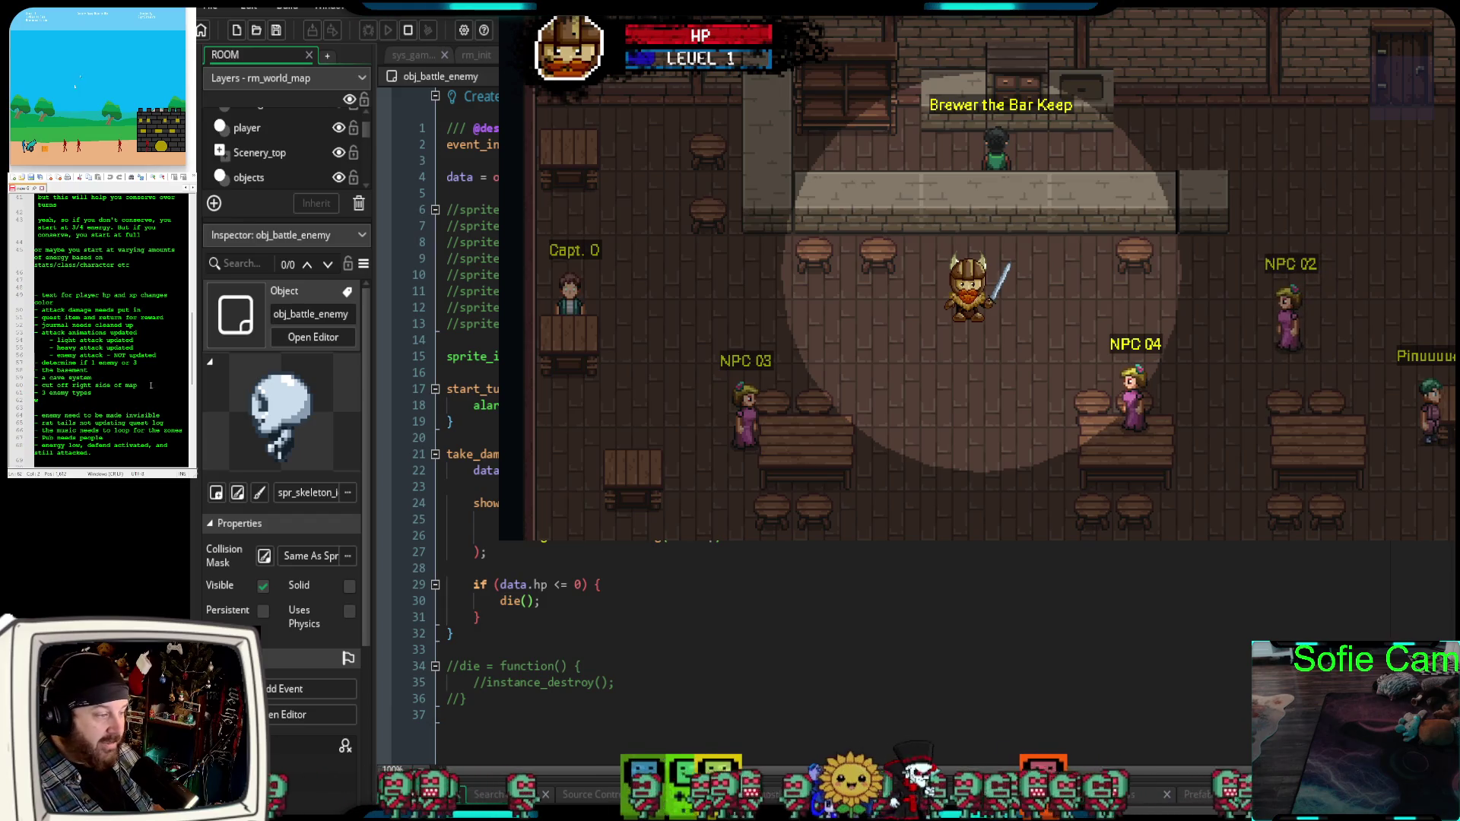
Add a note starting 'enemies are persistant but w' about enemy battle persistence.
scroll(112, 414, "down", 2)
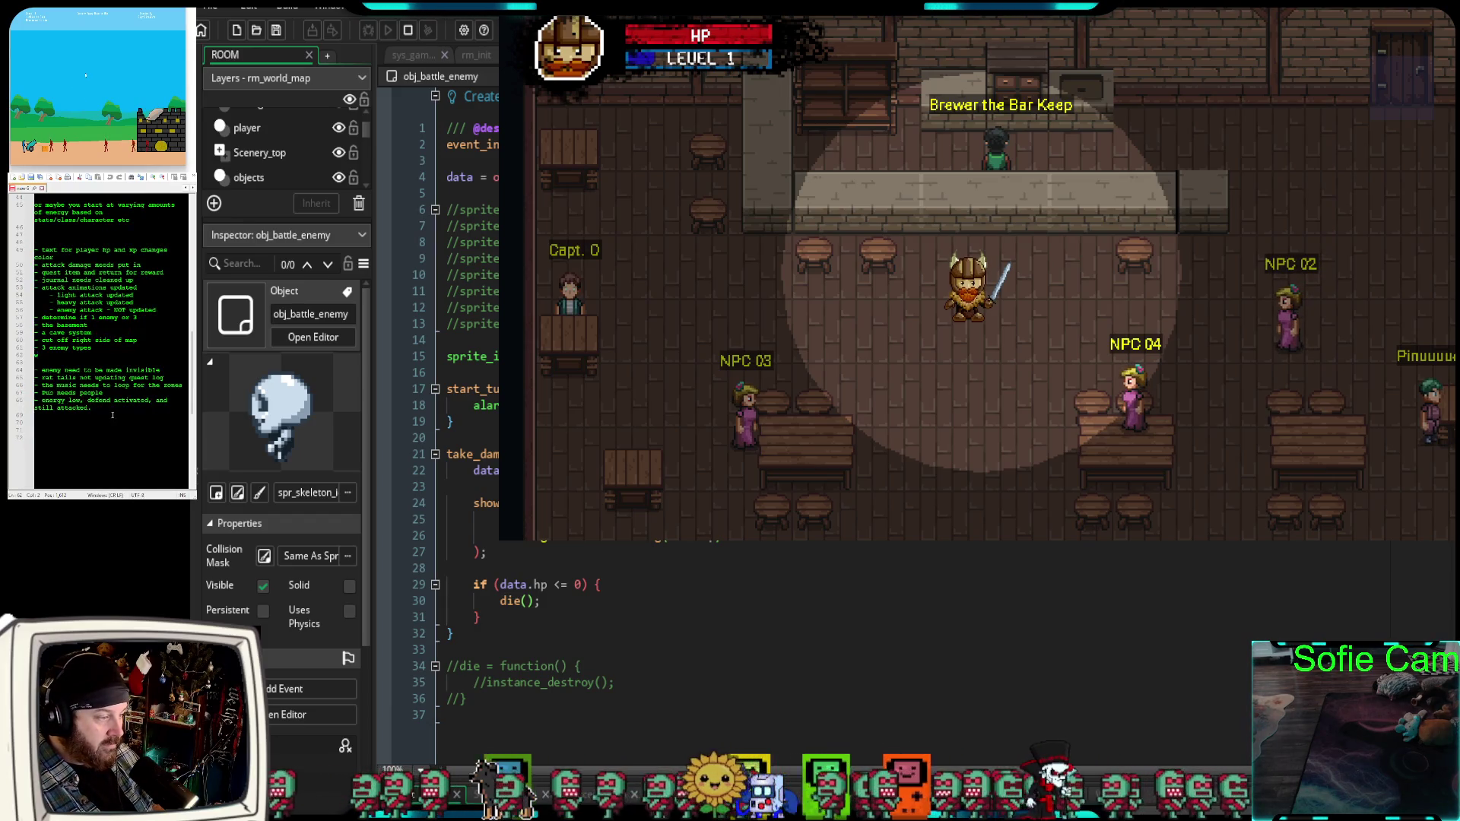
key("Return")
key("Return")
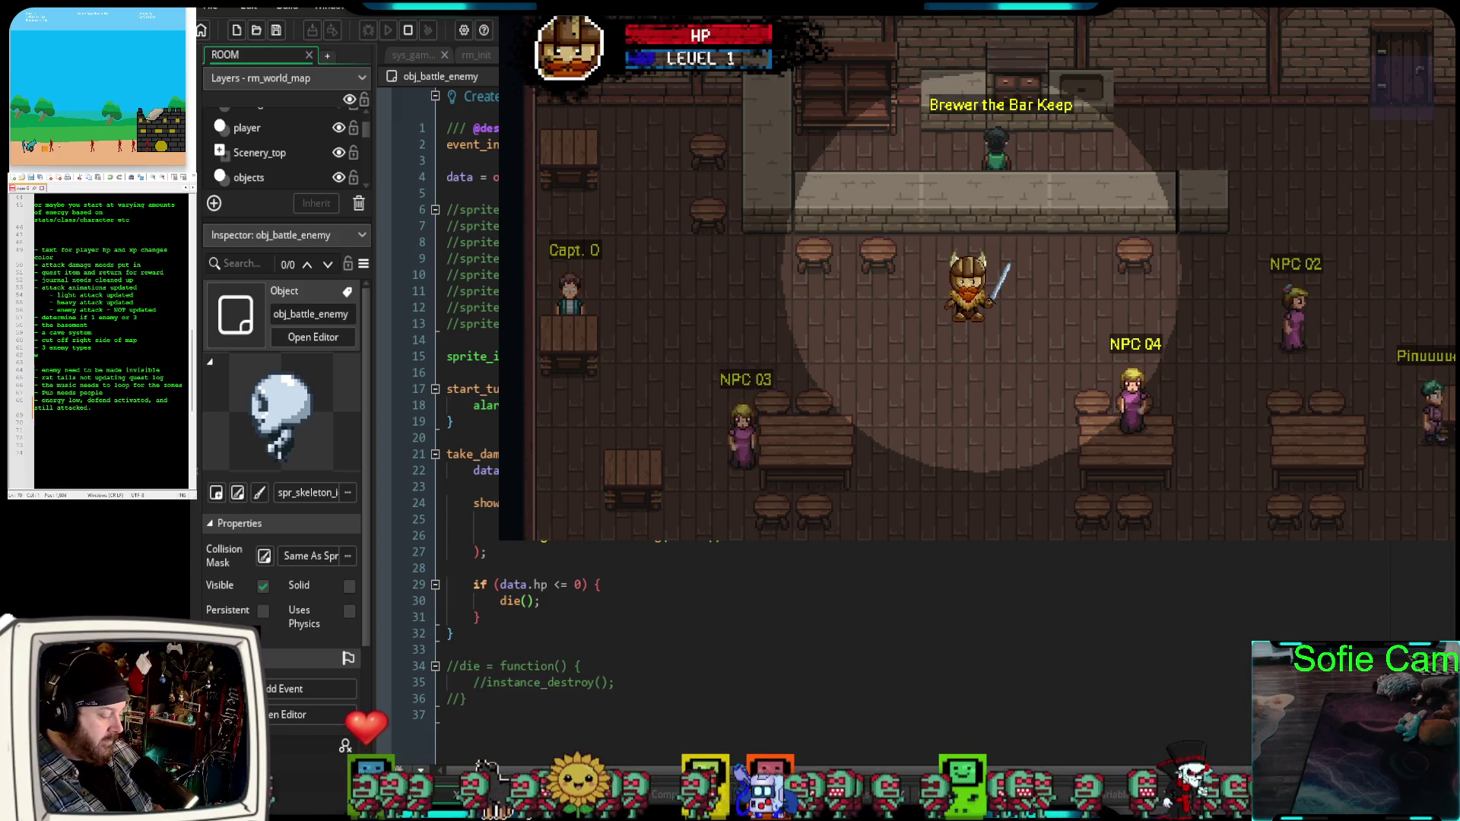
type("enem")
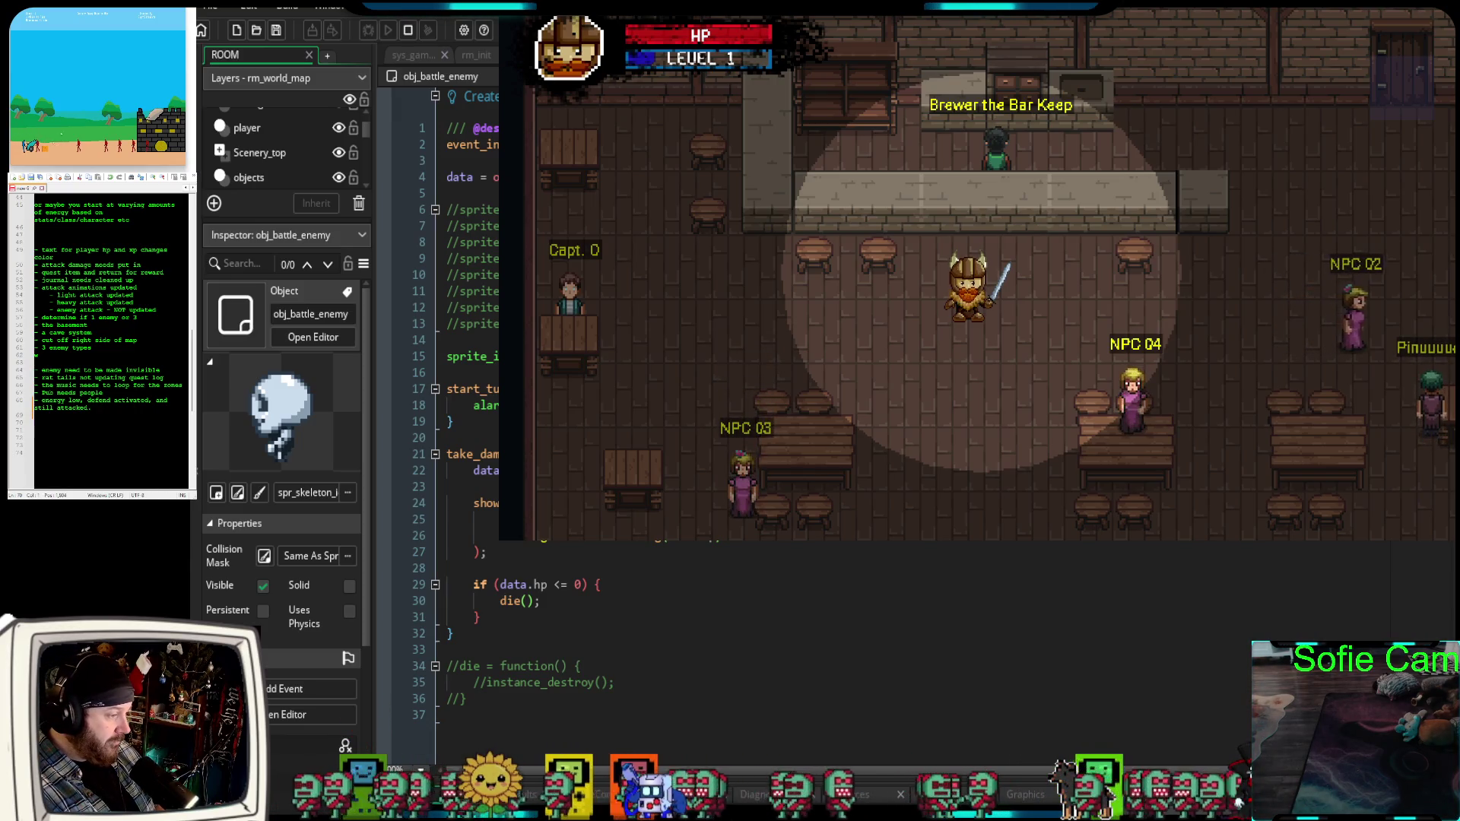
type("ies are p")
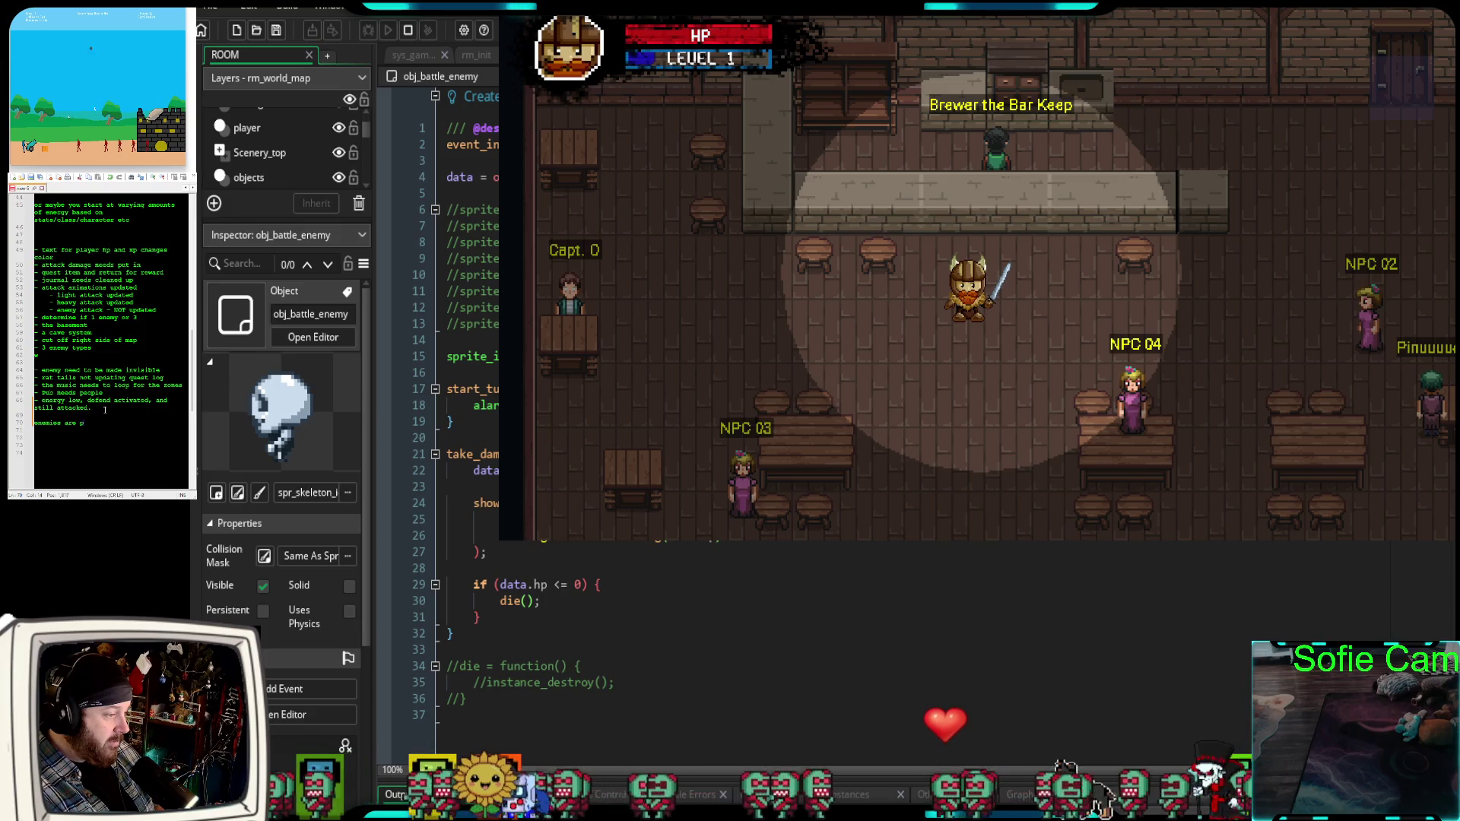
type("ersistant ")
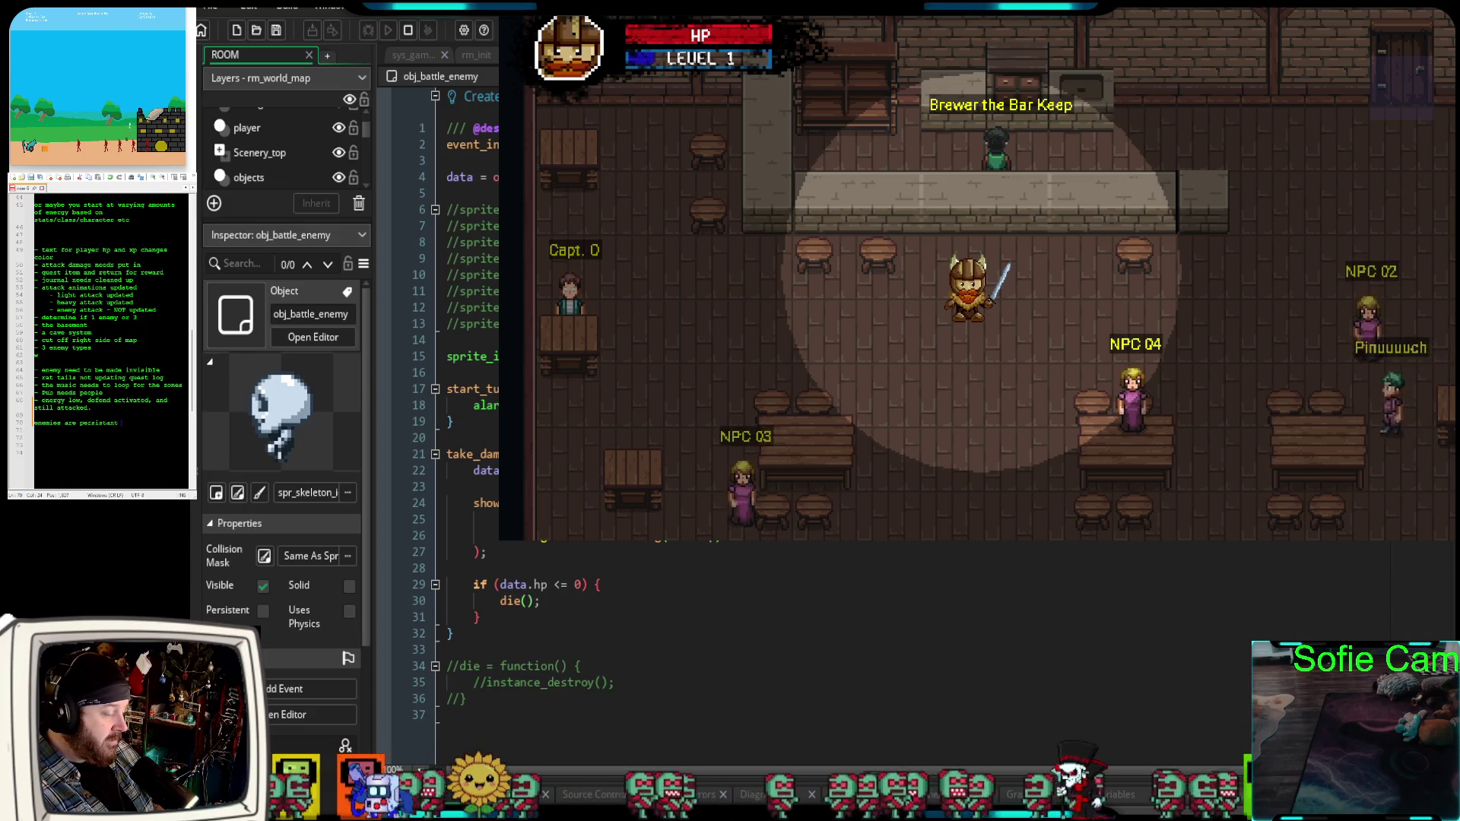
type("but ween rooms at sam")
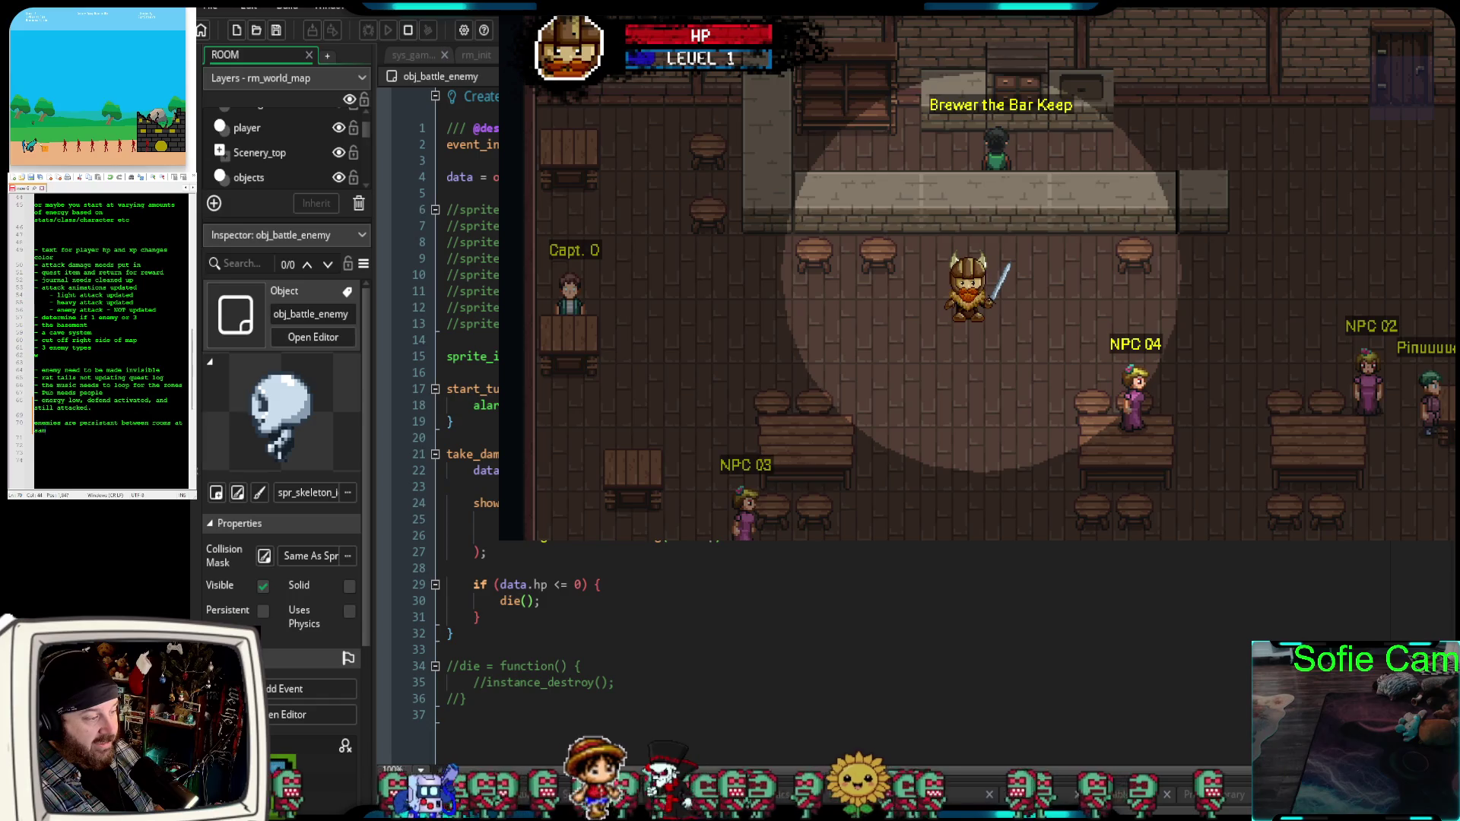
type("e location.")
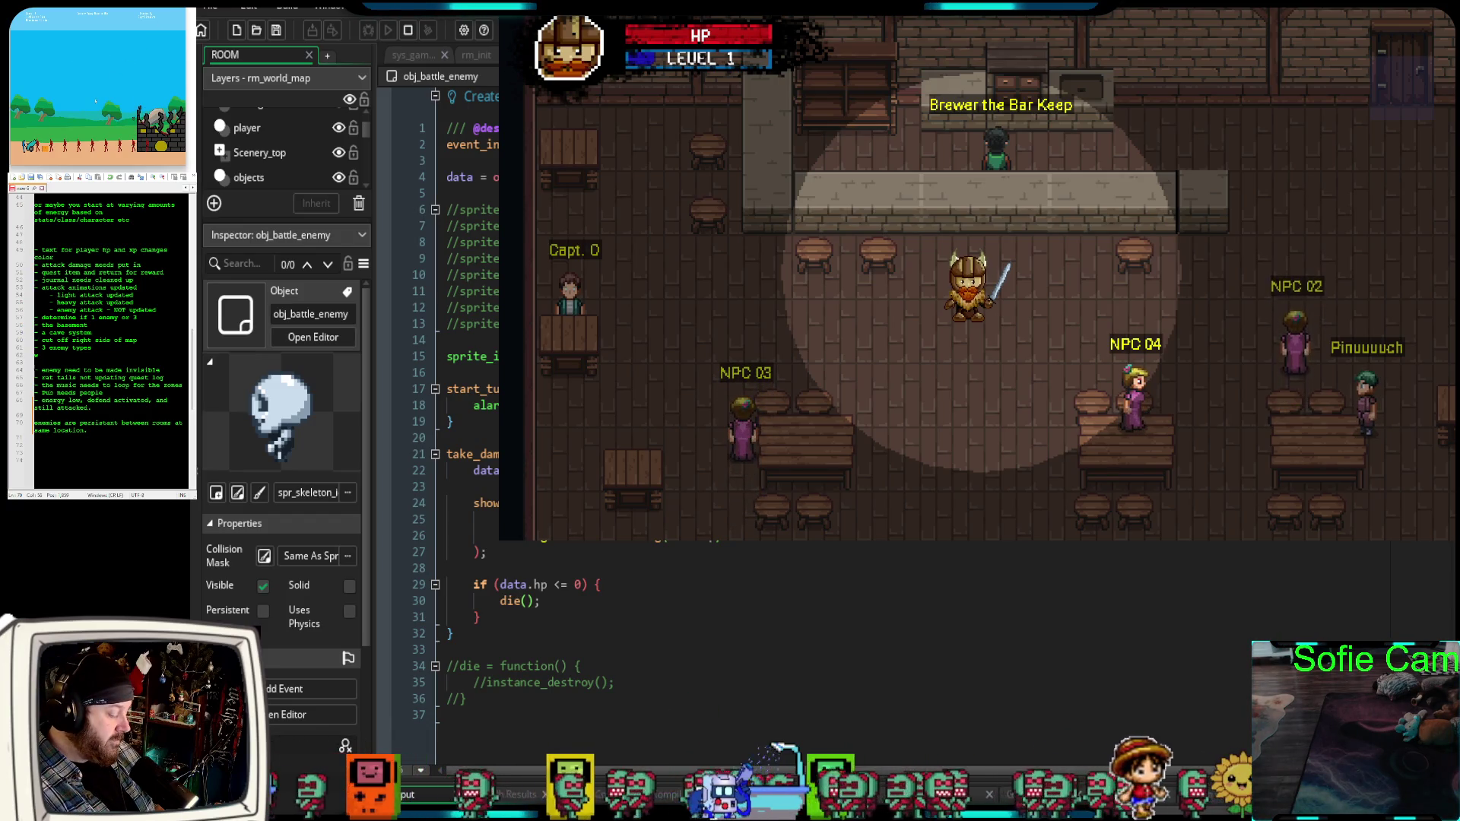
type("(related to battle")
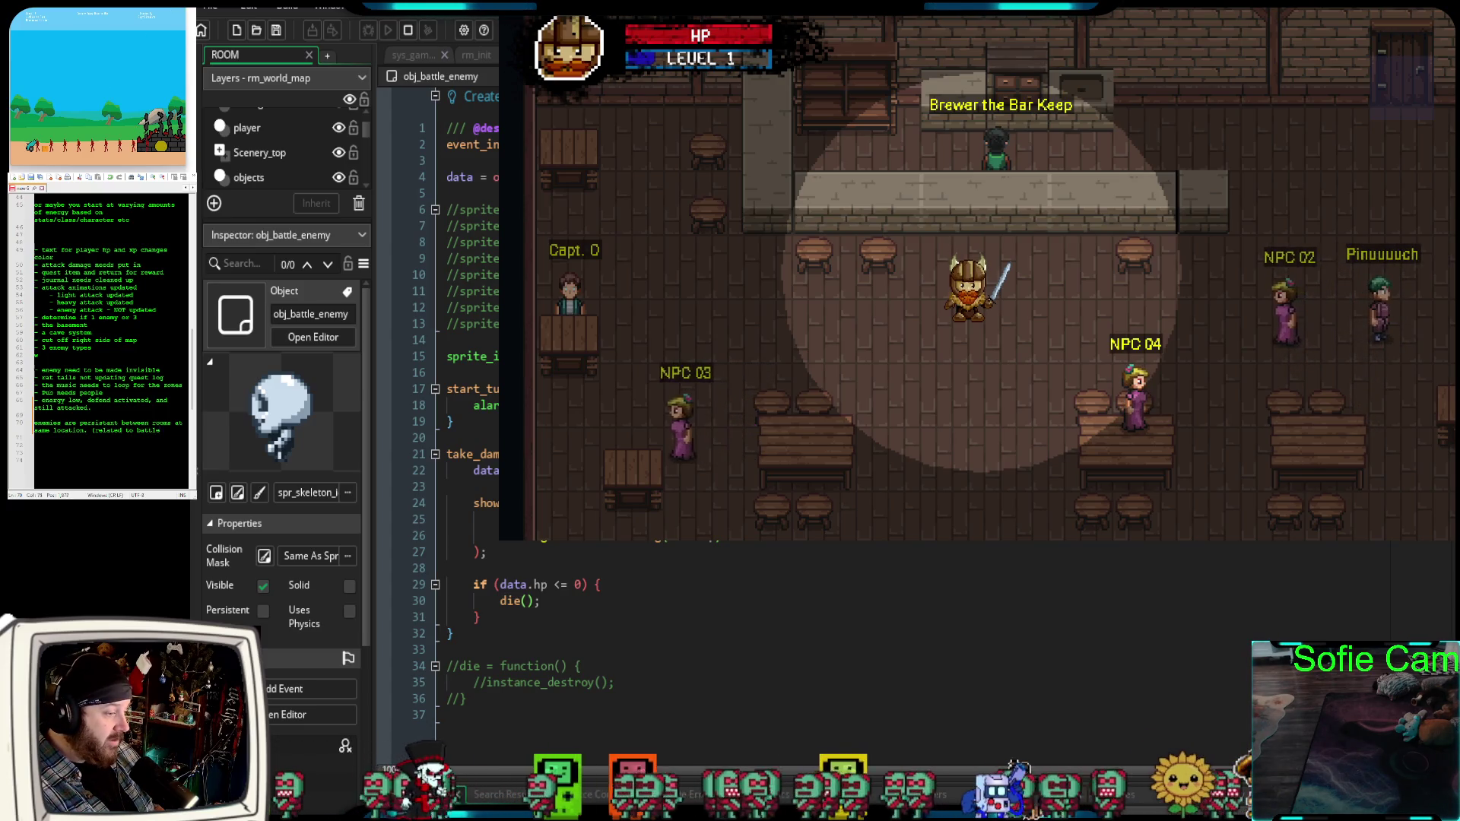
type(" persistance of the")
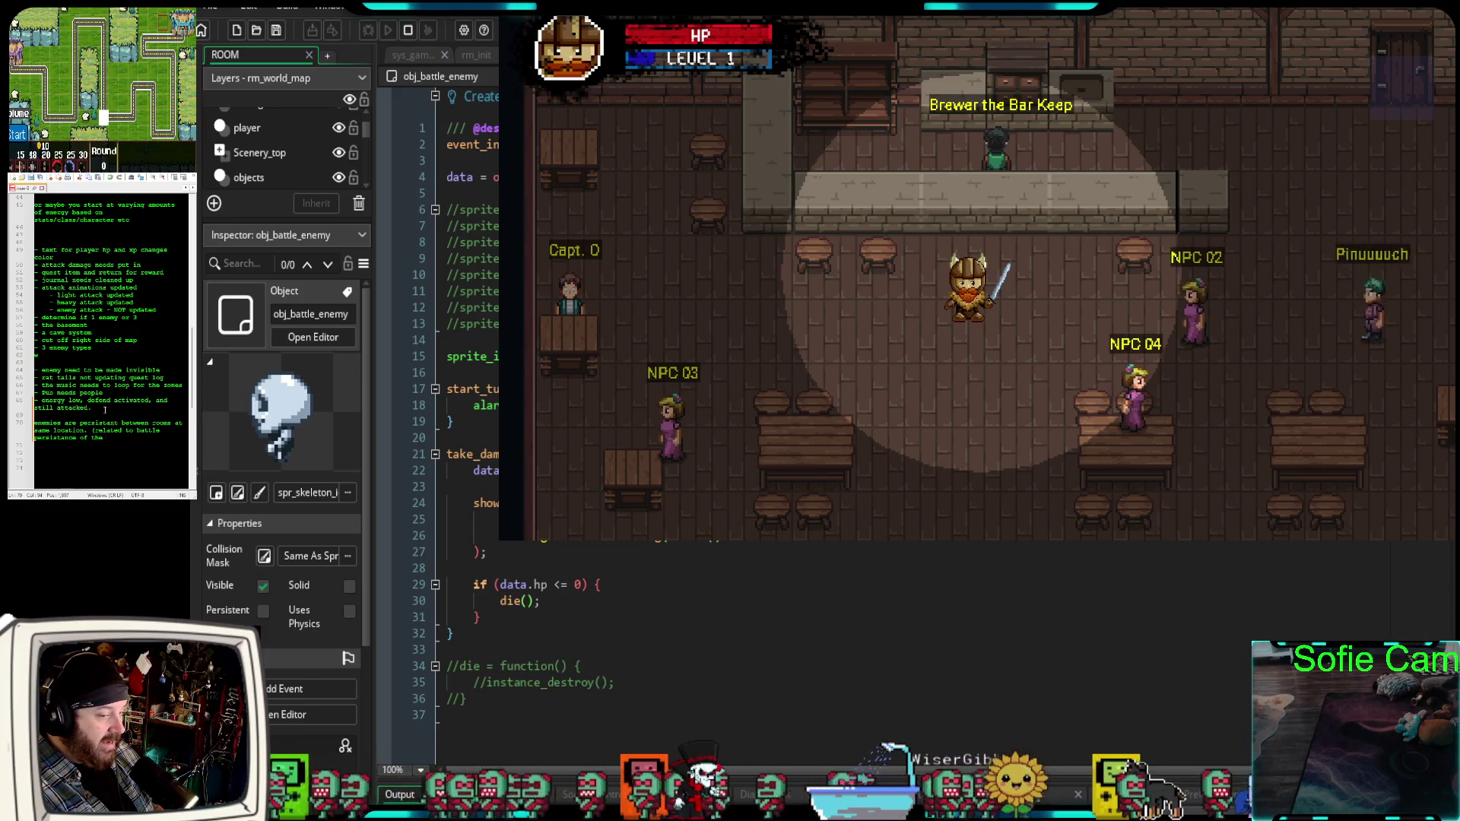
type(" enemies")
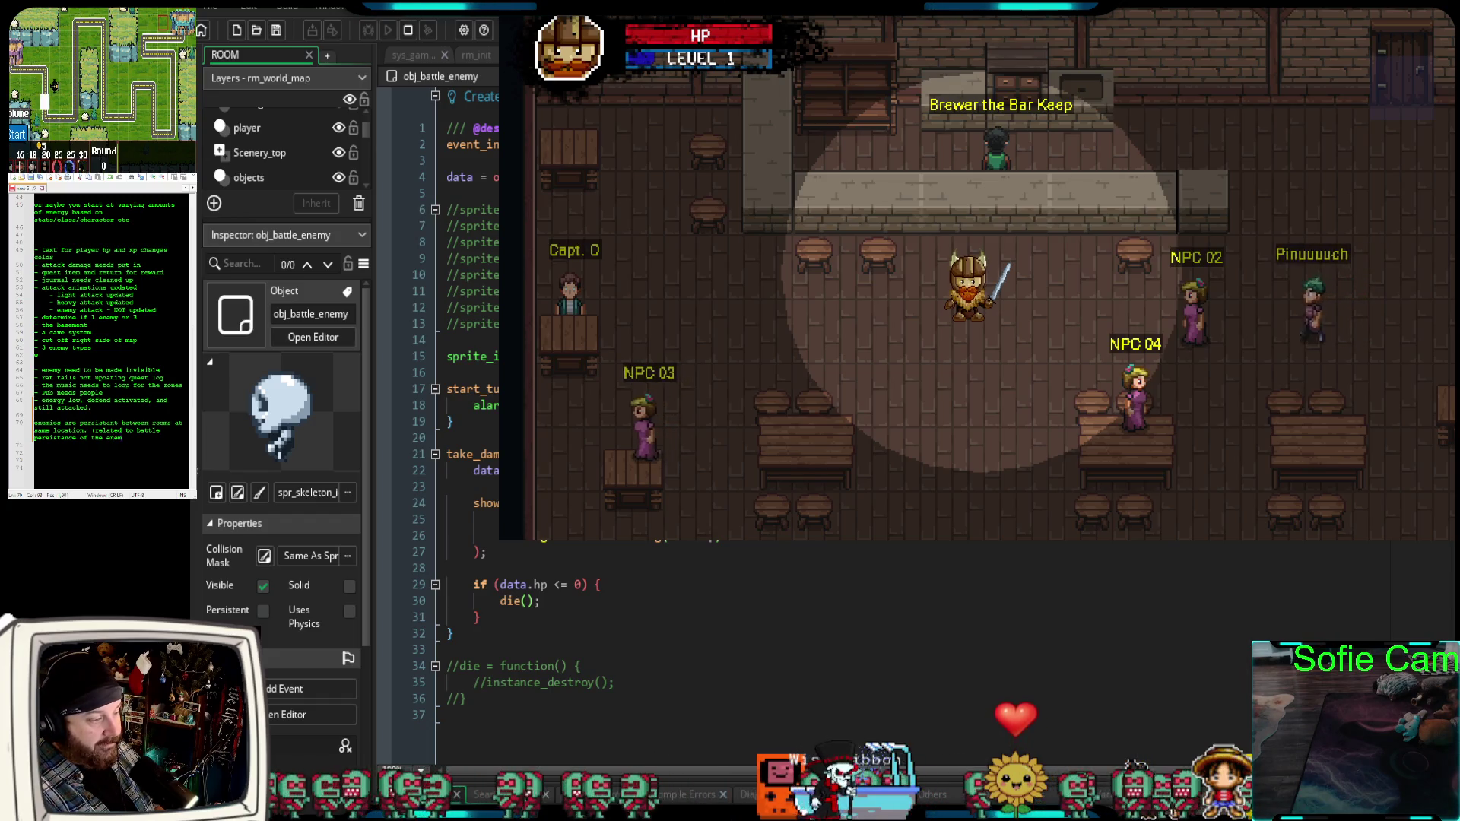
type(")")
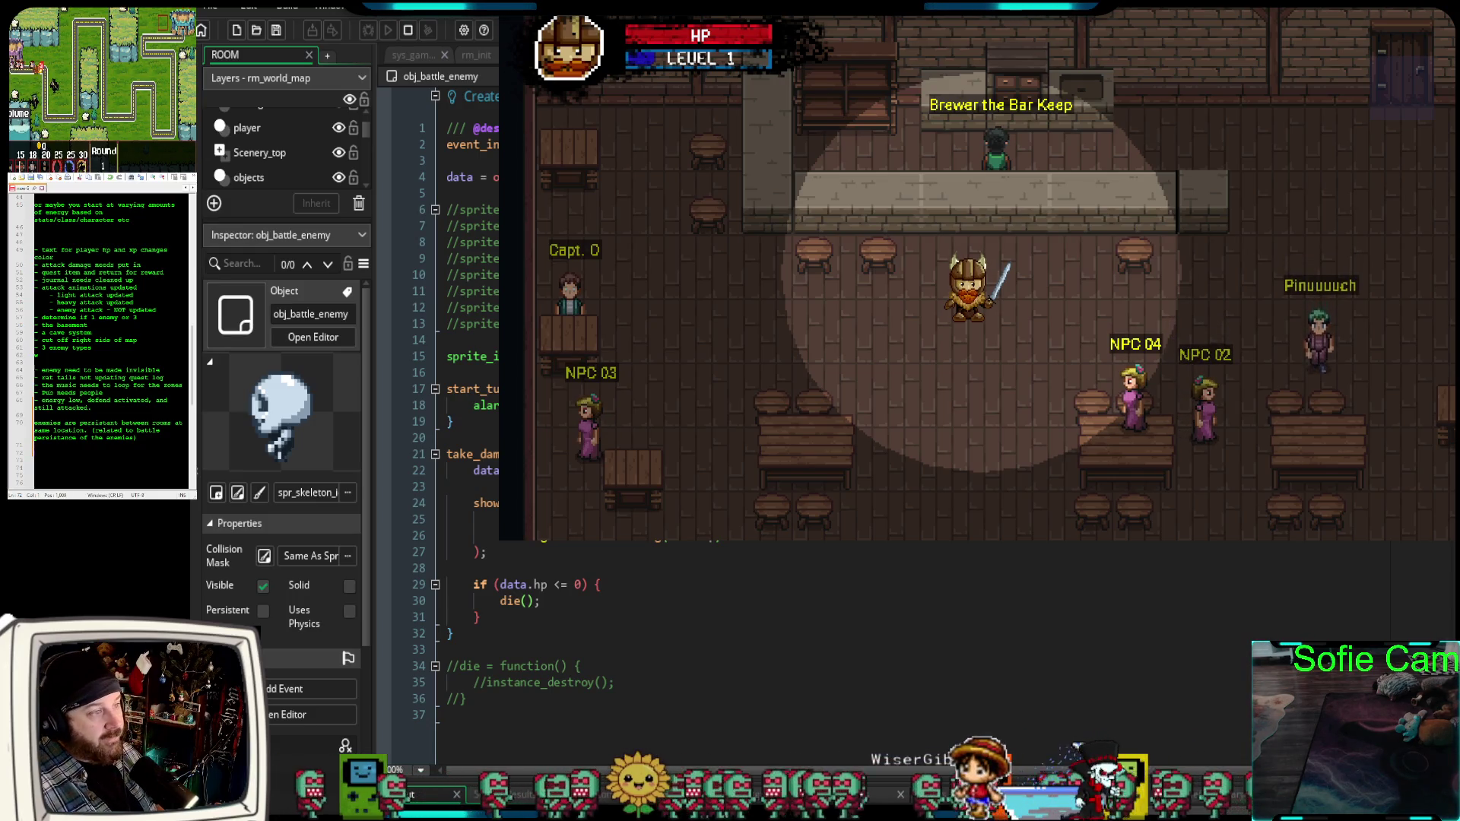
Jump to the par_enemies Create code with F12.
key("super+Down")
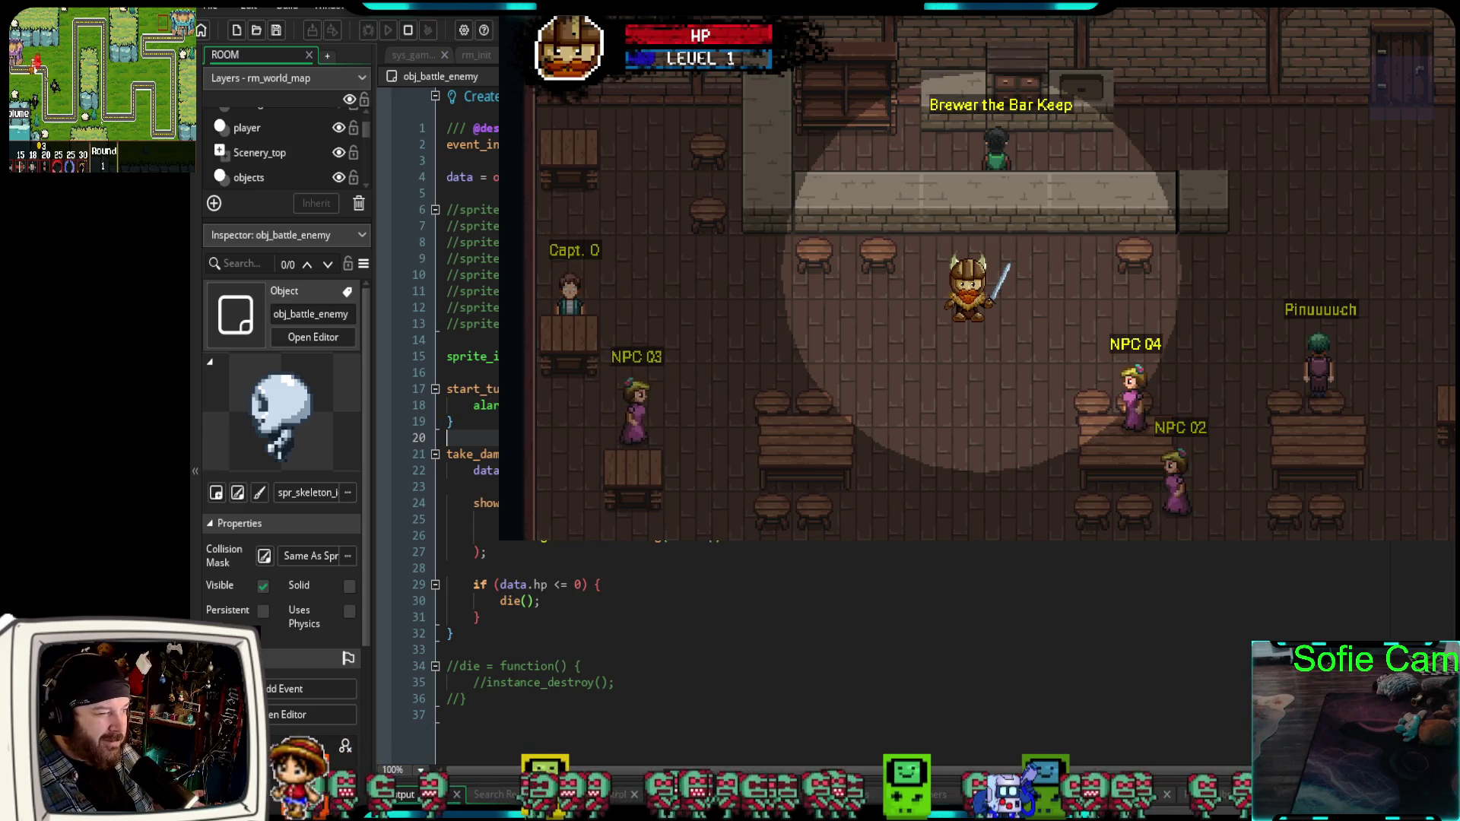
scroll(836, 646, "down", 2)
key("F12")
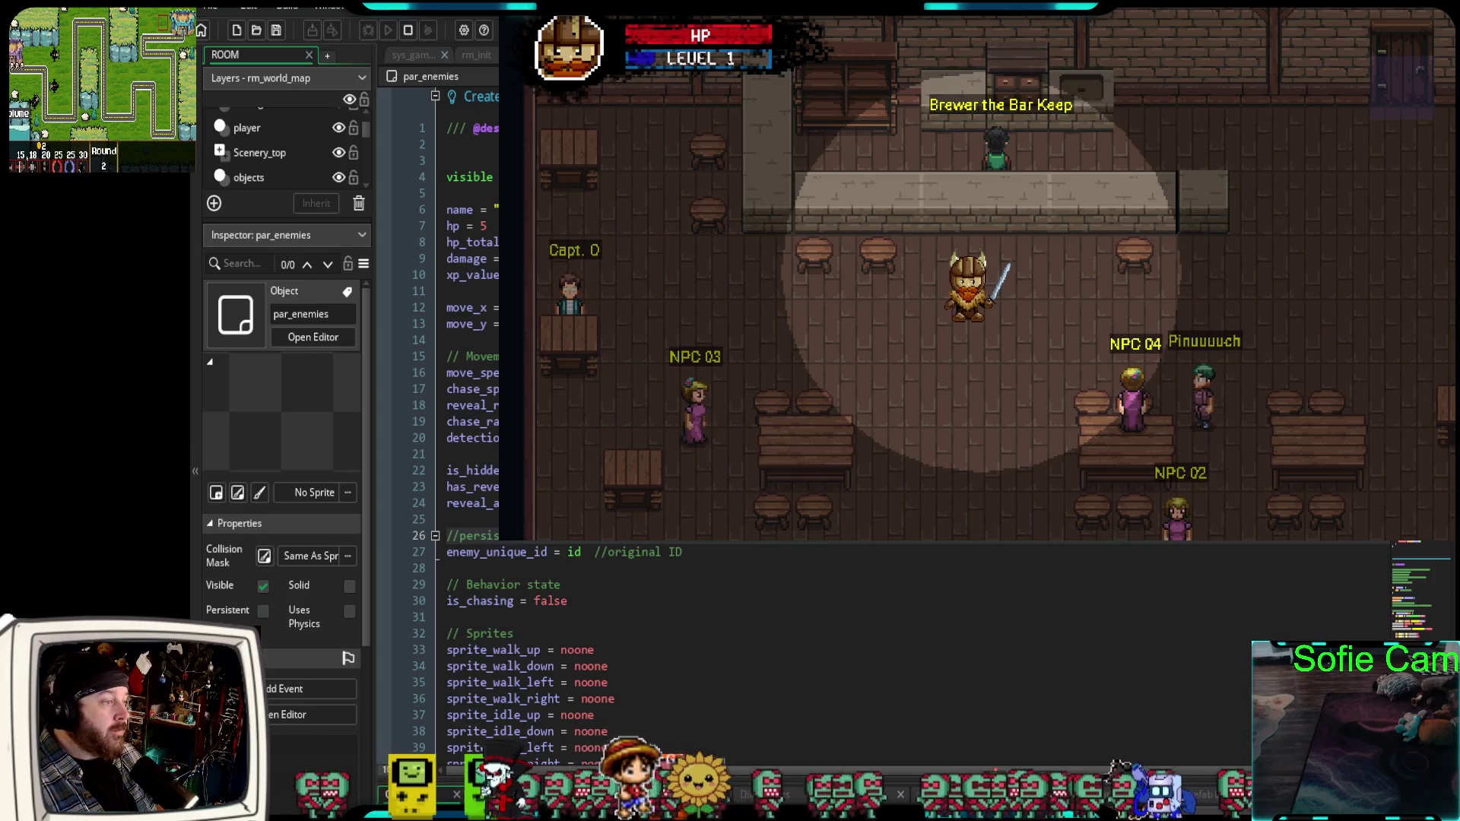
Walk the player out of the tavern and down the forest path into a battle with the rat.
key("s")
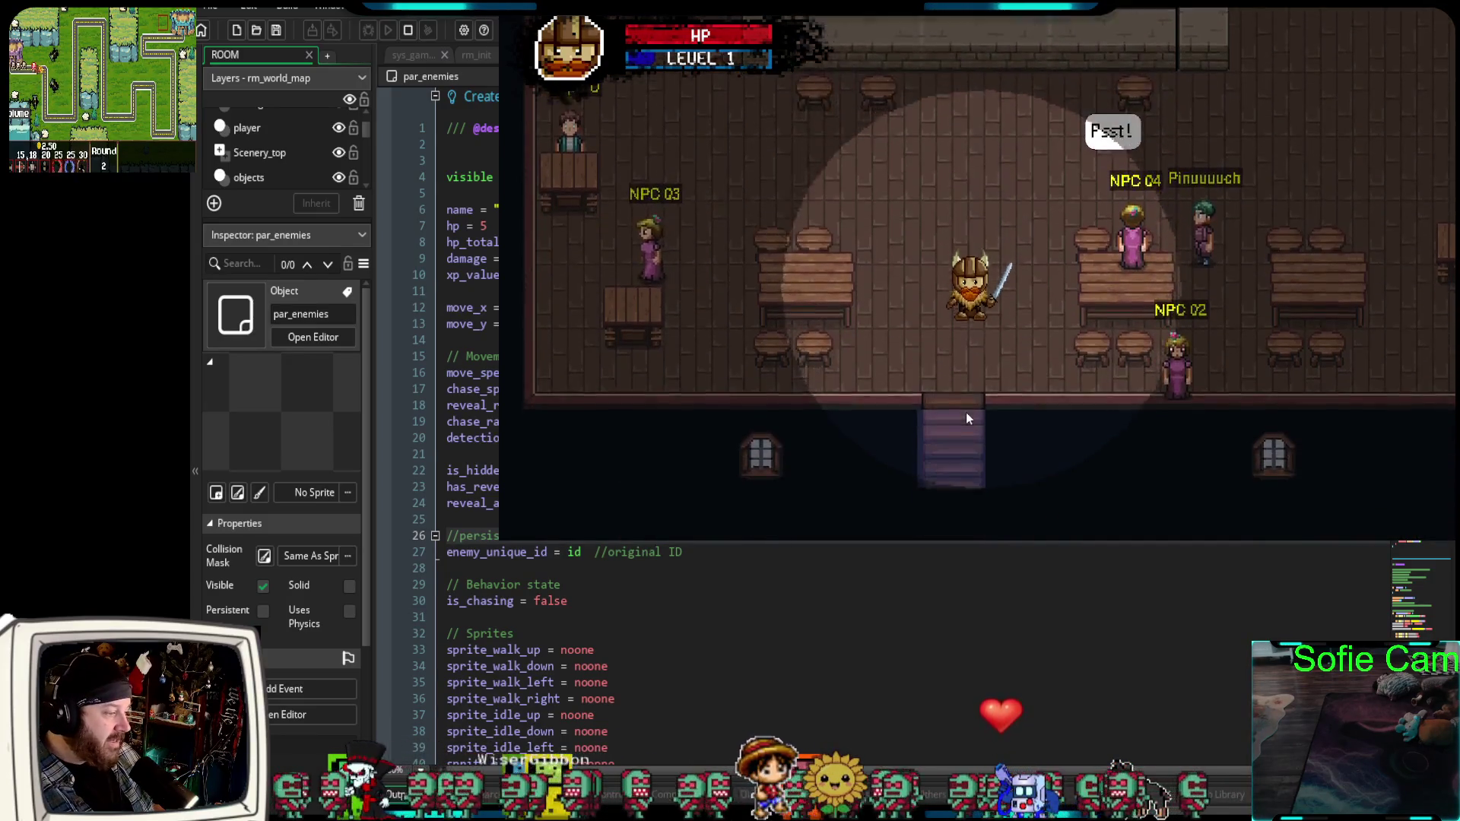
key("e")
key("s")
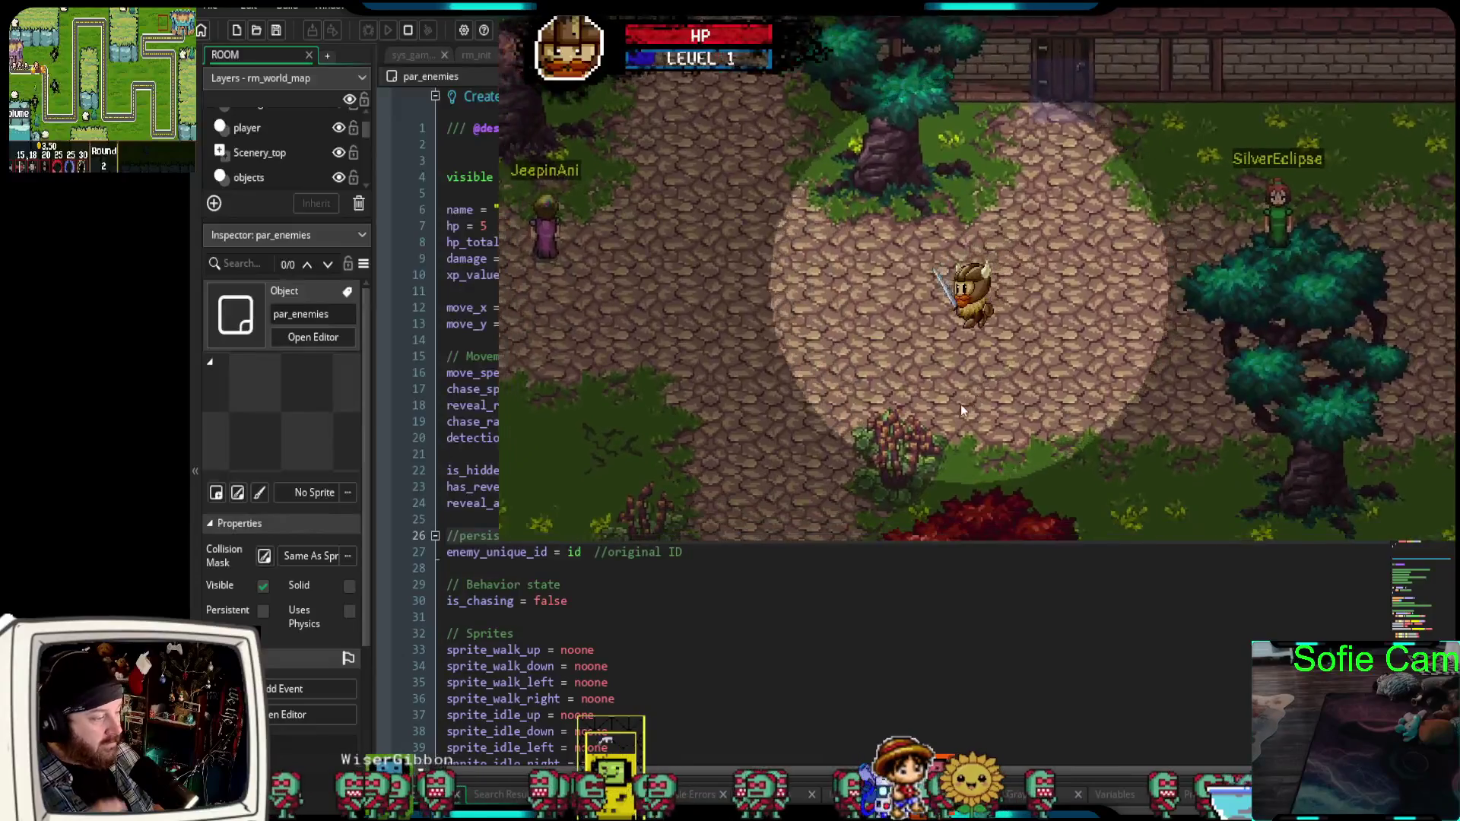
key("s")
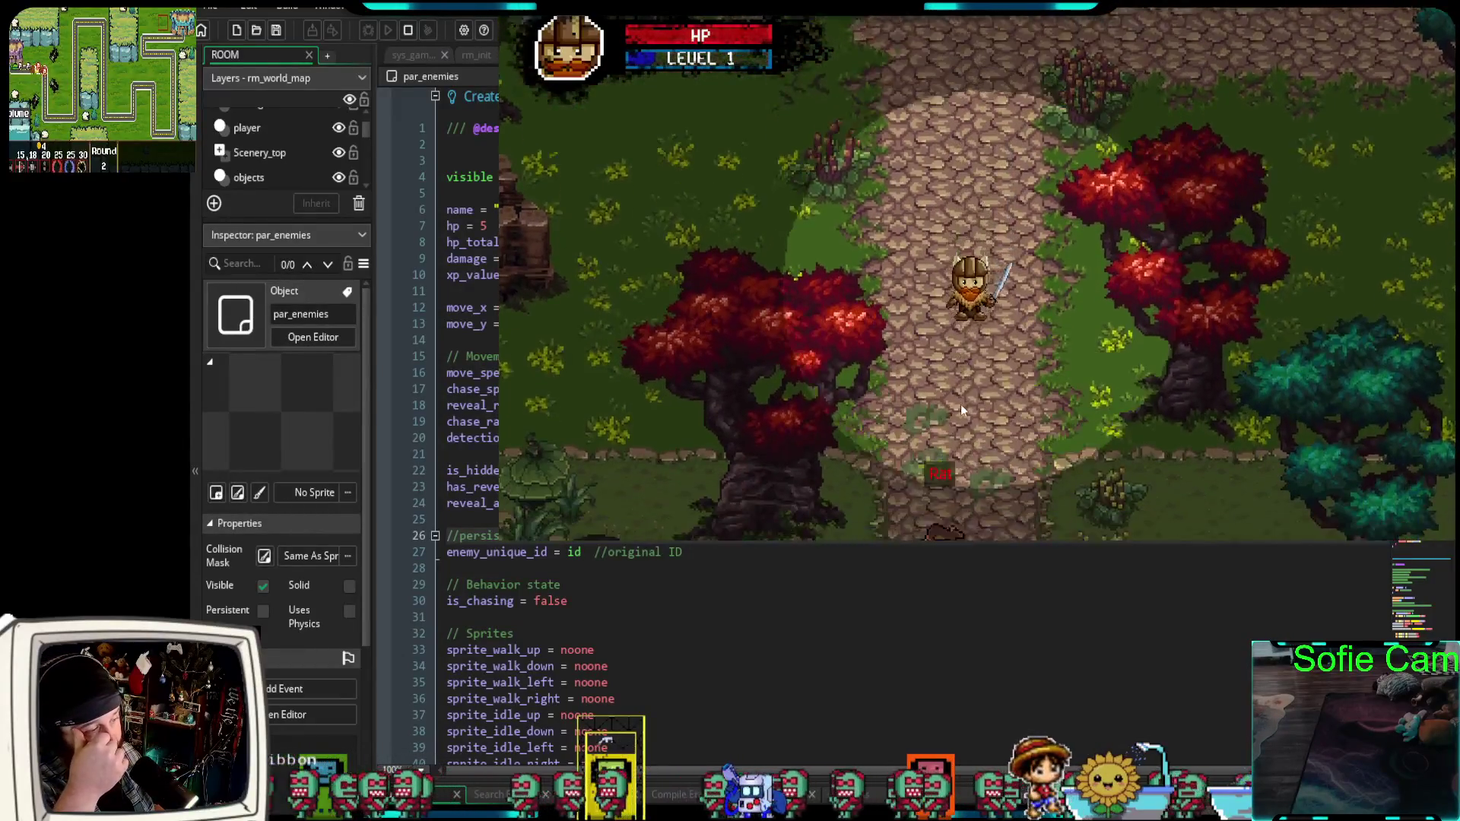
key("s")
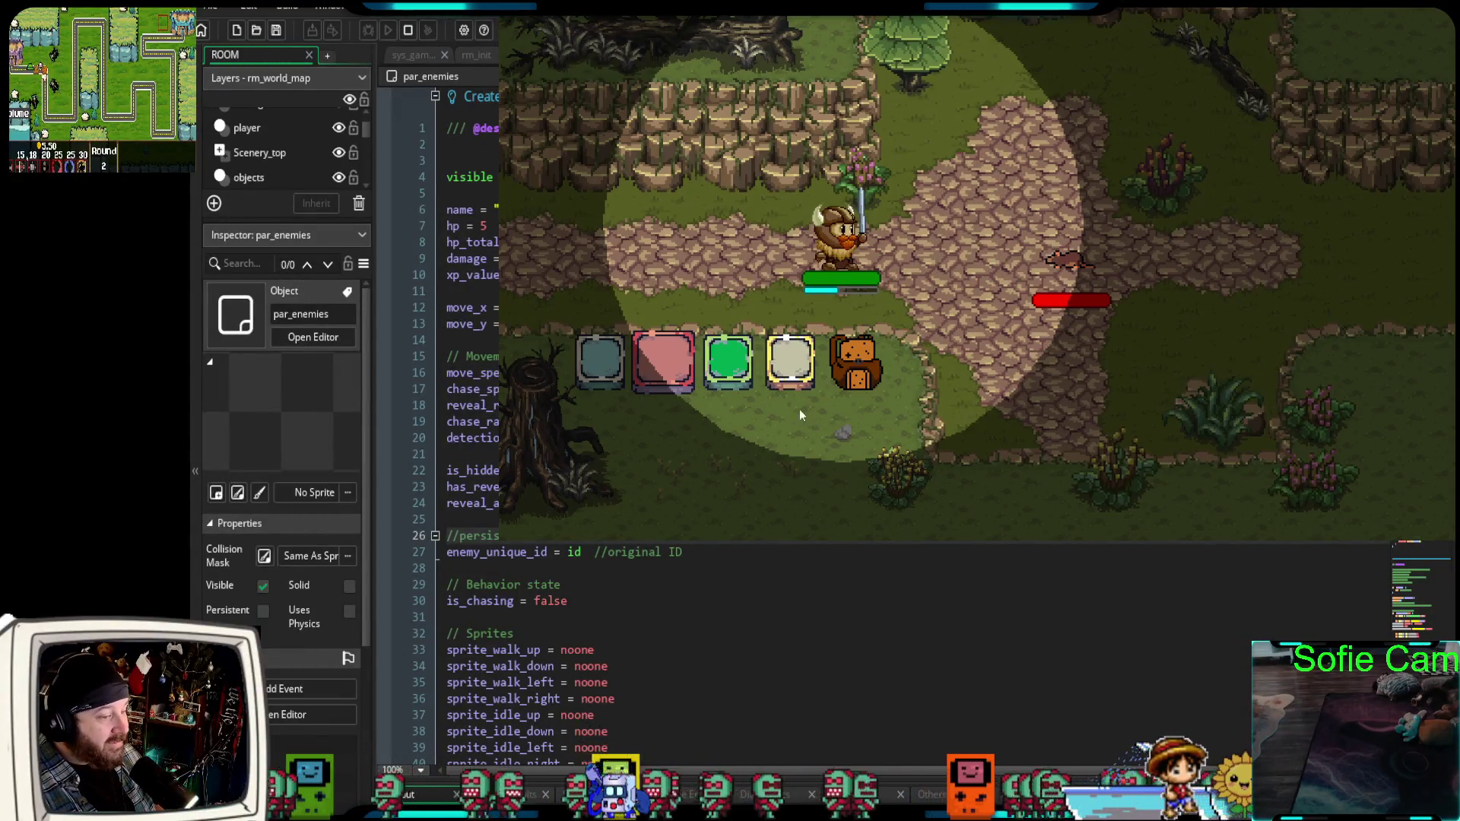
Defeat the rat with repeated sword slashes and the pink card.
left_click(609, 364)
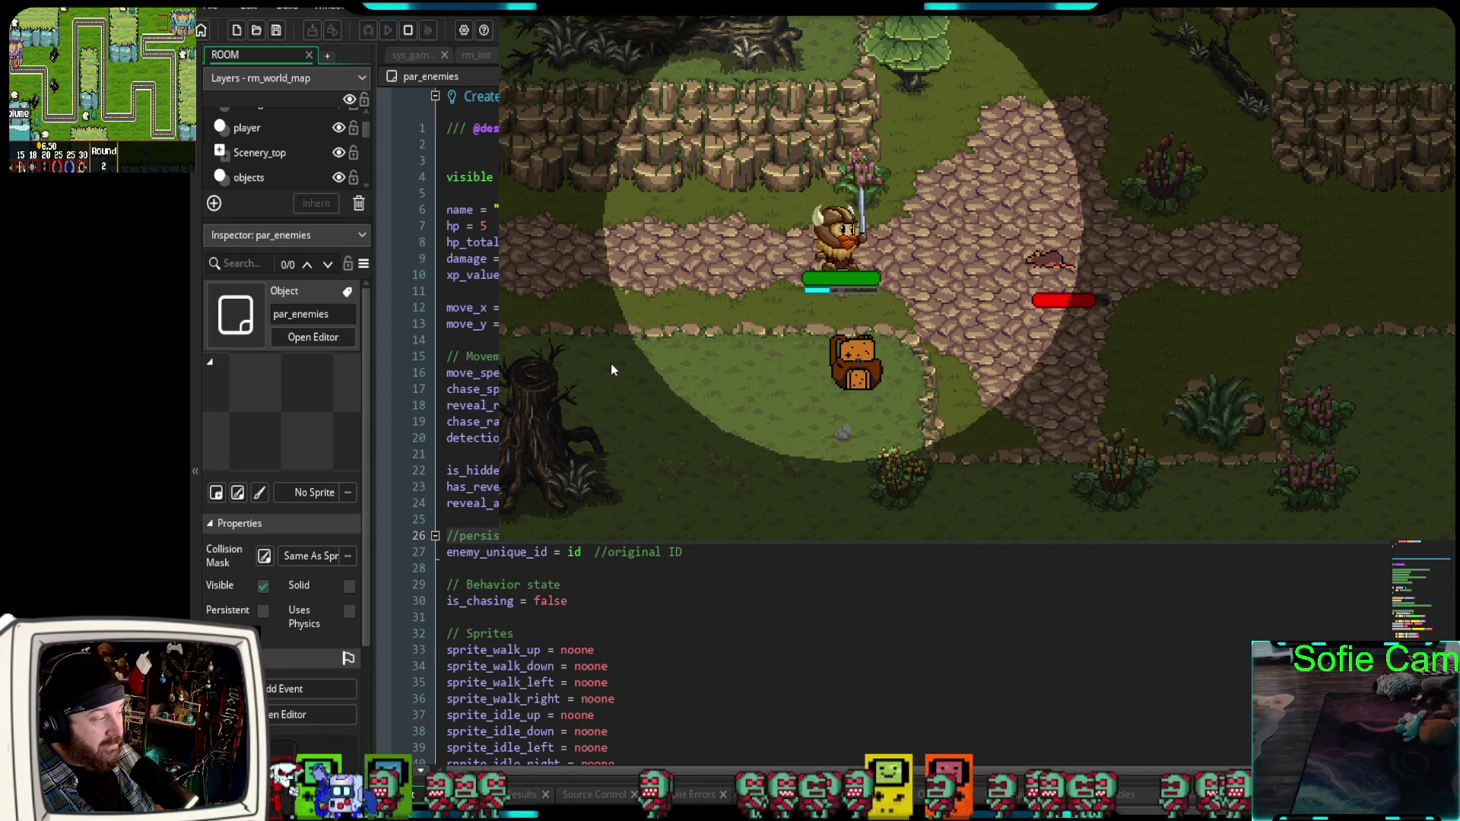
key("d")
left_click(663, 368)
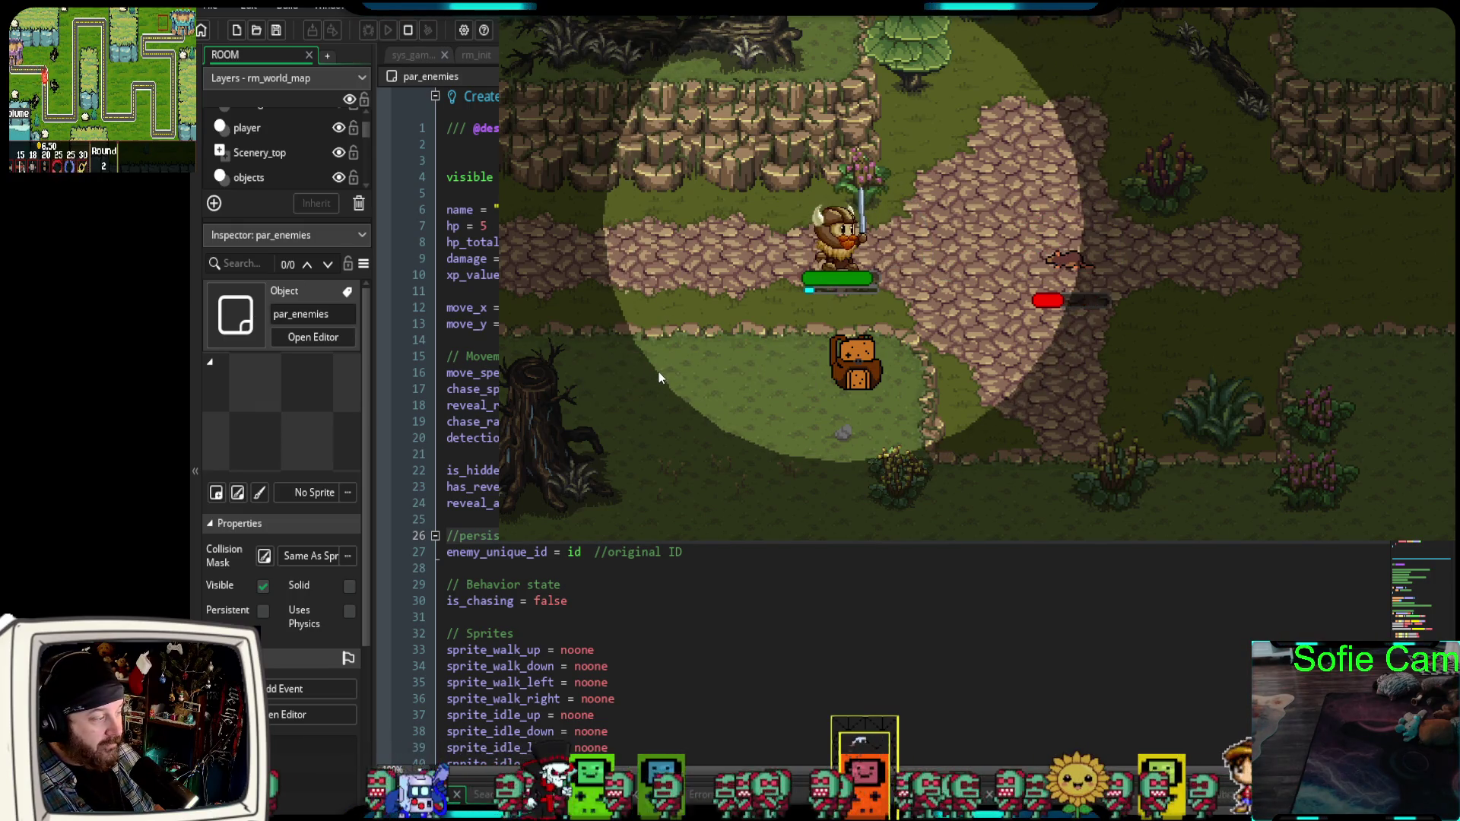
key("d")
left_click(565, 418)
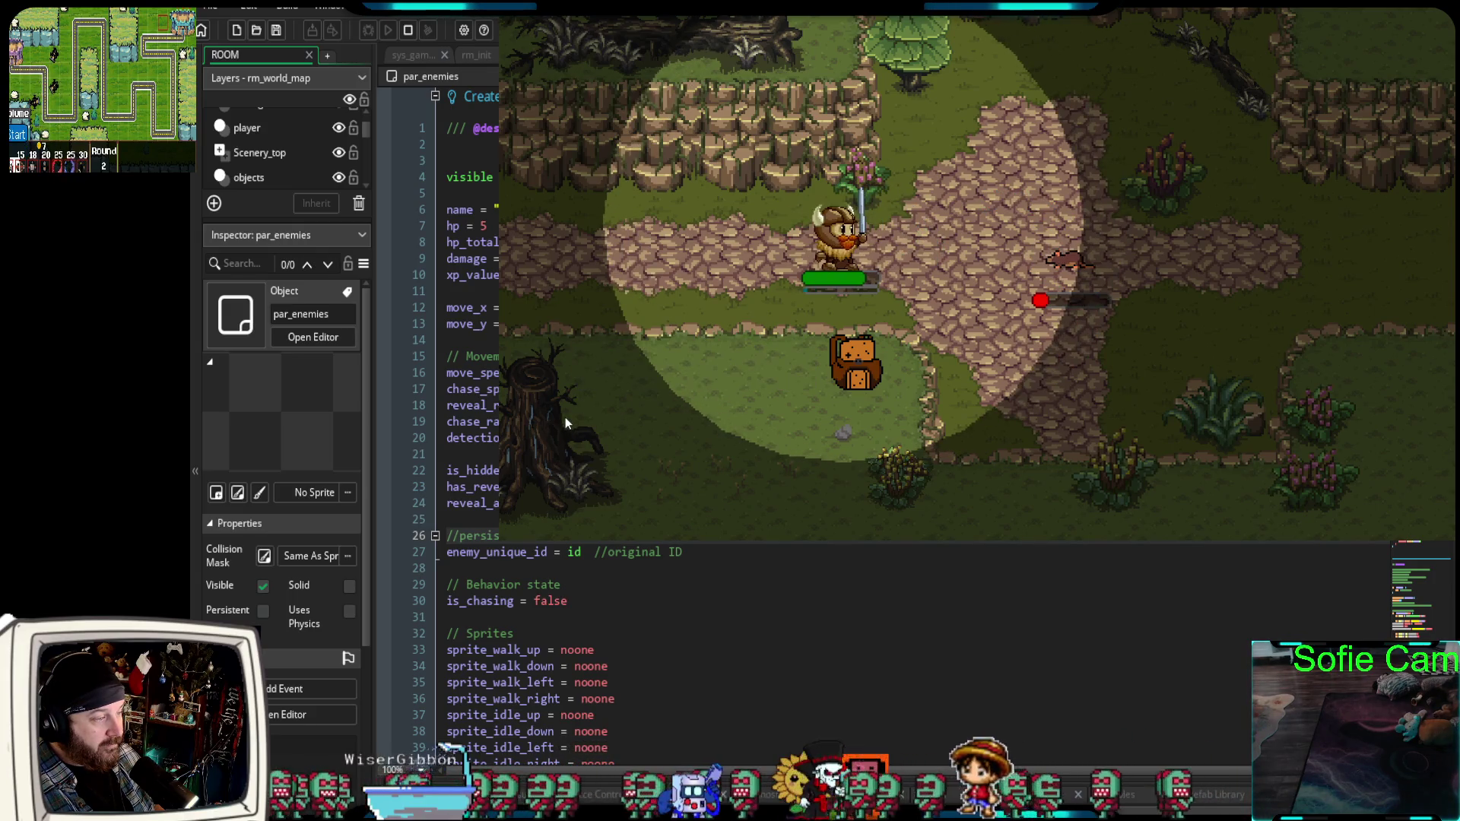
scroll(644, 404, "down", 1)
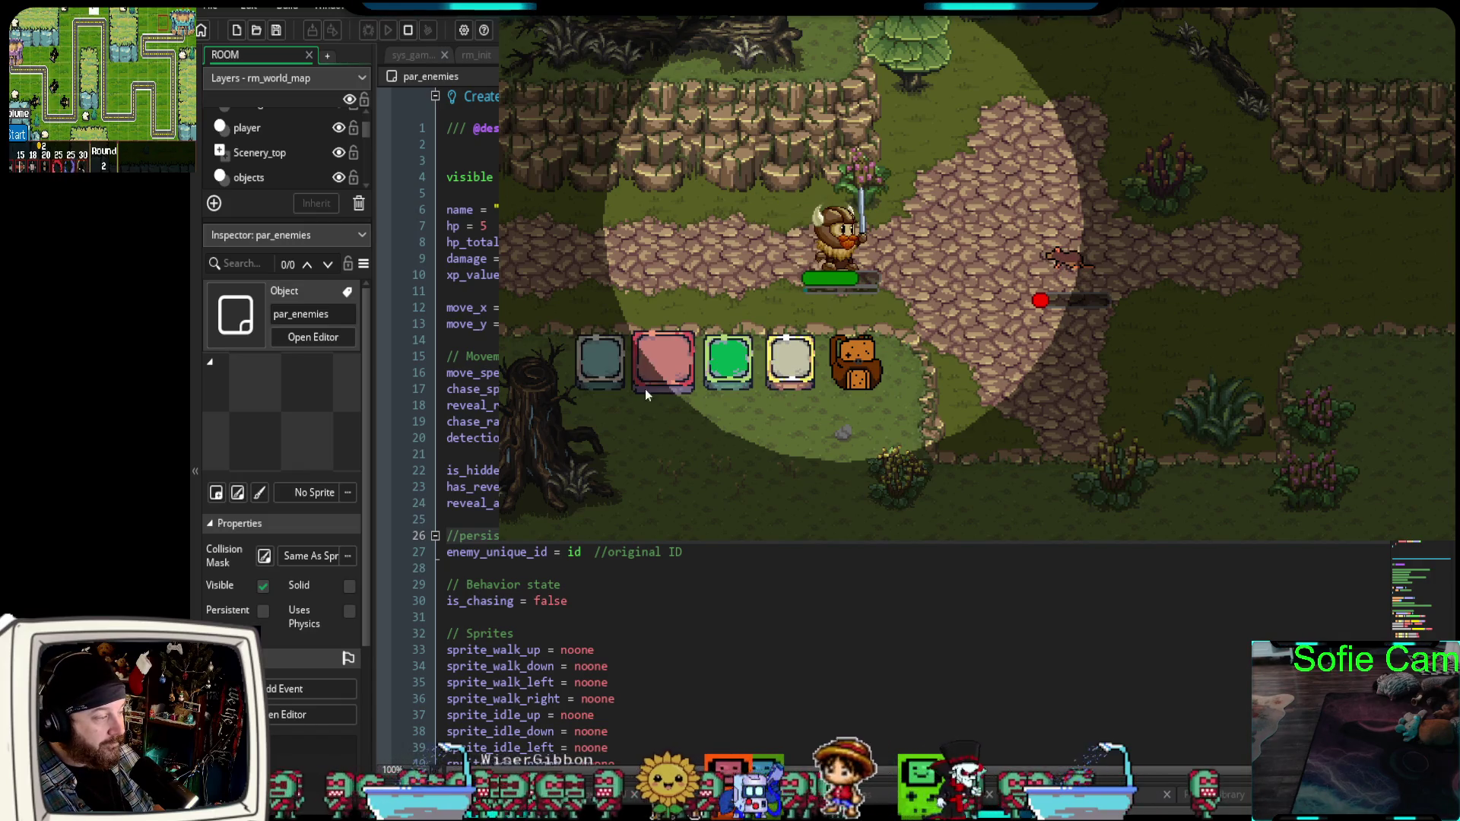
left_click(650, 358)
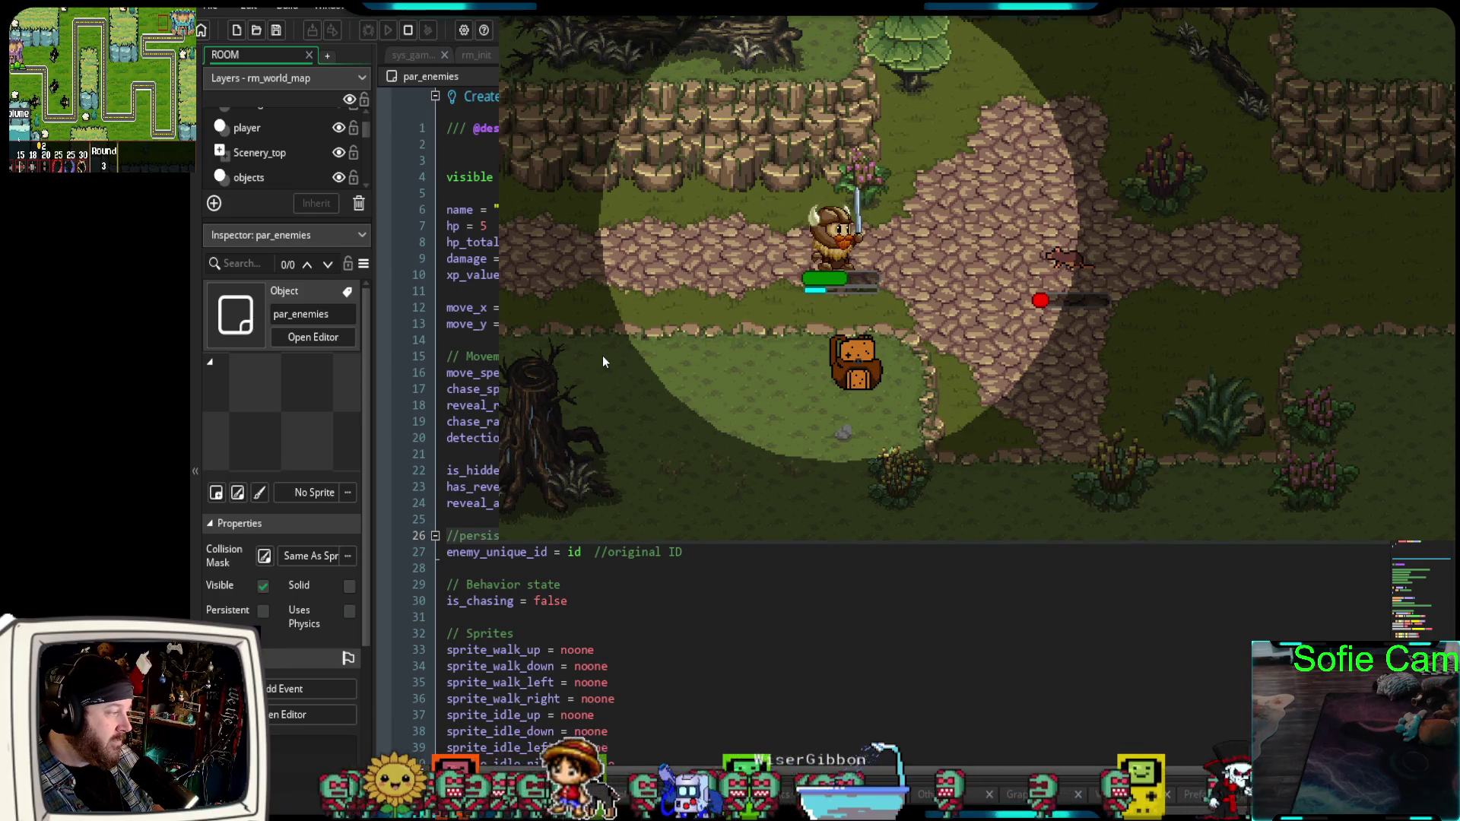
scroll(603, 358, "down", 1)
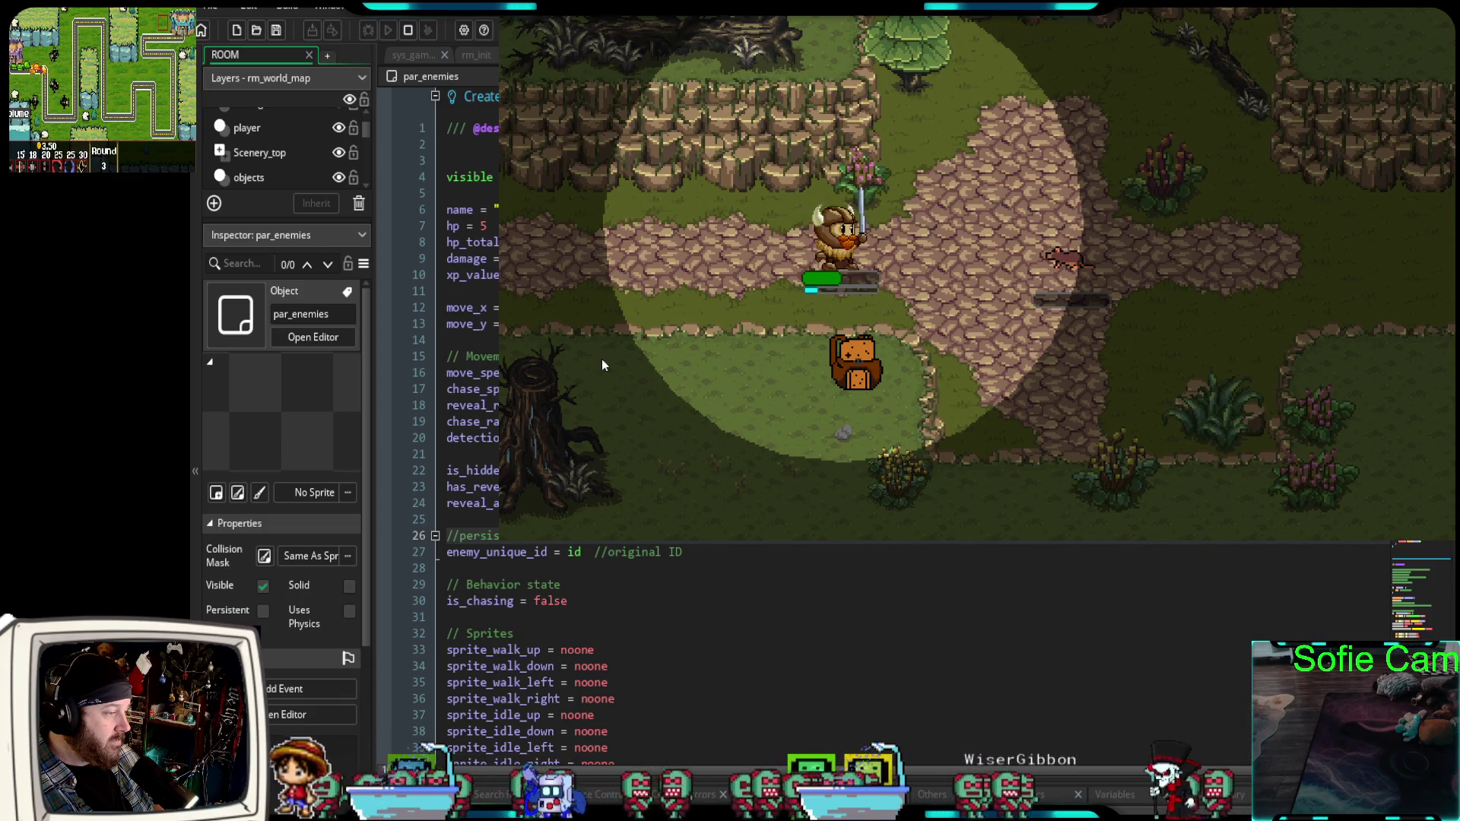
scroll(619, 384, "down", 1)
key("d")
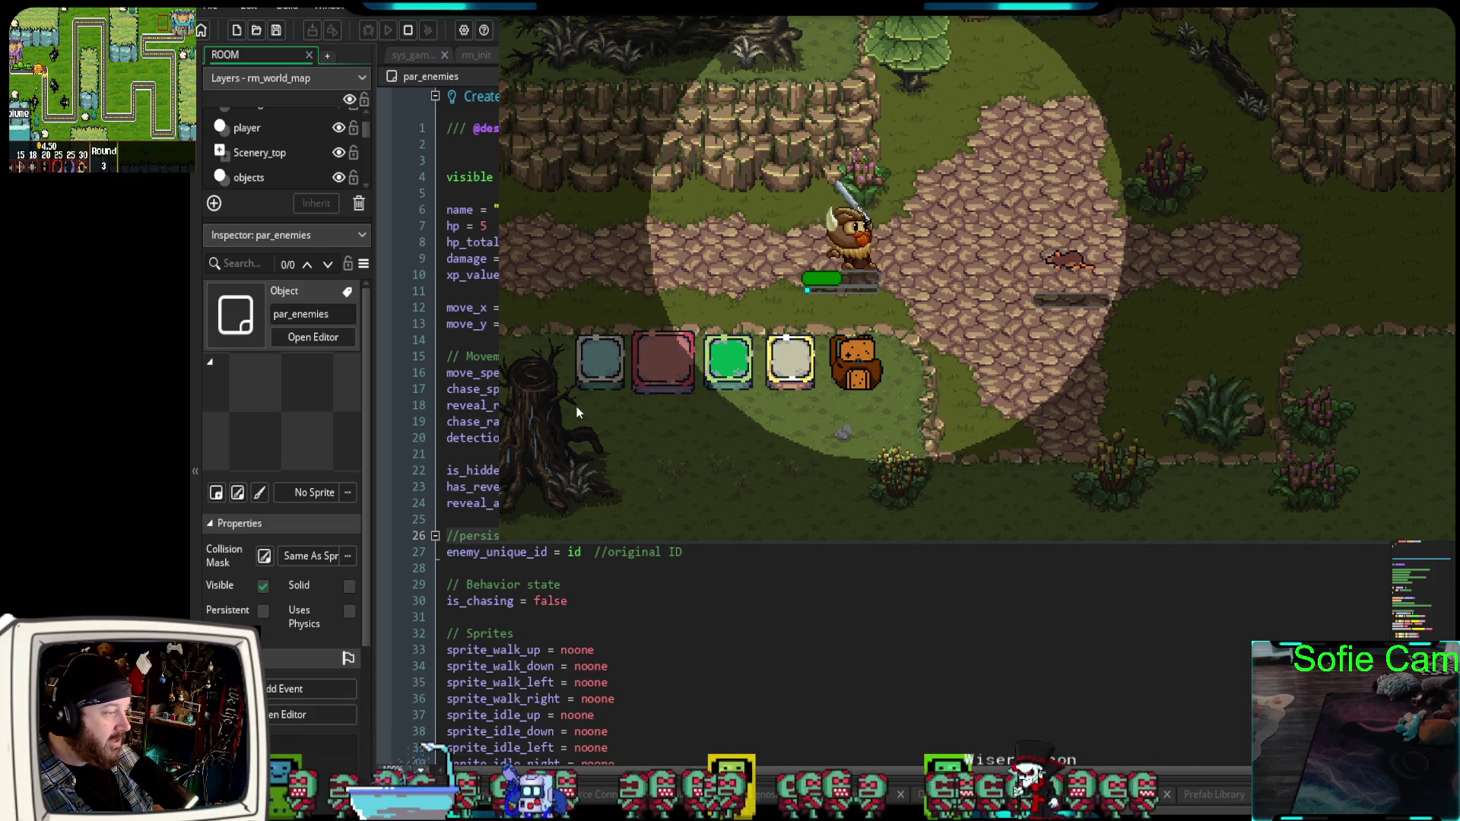
key("space")
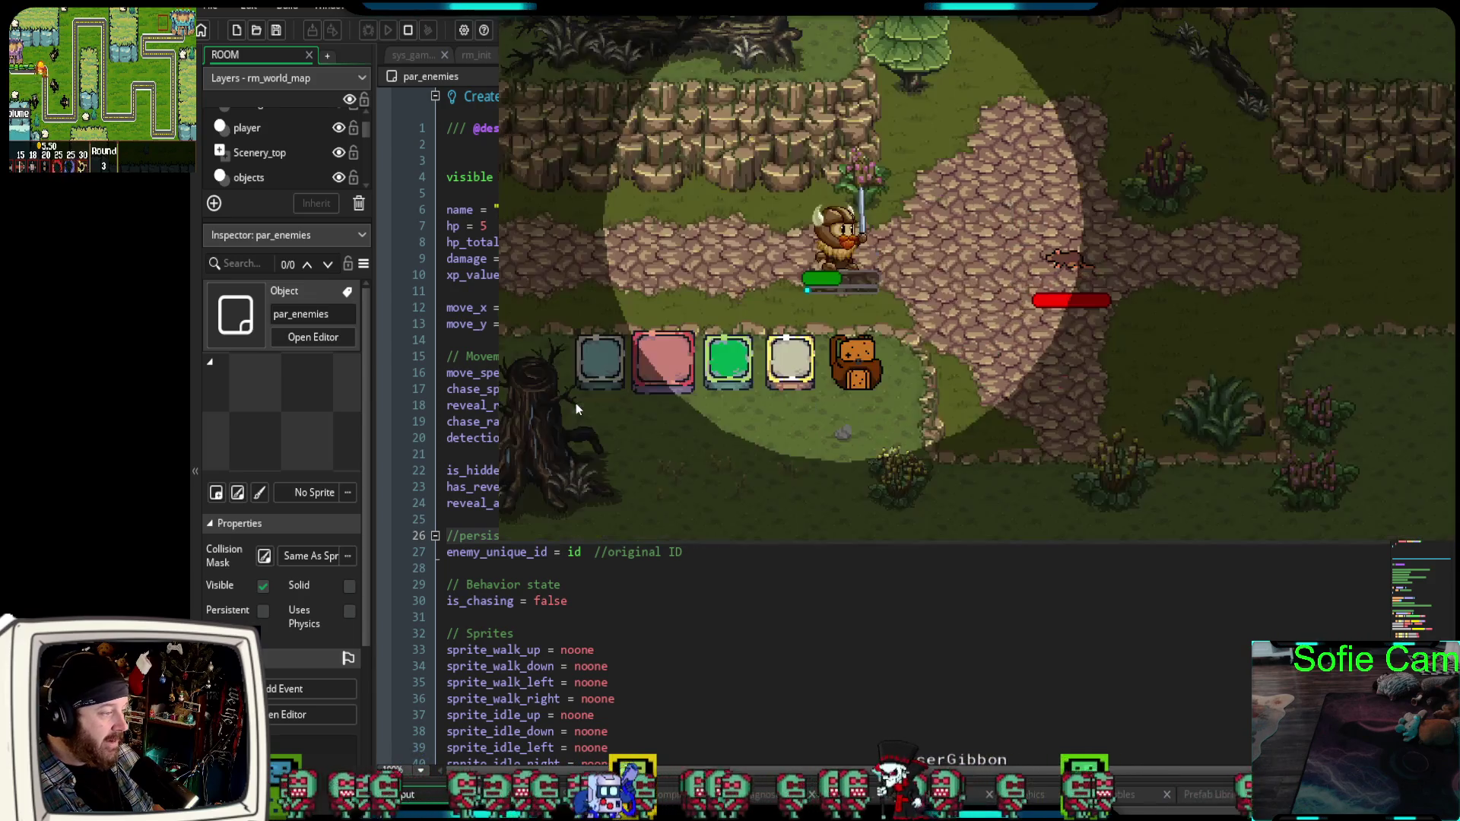
Return to the forest room, walk south along the path, then stop the running game.
left_click(797, 364)
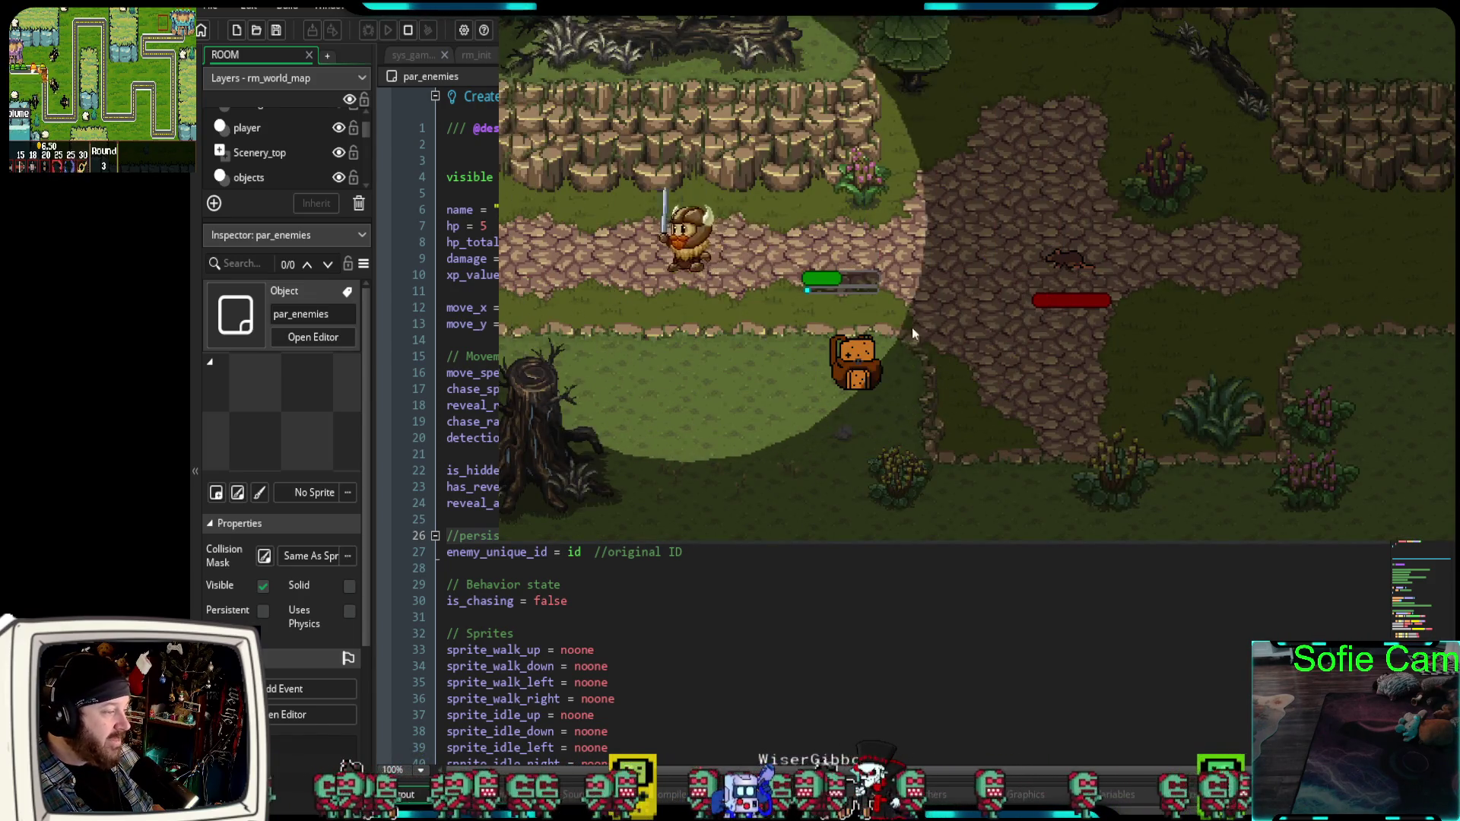
key("s")
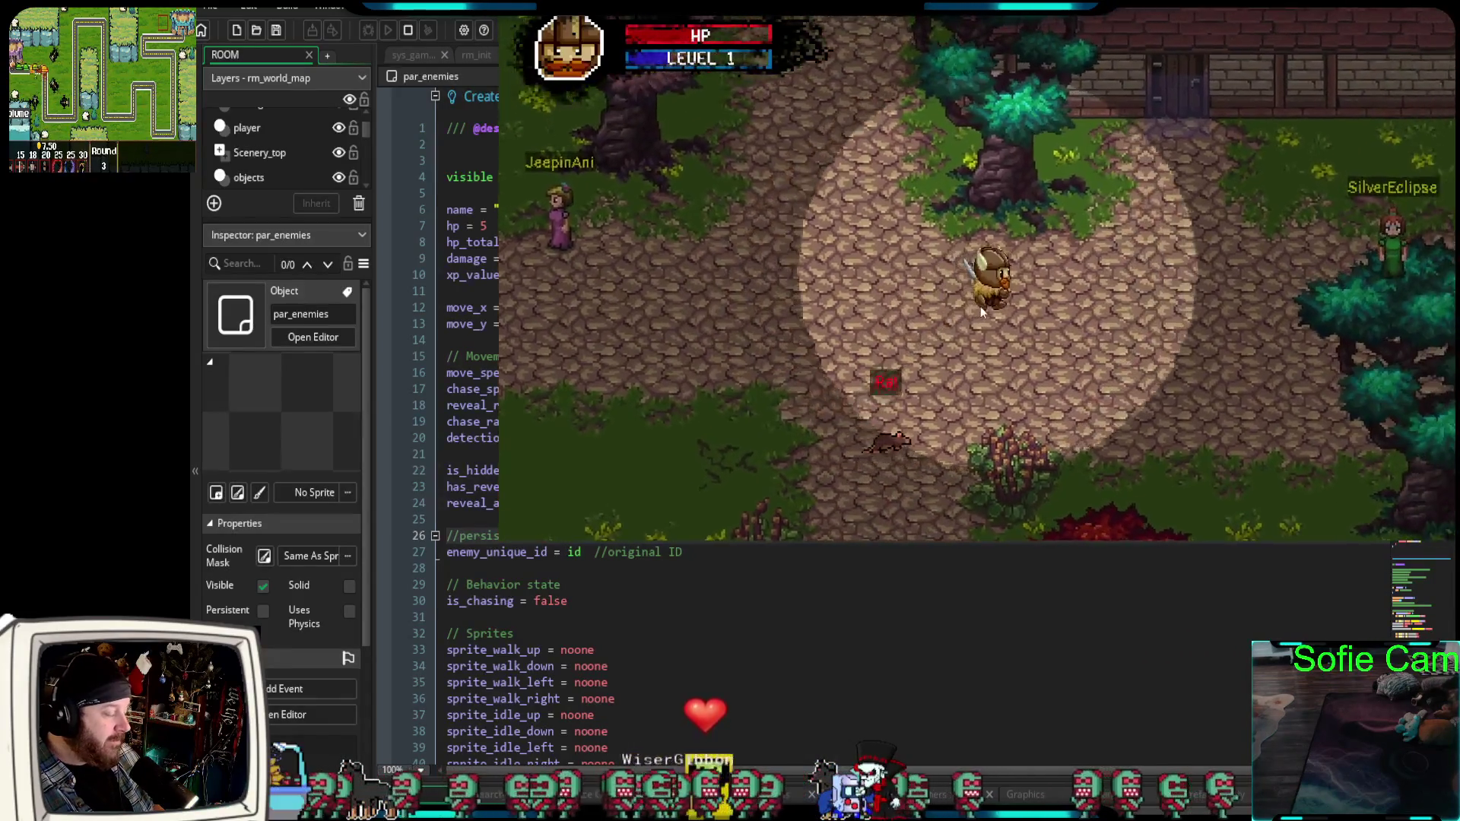
key("s")
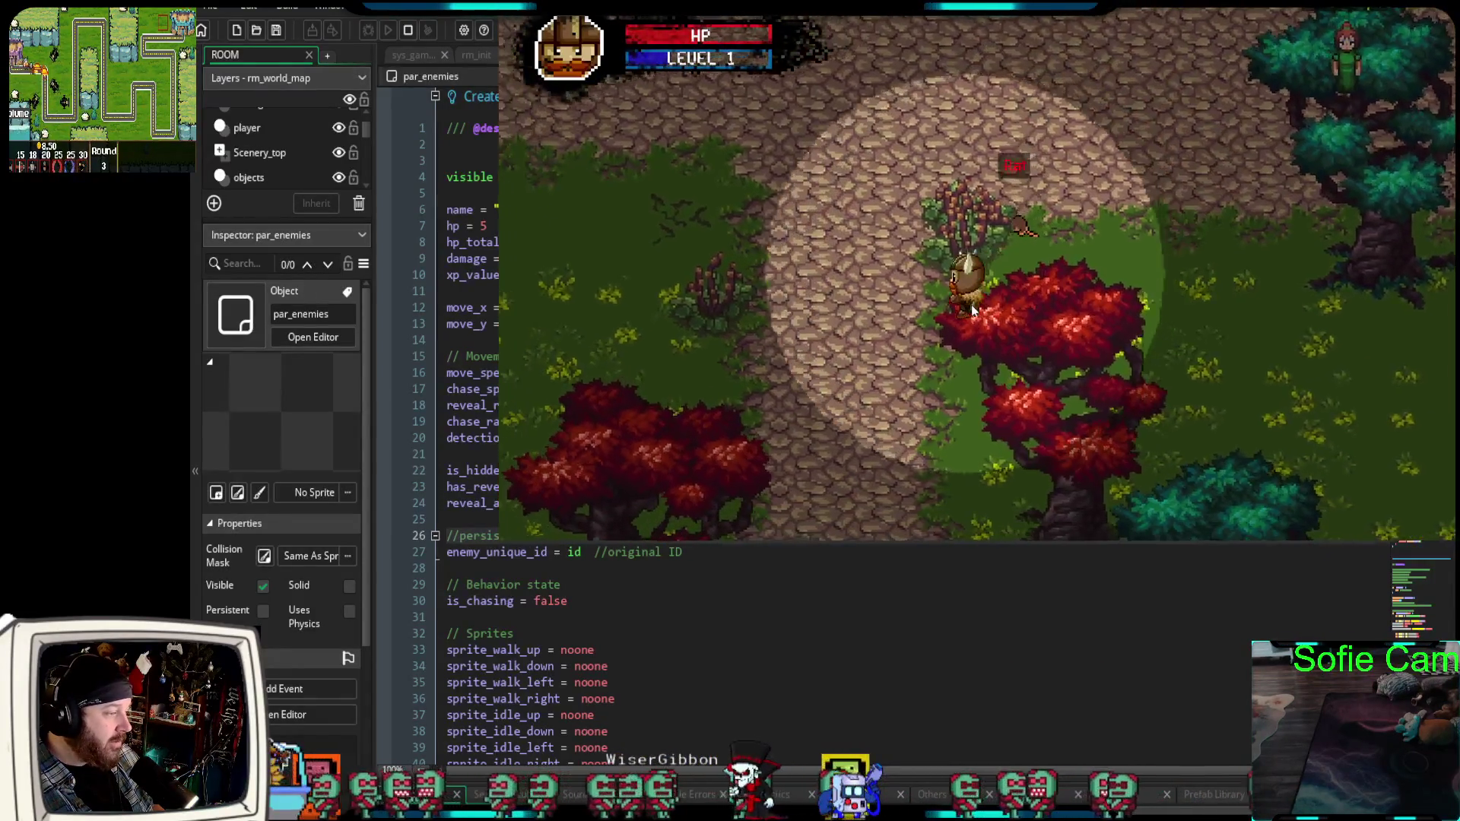
key("s")
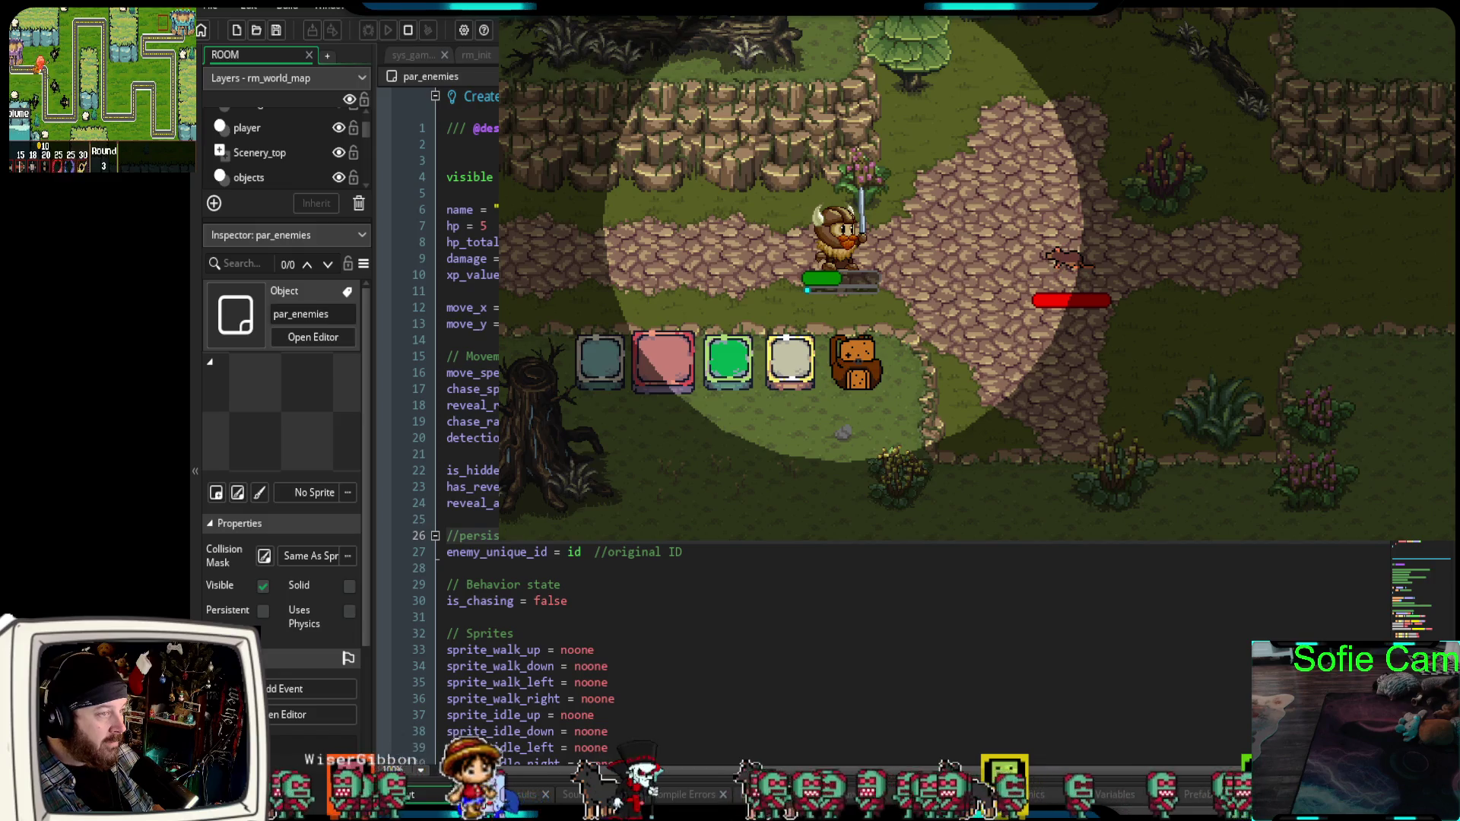
key("Escape")
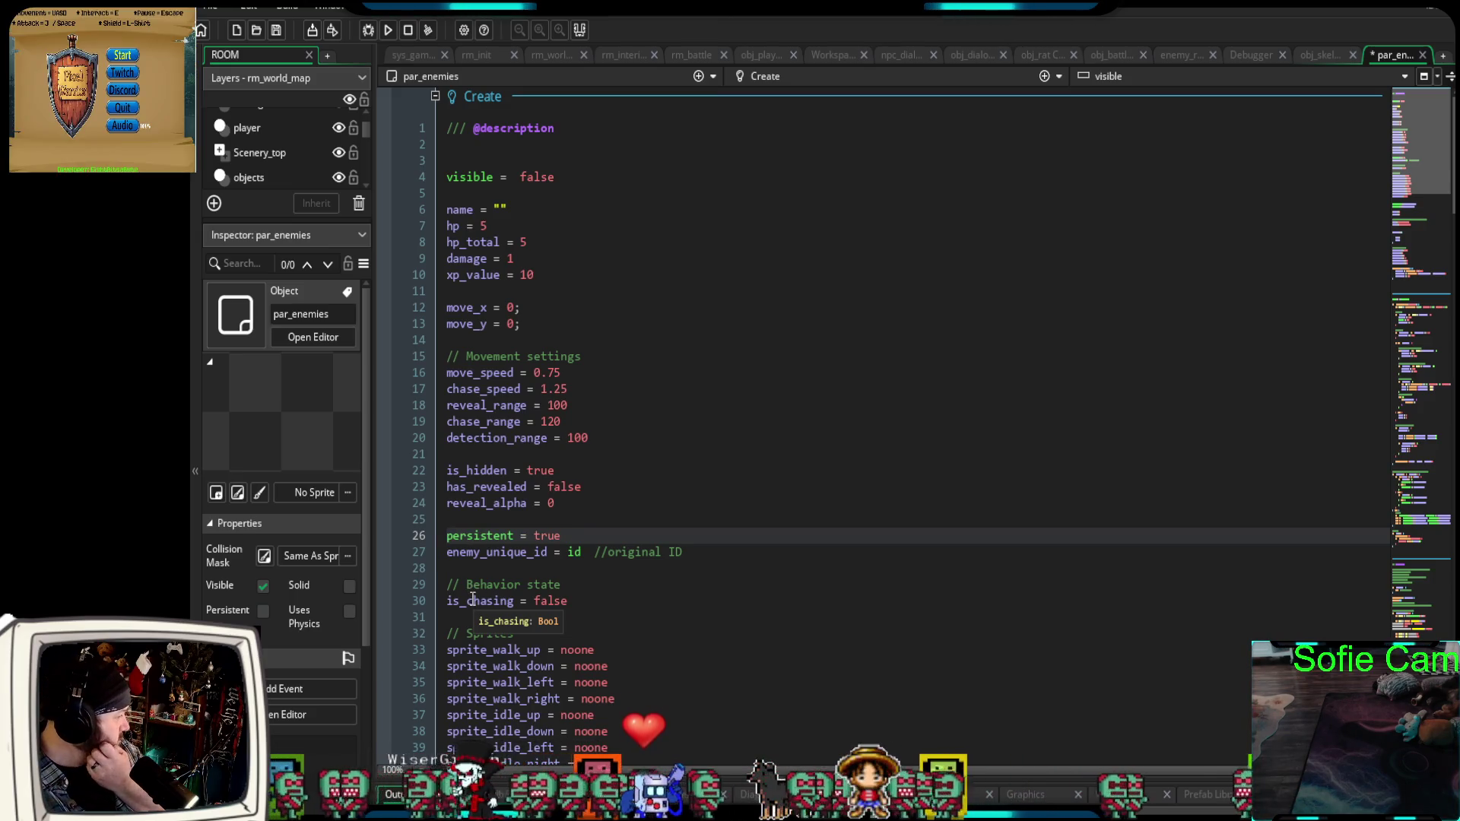
Start a debug run, cast the pink card's fire spell at the rat twice, then walk the forest path.
left_click(368, 32)
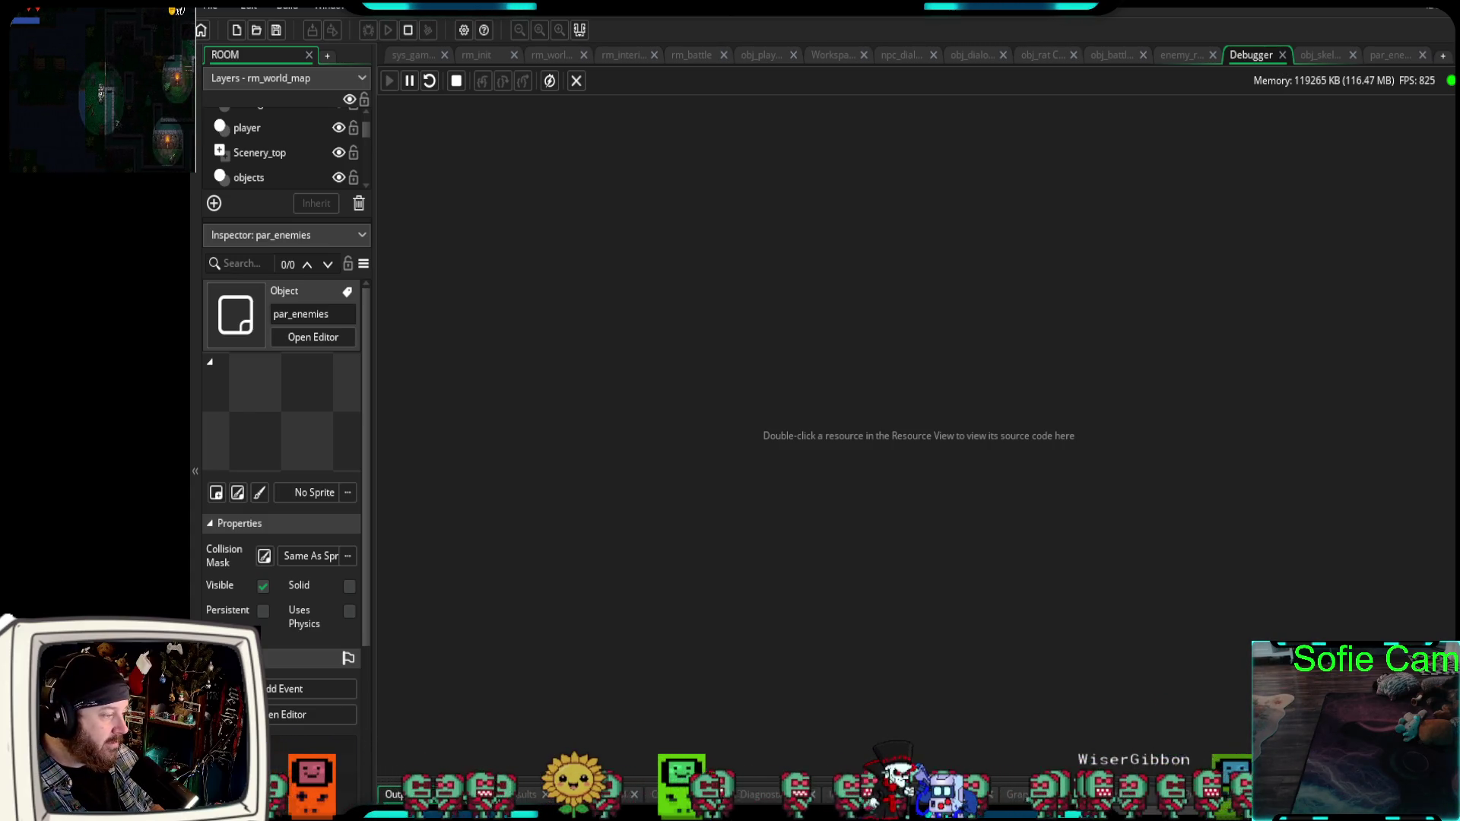
key("alt+Tab")
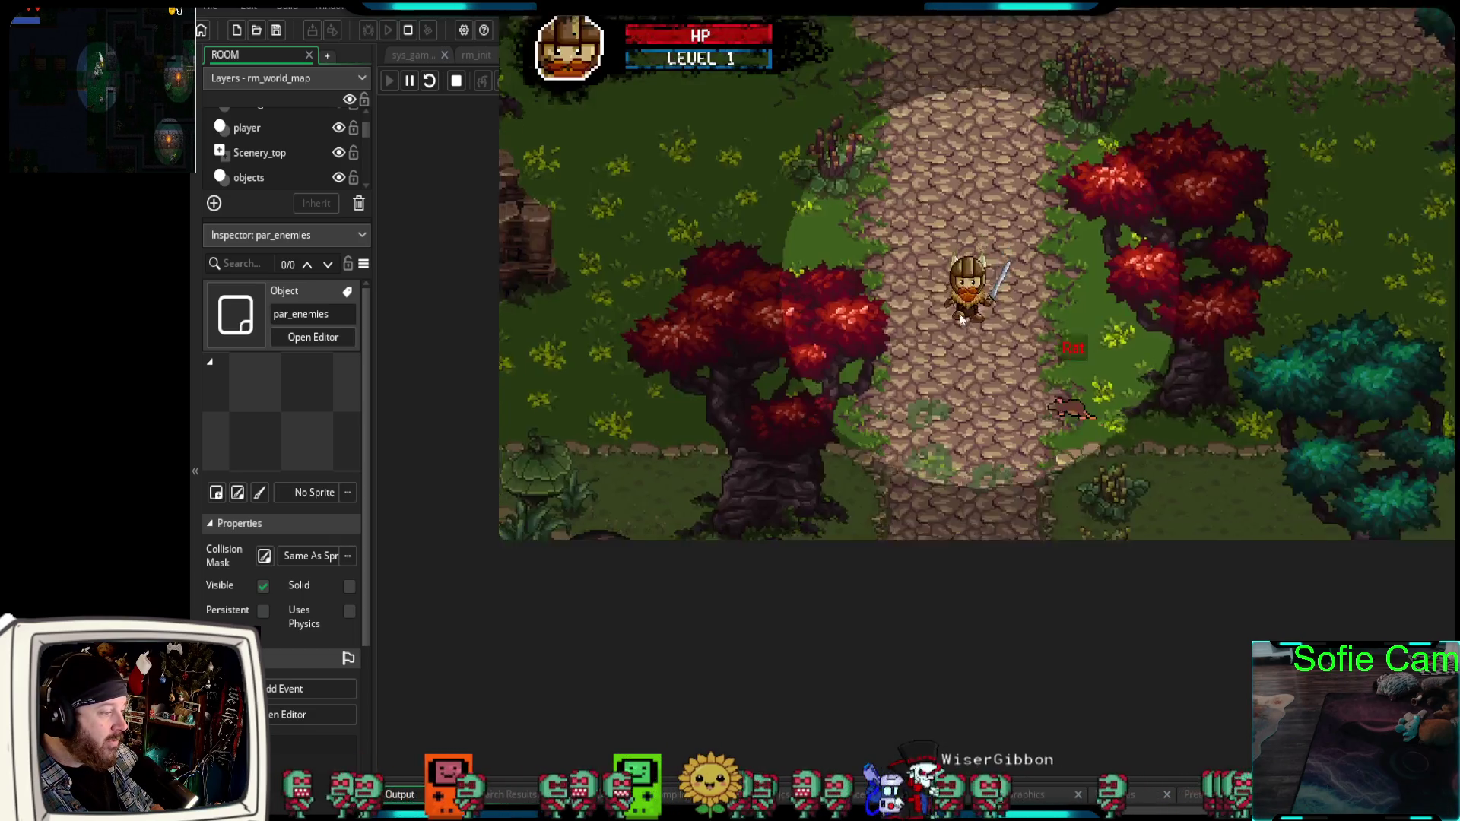
left_click(661, 357)
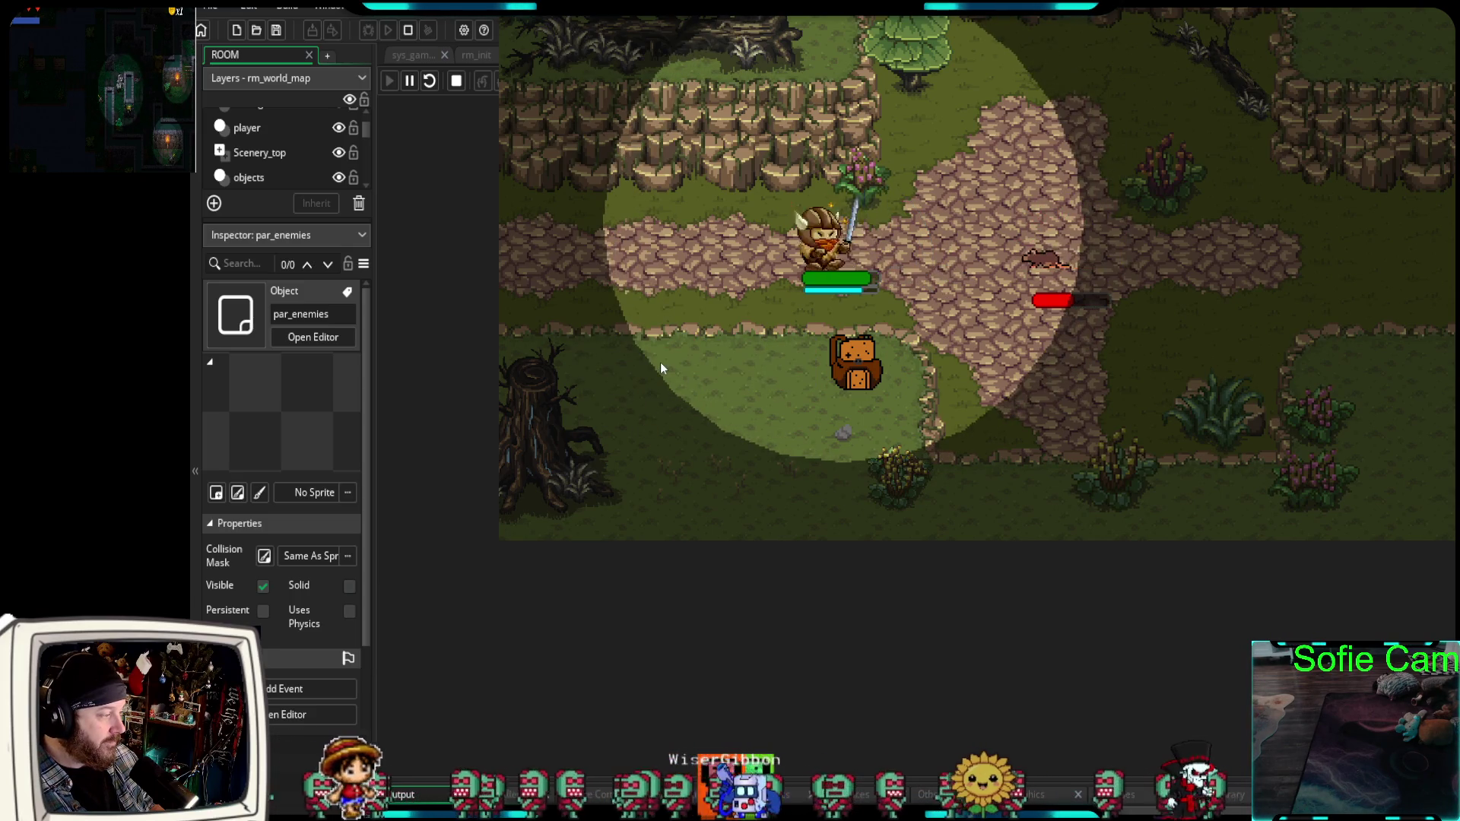
left_click(666, 367)
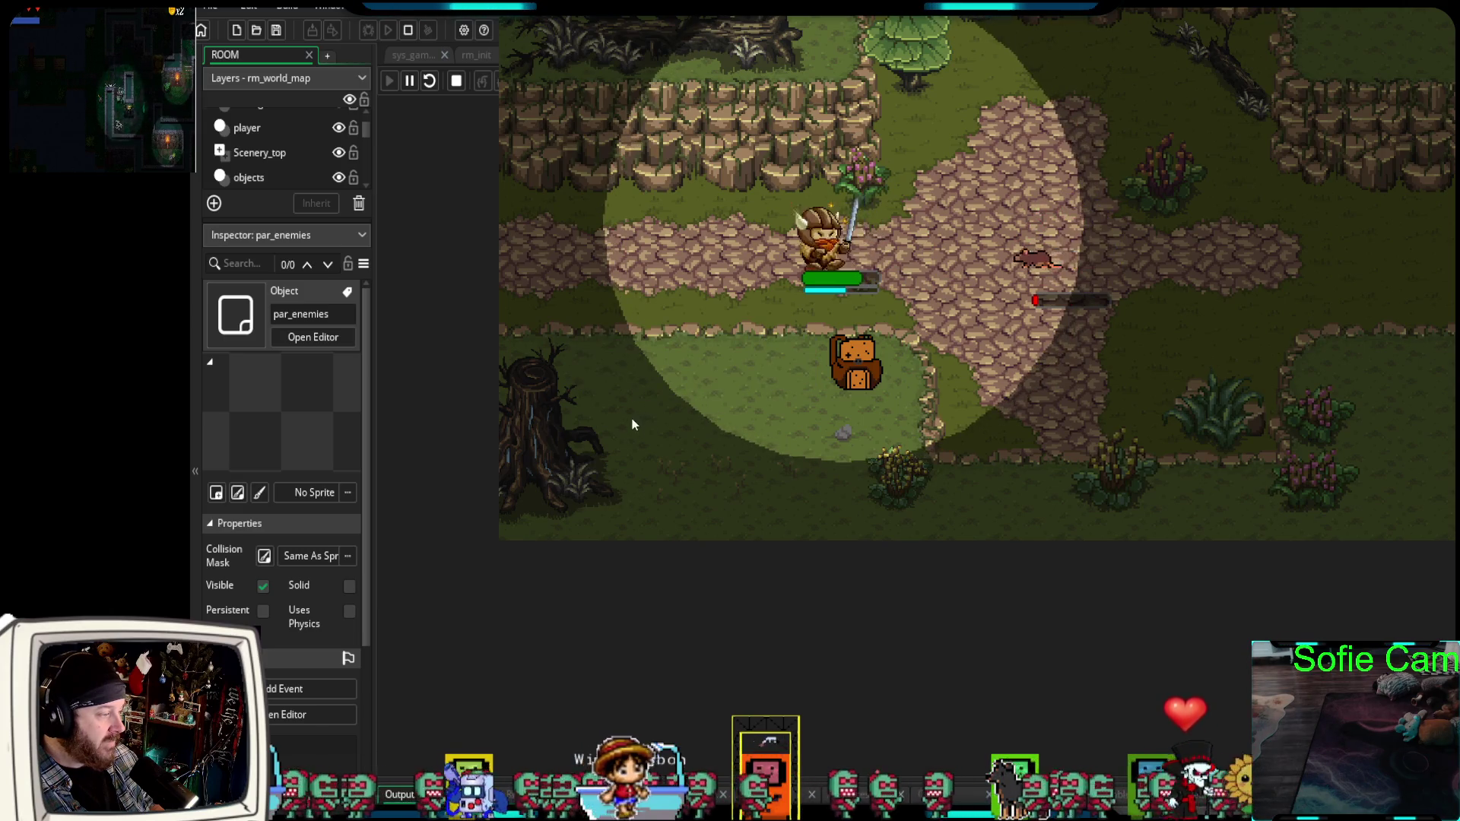
key("Tab")
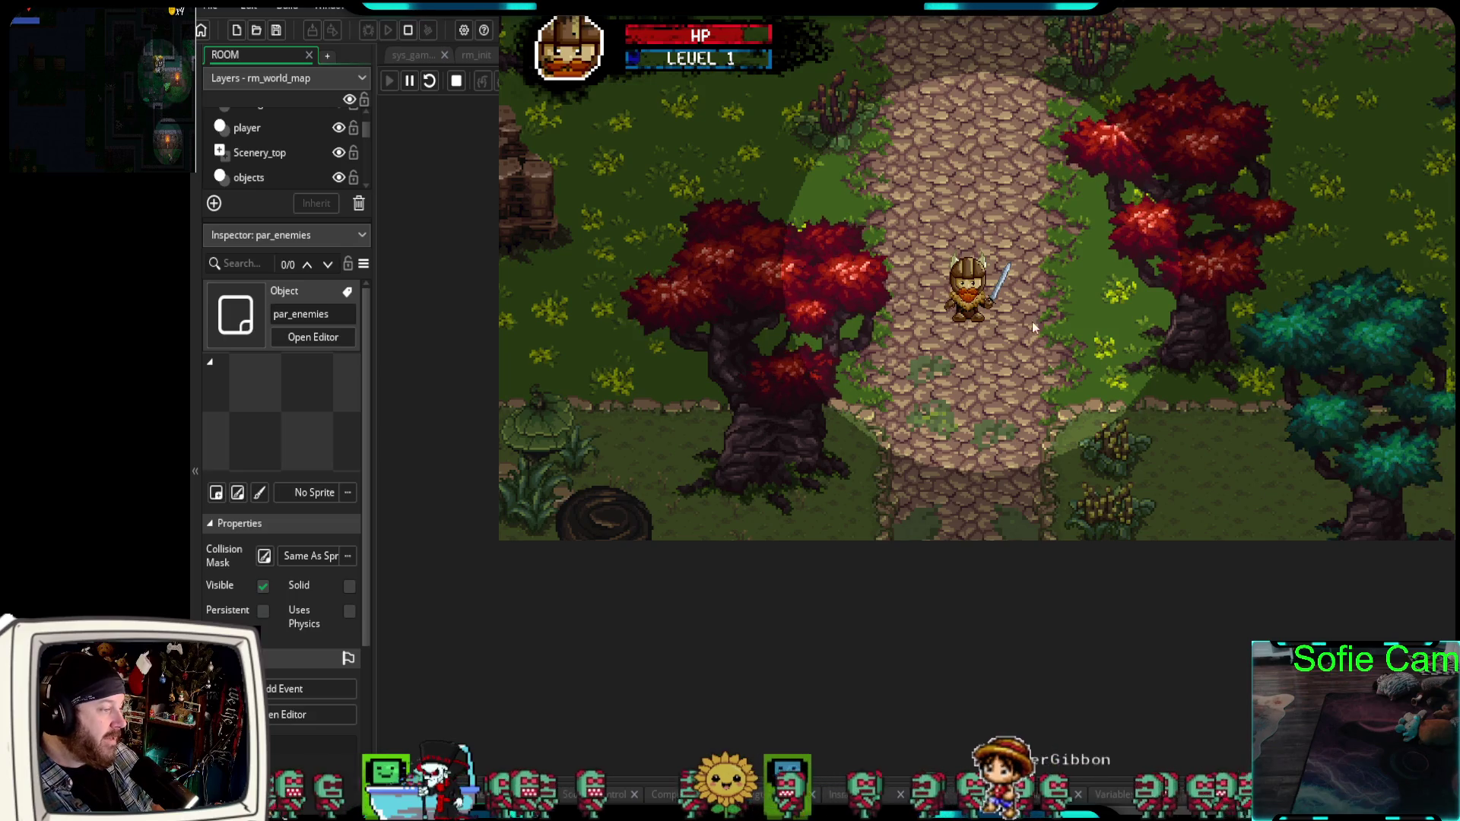
key("w")
key("w")
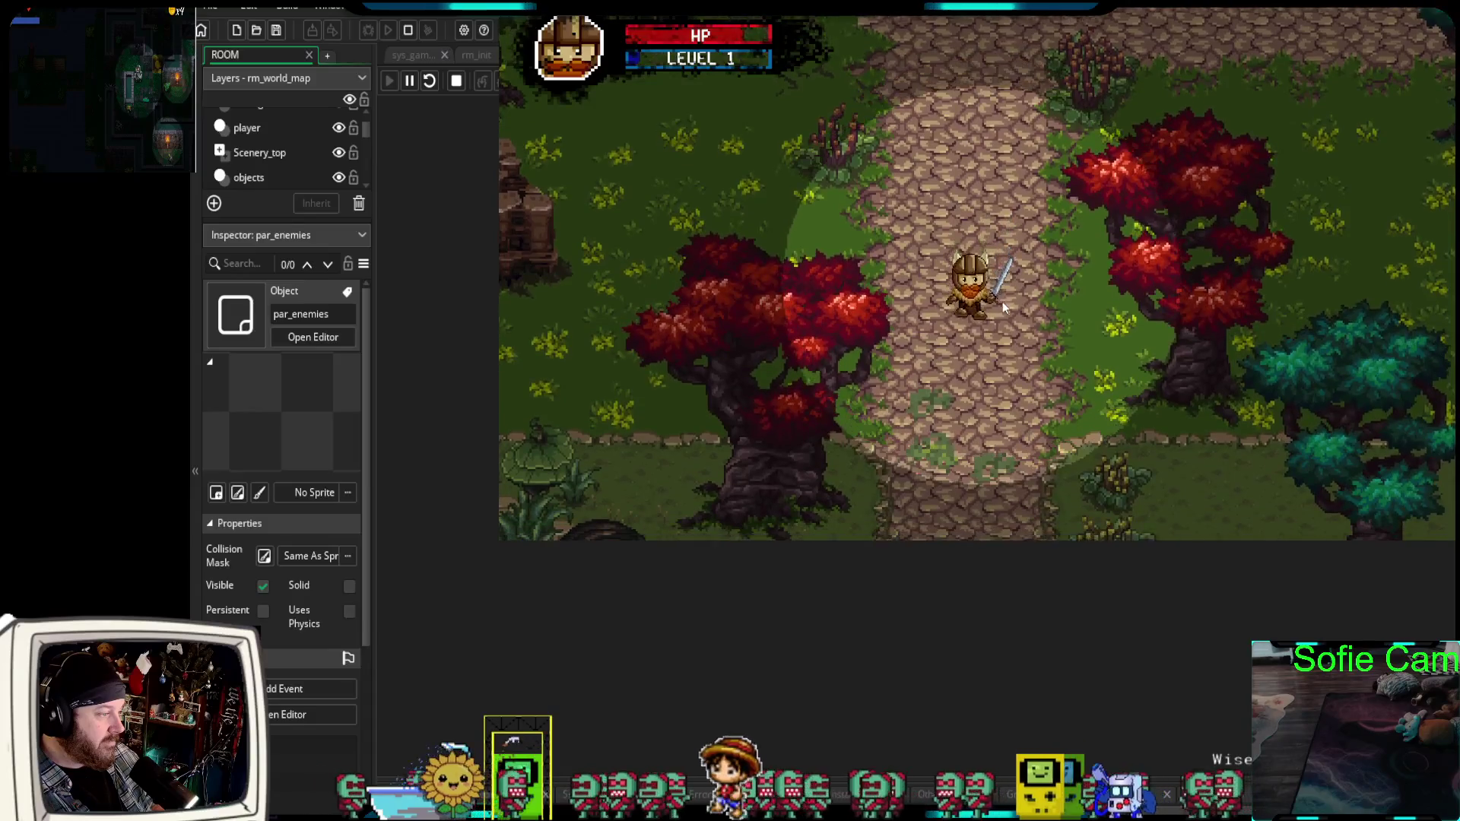
key("s")
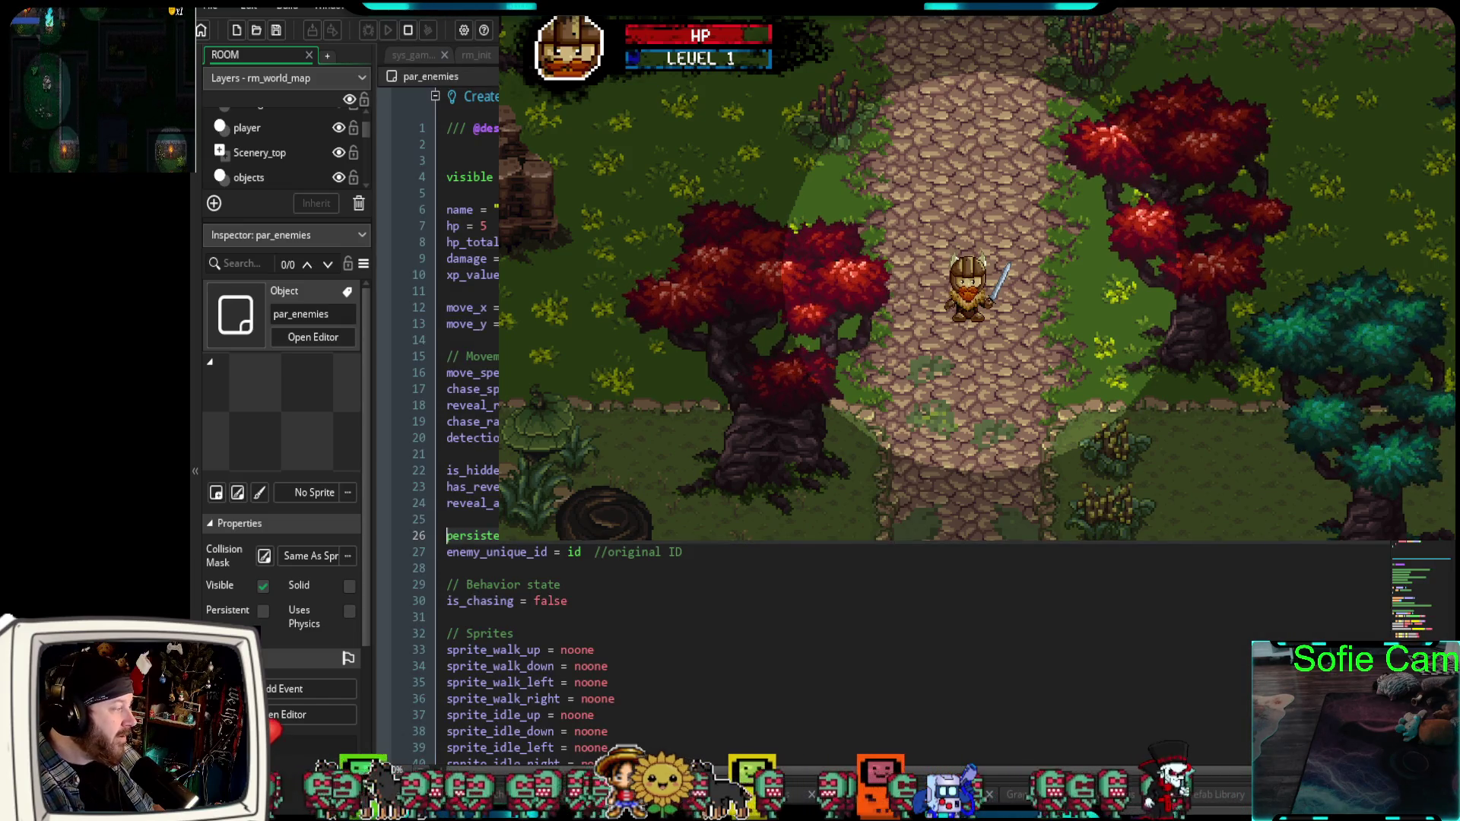
Return to obj_battle_enemy's Step code and select the with (par_enemies) block that destroys the enemy.
scroll(571, 647, "down", 4)
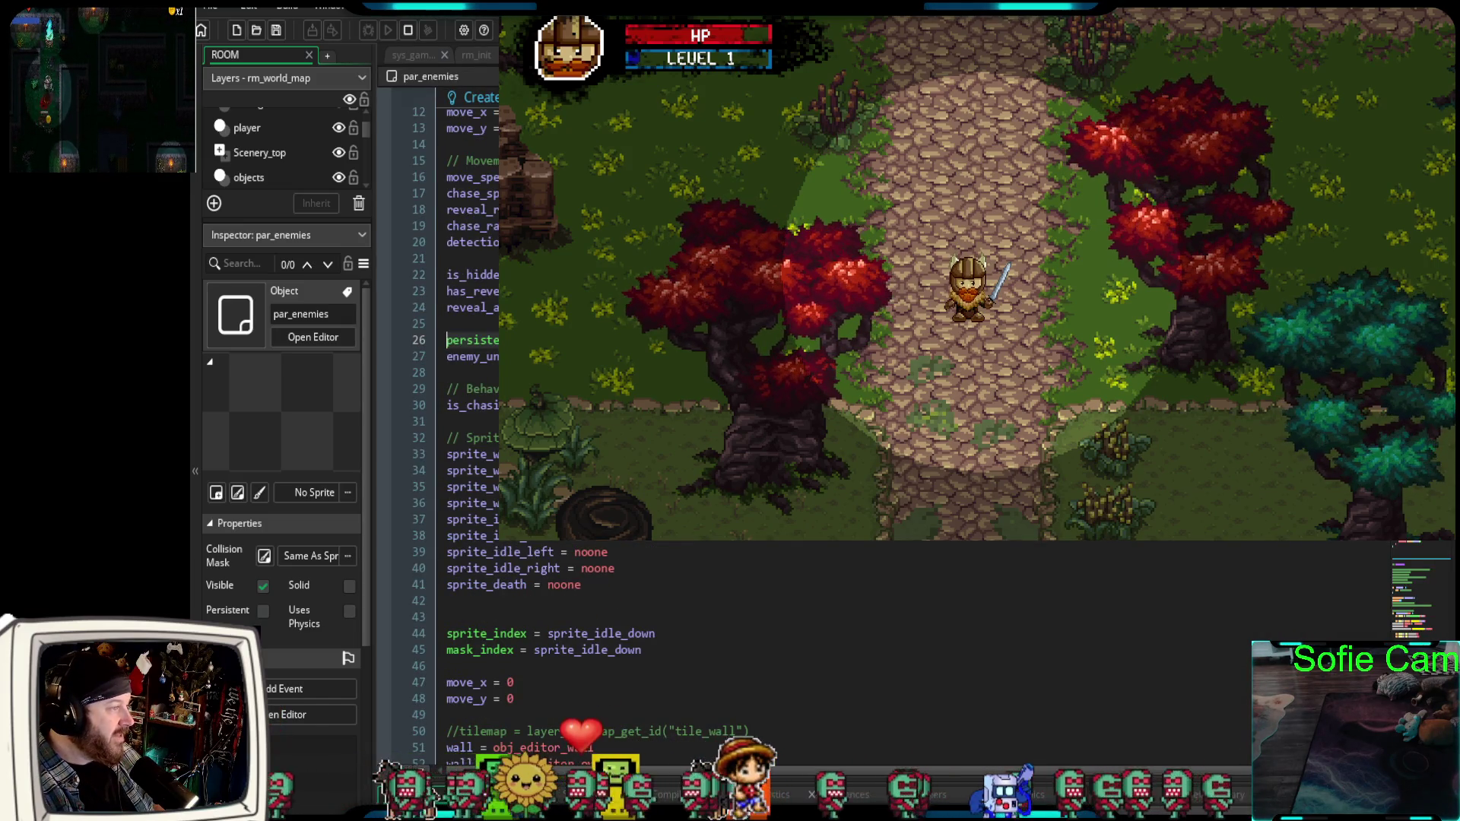
scroll(570, 646, "up", 2)
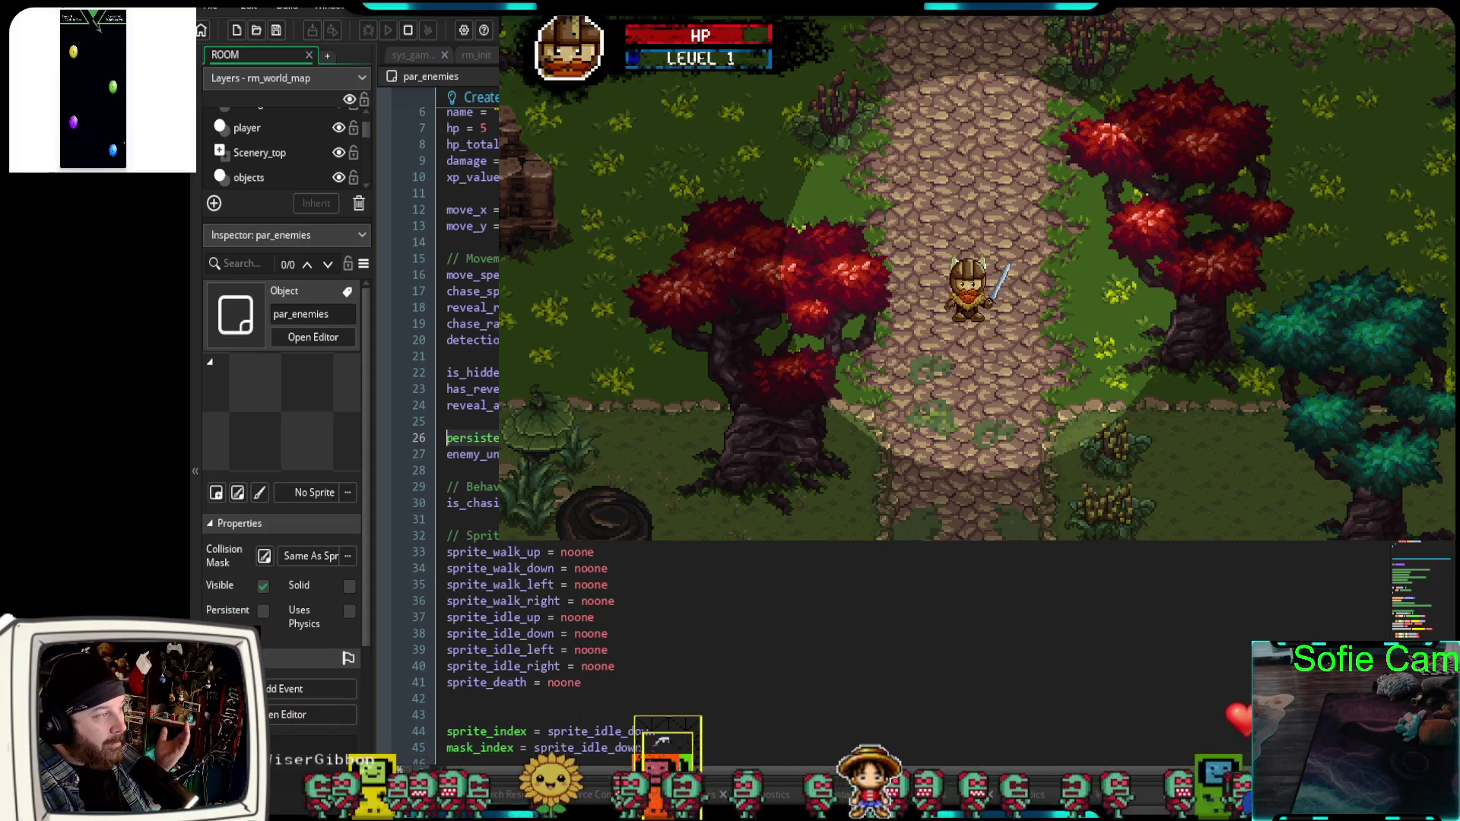
key("ctrl+Tab")
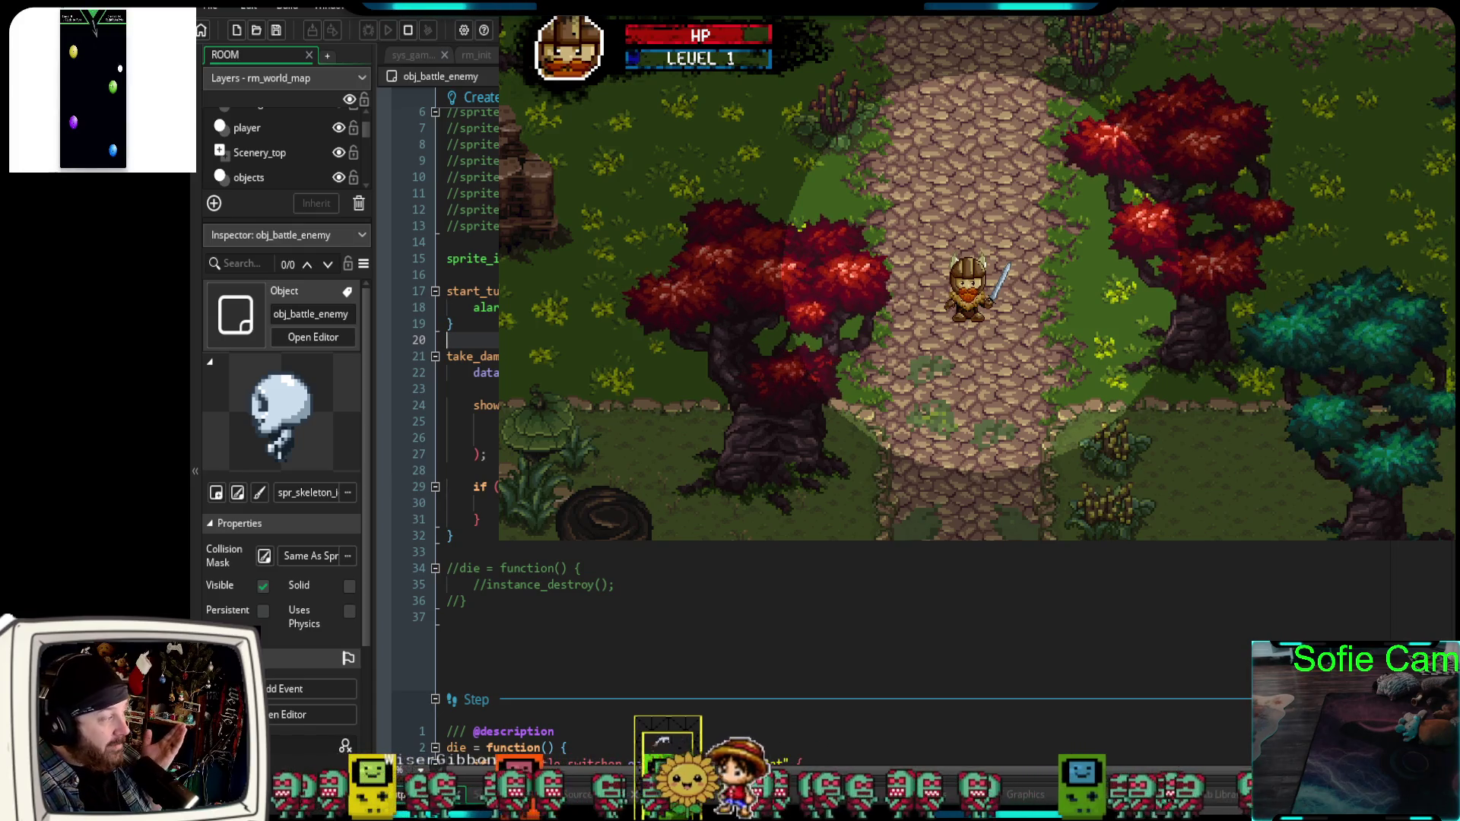
scroll(685, 623, "down", 10)
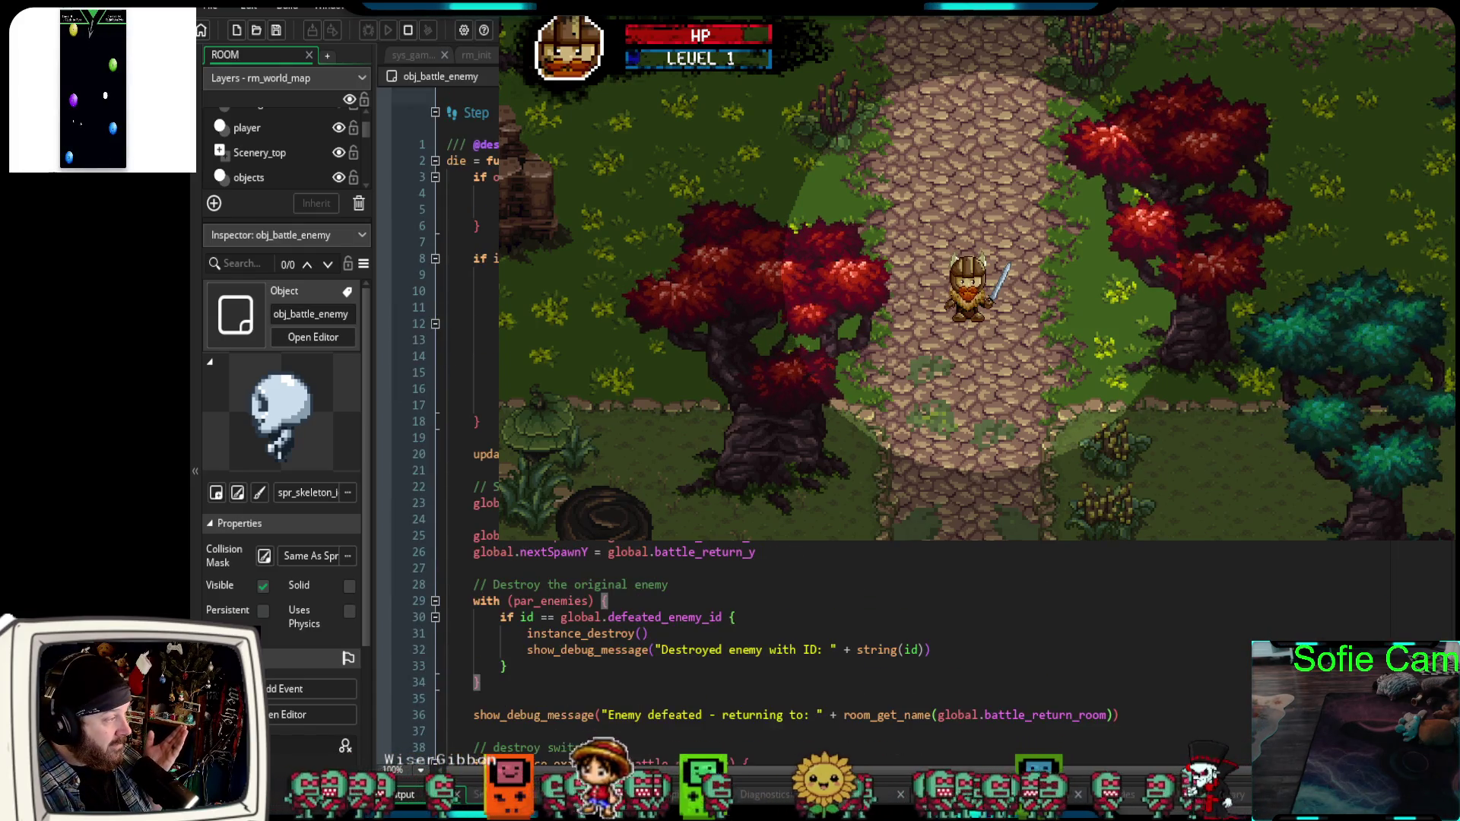
scroll(684, 624, "down", 4)
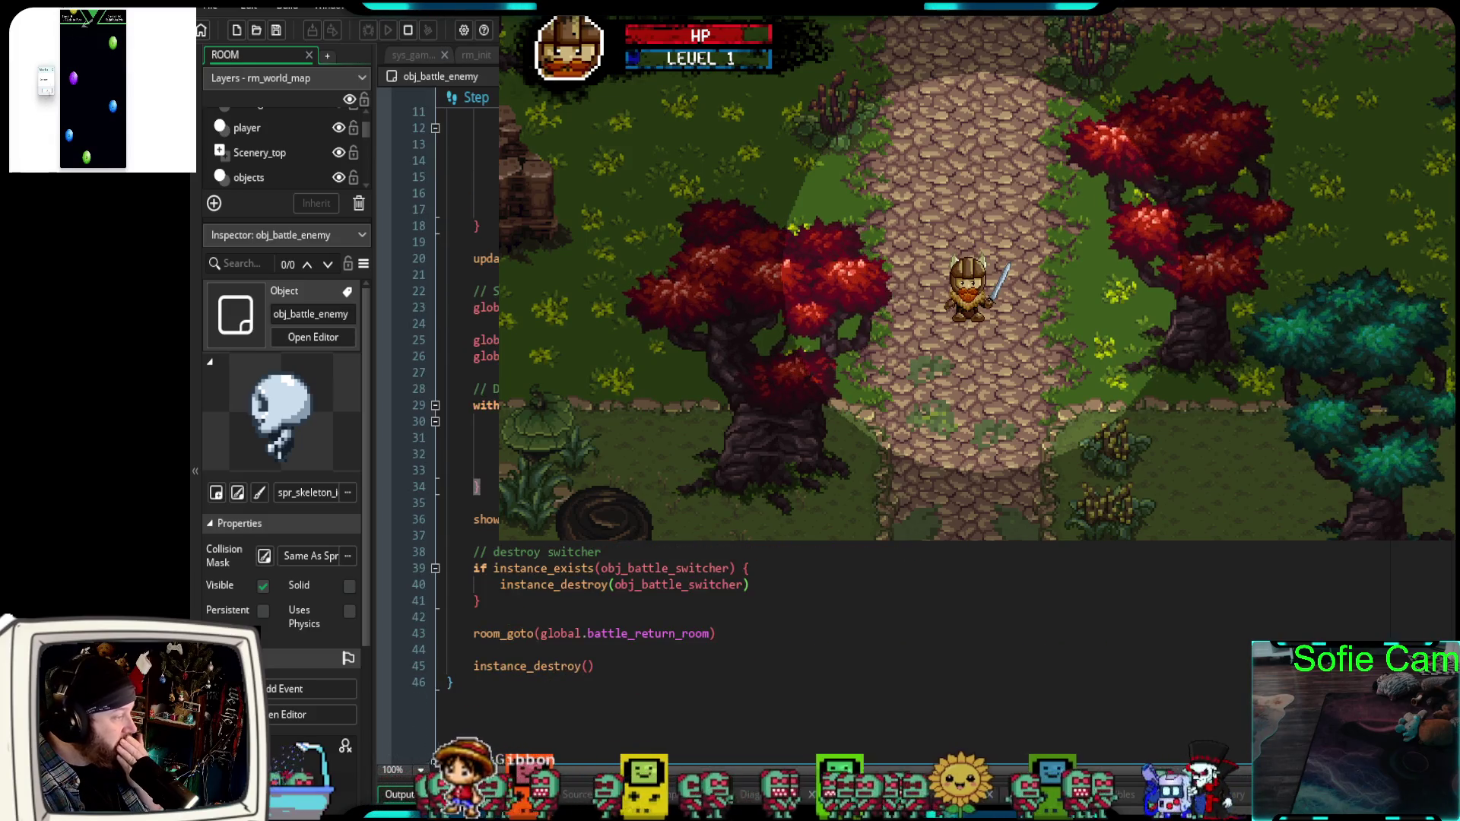
left_click_drag(479, 493, 421, 407)
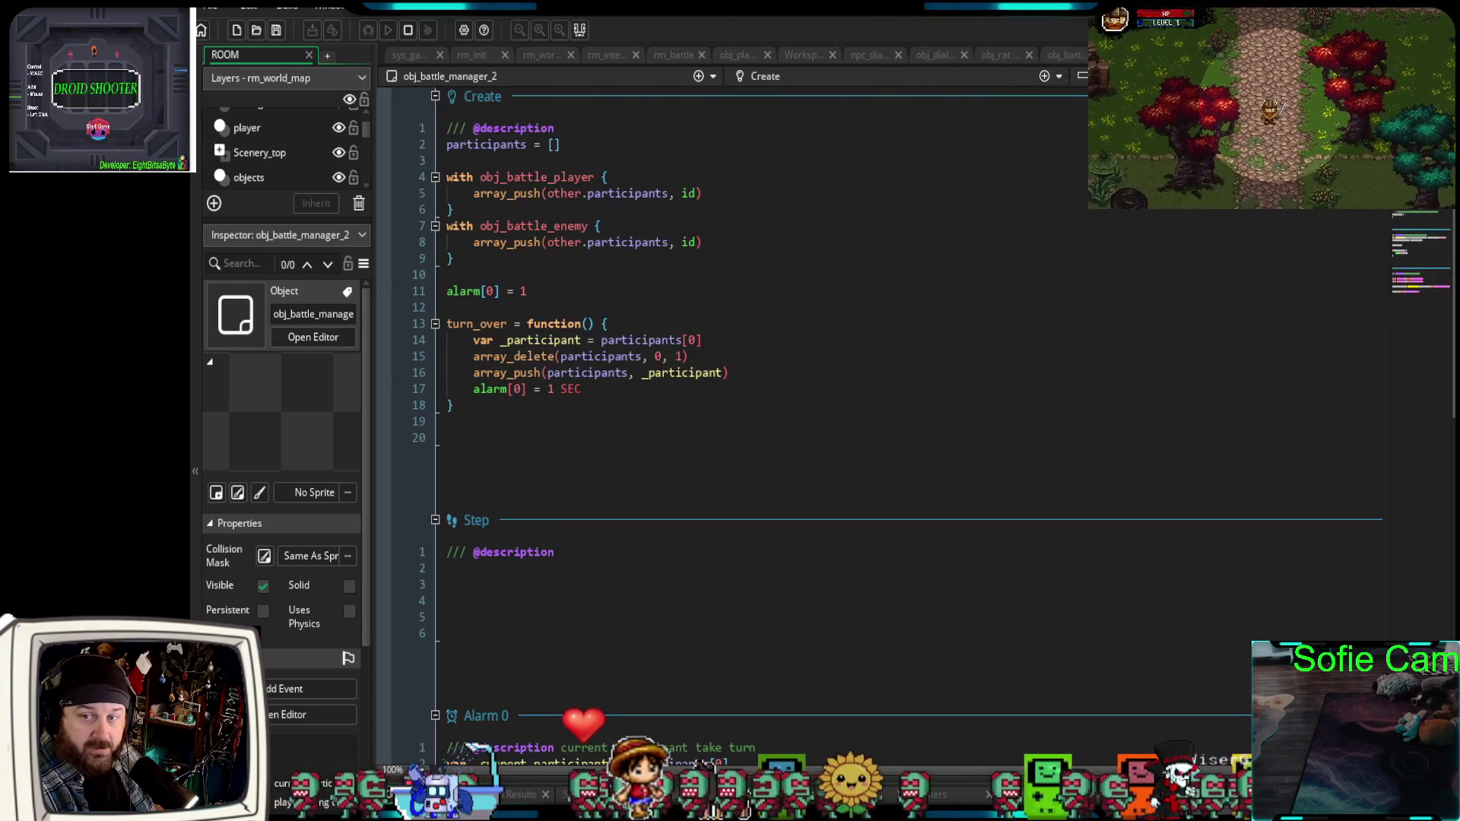
left_click(779, 307)
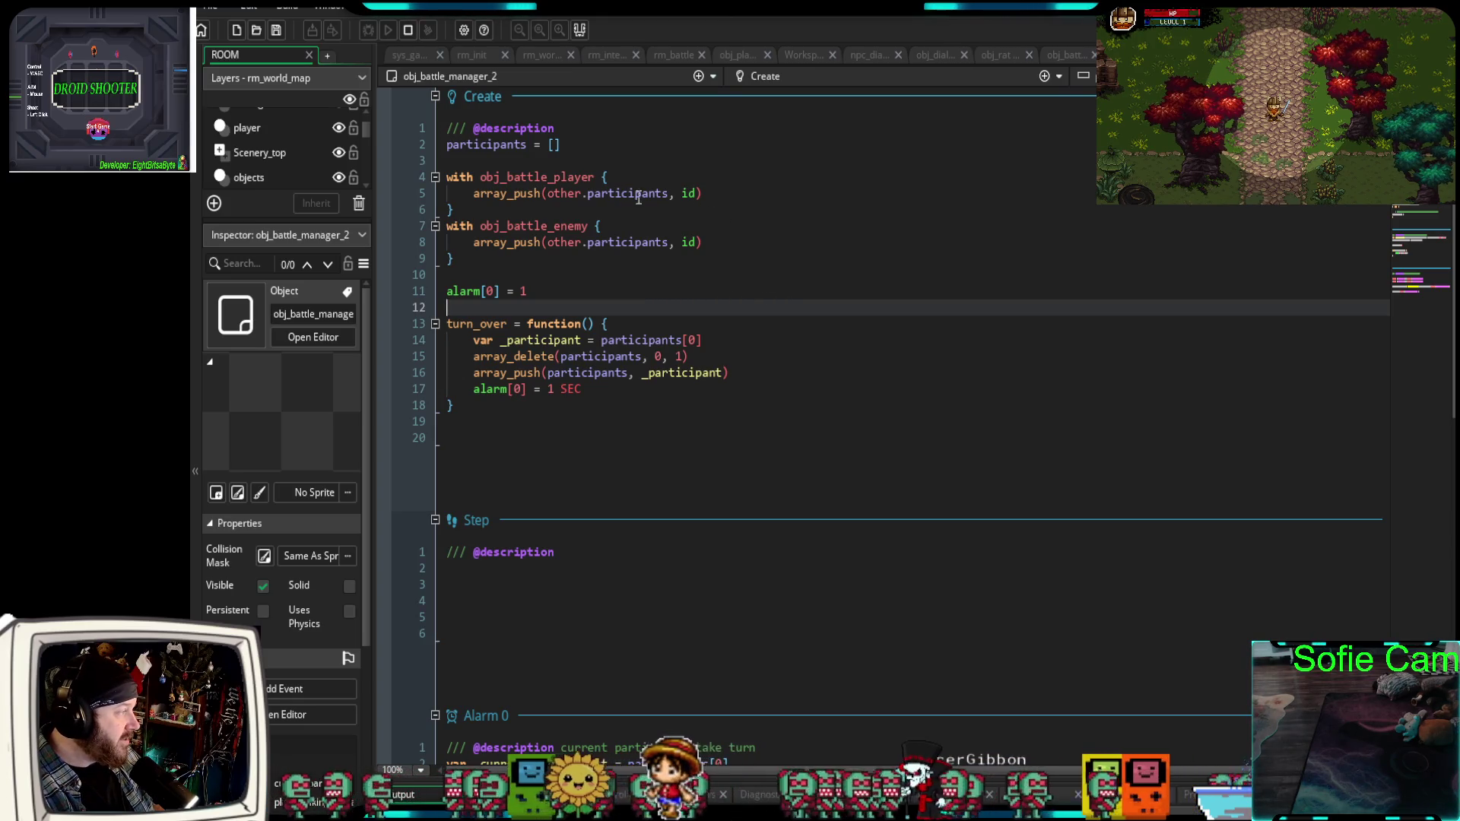
scroll(632, 335, "down", 2)
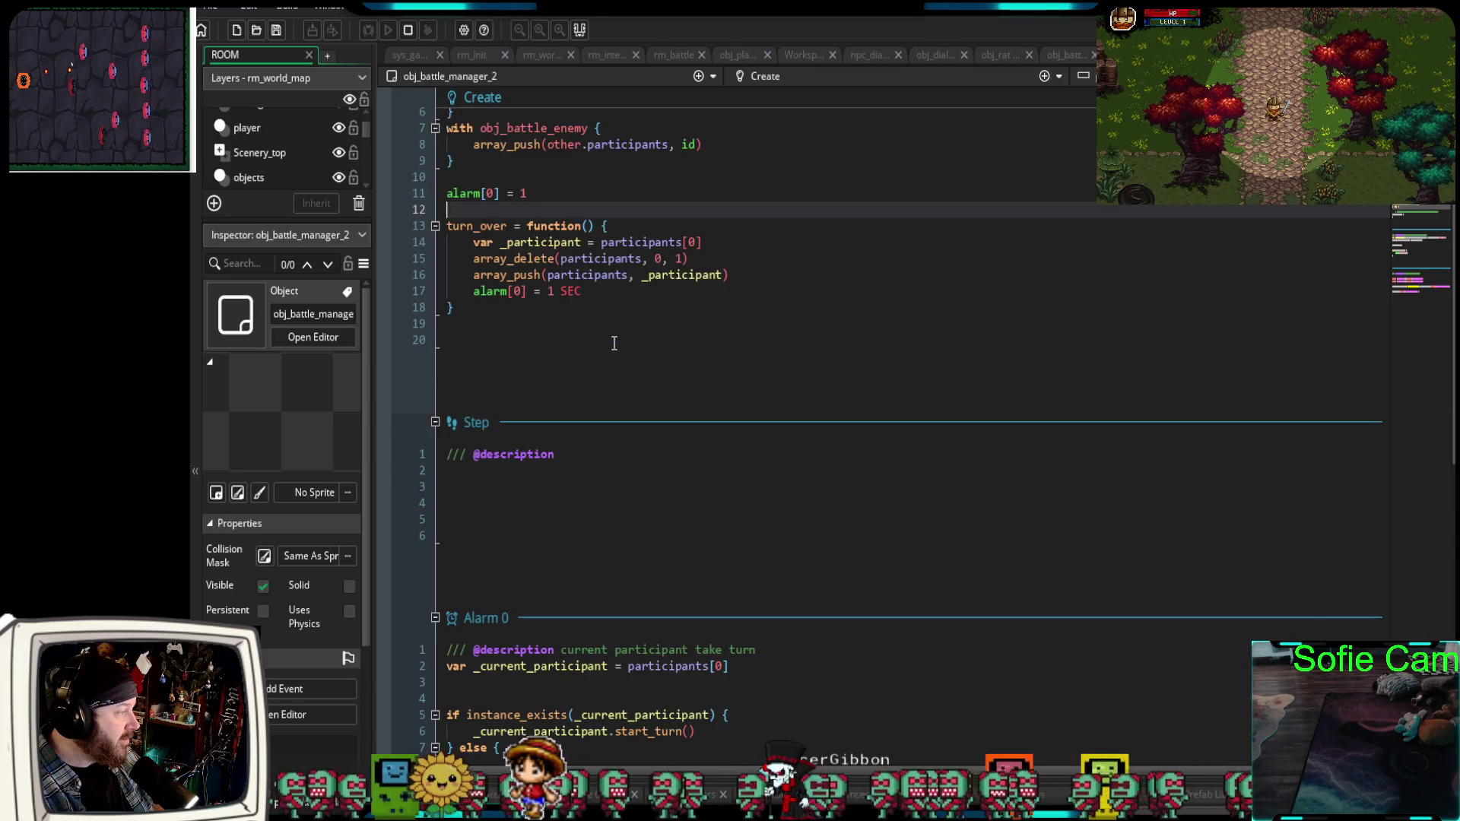
scroll(652, 327, "down", 8)
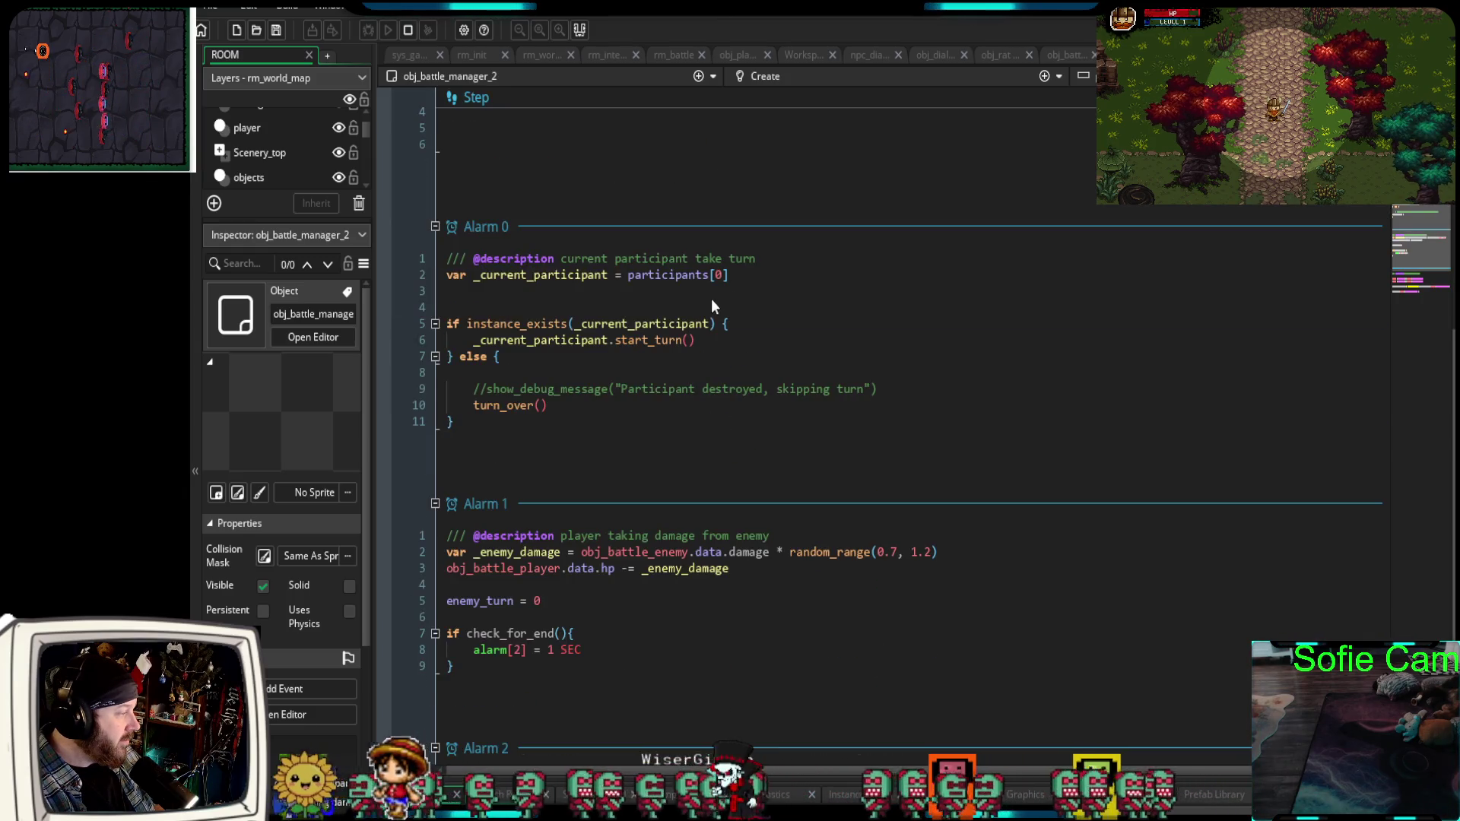
scroll(665, 325, "down", 4)
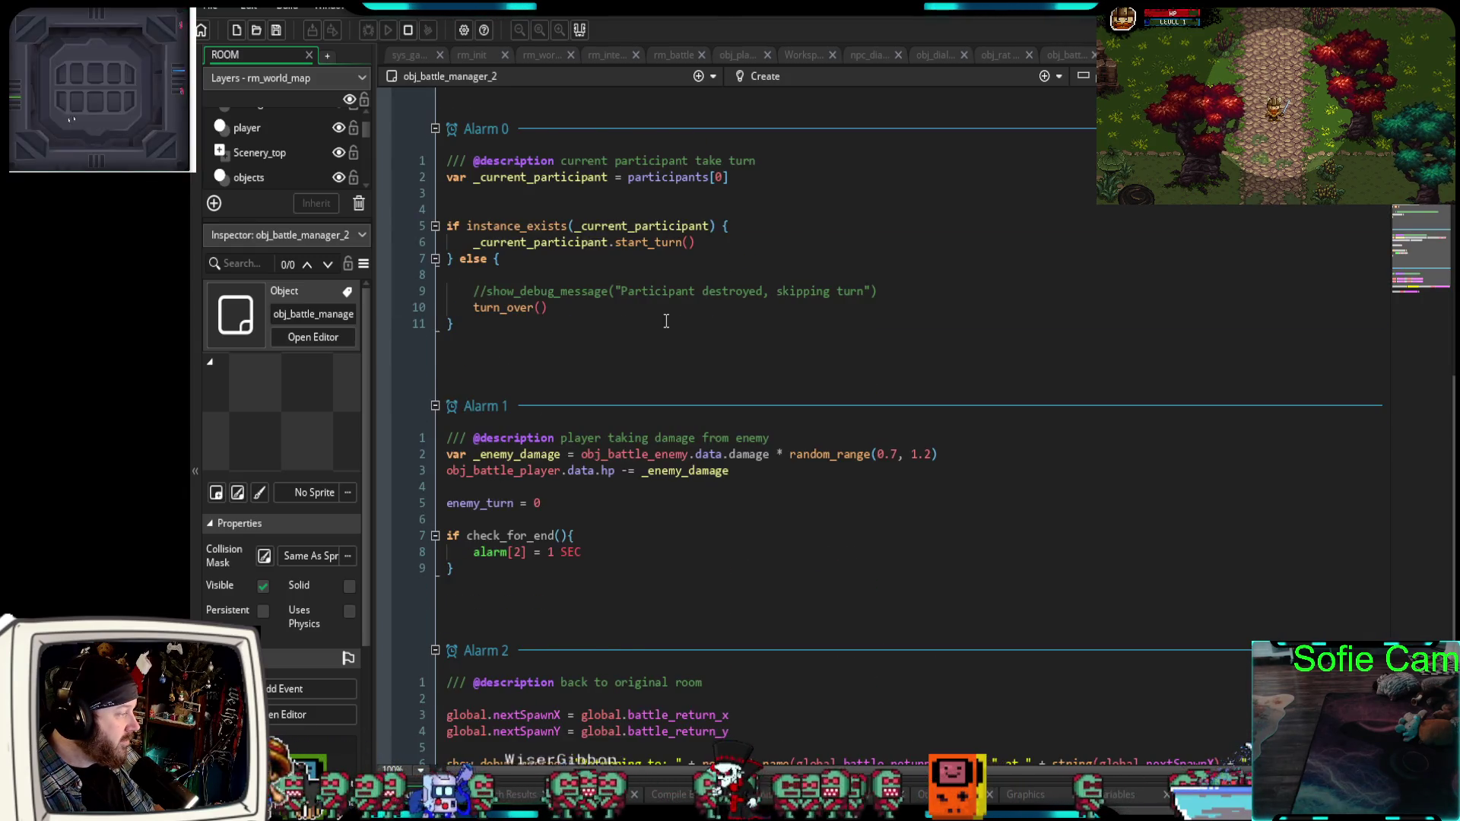
scroll(559, 374, "up", 4)
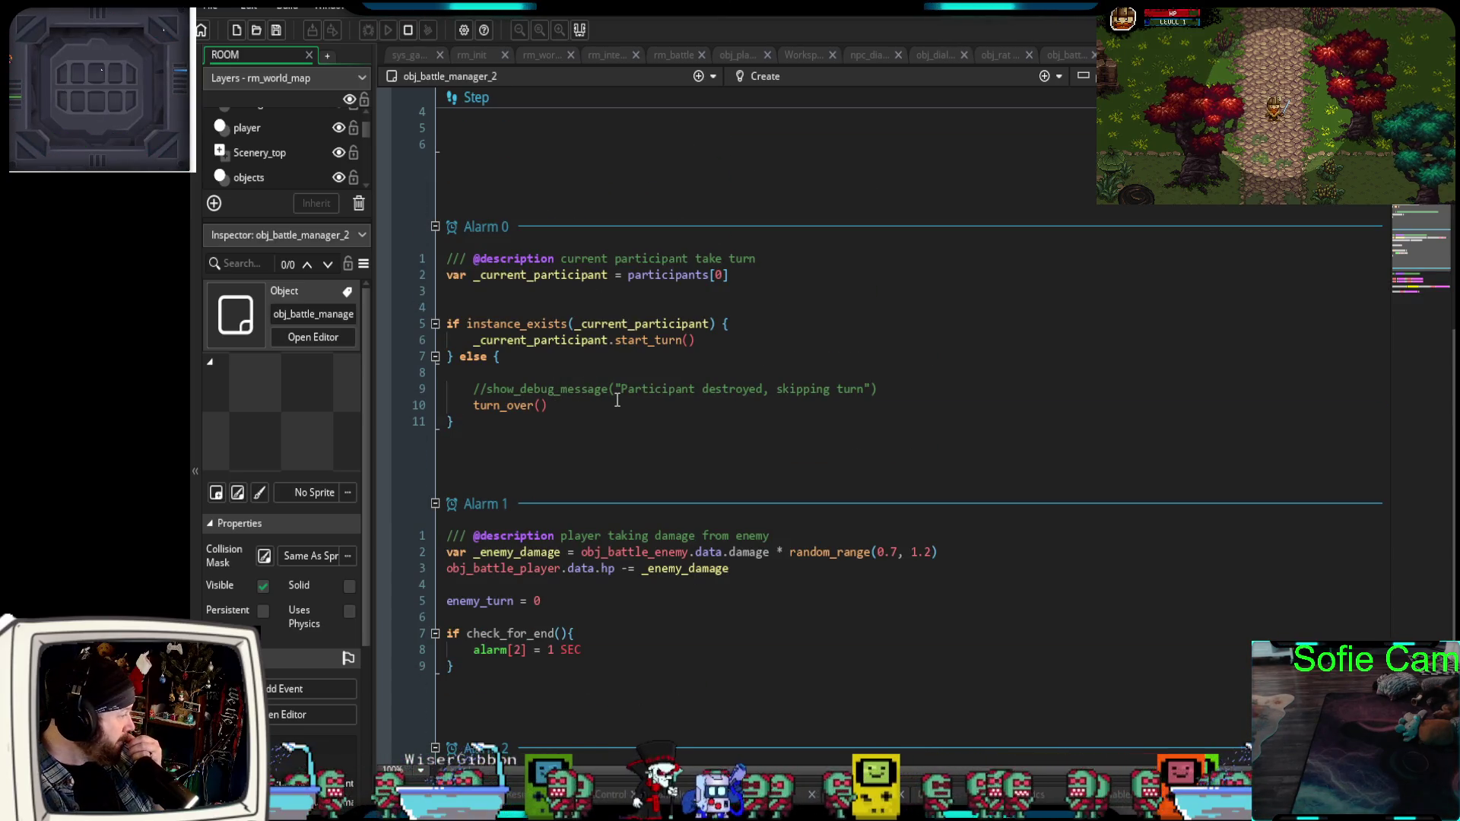
scroll(617, 400, "down", 4)
scroll(614, 401, "down", 1)
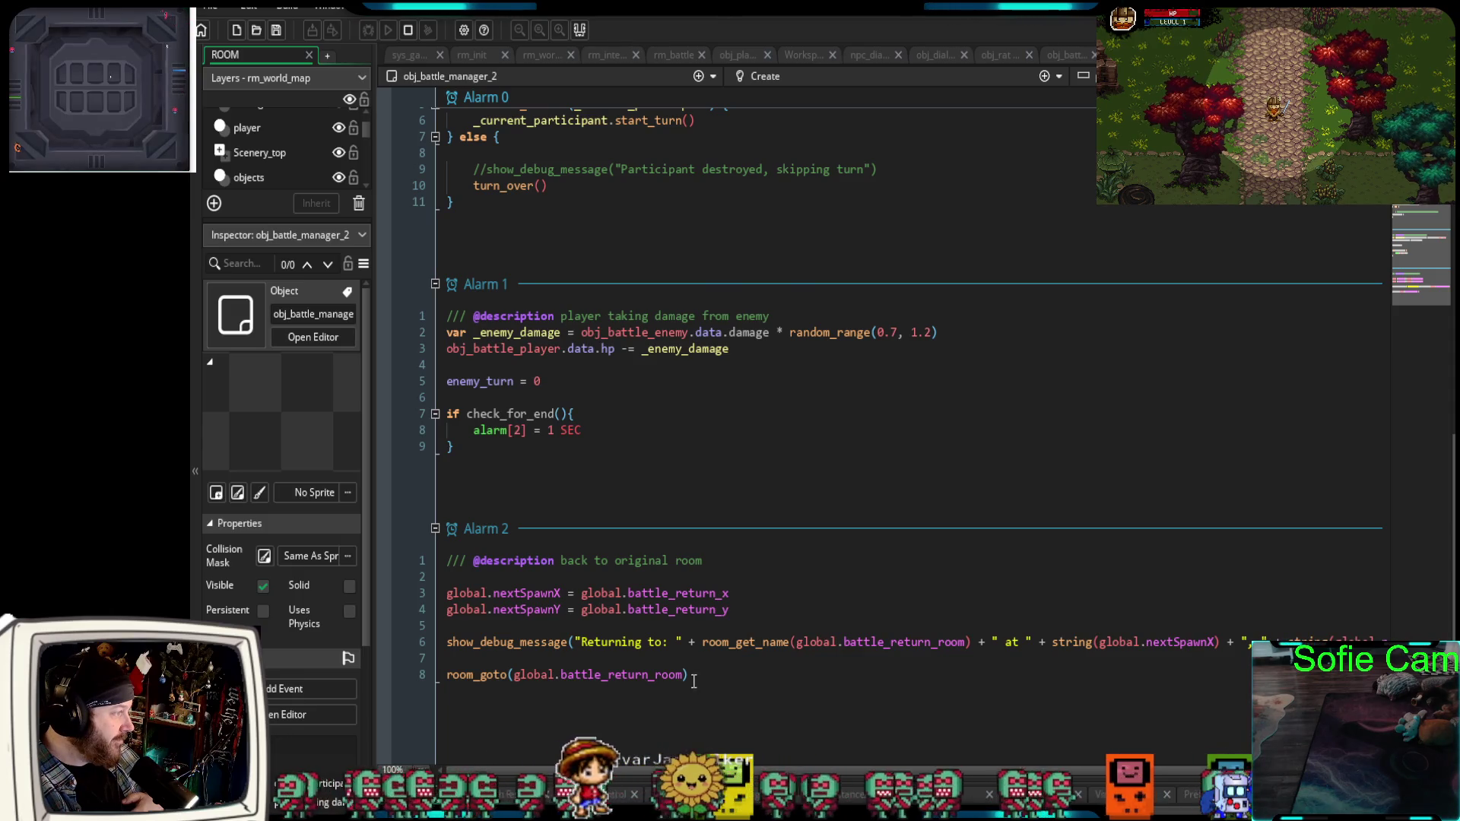
scroll(695, 683, "up", 5)
scroll(692, 685, "up", 4)
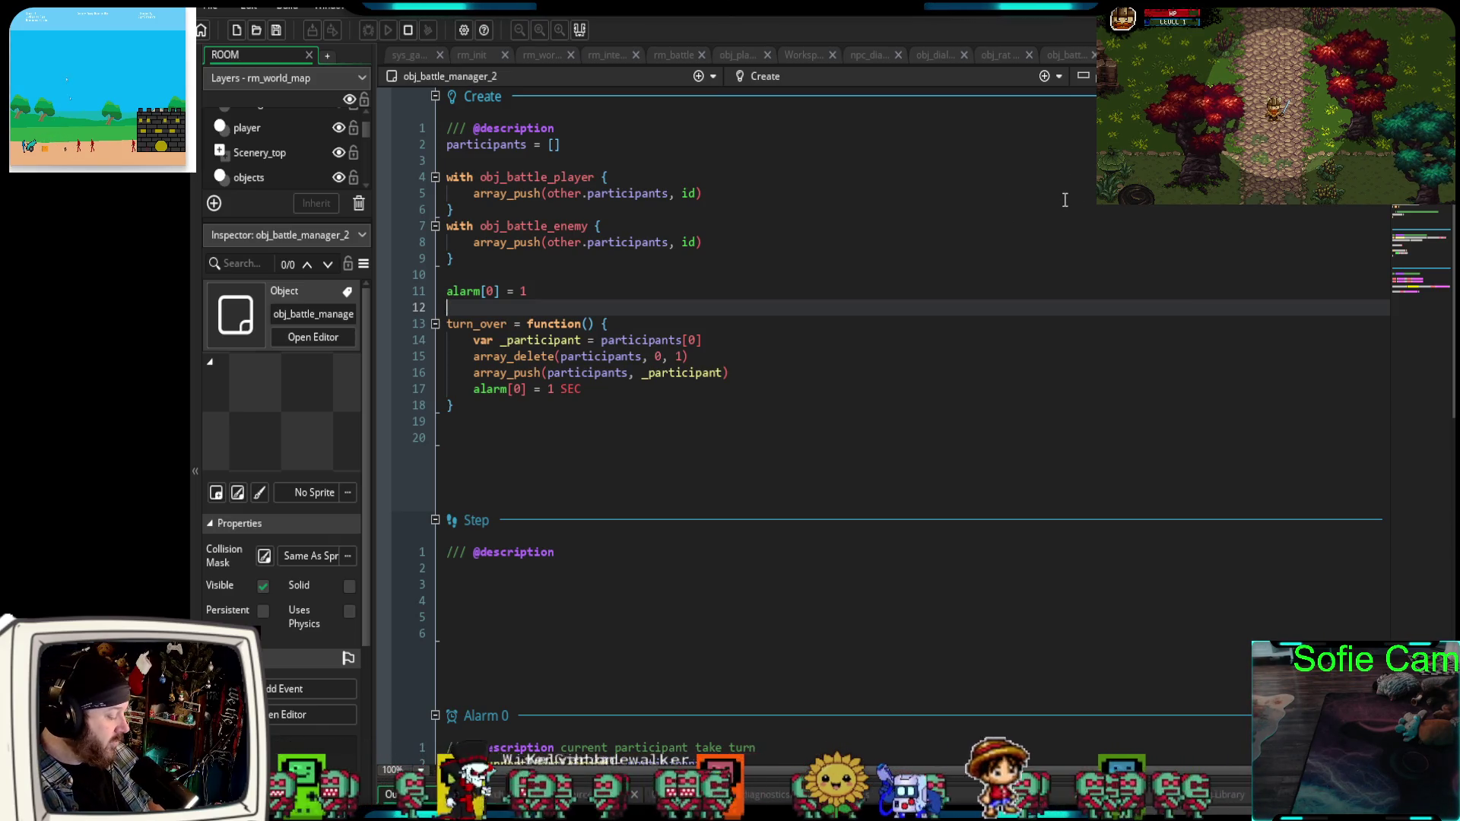
Search assets for 'battle' and open obj_battle_switcher to review its code.
key("ctrl+t")
type("battle")
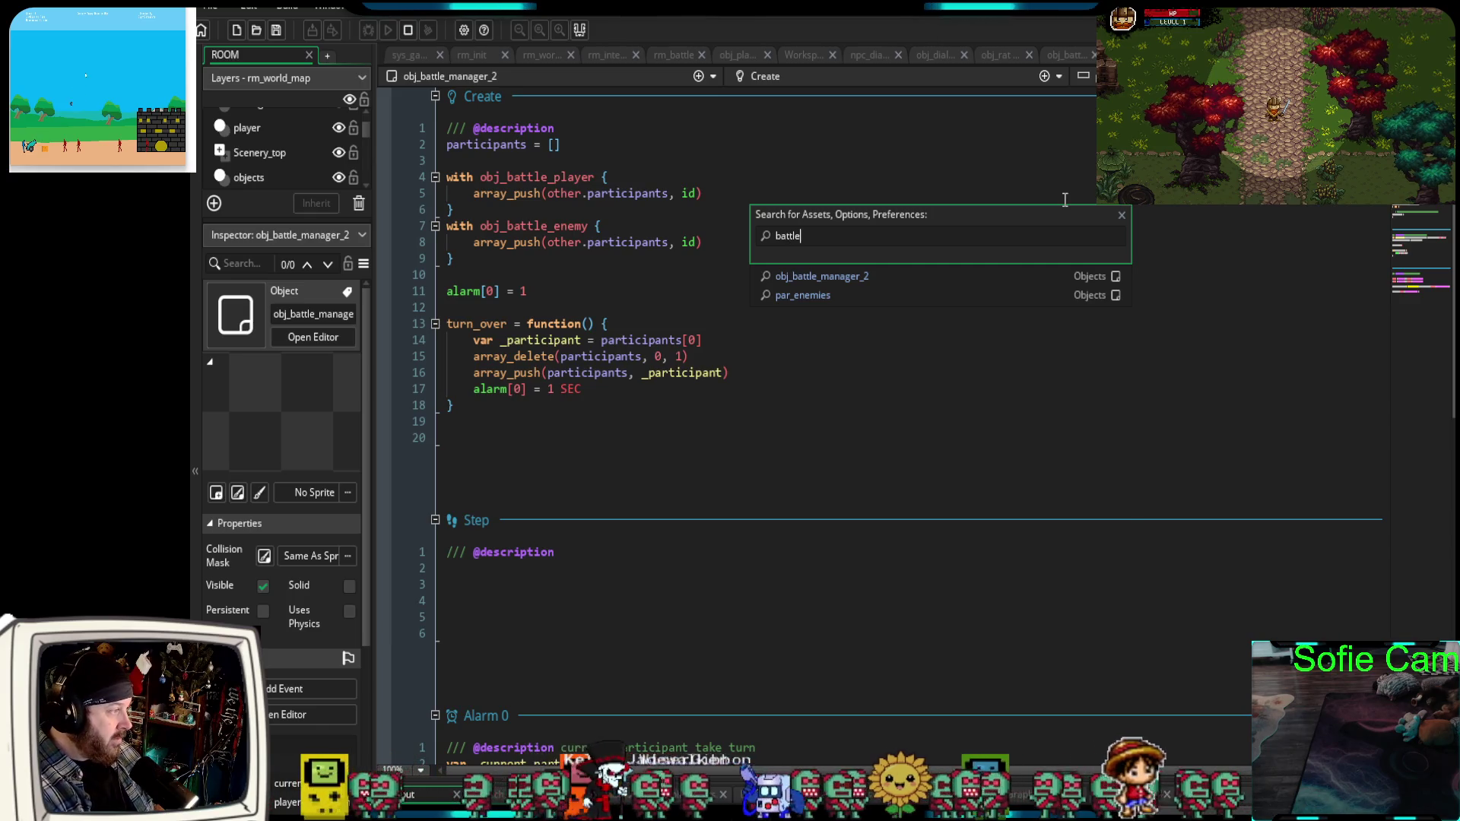
left_click(836, 427)
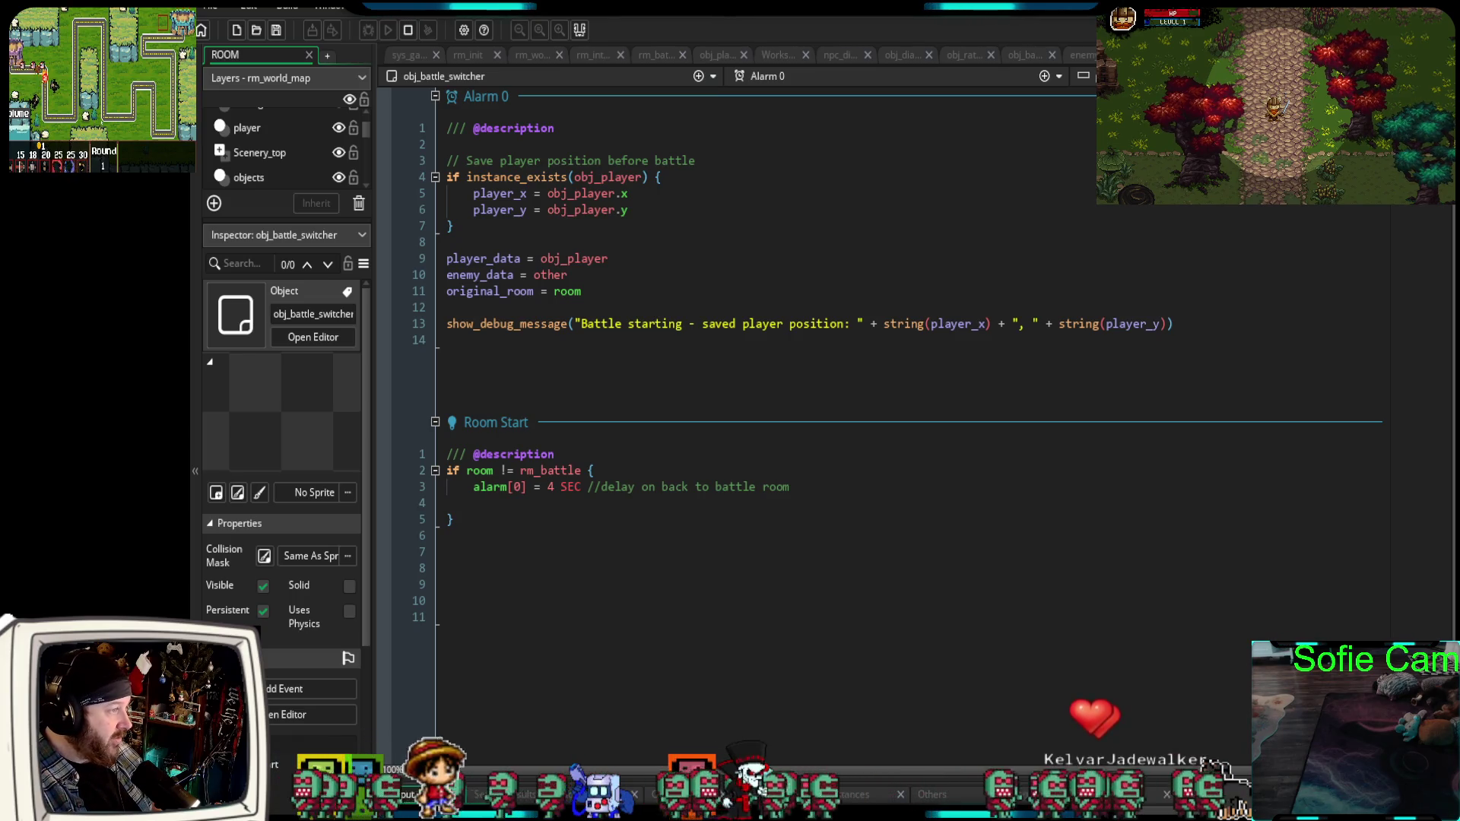
Search assets for 'battle_' and open obj_battle_enemy's code.
key("ctrl+t")
type("battle")
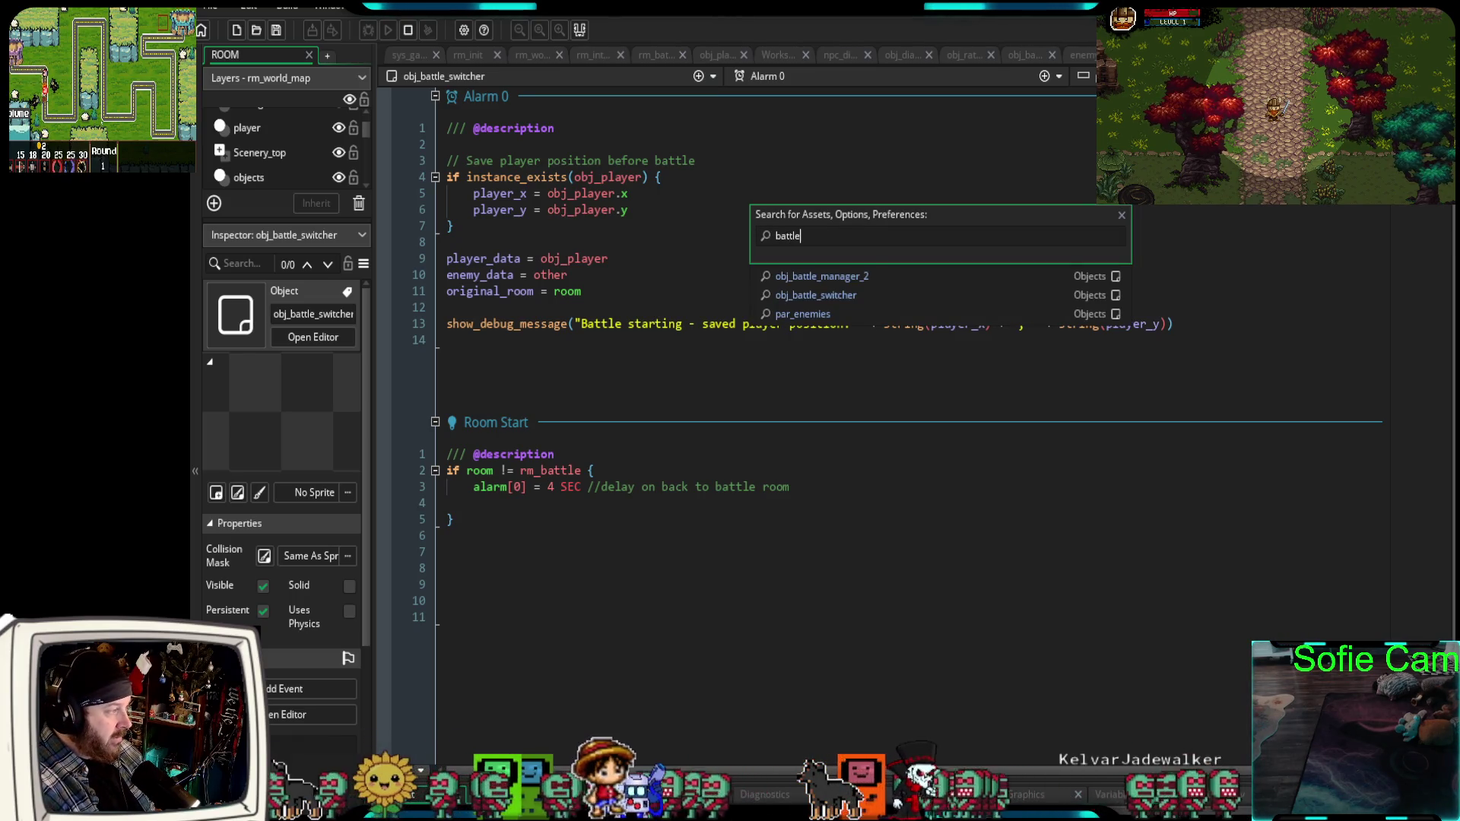
type("_")
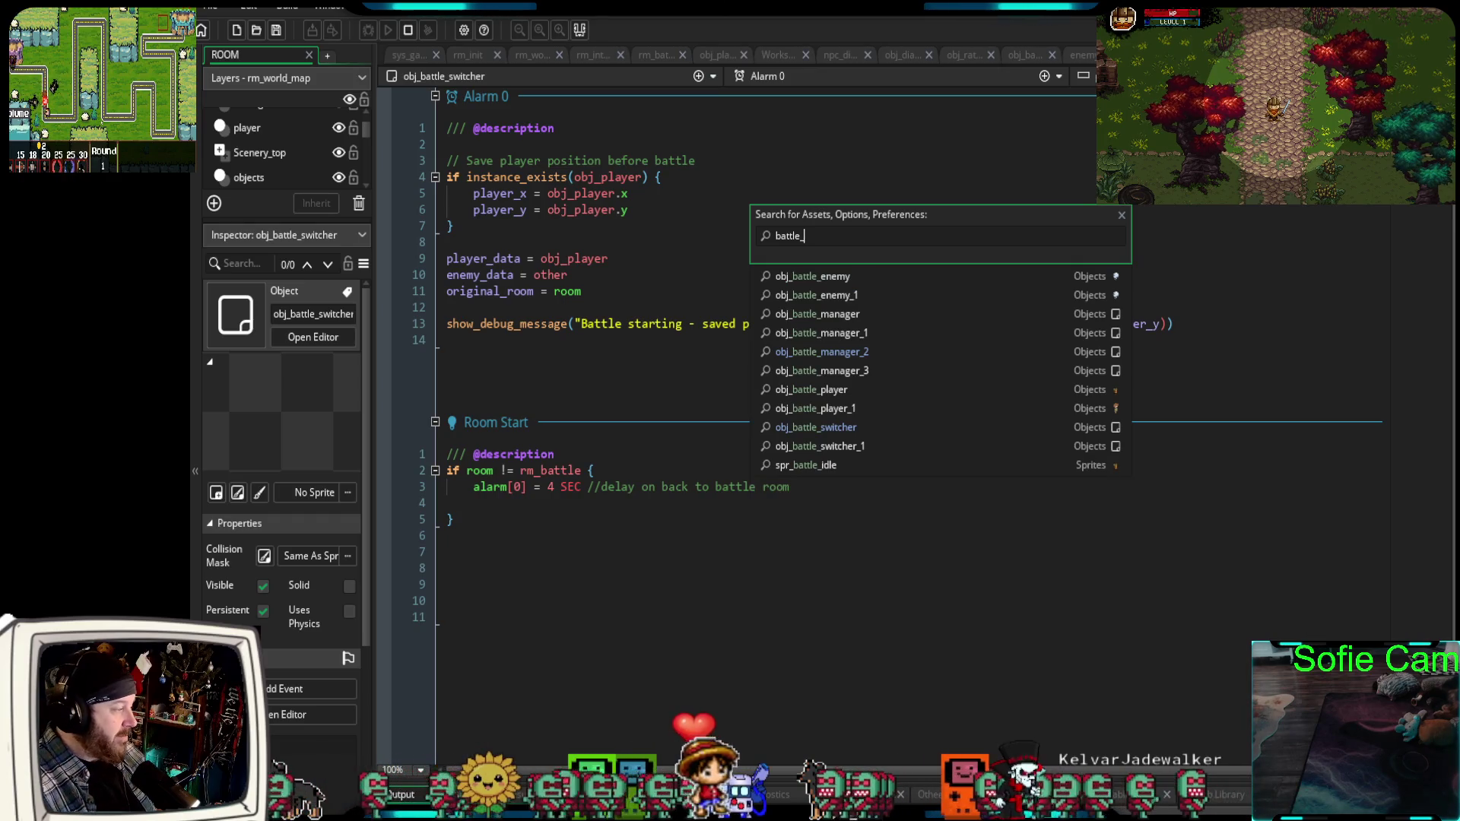
left_click(816, 276)
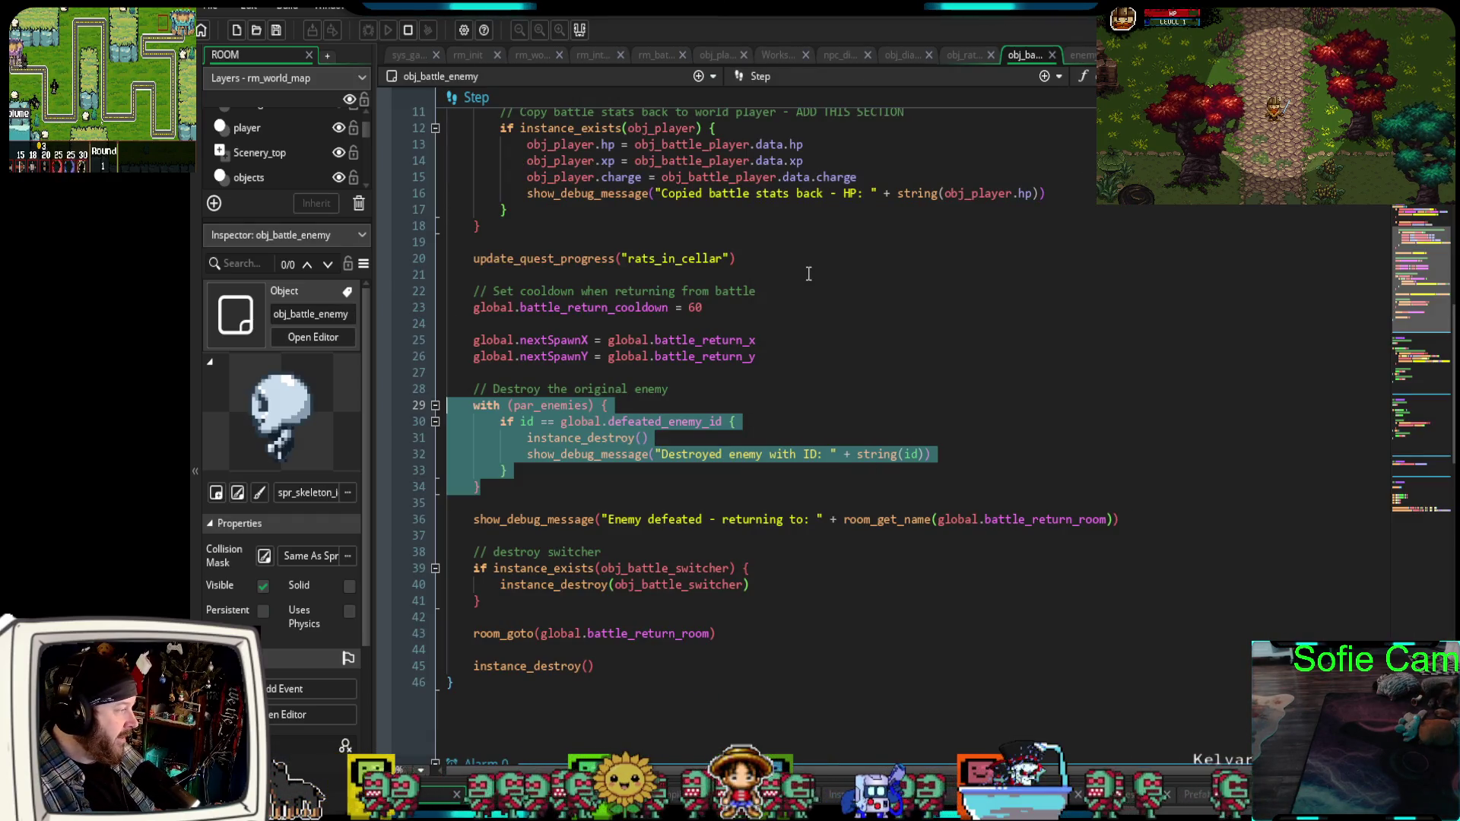
Close the extra battle object tab and scroll obj_battle_enemy's code up to the end of its Create event.
left_click(1052, 54)
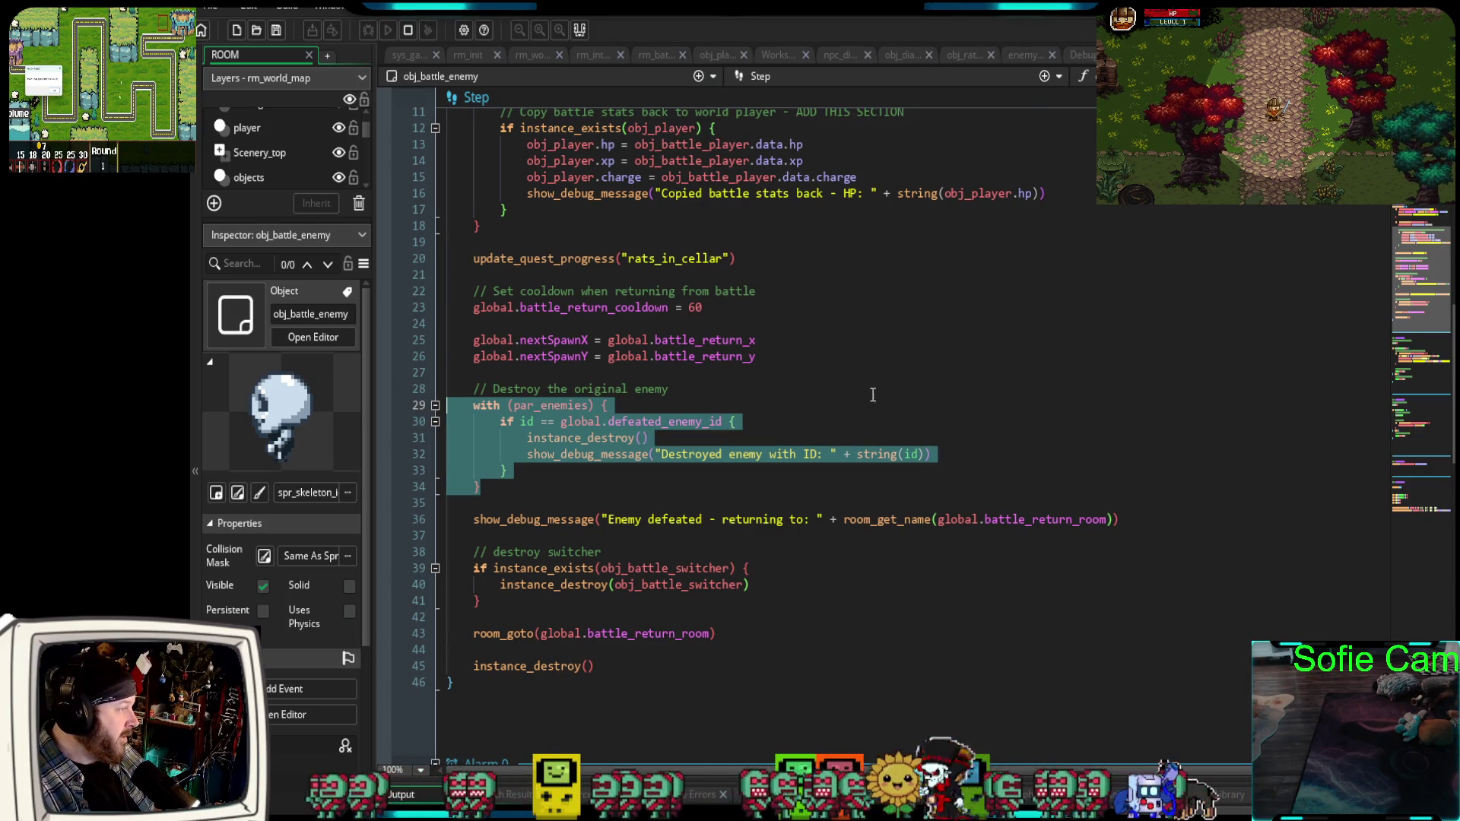
left_click(665, 482)
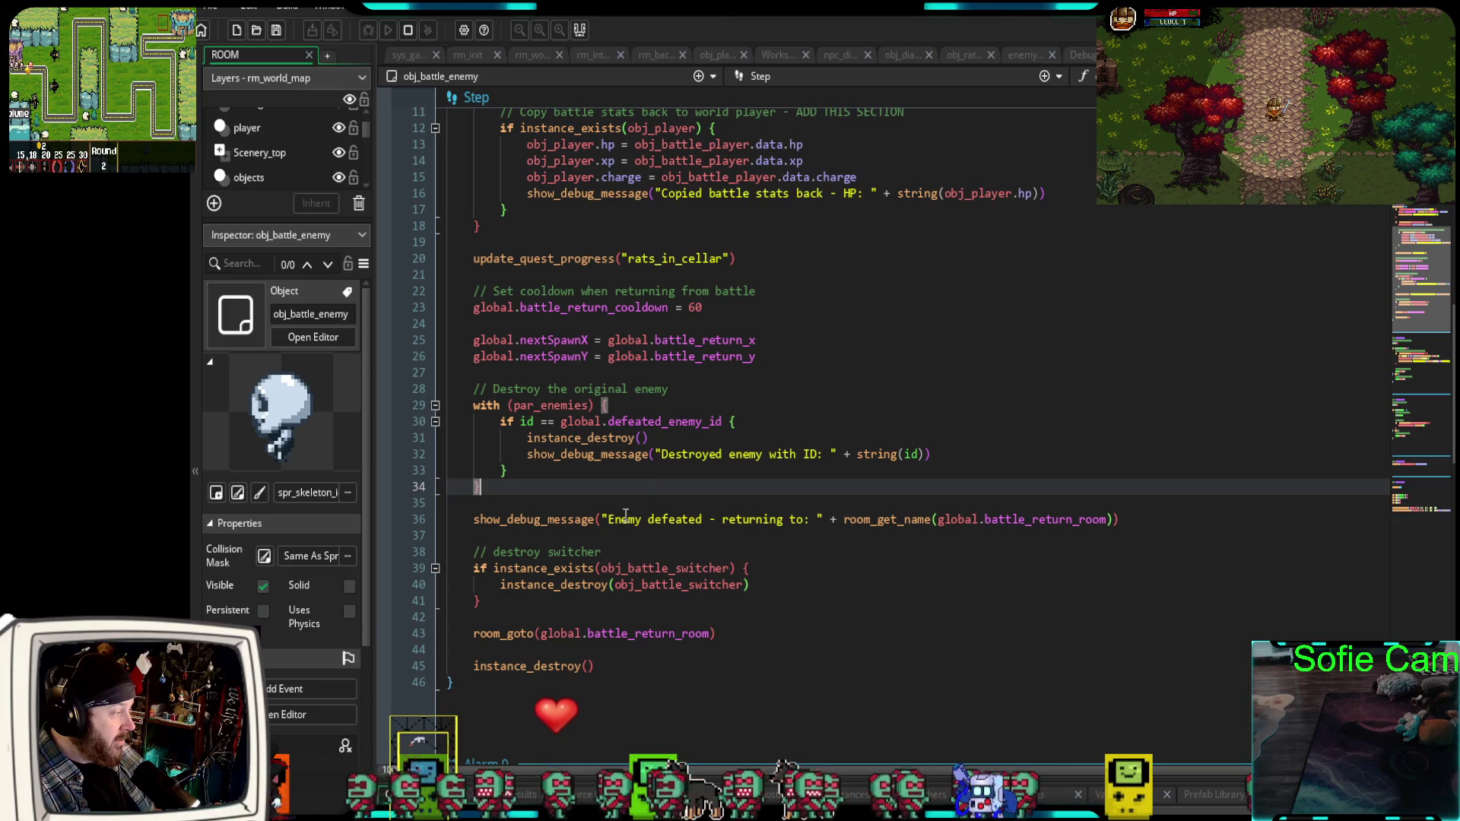
left_click(781, 599)
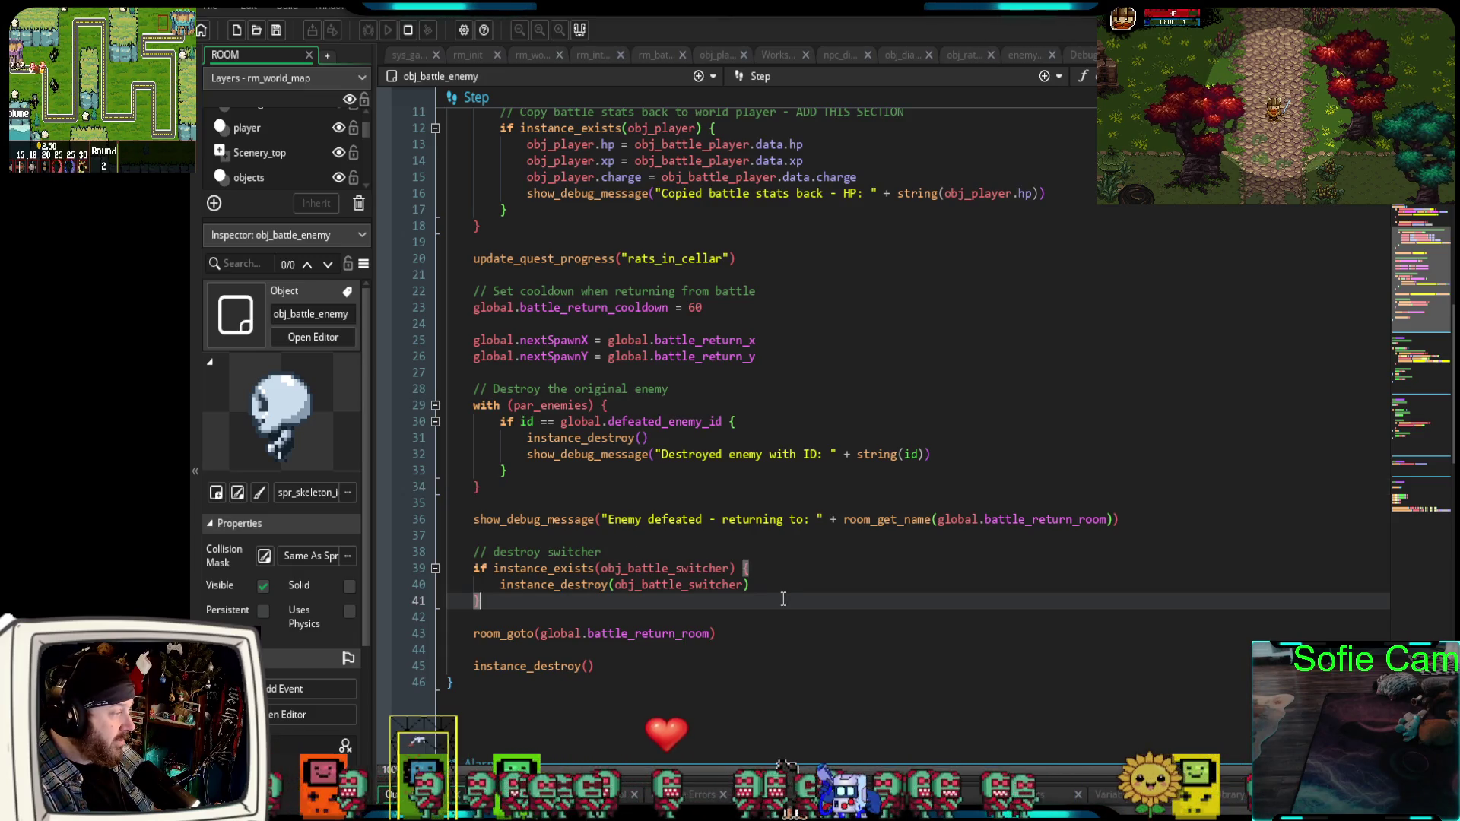
scroll(788, 569, "up", 2)
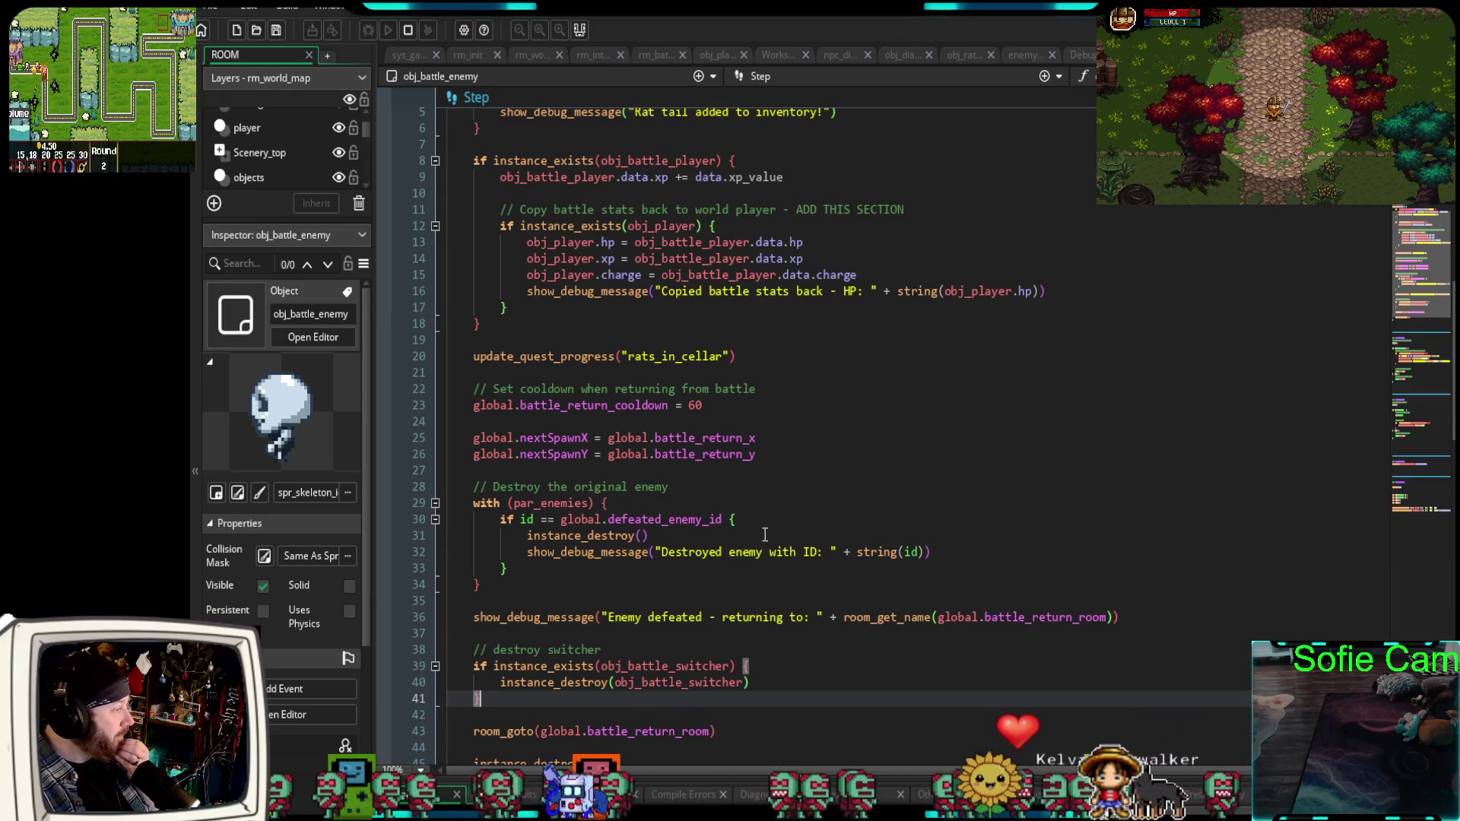
scroll(761, 534, "up", 10)
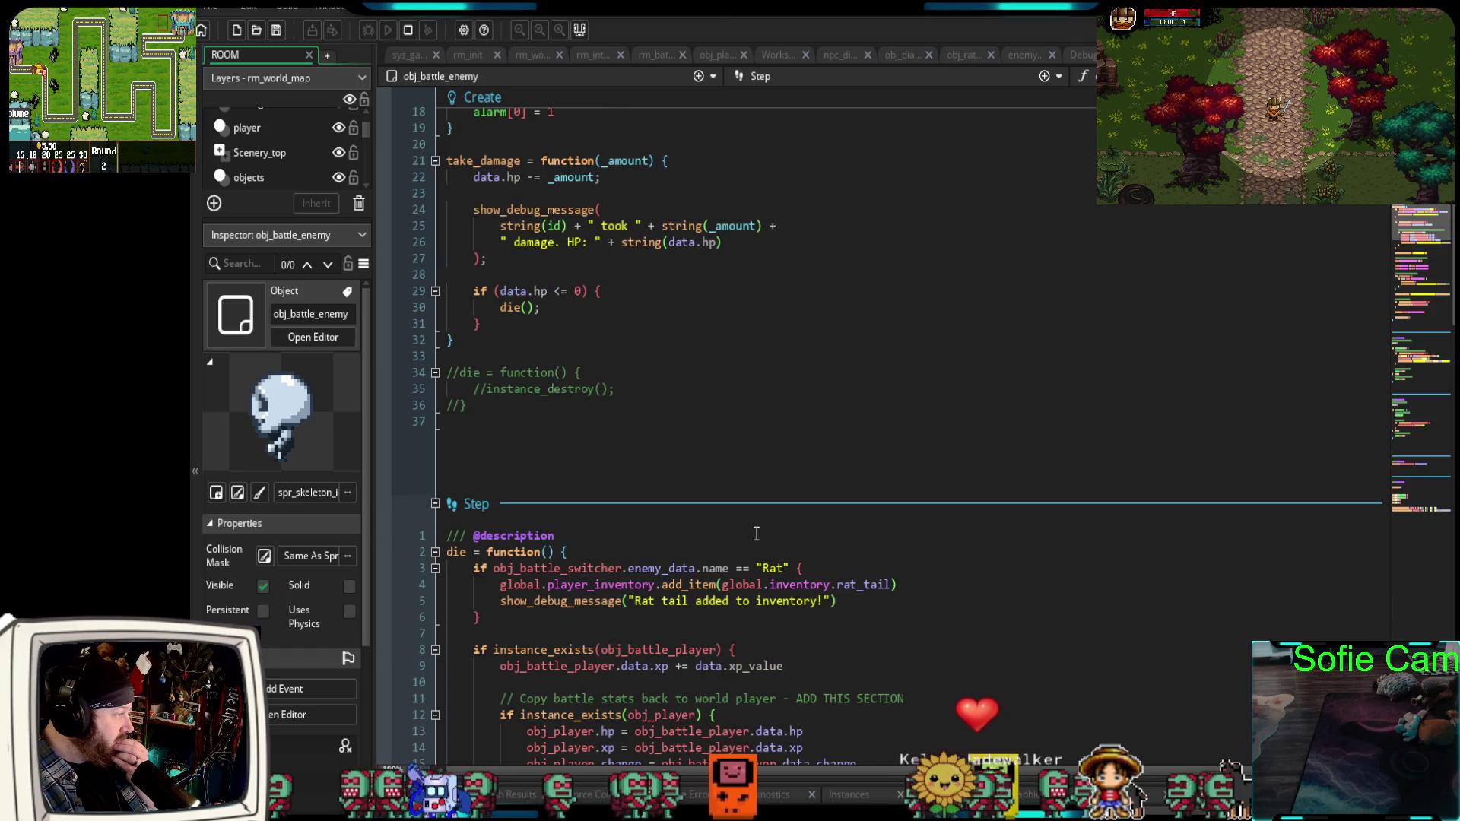
Uncomment the die function on lines 34–36 of obj_battle_enemy's Create event and launch a debug run.
scroll(756, 533, "up", 4)
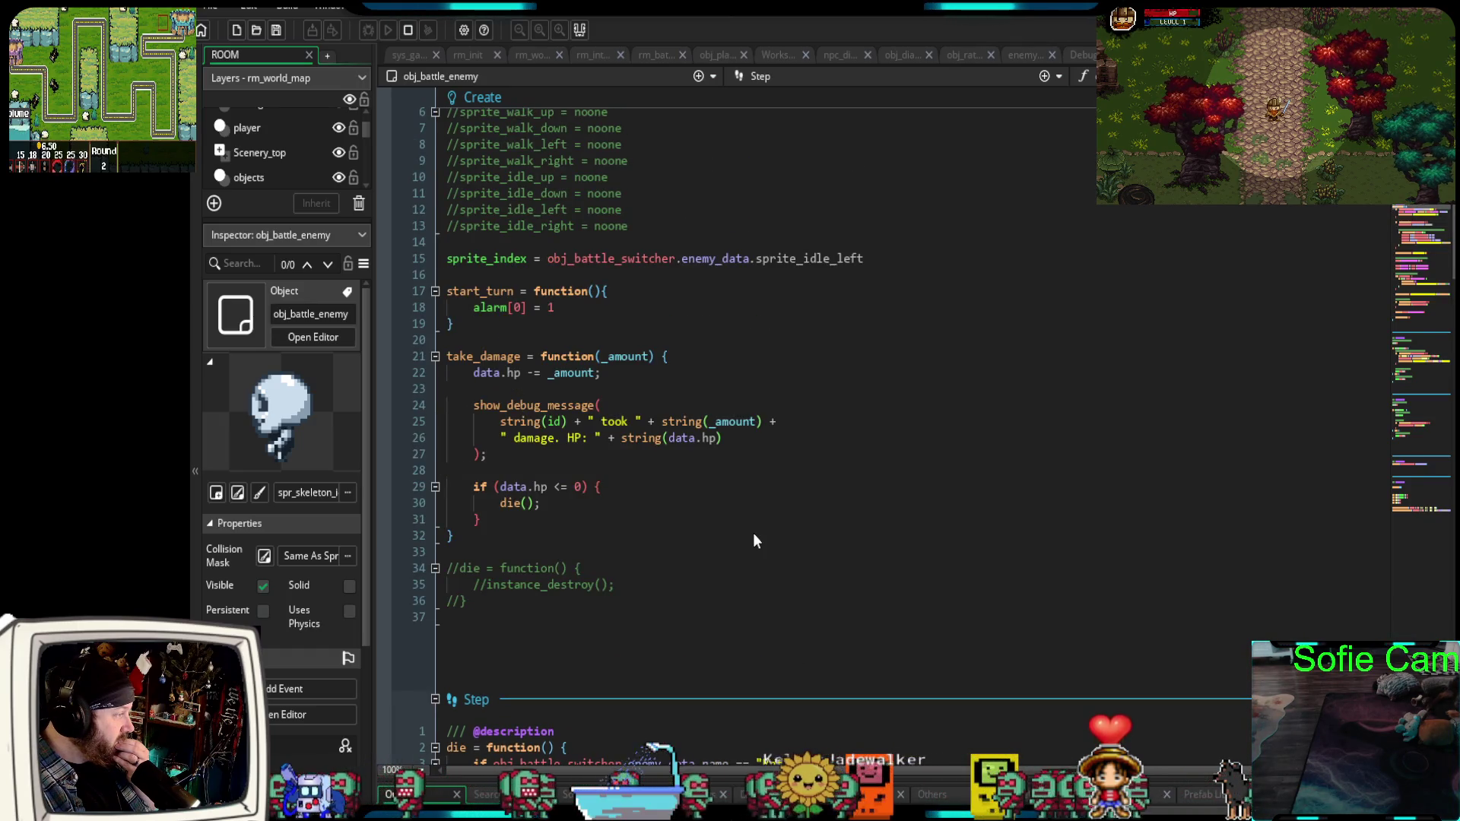
scroll(754, 534, "down", 2)
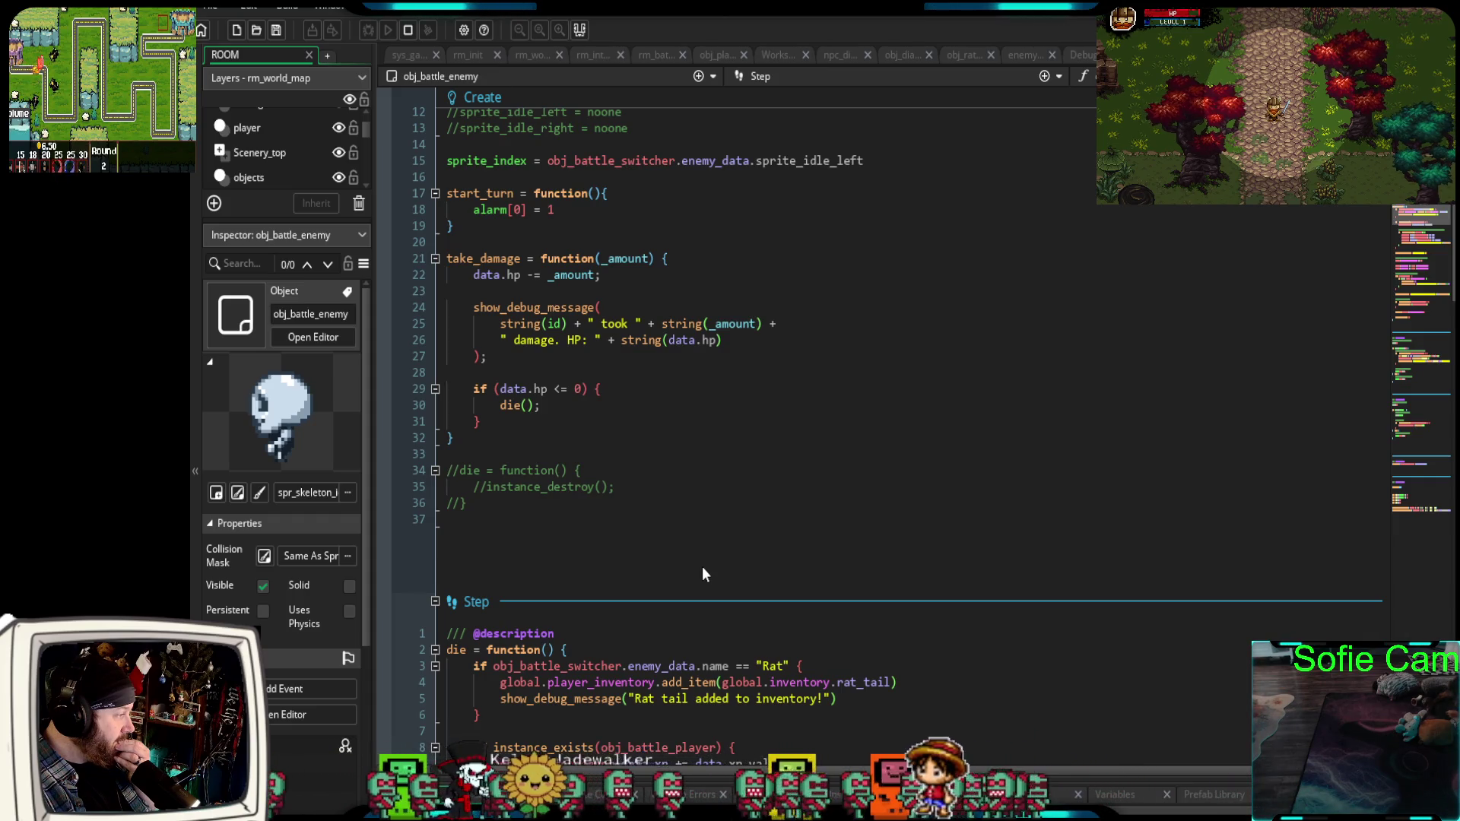
scroll(701, 575, "up", 2)
left_click_drag(468, 608, 443, 577)
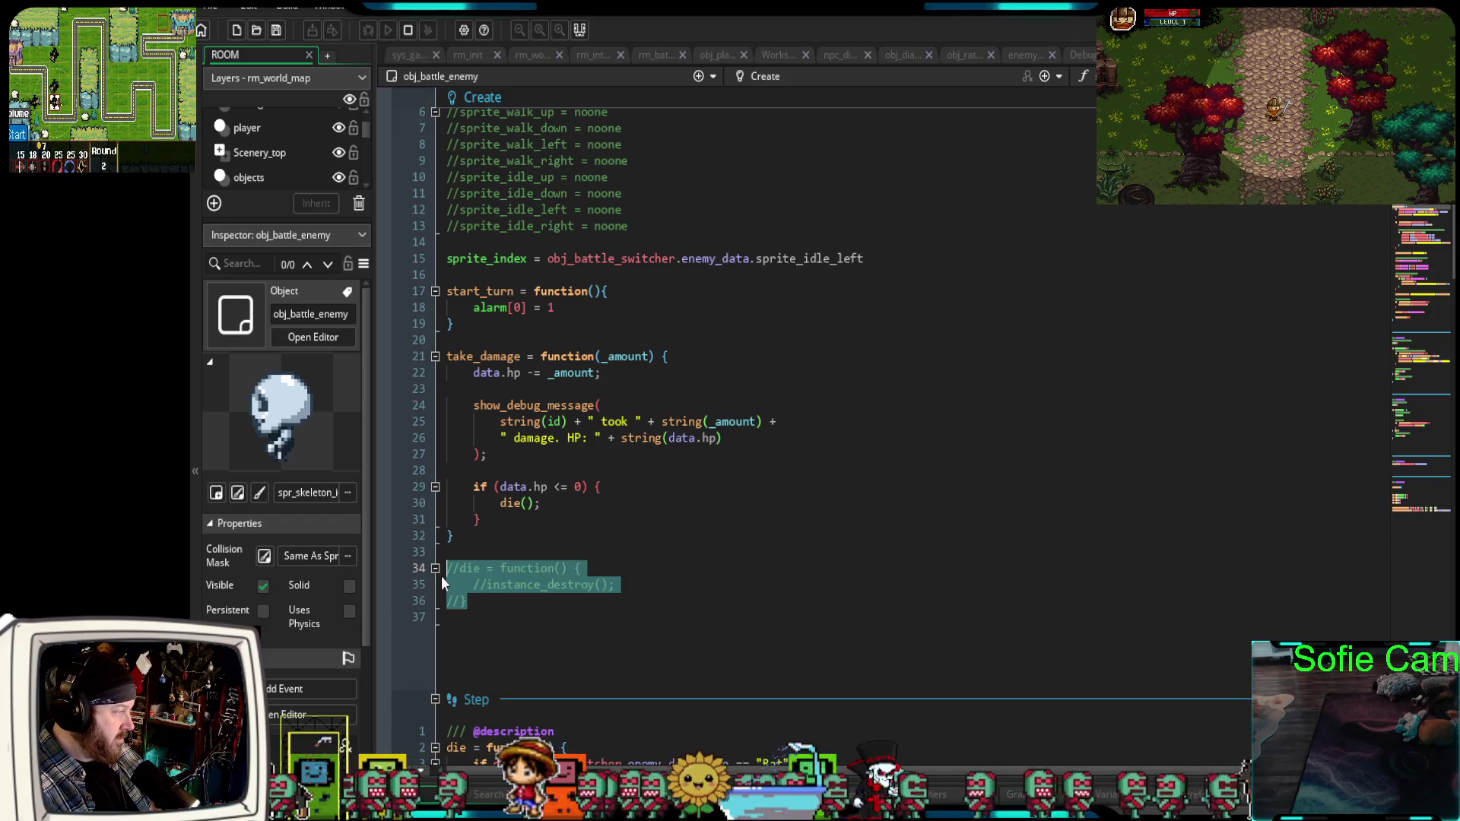
key("ctrl+shift+k")
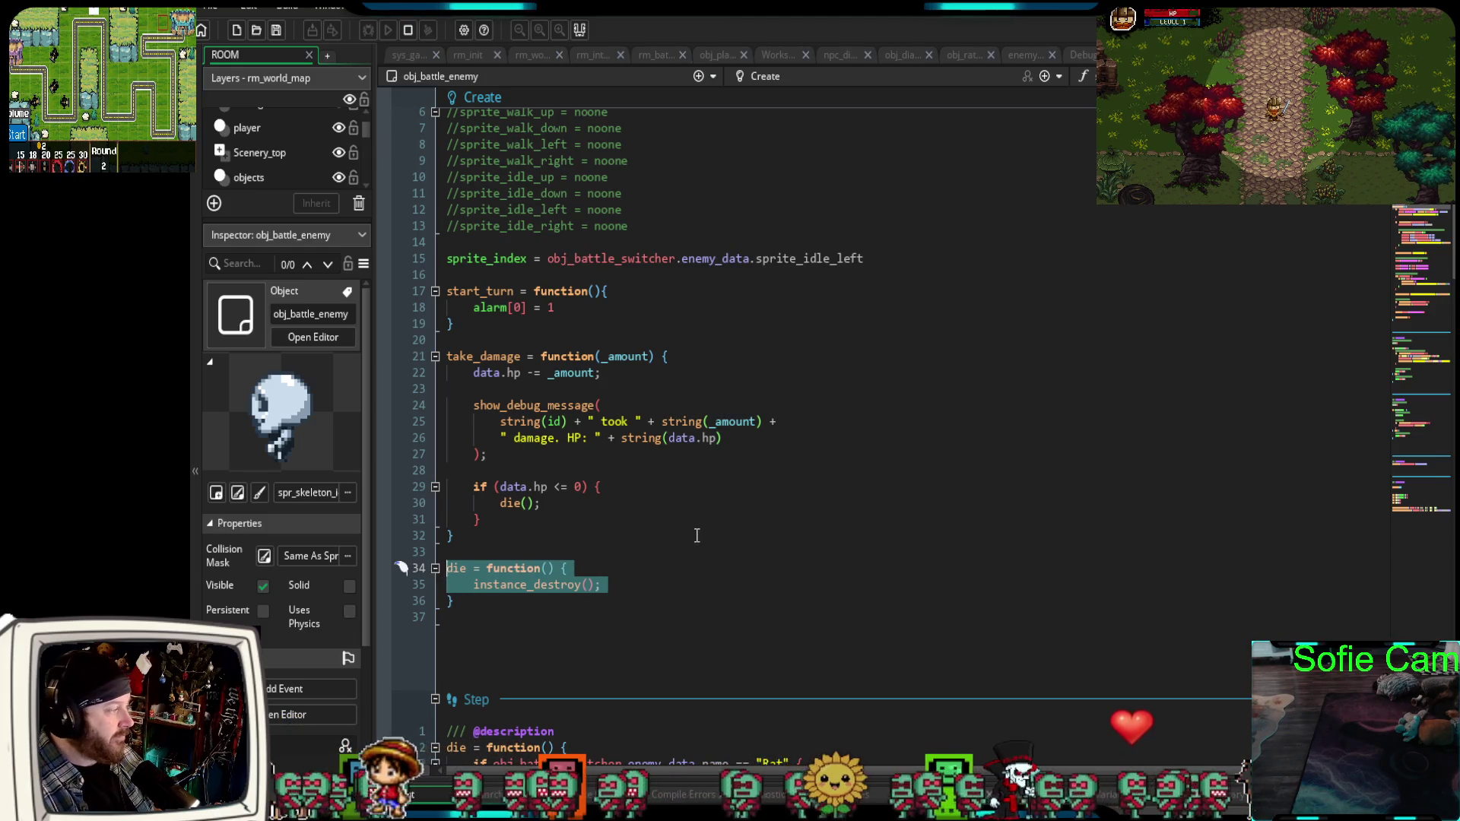
left_click(688, 535)
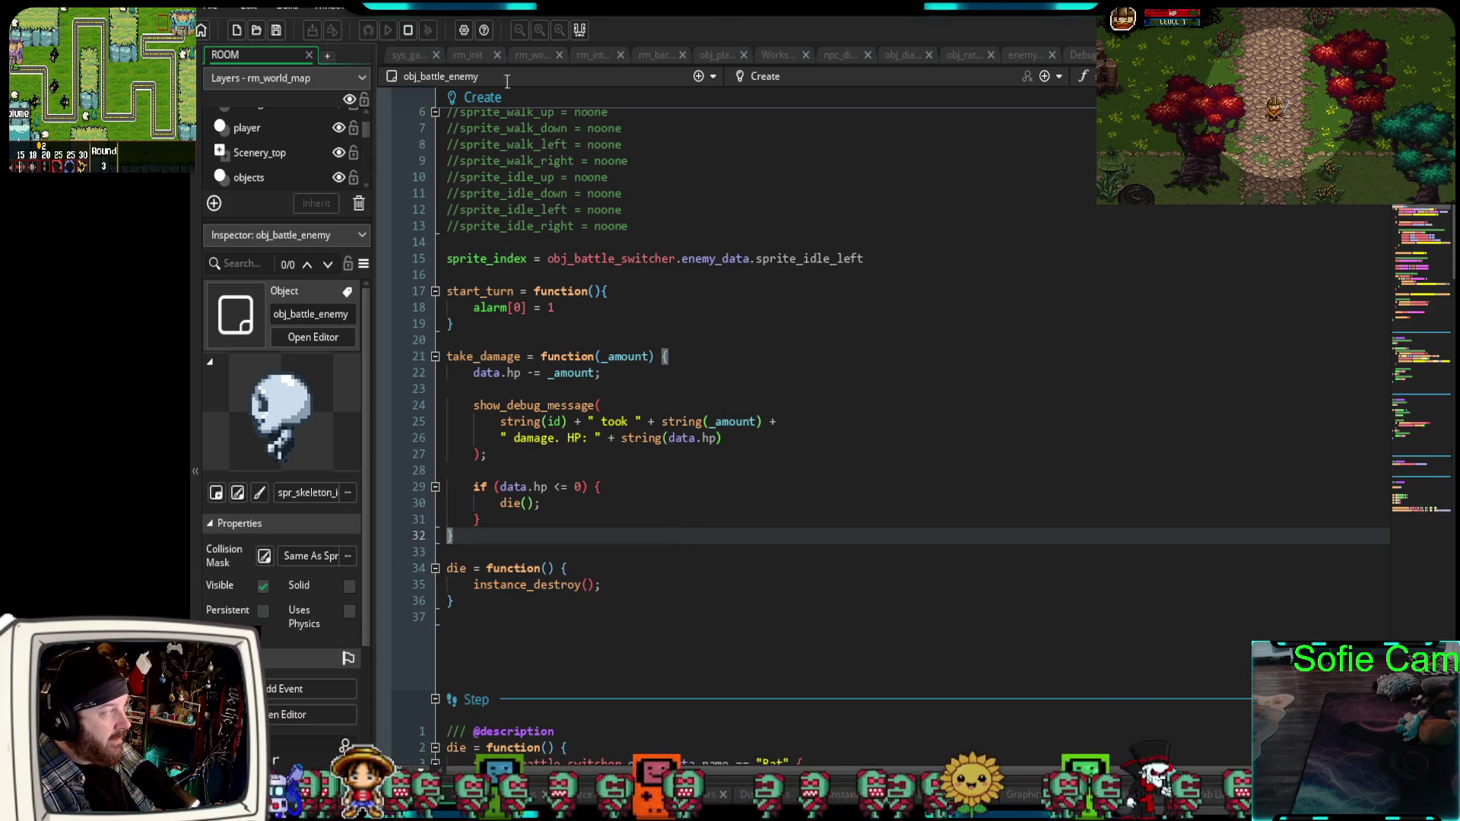
left_click(407, 30)
left_click(368, 30)
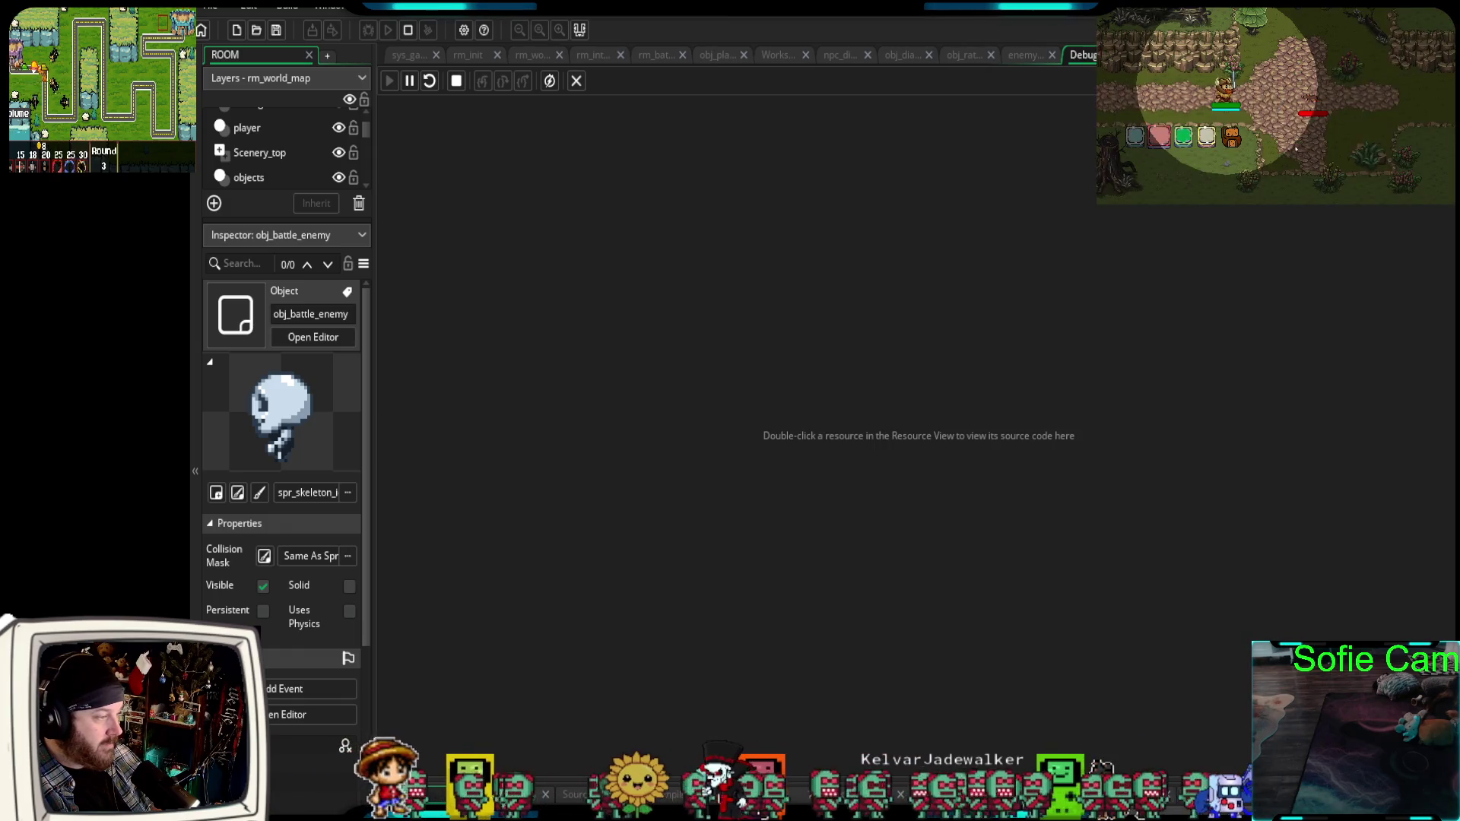
Attack the enemy in the debug battle, walk north on the forest map, and close the game.
left_click(1145, 141)
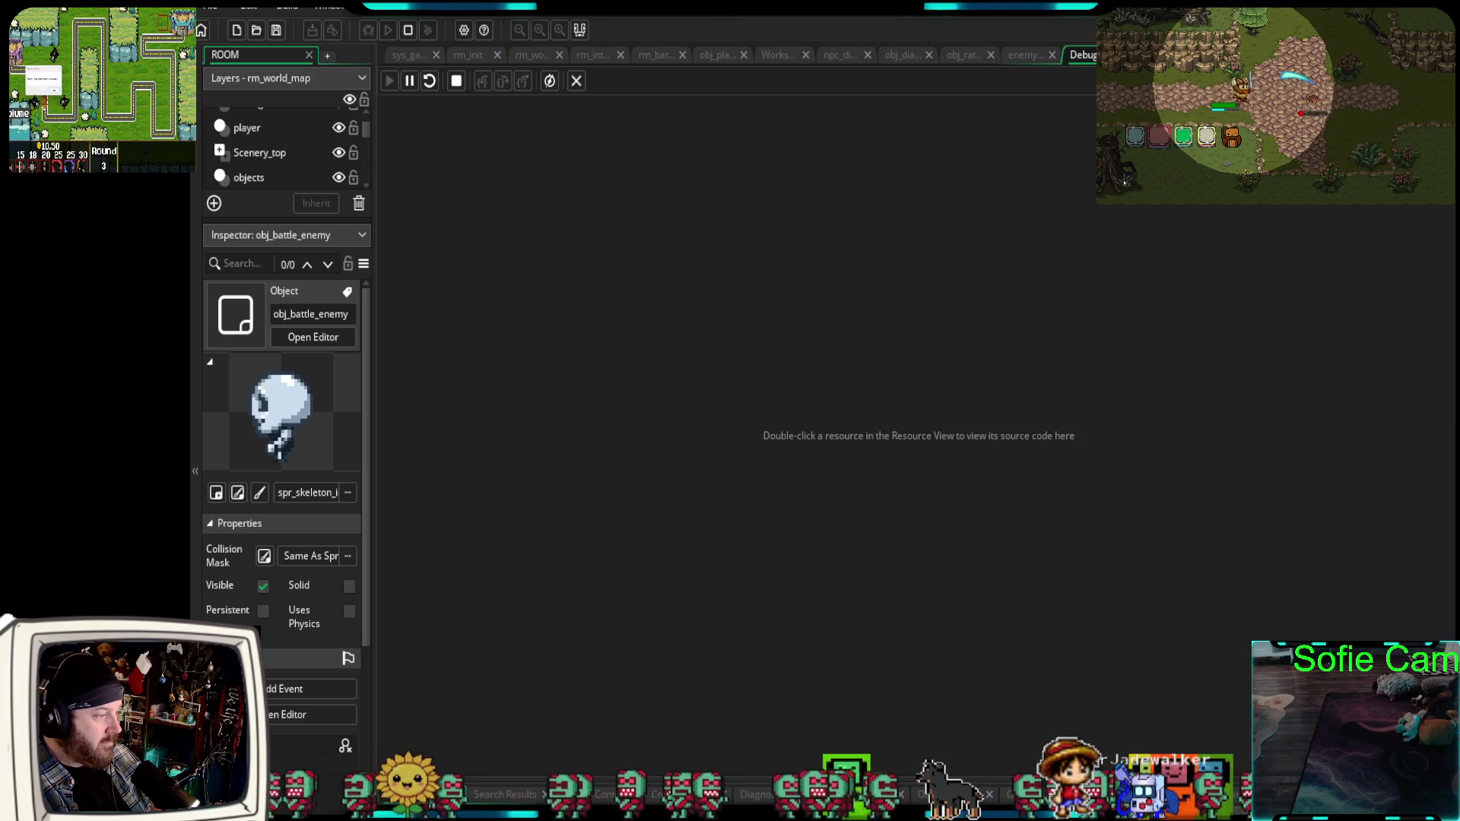
key("Up")
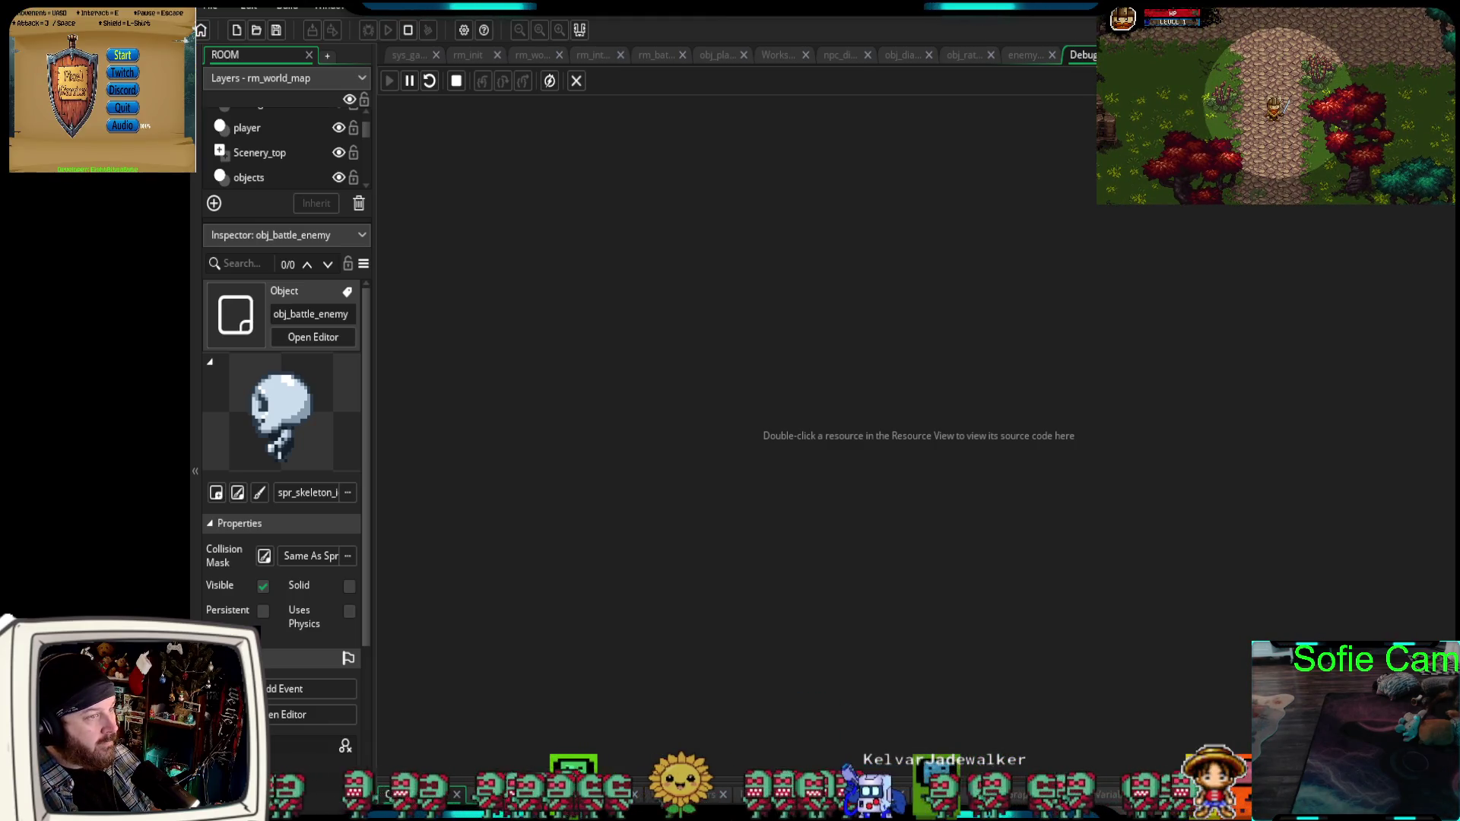
key("alt+F4")
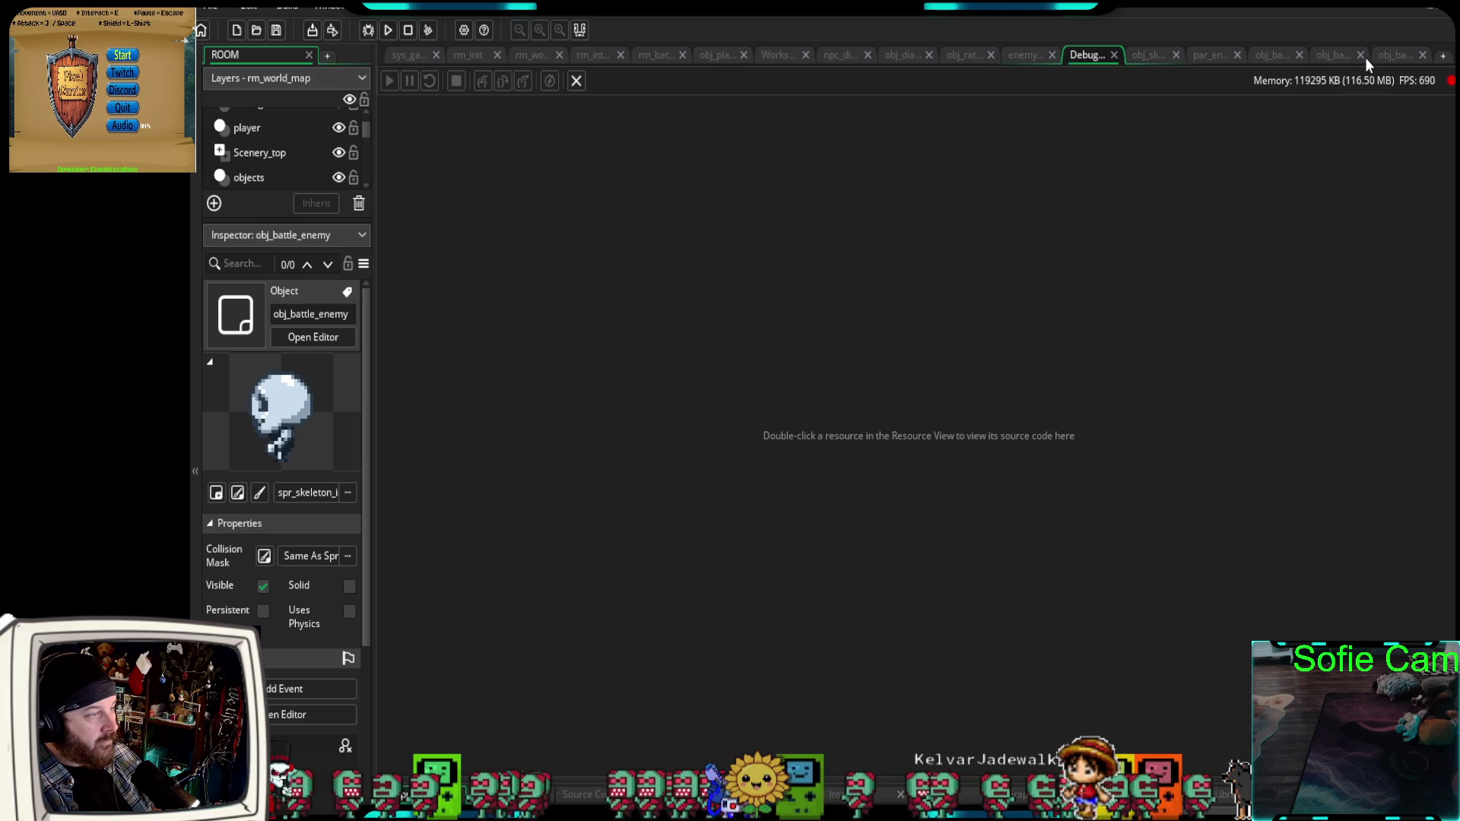
Comment out persistent = true in par_enemies' Create code, run in debug mode, then stop the game.
left_click(1210, 56)
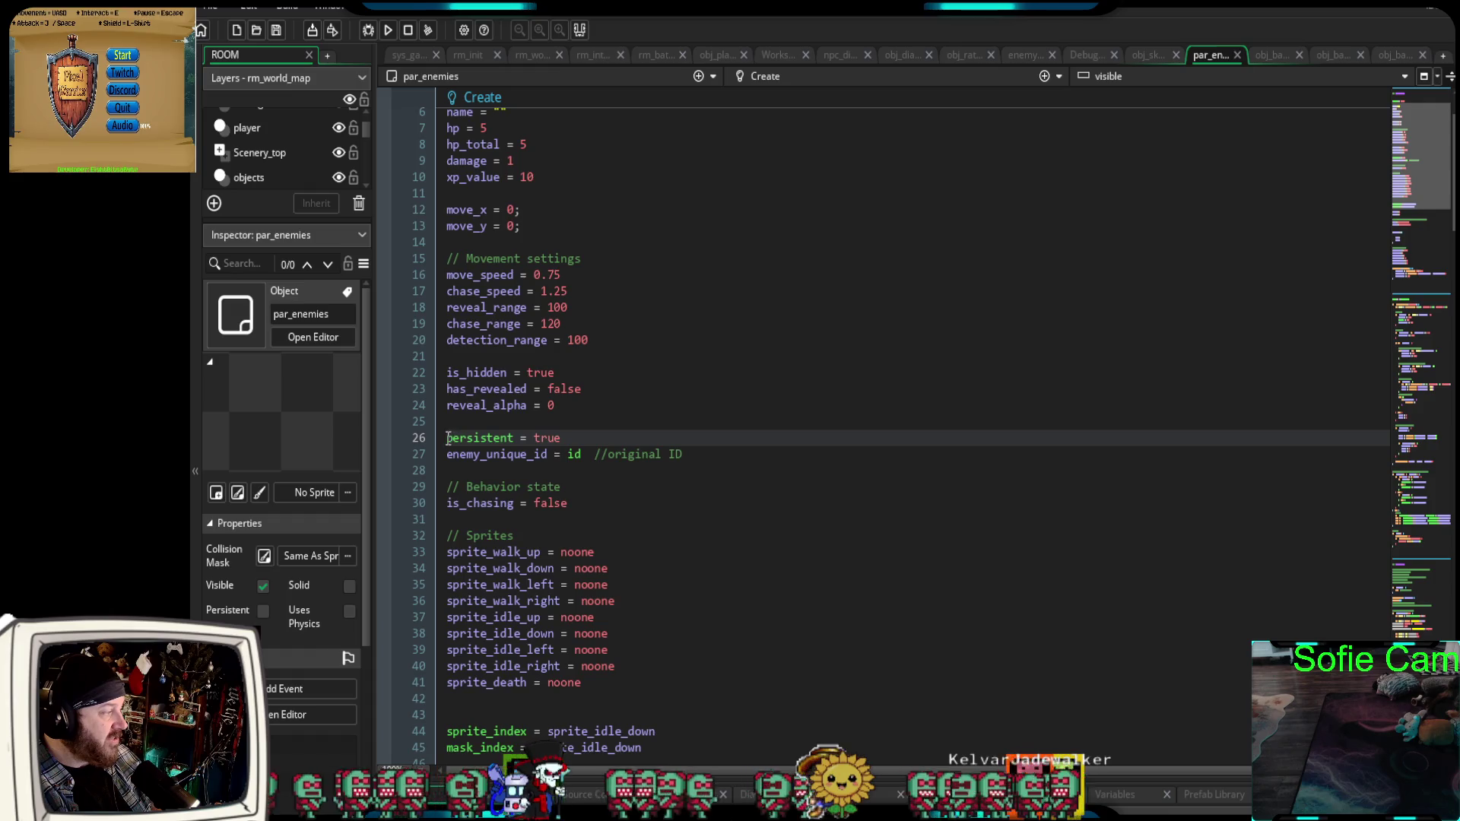
type("//")
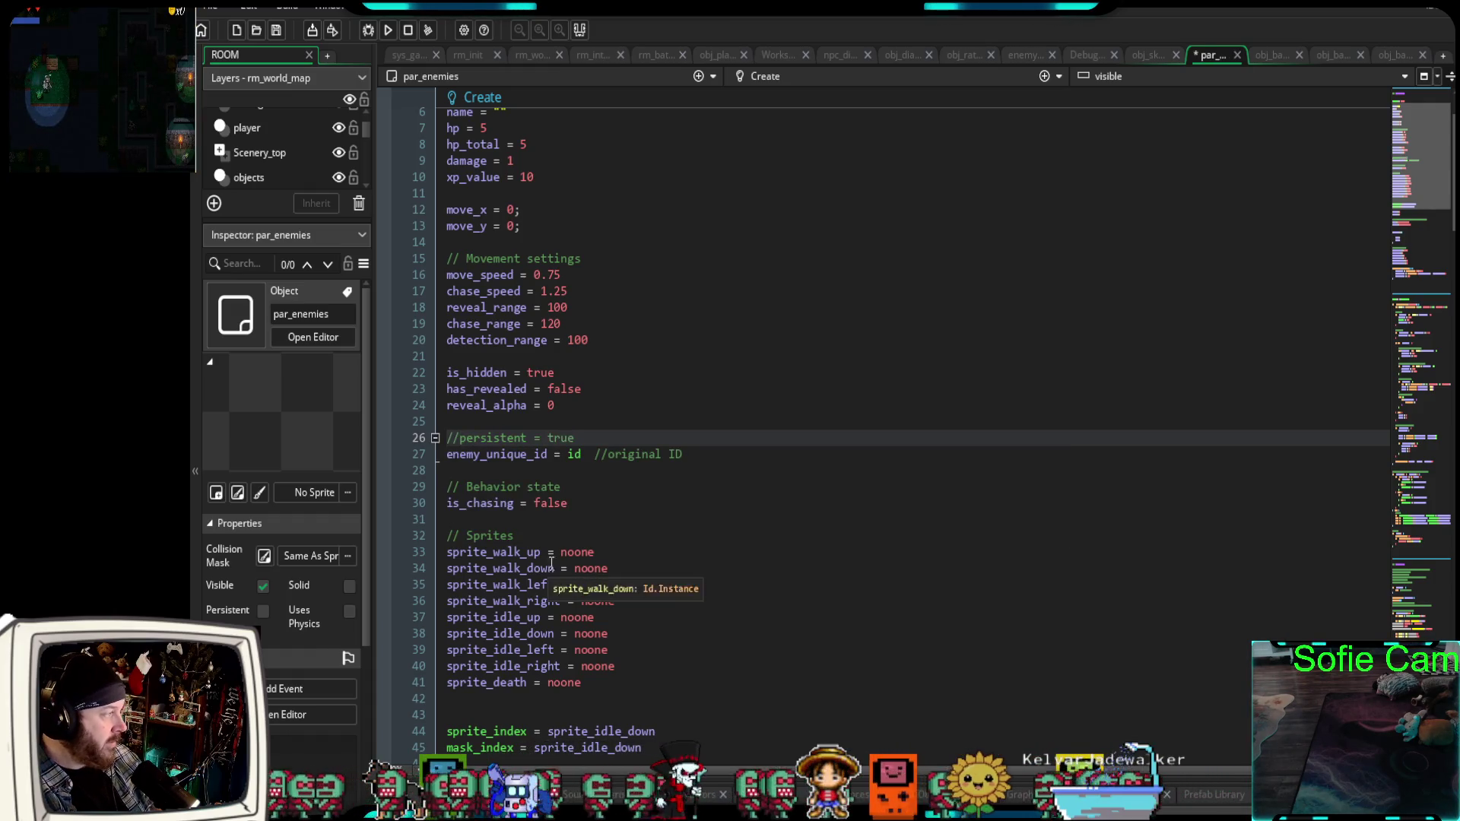
left_click(366, 30)
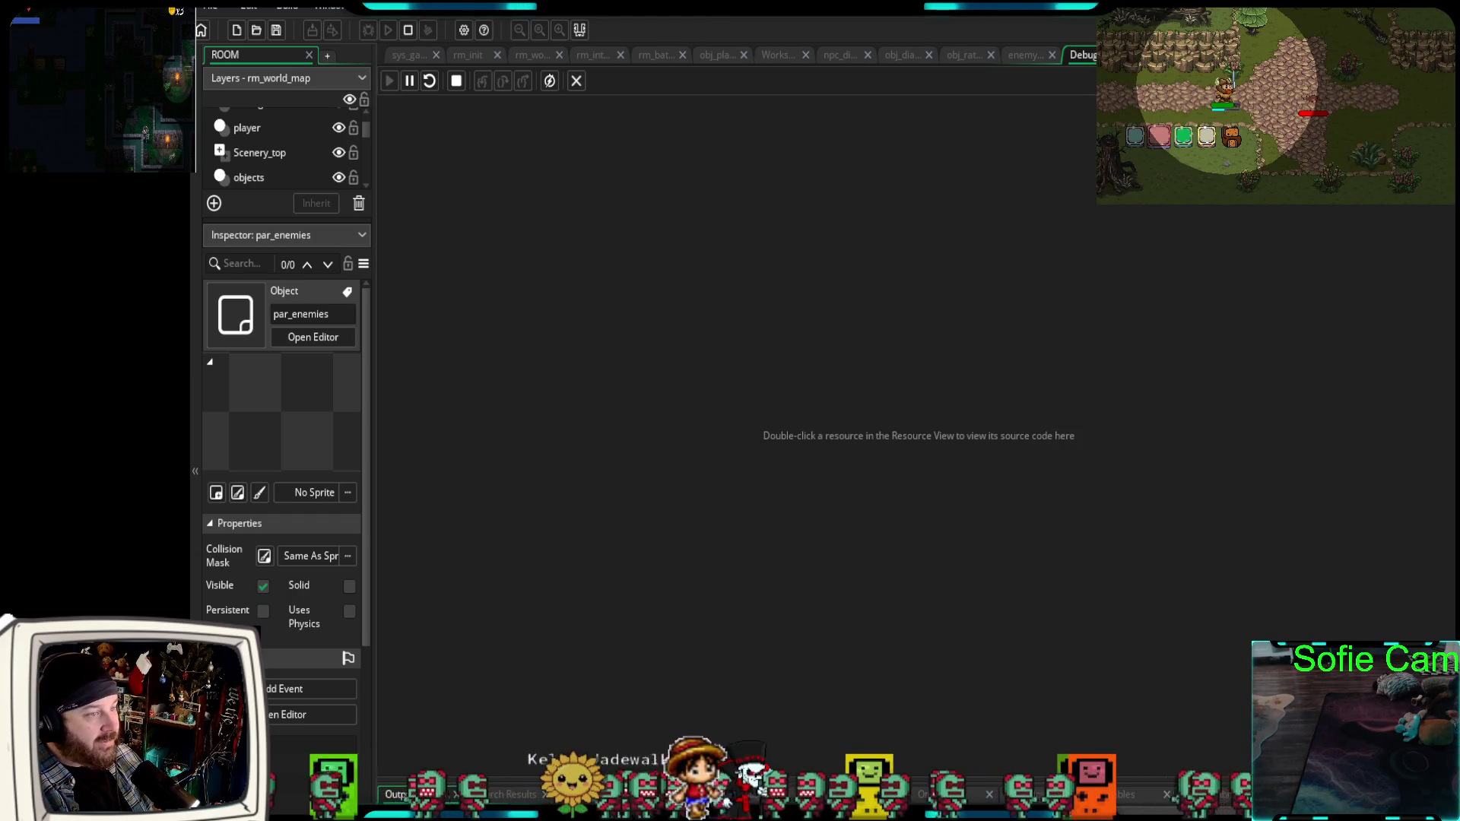
key("Escape")
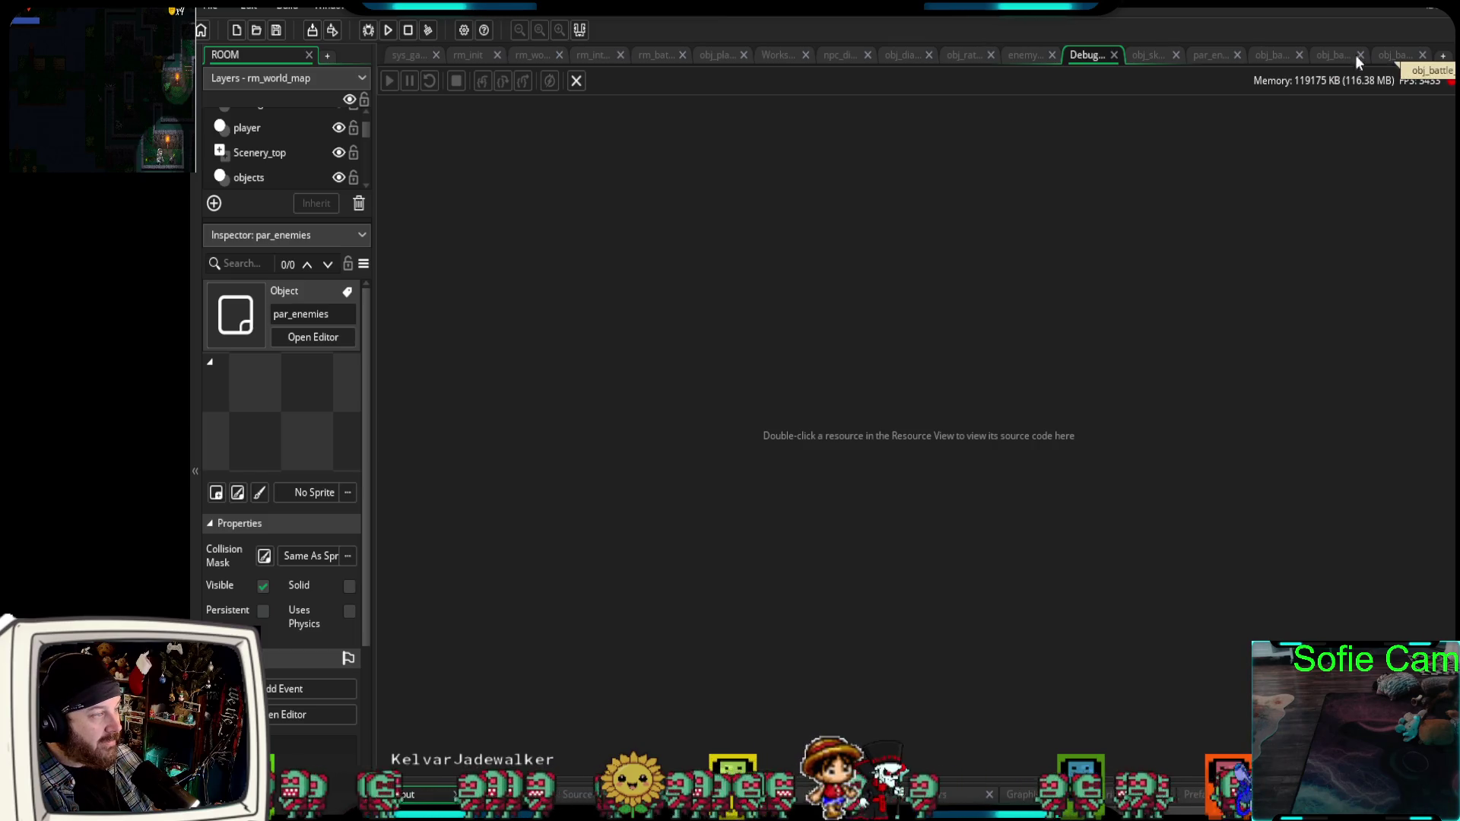
Review the par_enemies, npc_dialog and obj_skeleton code, confirming persistent = true stays commented out.
left_click(1215, 57)
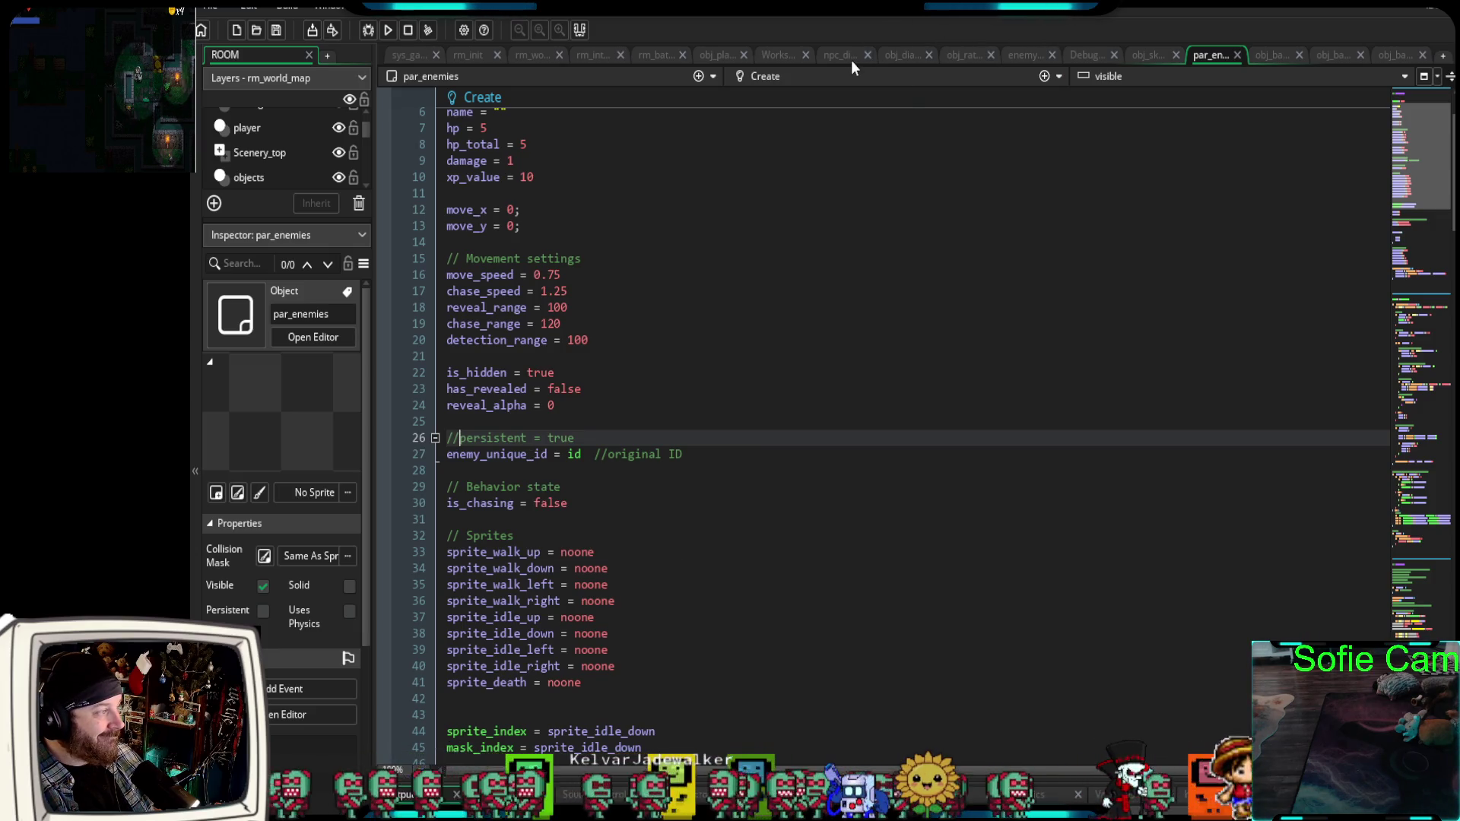
left_click(931, 304)
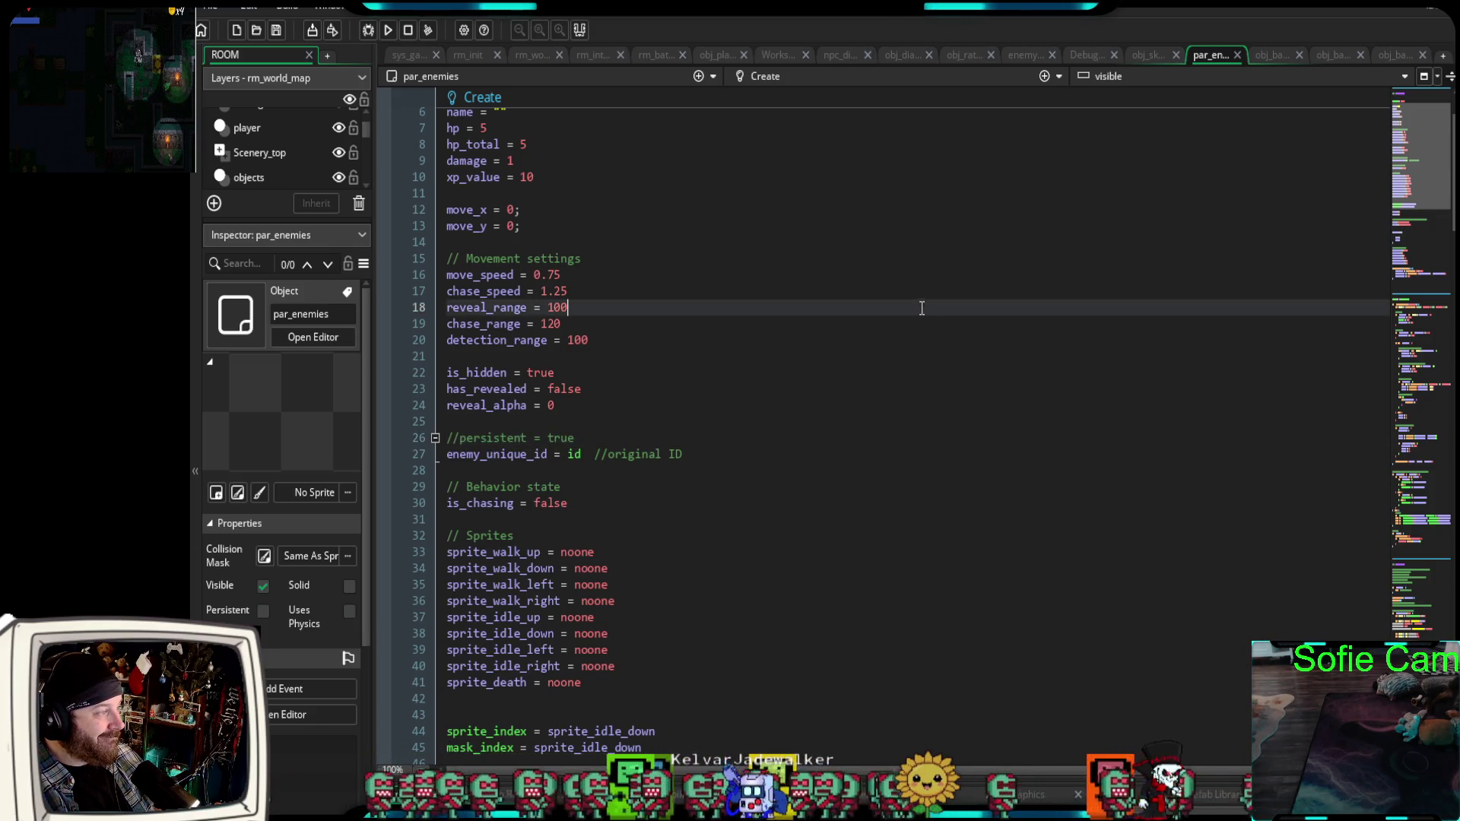
left_click(837, 56)
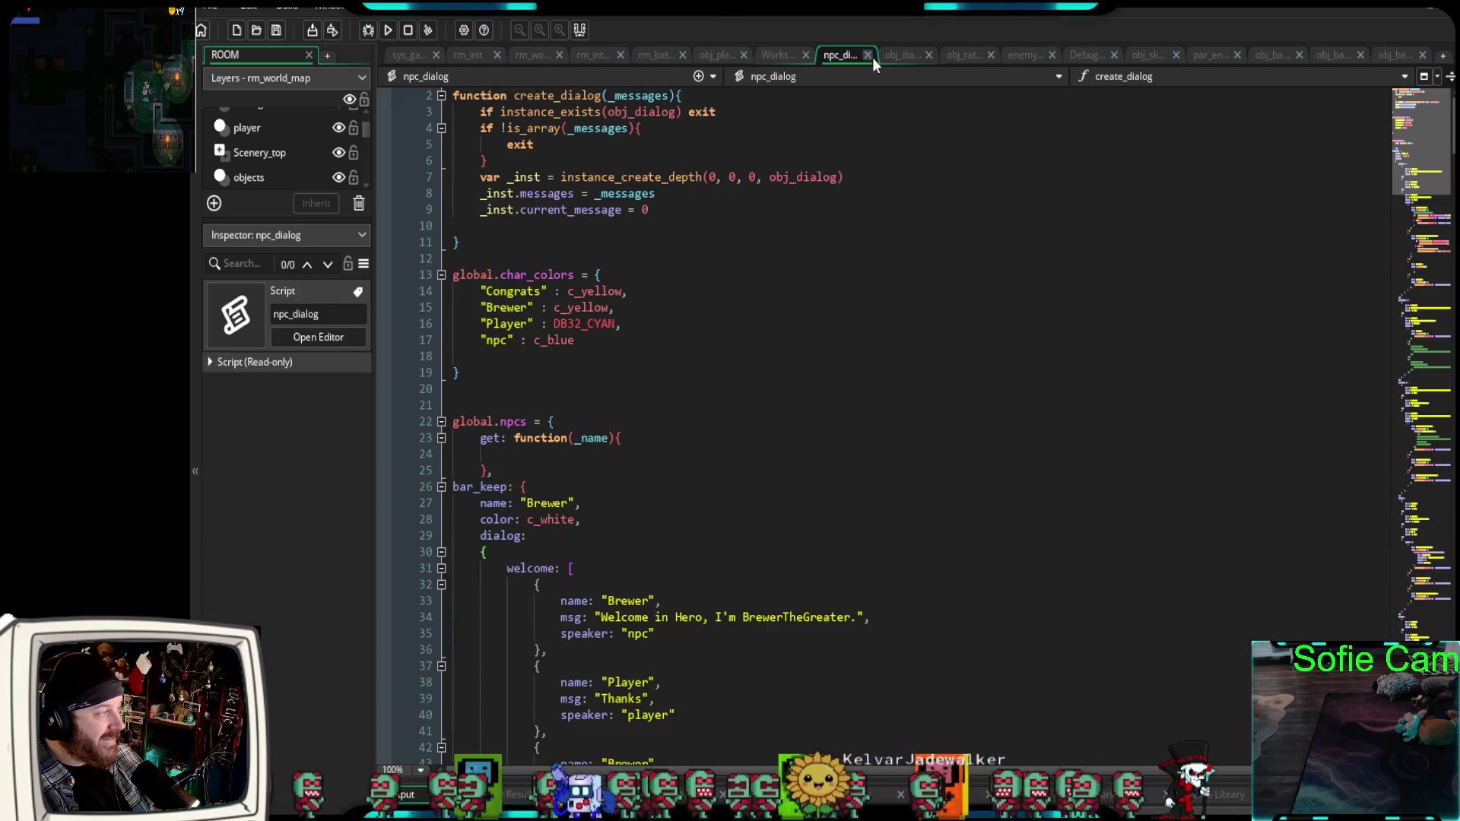
left_click(1148, 58)
scroll(1037, 254, "down", 2)
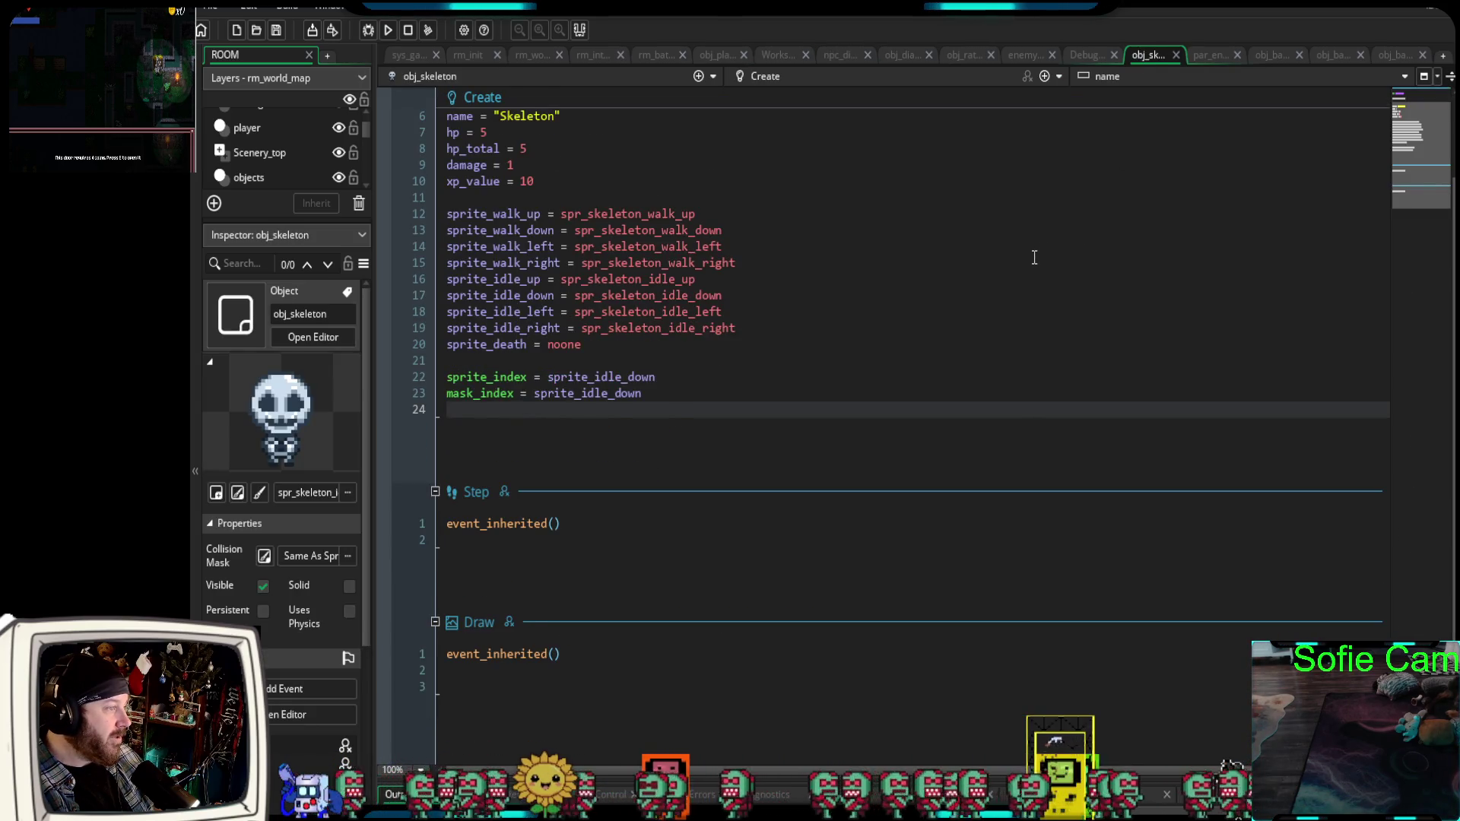
scroll(1034, 257, "up", 2)
left_click(1209, 53)
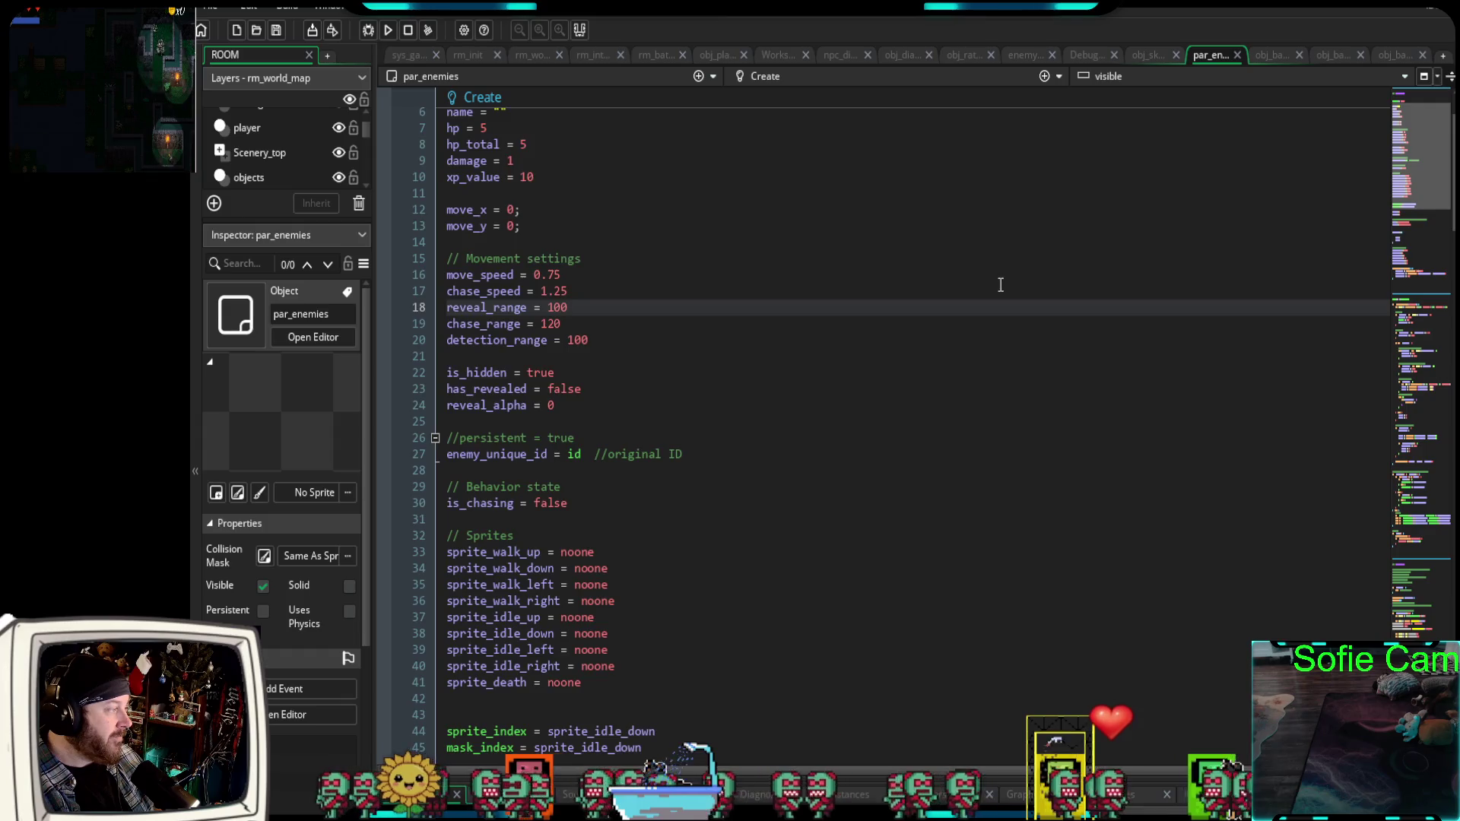
scroll(1001, 284, "down", 10)
scroll(993, 279, "up", 12)
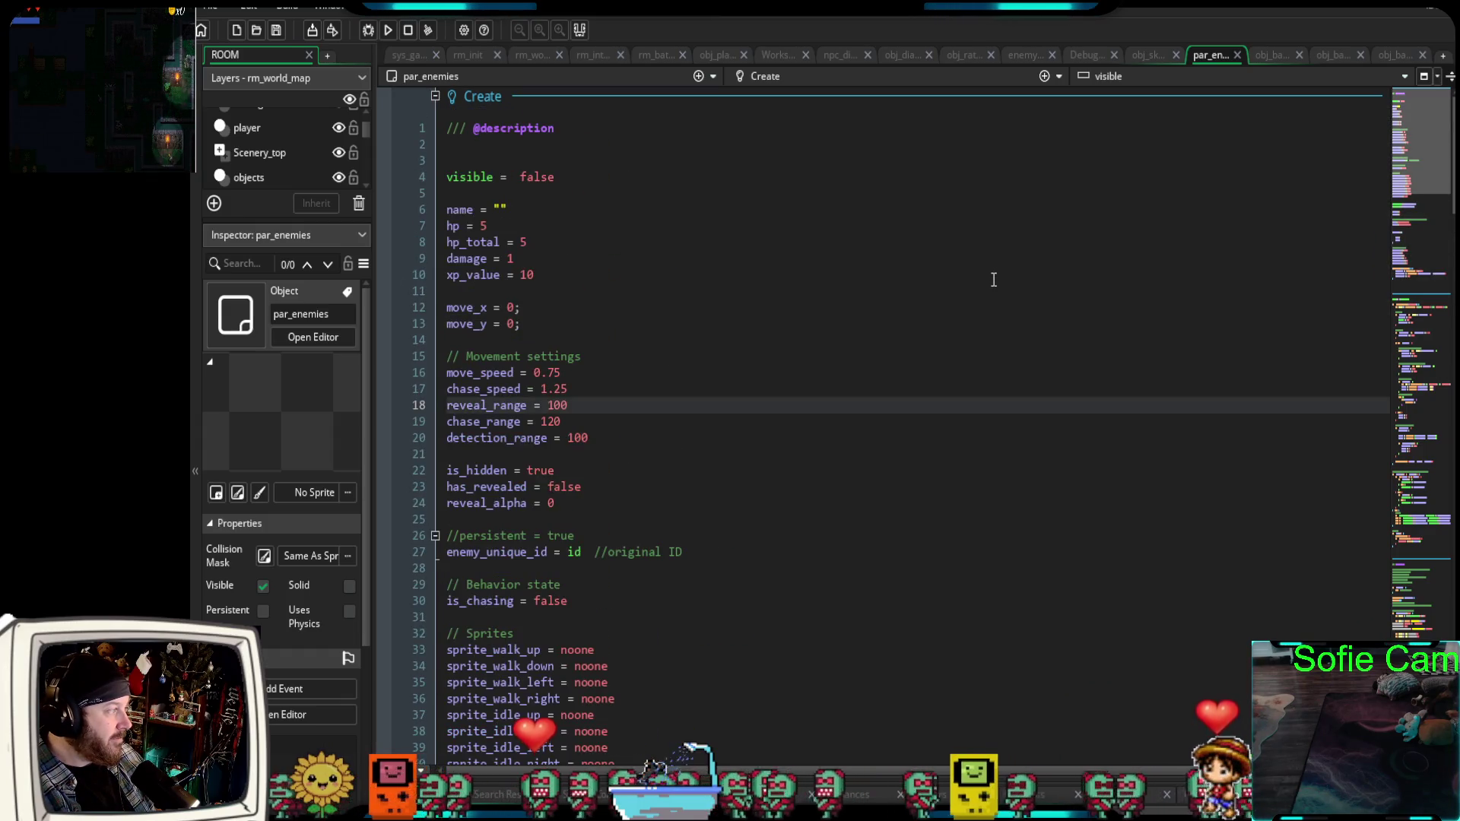
scroll(991, 277, "down", 4)
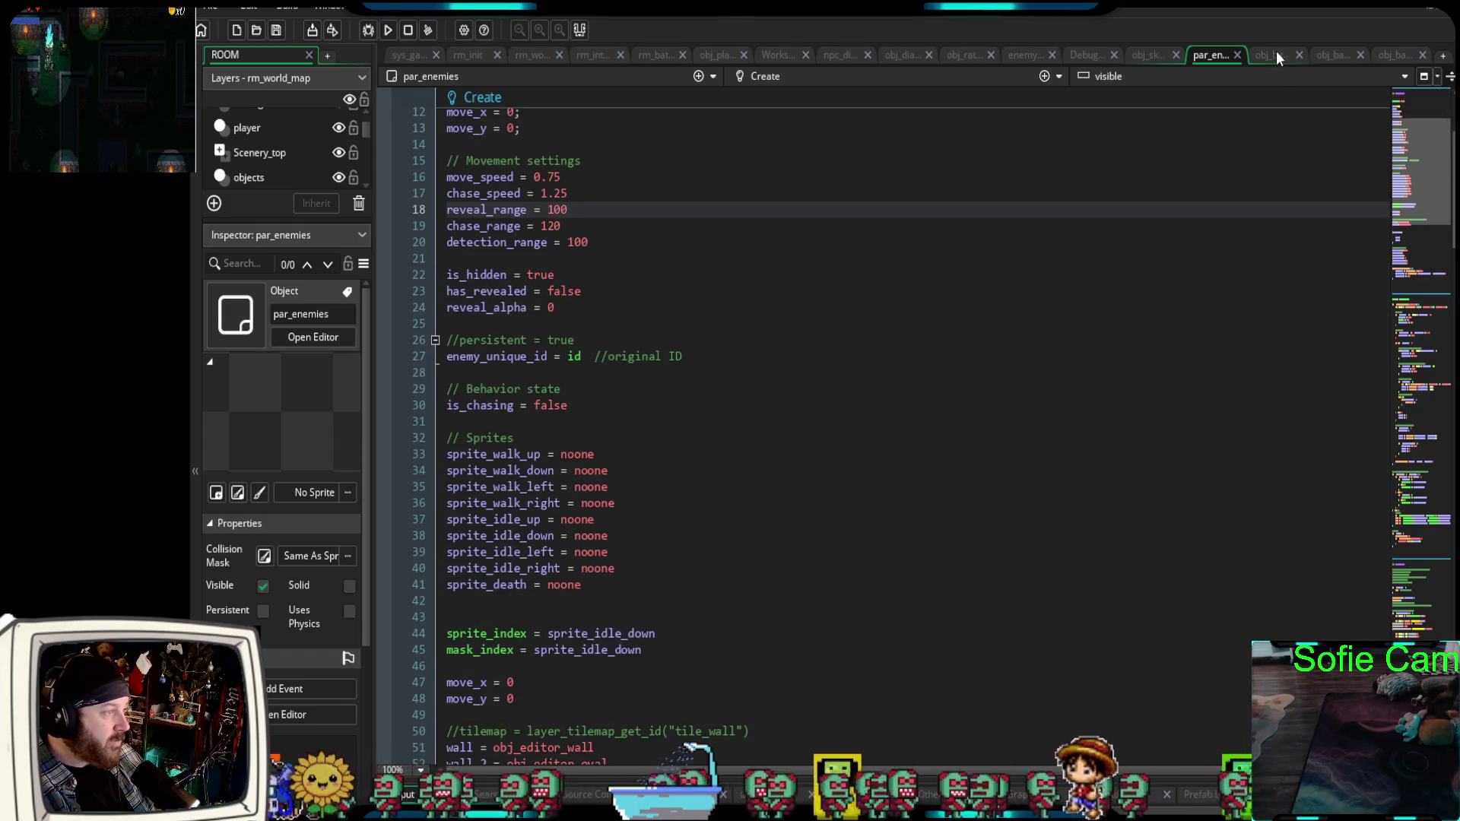
left_click(1274, 54)
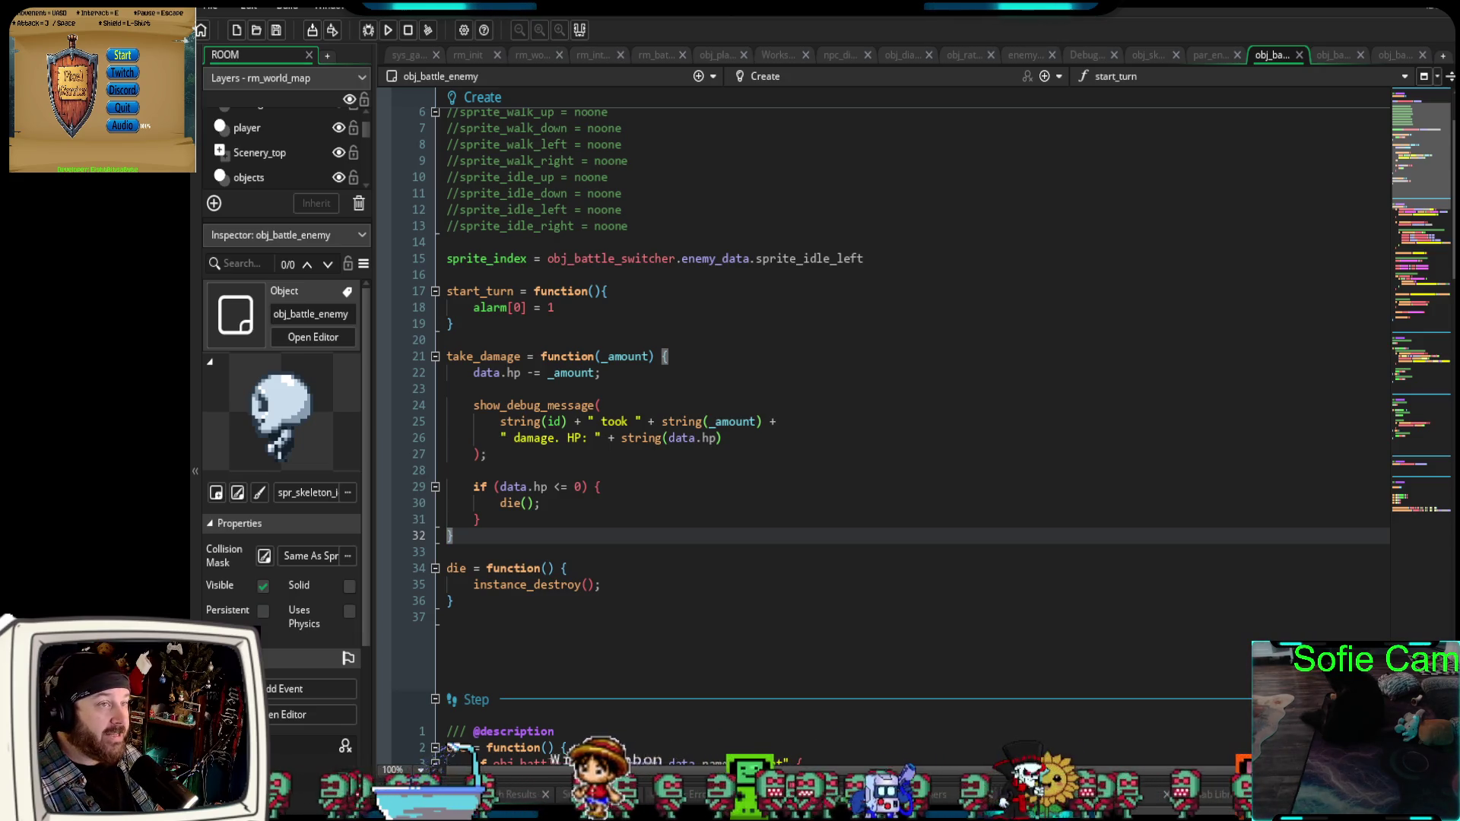
Start the game from its title menu and walk the player right and down across the map.
key("Return")
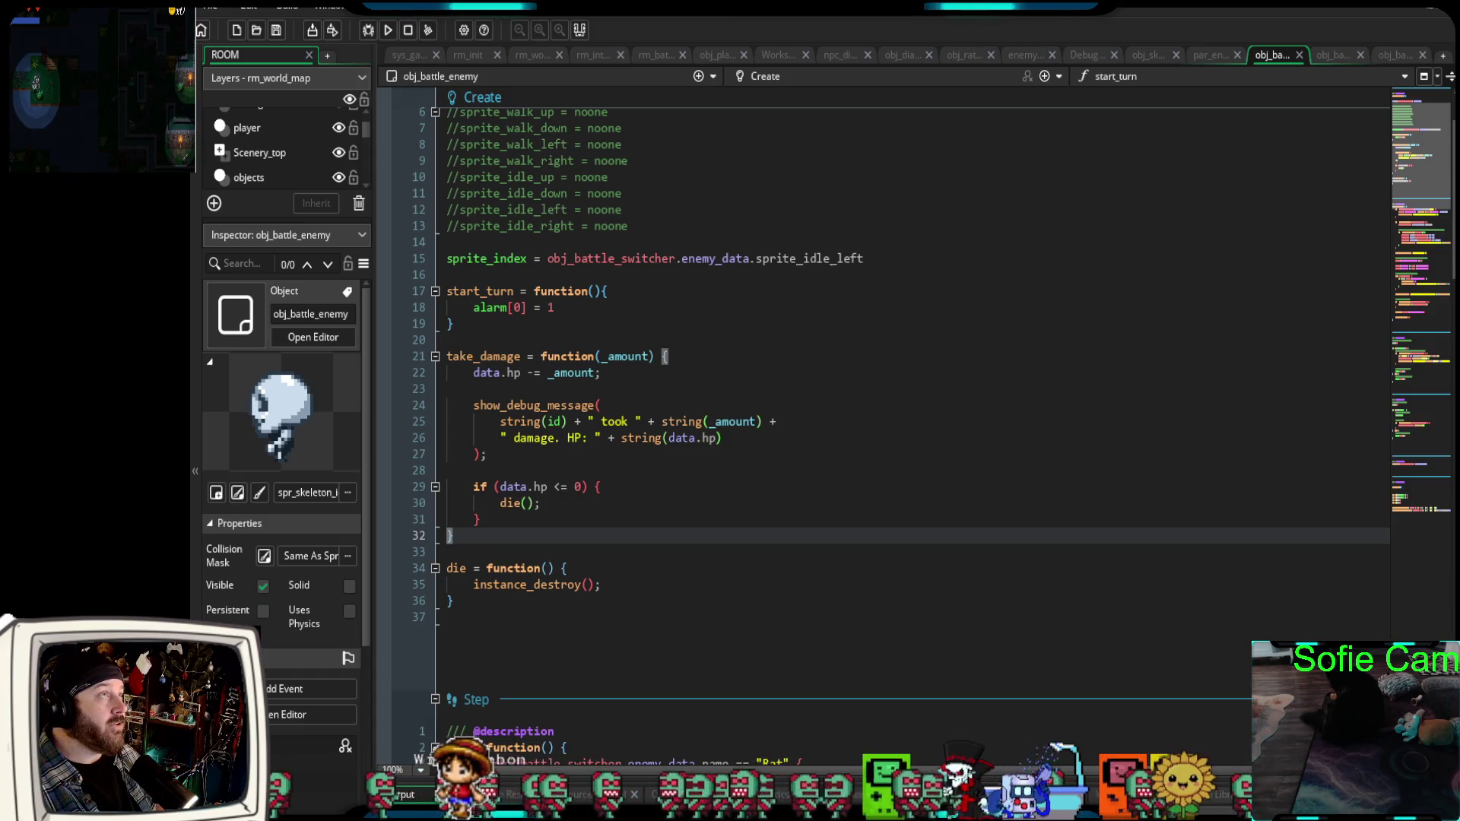
key("Right")
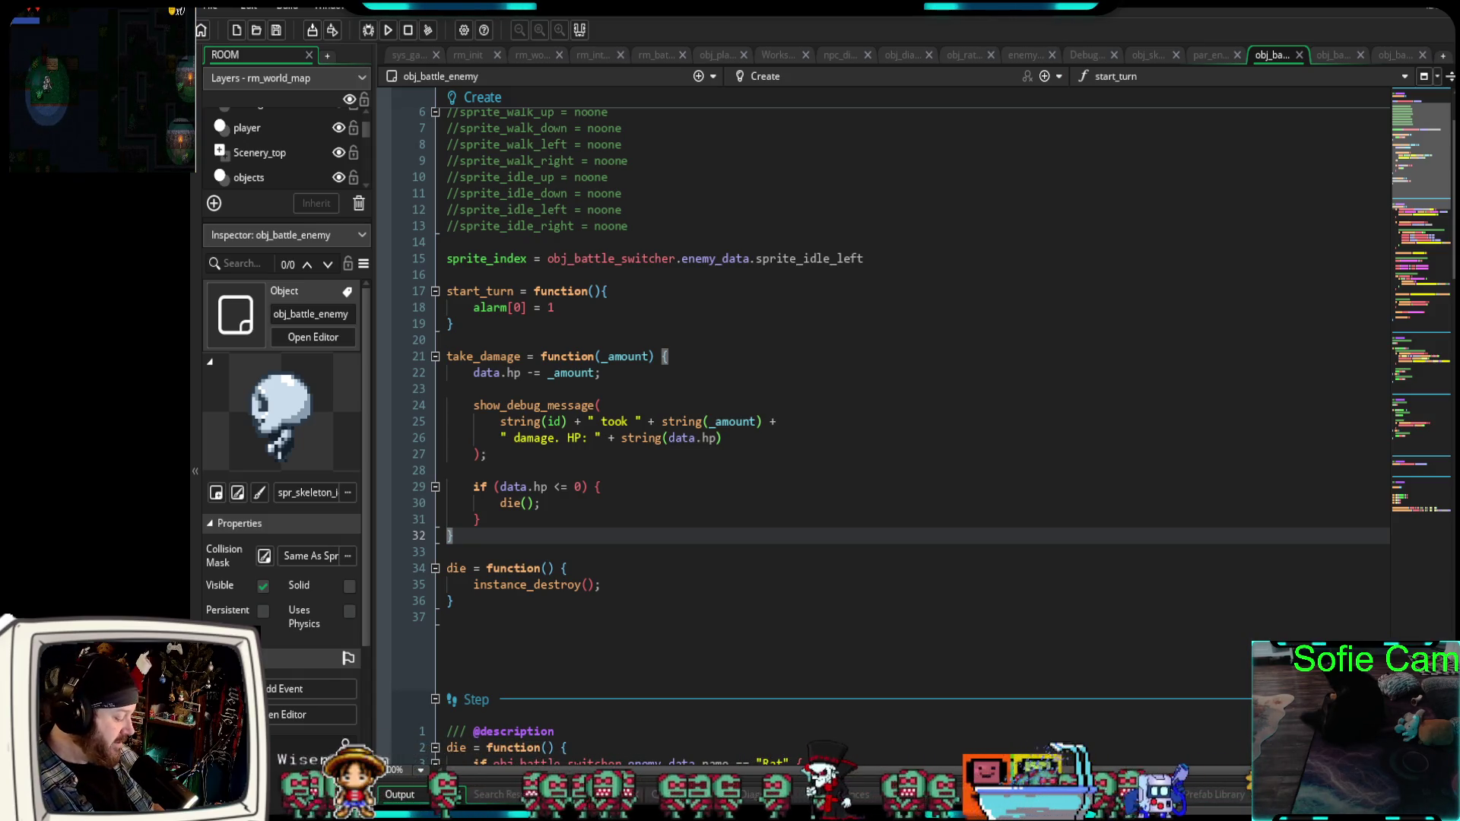
key("Down")
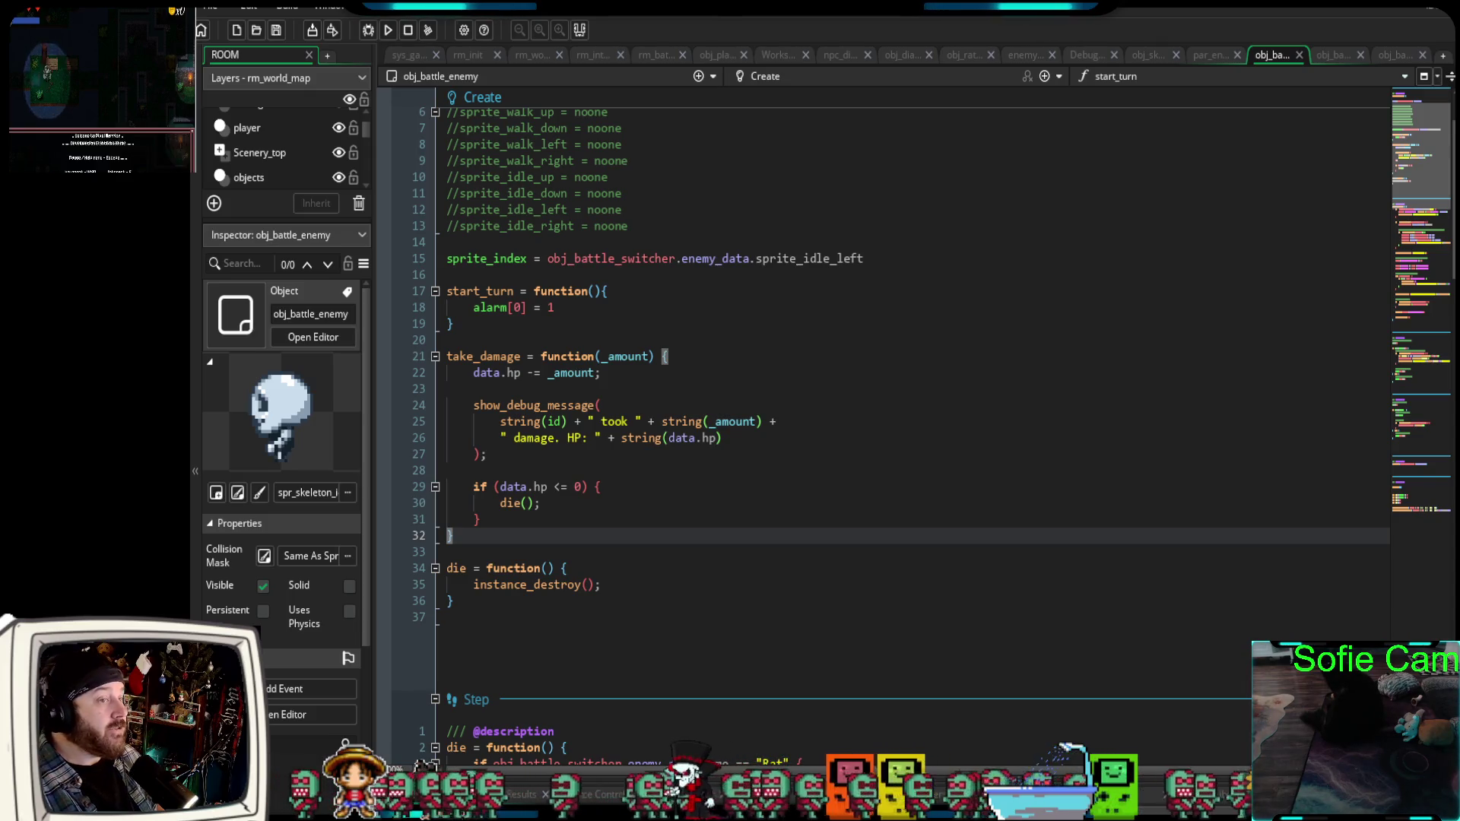
key("Right")
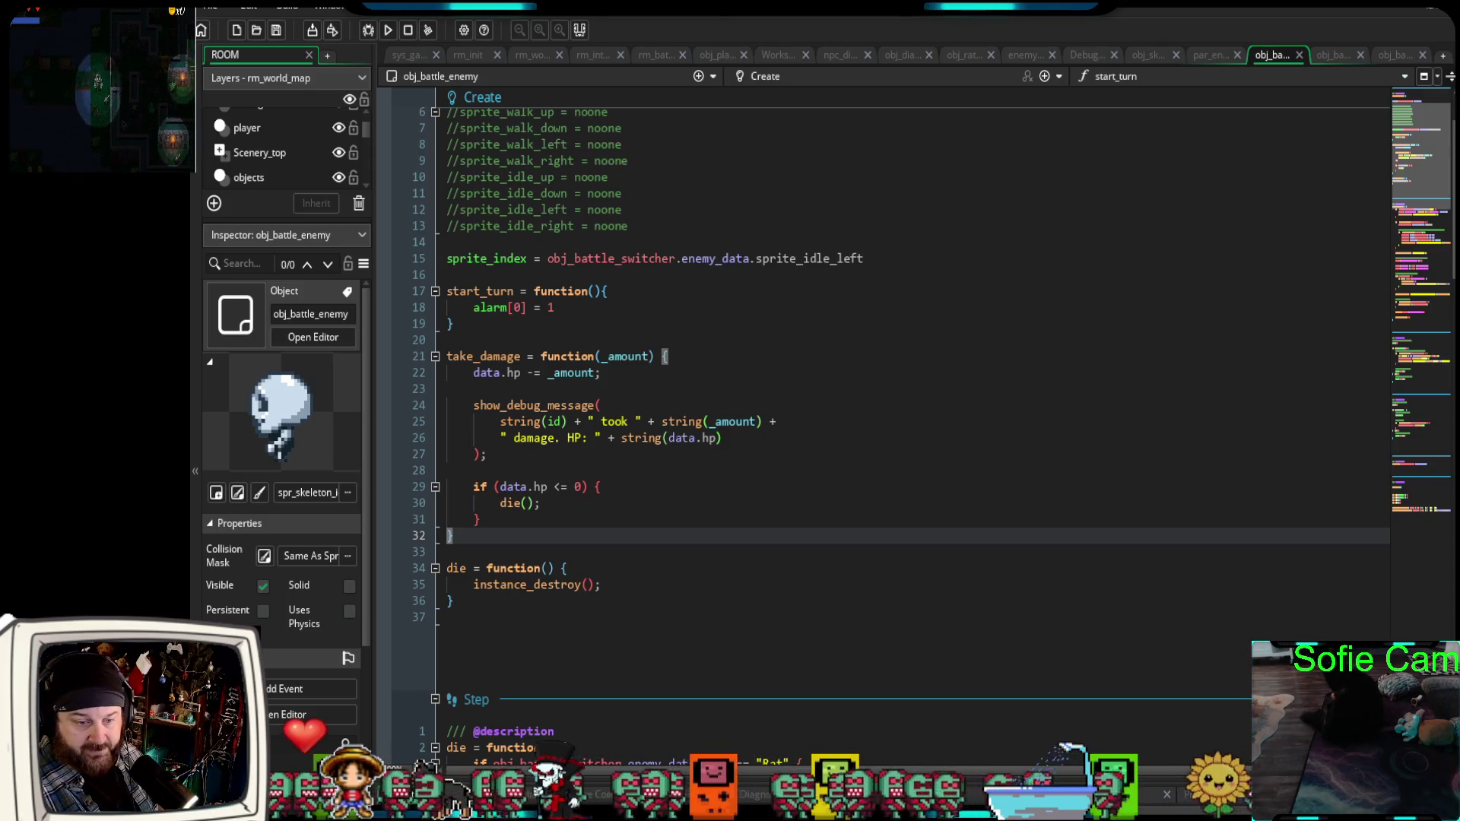
key("Up")
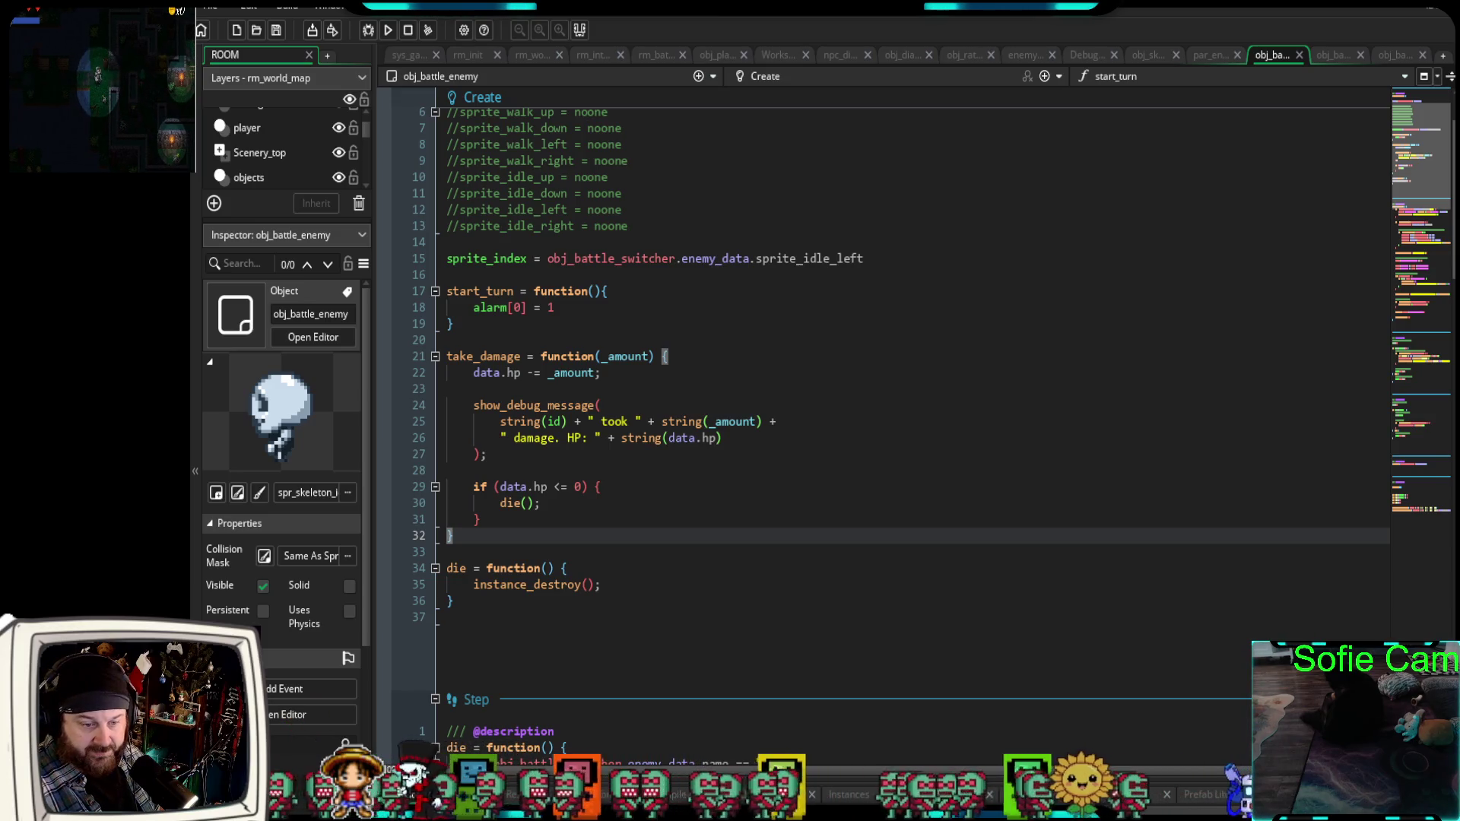
key("Right")
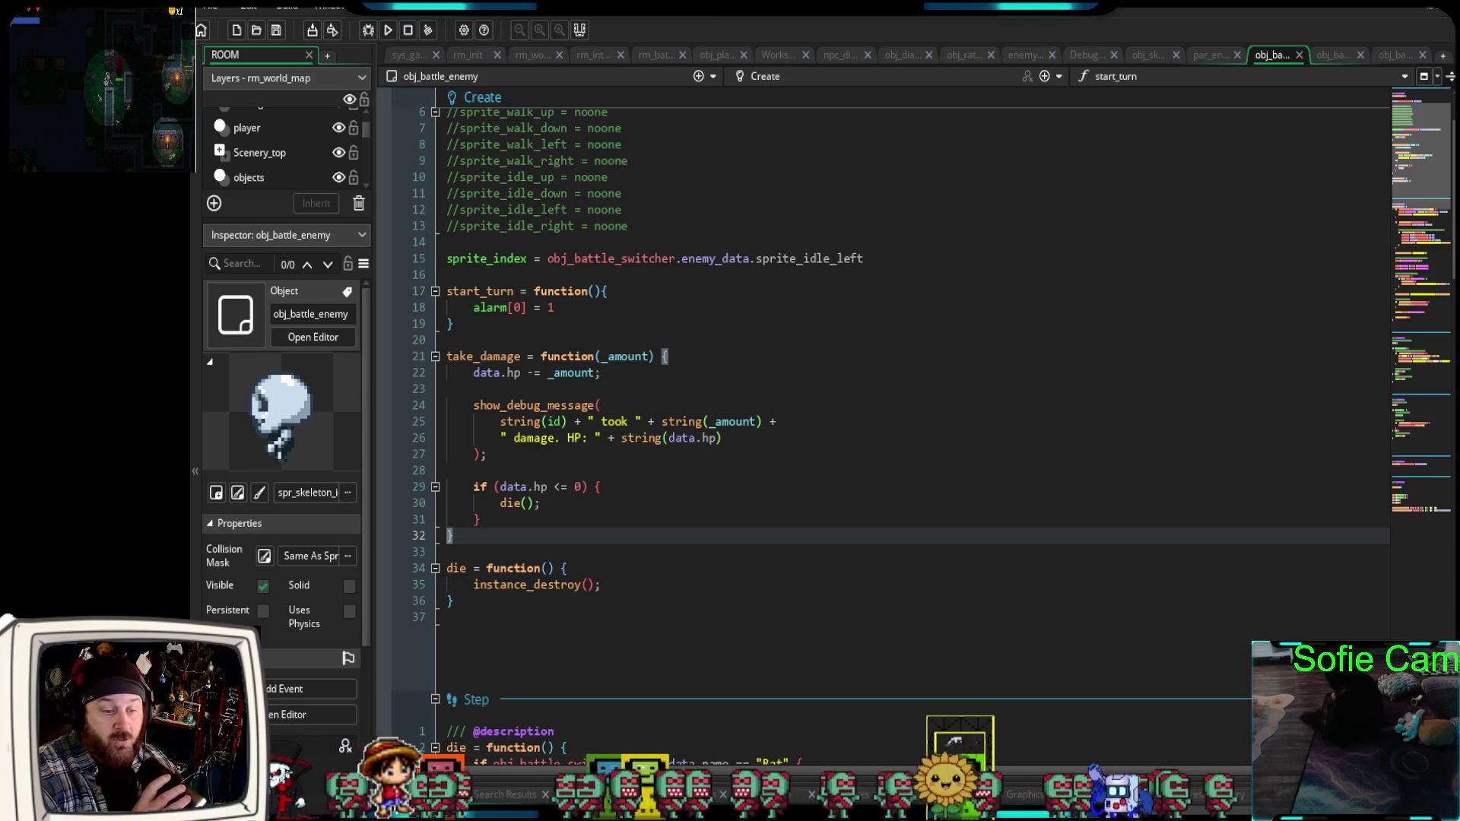
key("Up")
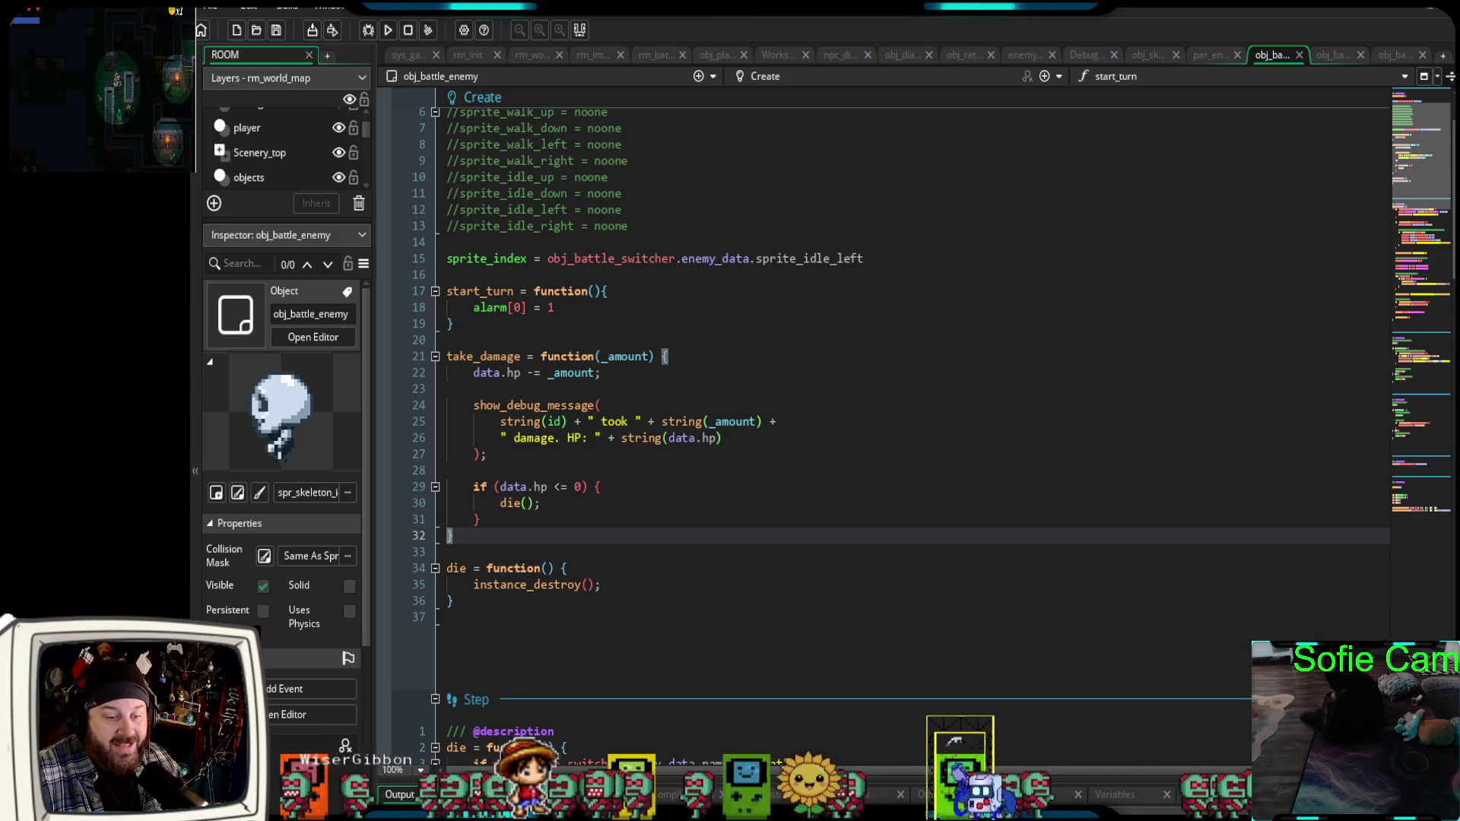
key("Down")
key("Left")
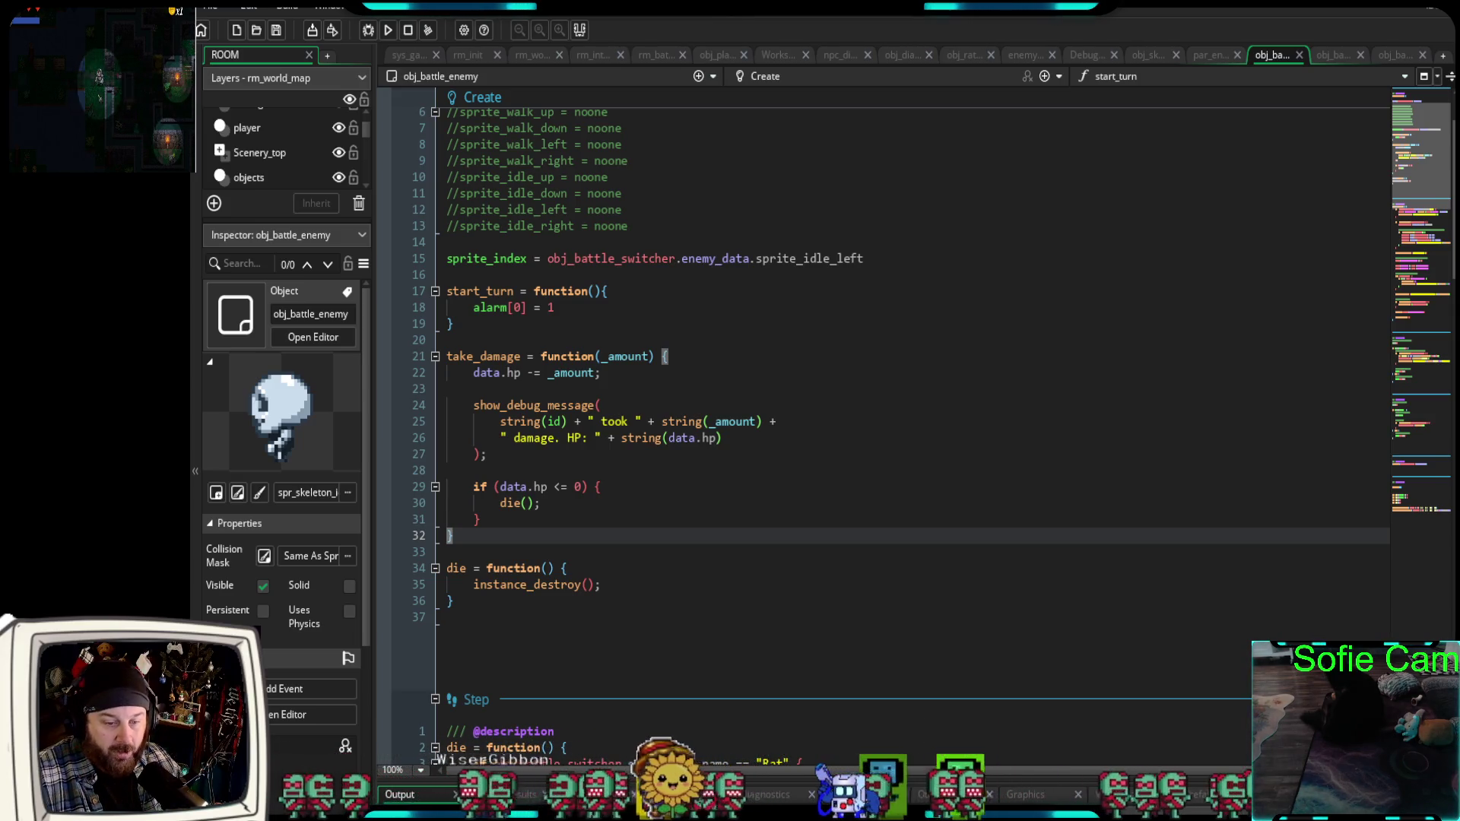
key("Right")
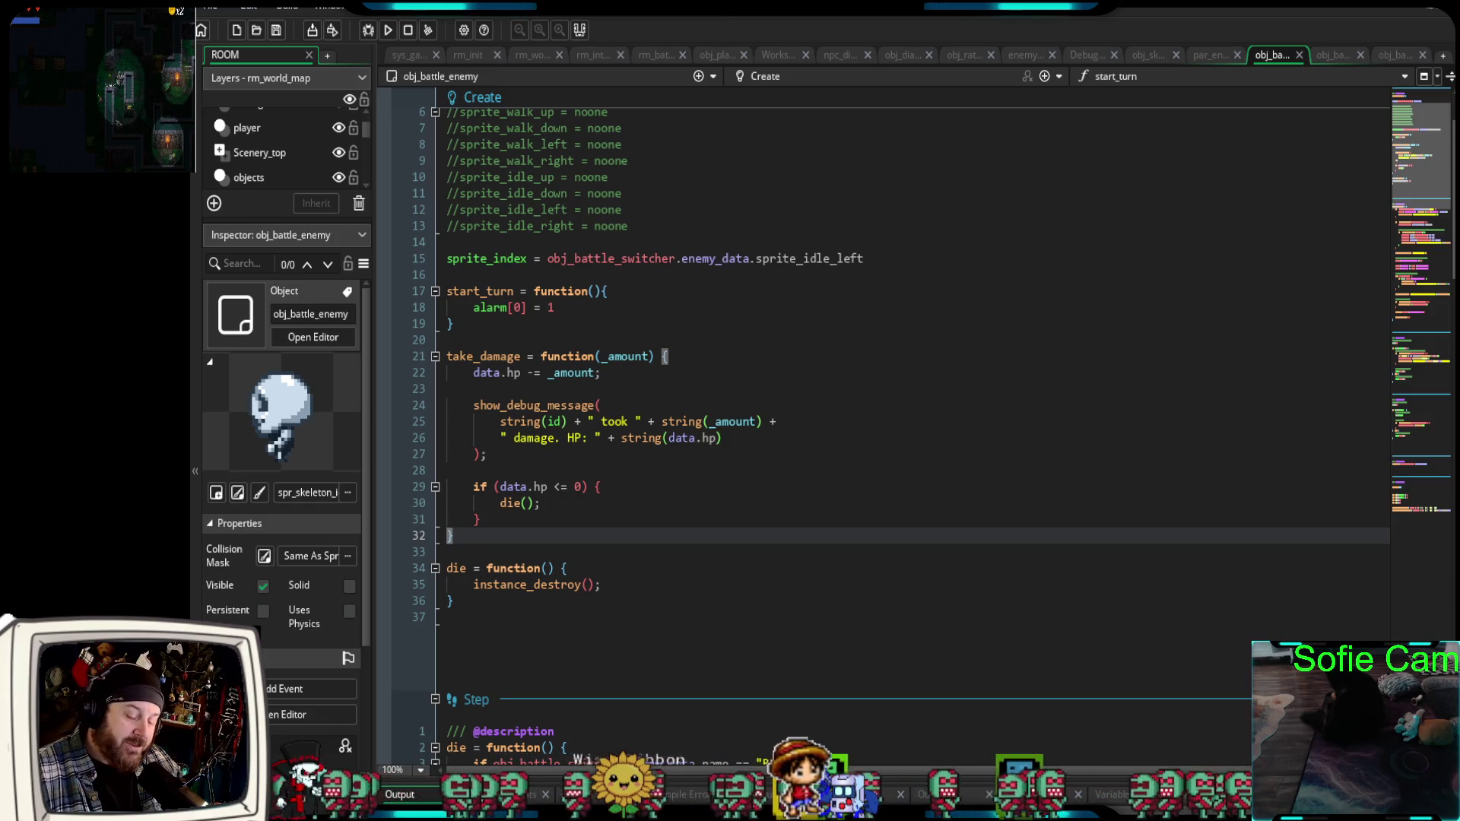
key("Down")
Keep steering the player up, down, left and right around the world map.
key("Up")
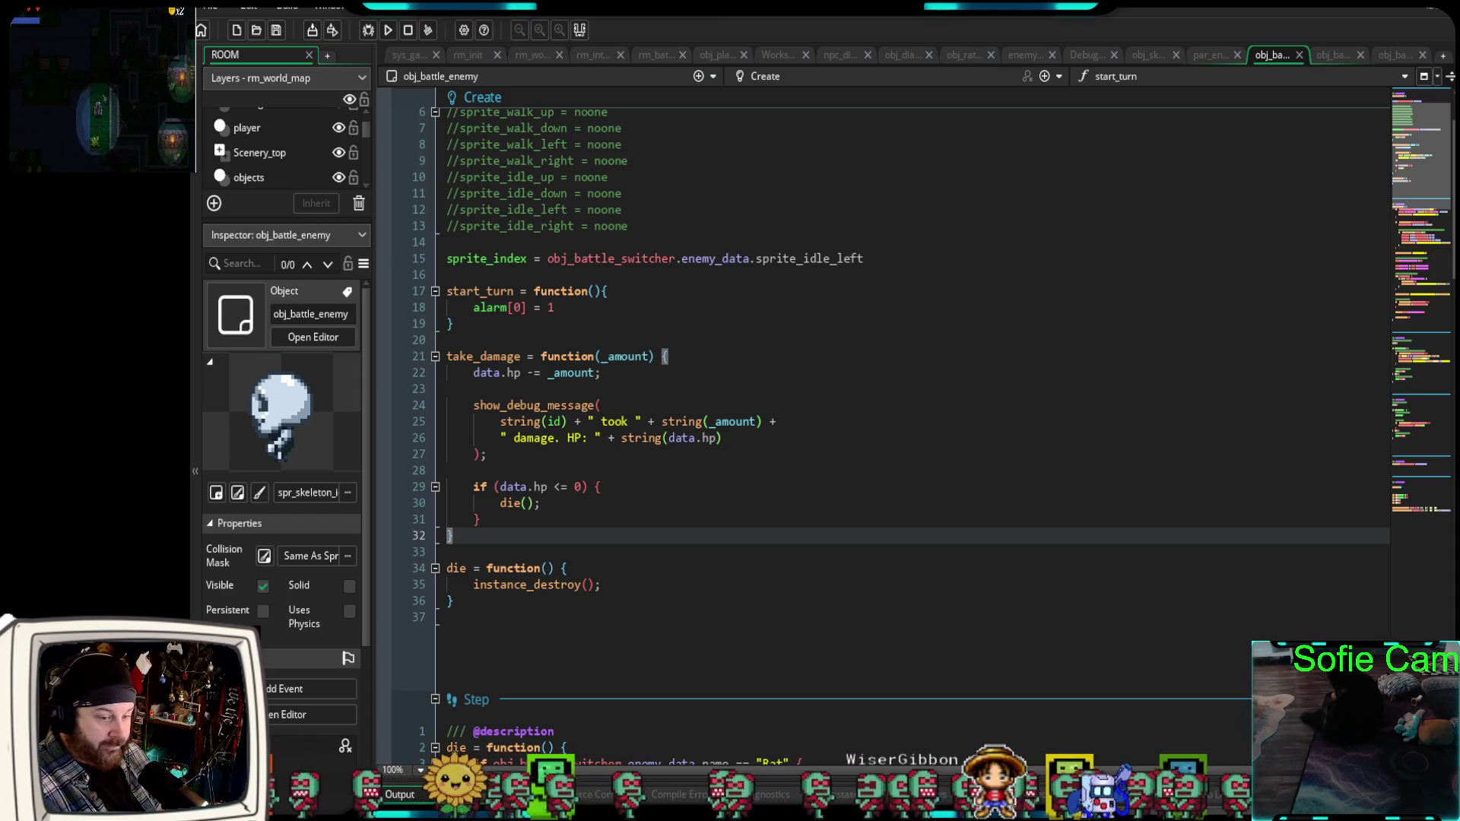
key("Up")
key("Right")
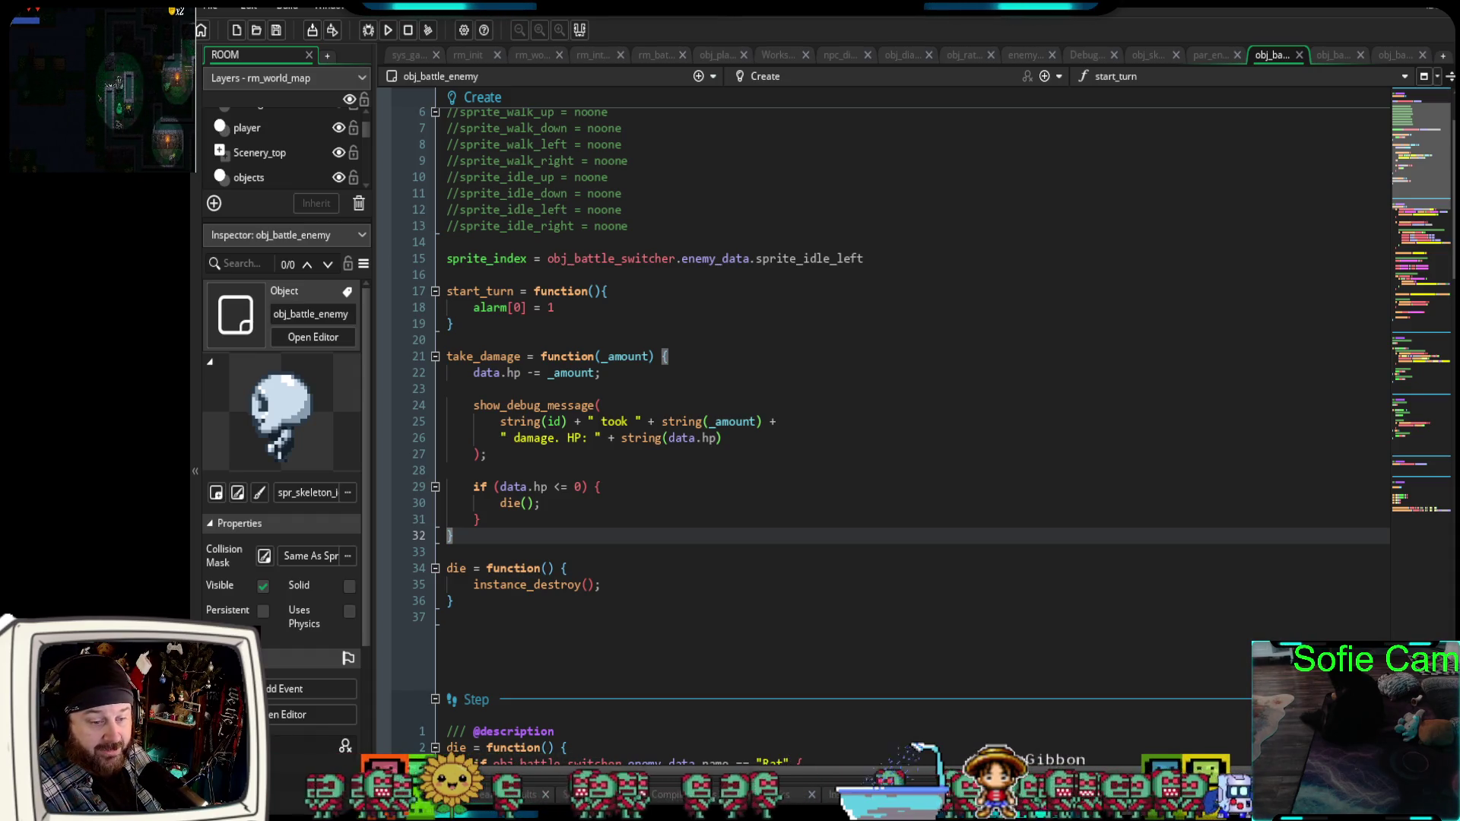
key("Down")
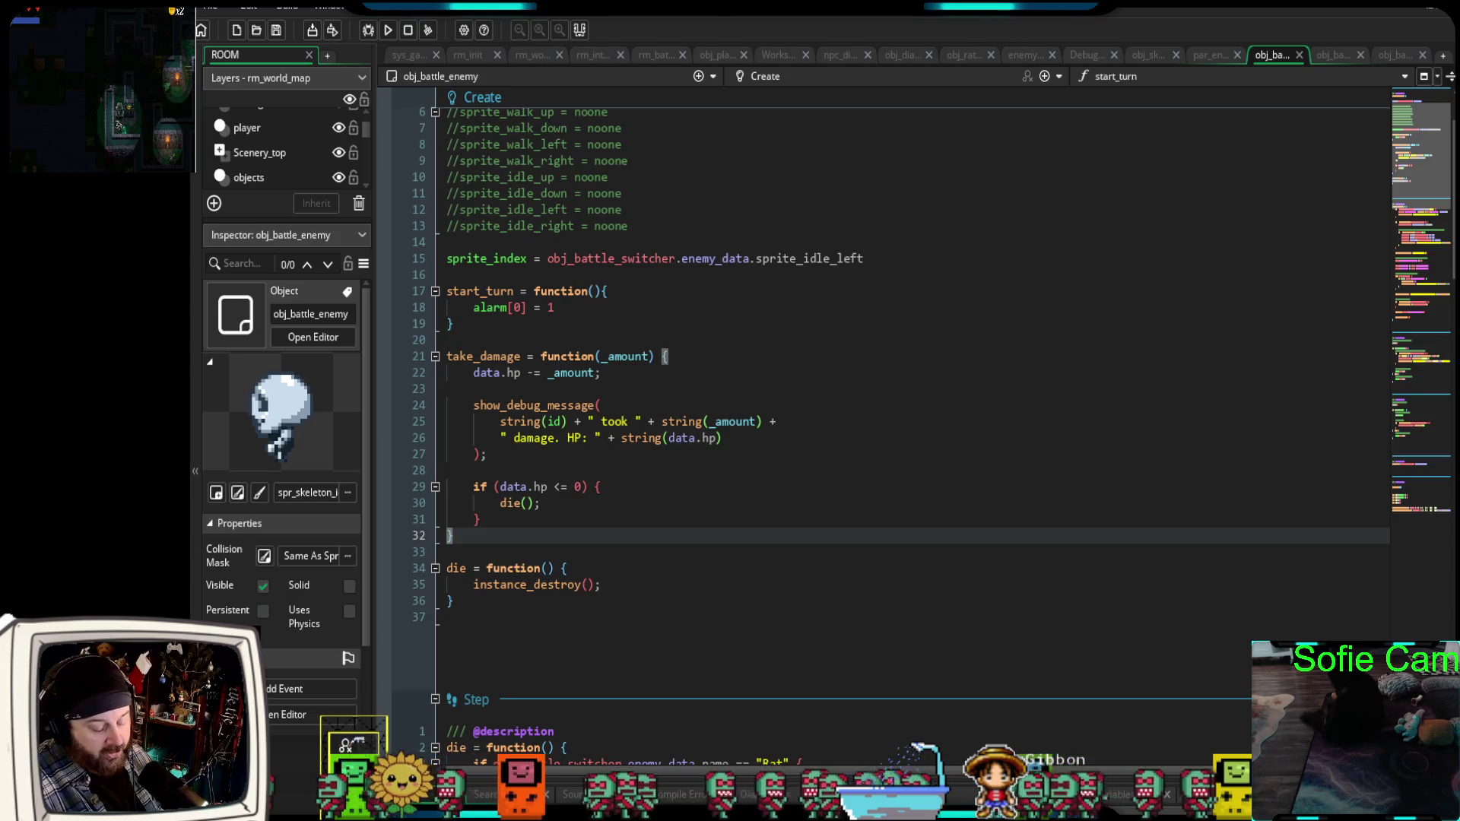
key("Up")
key("Down")
key("Right")
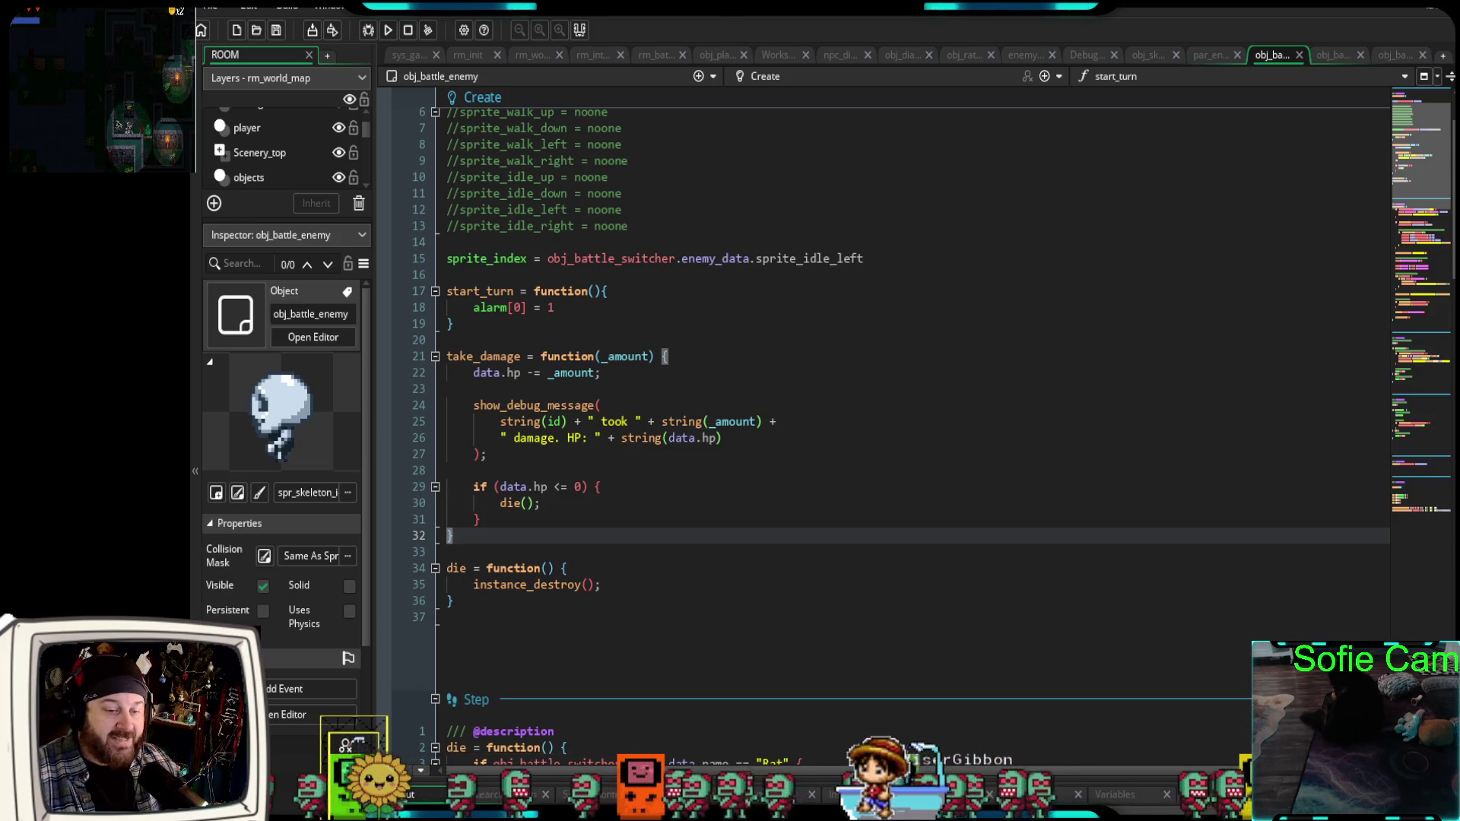
key("Left")
key("Up")
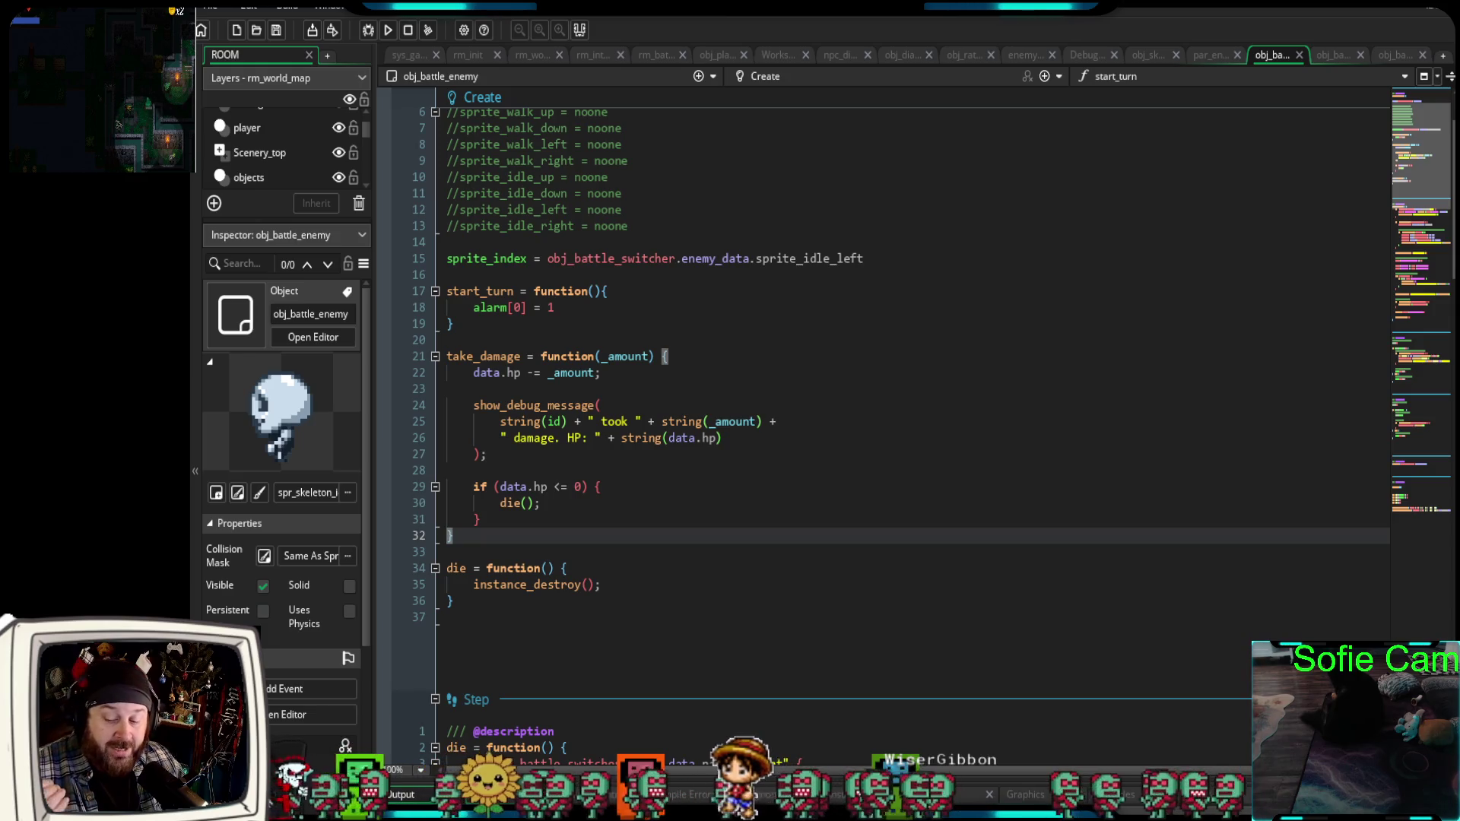
key("Down")
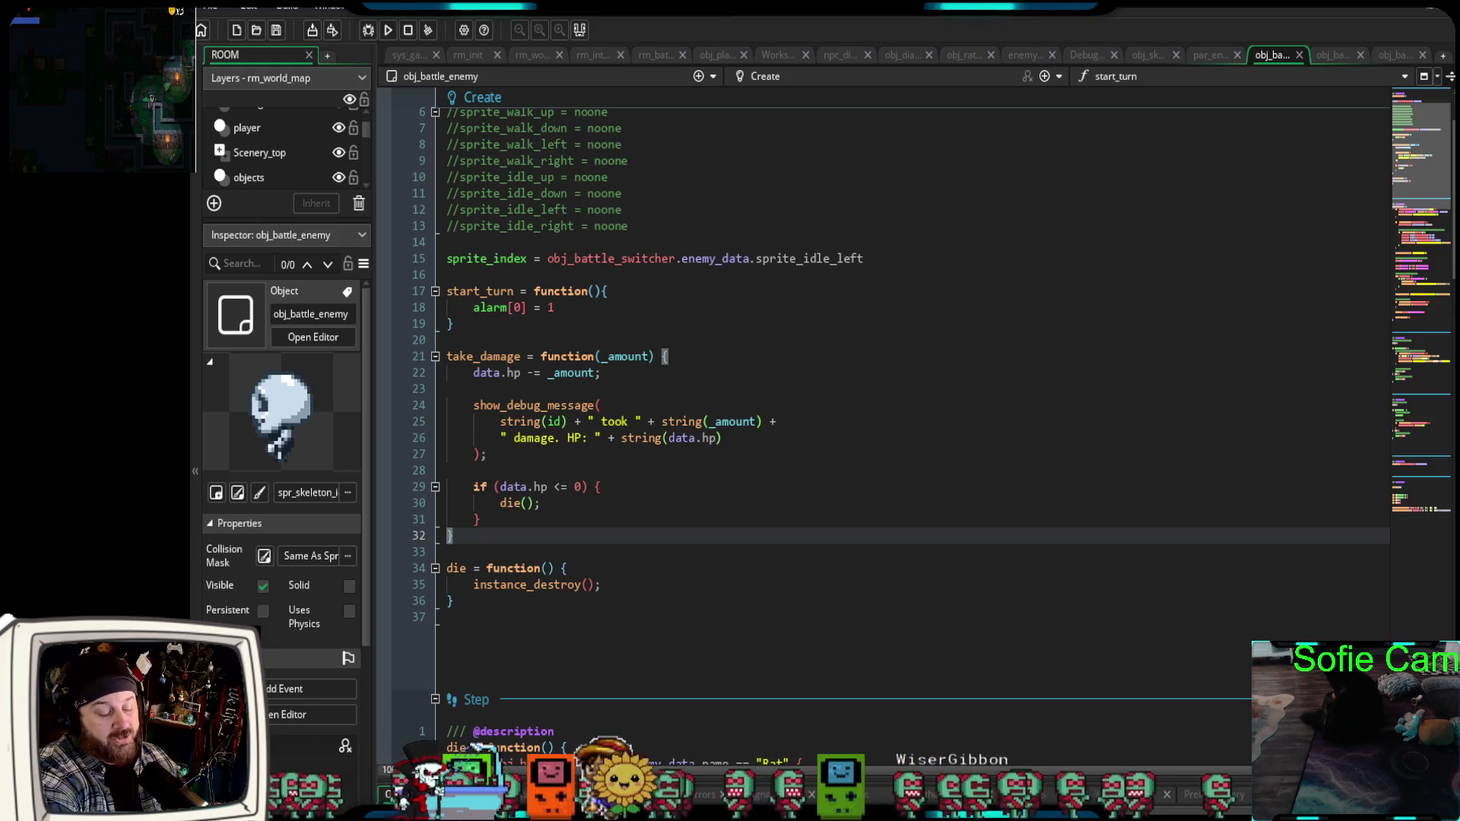
key("Down")
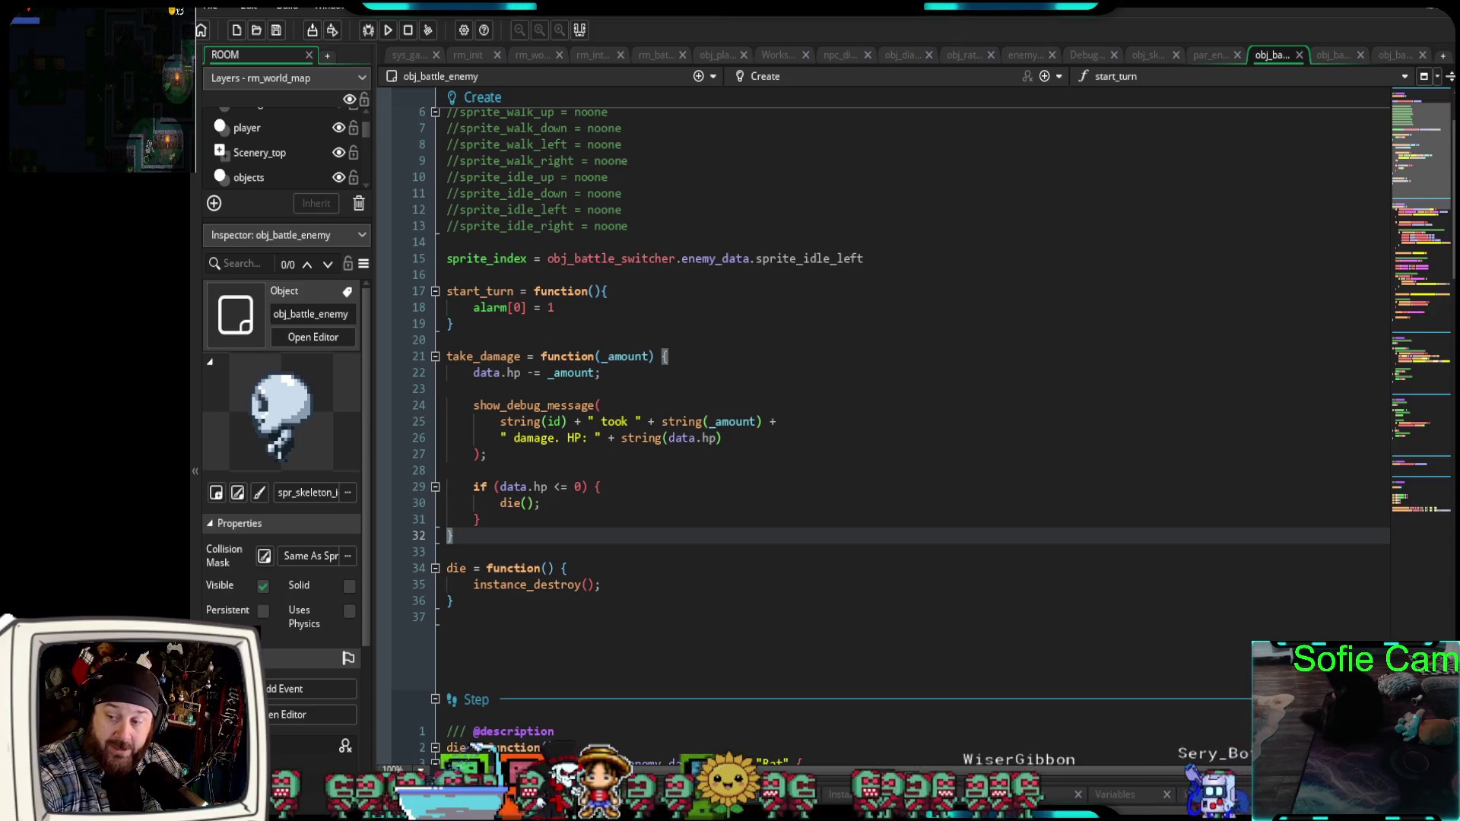
key("Up")
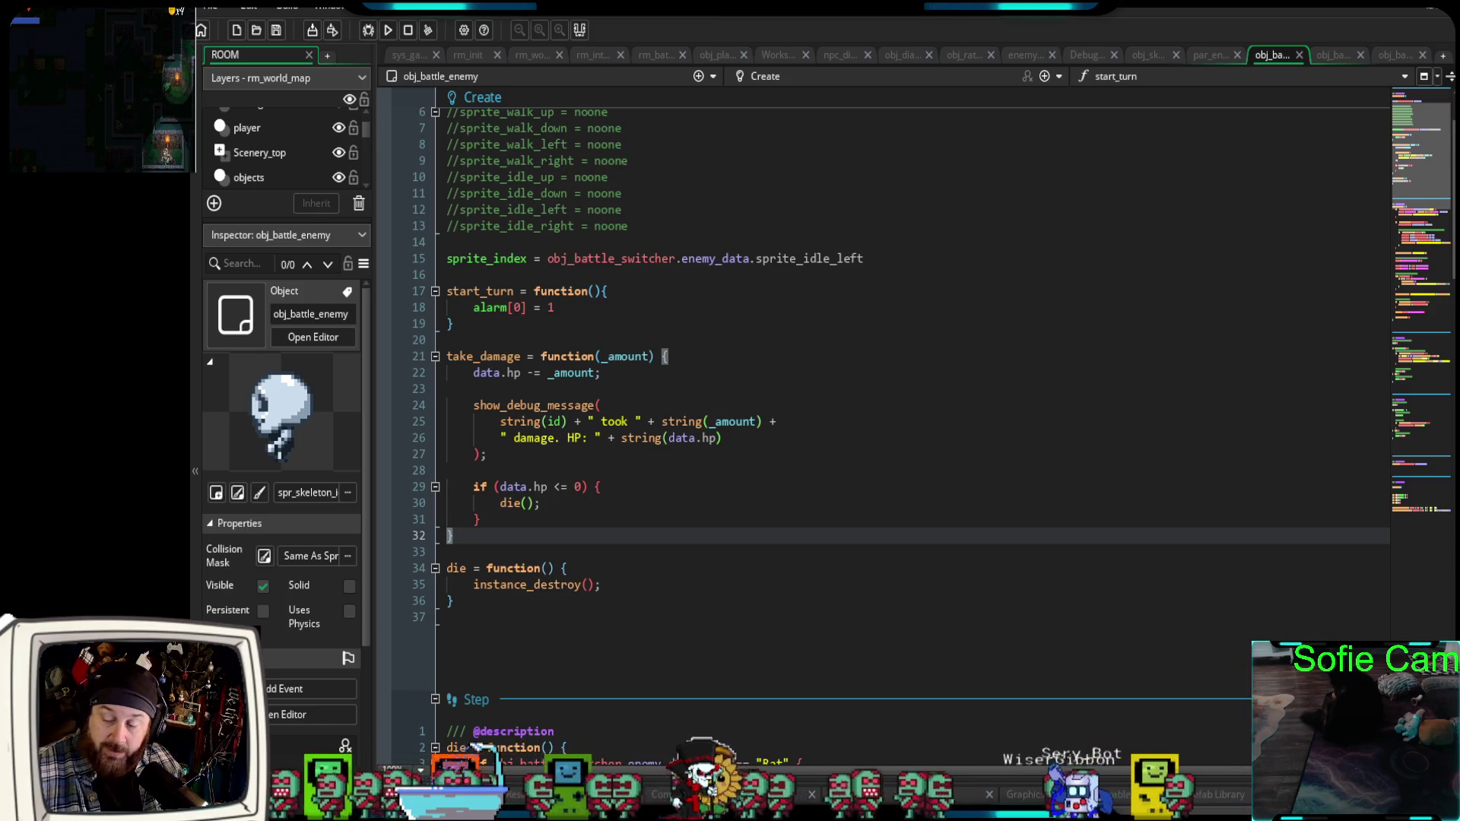